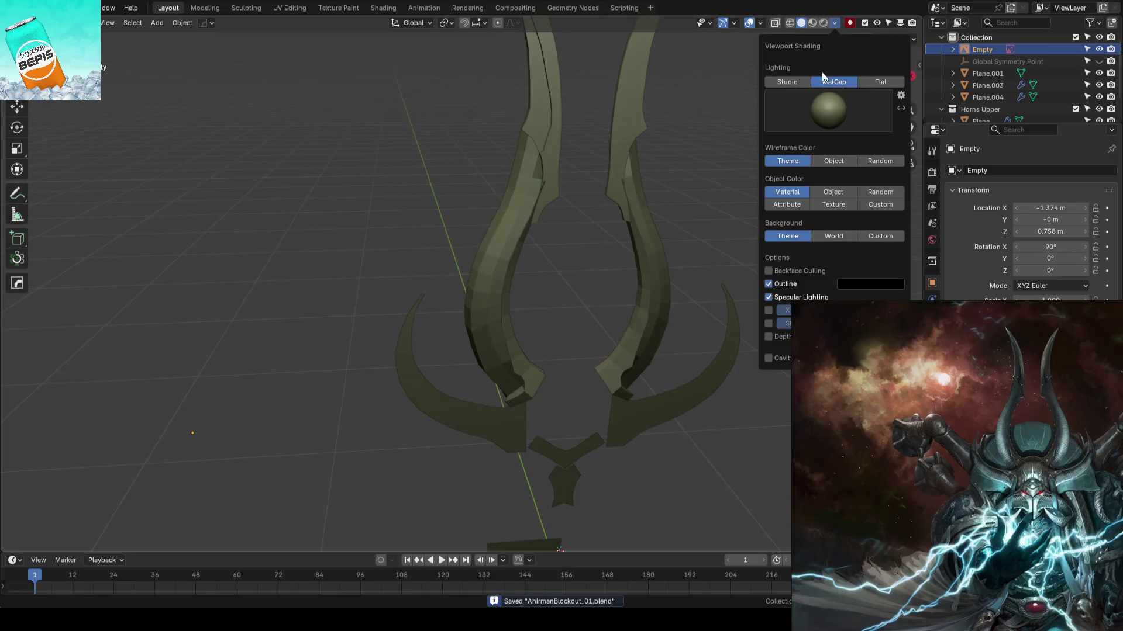
- Try dark, bronze and olive matcaps on the horn blockout, ending on the olive one
{"action": "left_click", "coordinate": [710, 139]}
{"action": "middle_click_drag", "start_coordinate": [504, 189], "coordinate": [783, 59], "text": "shift"}
{"action": "left_click", "coordinate": [835, 24]}
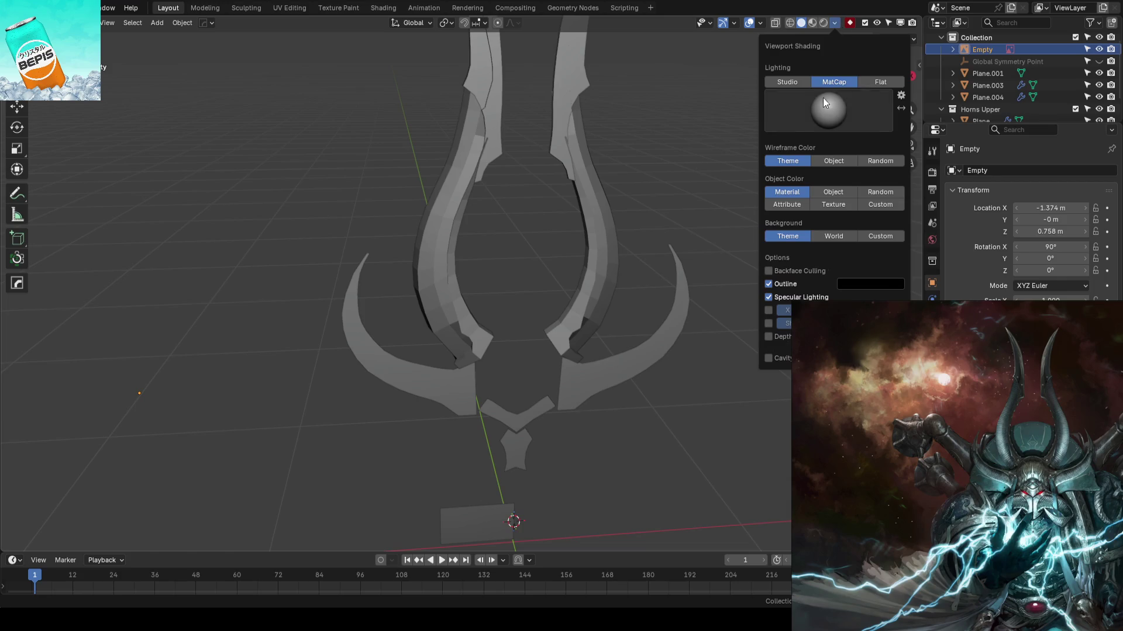
{"action": "left_click", "coordinate": [822, 101]}
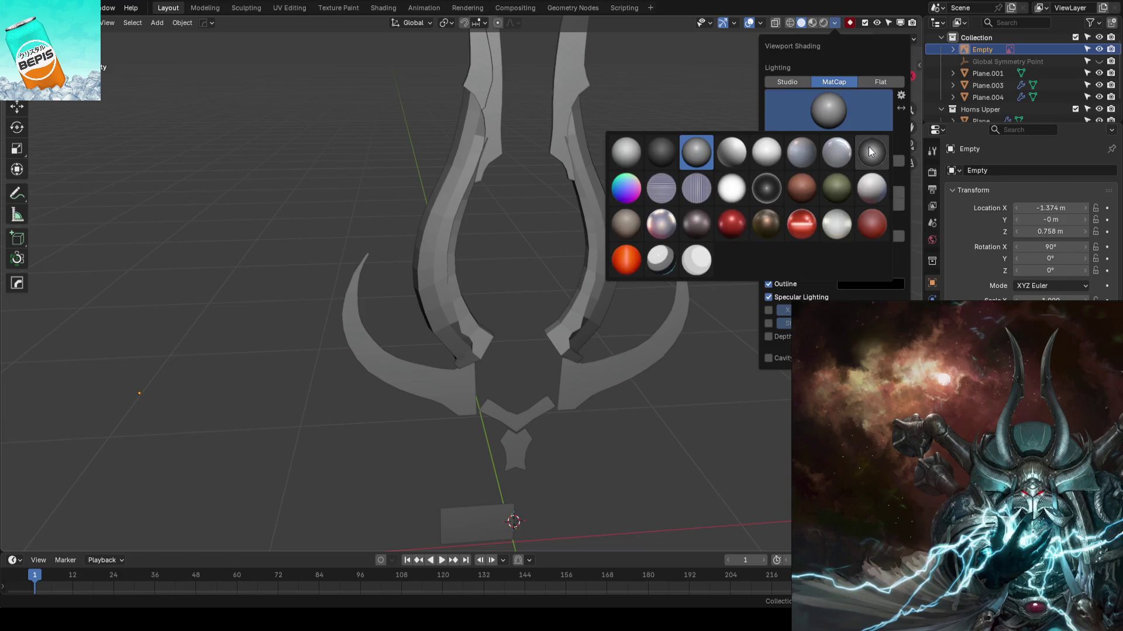
{"action": "left_click", "coordinate": [871, 152]}
{"action": "left_click", "coordinate": [850, 107]}
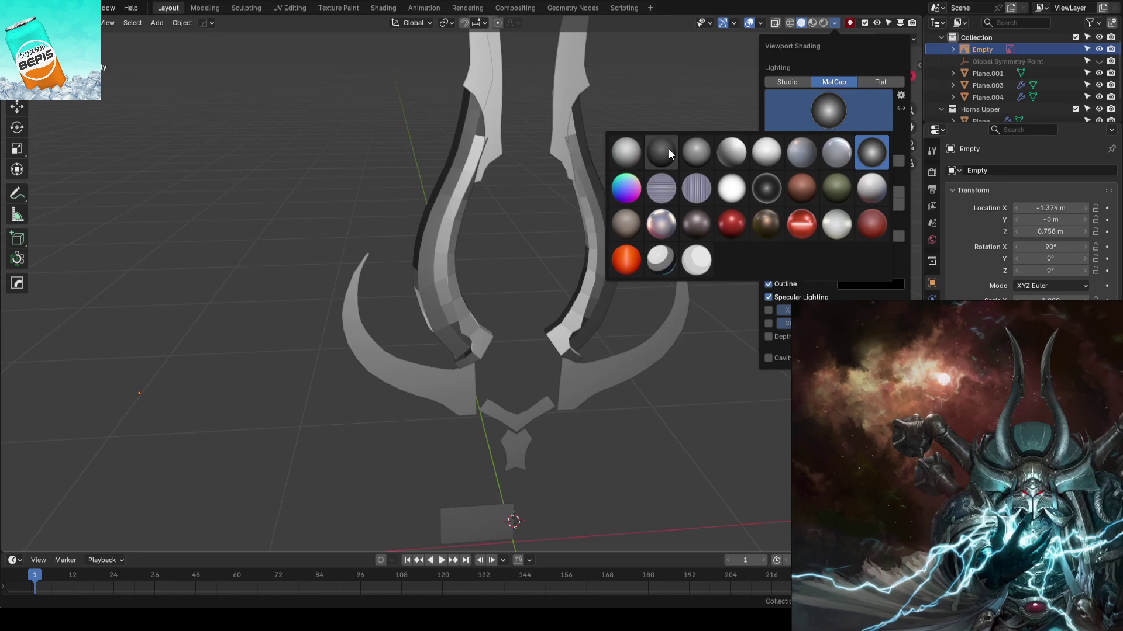
{"action": "left_click", "coordinate": [668, 149]}
{"action": "left_click", "coordinate": [803, 111]}
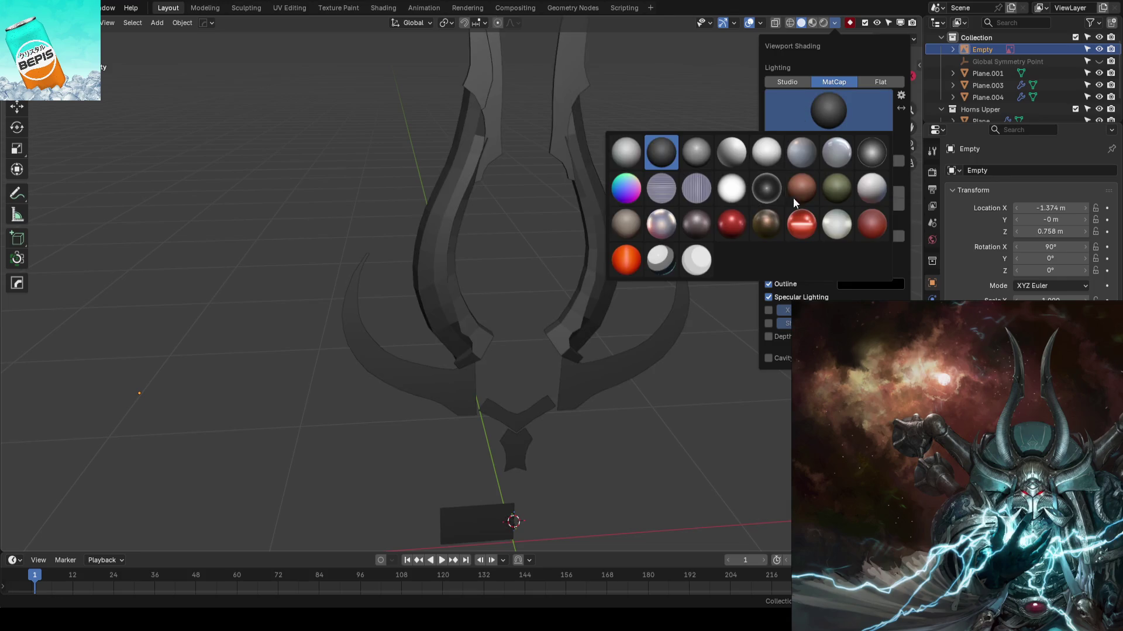
{"action": "left_click", "coordinate": [768, 225]}
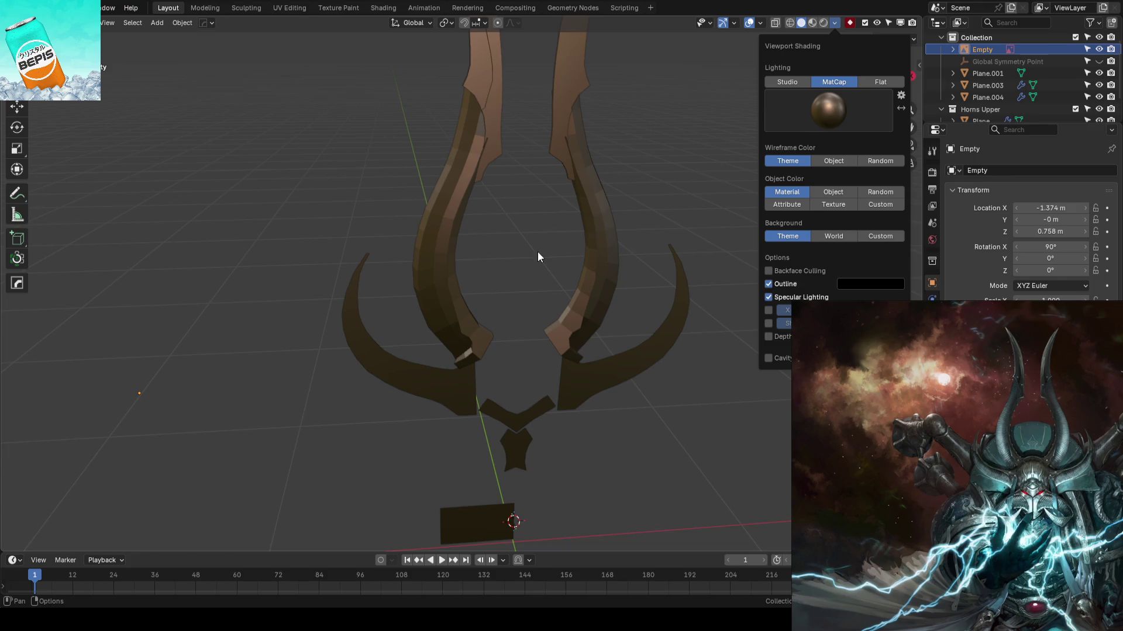
{"action": "left_click", "coordinate": [827, 166]}
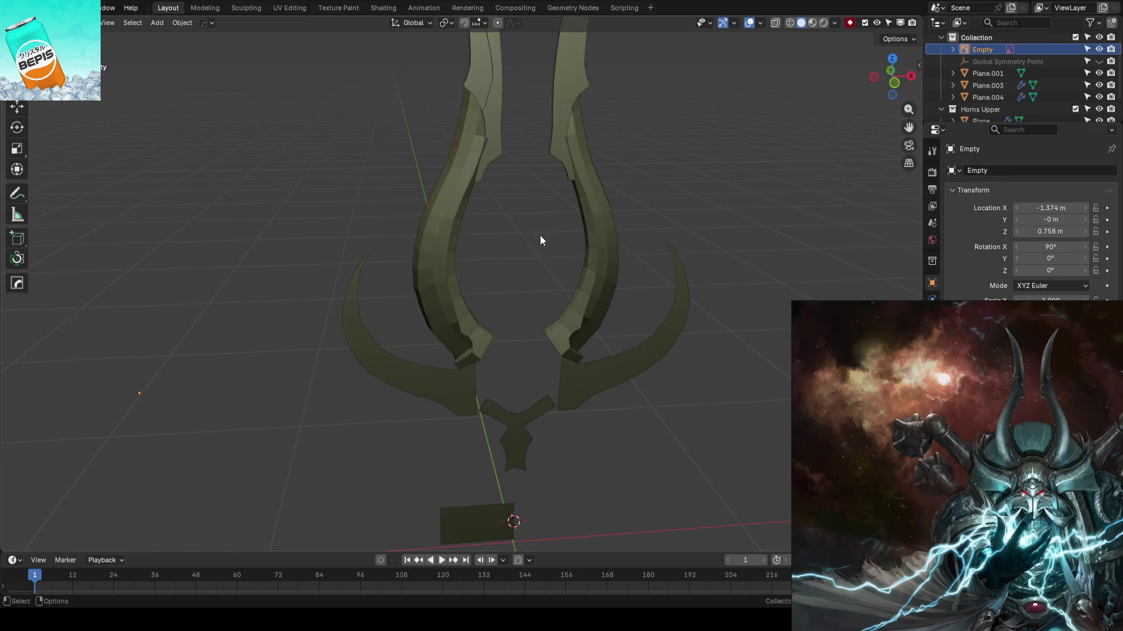
- Save, then frame the face from the front in X-ray wireframe over the concept art
{"action": "key", "text": "KP_1"}
{"action": "key", "text": "ctrl+s"}
{"action": "scroll", "coordinate": [469, 373], "scroll_direction": "up", "scroll_amount": 1}
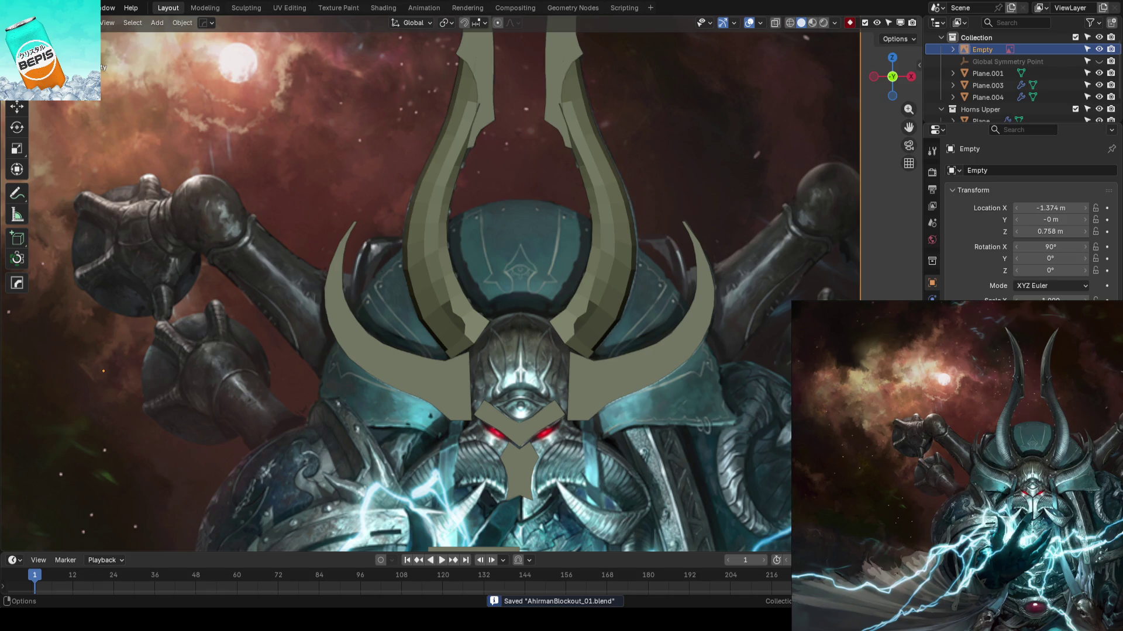
{"action": "scroll", "coordinate": [479, 324], "scroll_direction": "up", "scroll_amount": 5}
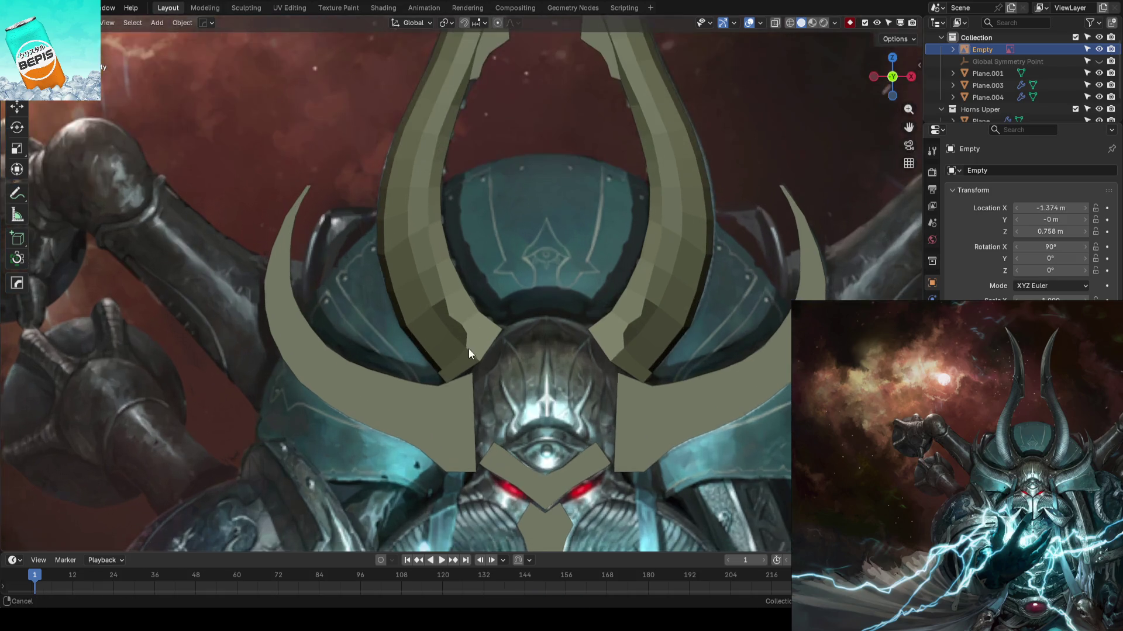
{"action": "key", "text": "shift+z"}
{"action": "key", "text": "ctrl+s"}
{"action": "scroll", "coordinate": [443, 289], "scroll_direction": "down", "scroll_amount": 2}
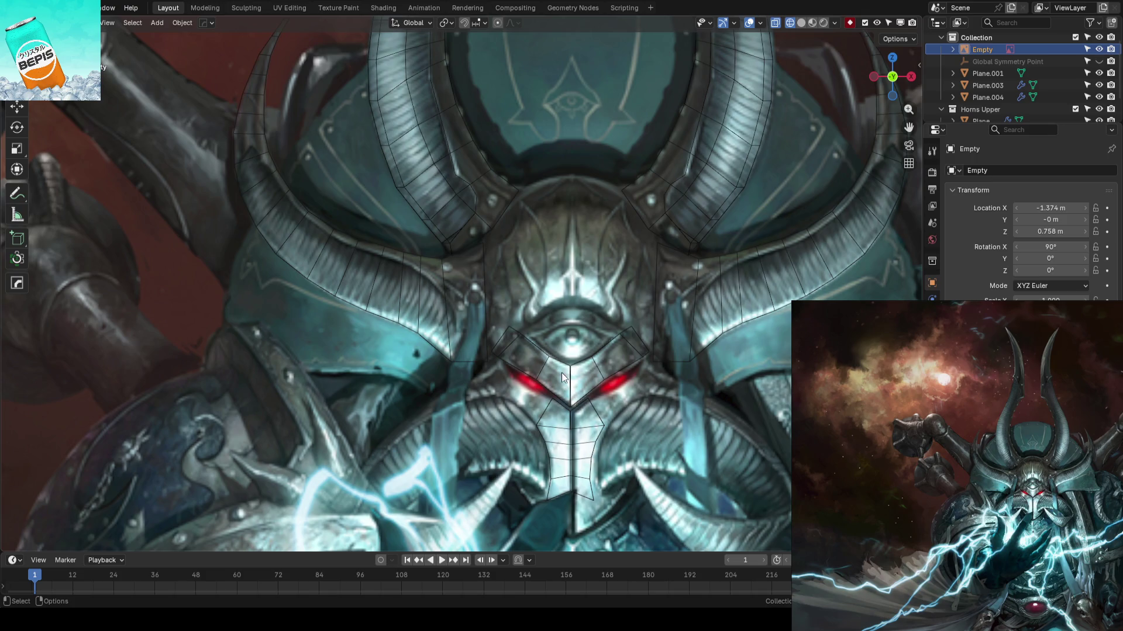
{"action": "scroll", "coordinate": [566, 377], "scroll_direction": "down", "scroll_amount": 3}
{"action": "scroll", "coordinate": [466, 374], "scroll_direction": "up", "scroll_amount": 2}
{"action": "mouse_move", "coordinate": [465, 374]}
{"action": "middle_mouse_down", "text": "shift"}
{"action": "mouse_move", "coordinate": [509, 333]}
{"action": "mouse_move", "coordinate": [460, 324]}
{"action": "middle_mouse_up", "text": "shift"}
- In Edit Mode on the left horn, add an edge loop and slide it along the horn
{"action": "scroll", "coordinate": [469, 317], "scroll_direction": "up", "scroll_amount": 8}
{"action": "left_click", "coordinate": [376, 284]}
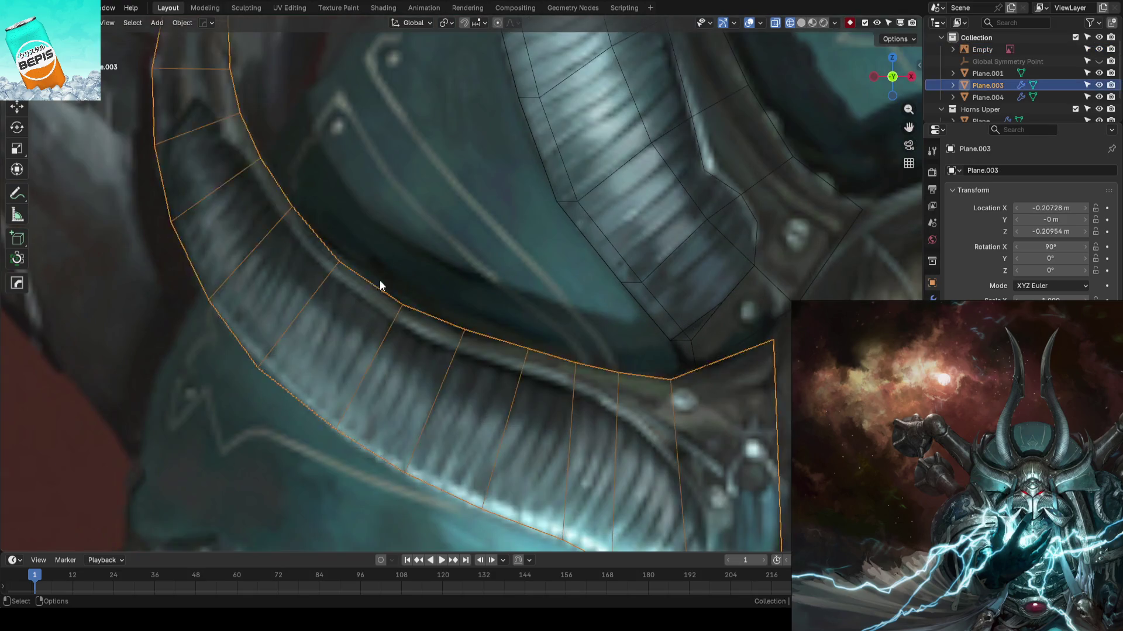
{"action": "key", "text": "Tab"}
{"action": "left_click_drag", "start_coordinate": [348, 258], "coordinate": [345, 259]}
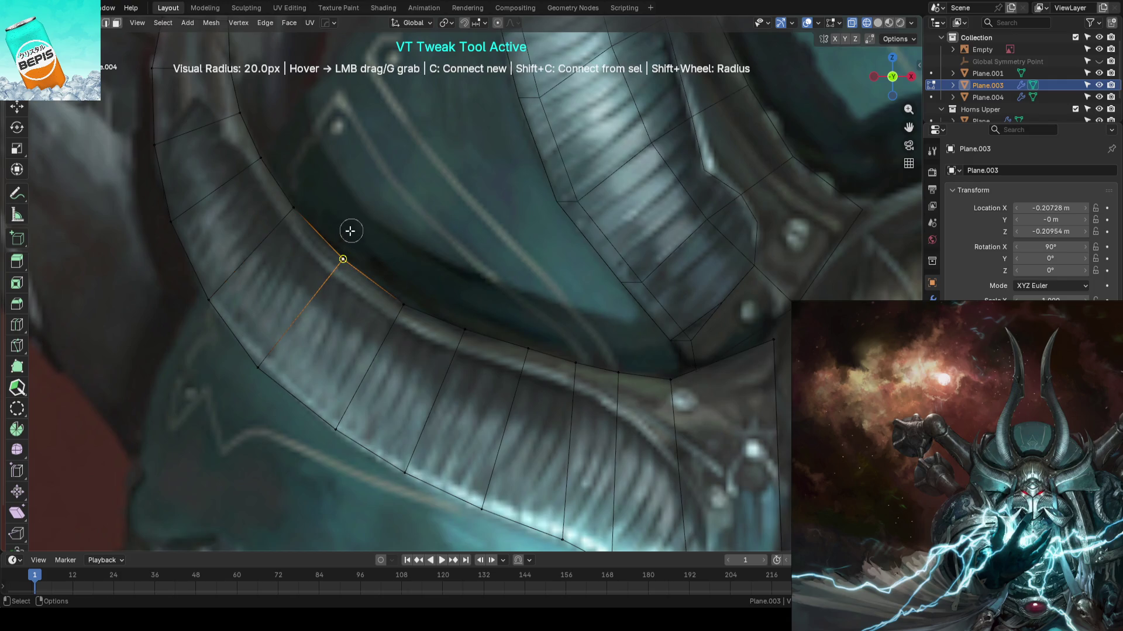
{"action": "key", "text": "ctrl+r"}
{"action": "left_click", "coordinate": [319, 233]}
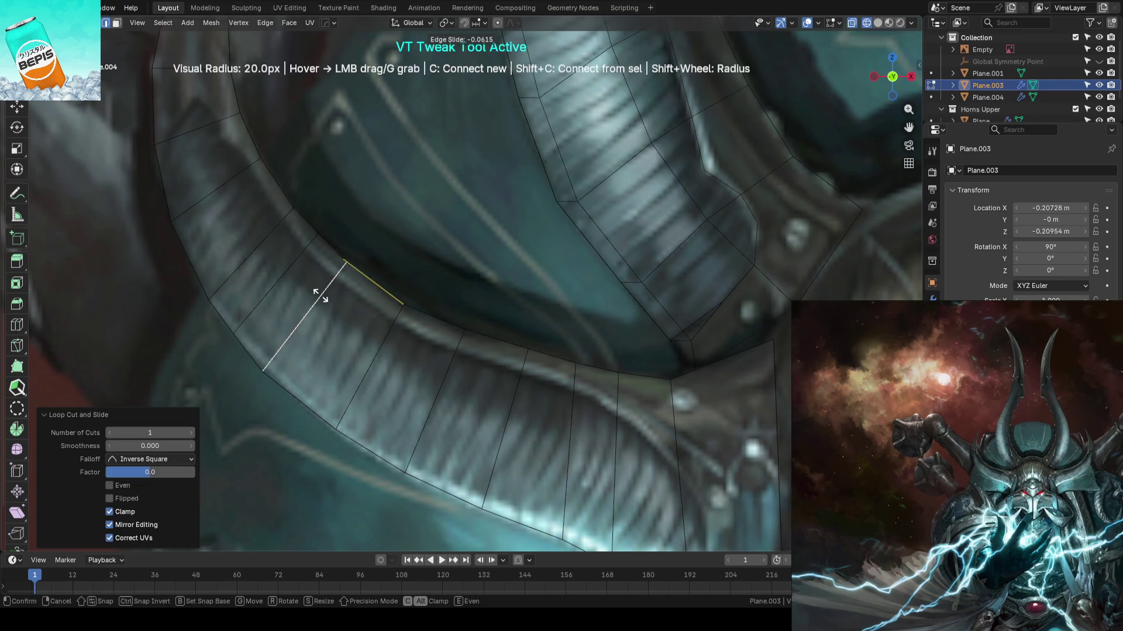
{"action": "left_click", "coordinate": [319, 295]}
{"action": "mouse_move", "coordinate": [371, 276]}
{"action": "left_mouse_down"}
{"action": "mouse_move", "coordinate": [312, 238]}
{"action": "mouse_move", "coordinate": [290, 267]}
{"action": "mouse_move", "coordinate": [333, 245]}
{"action": "mouse_move", "coordinate": [363, 268]}
{"action": "left_mouse_up"}
{"action": "left_click", "coordinate": [326, 242]}
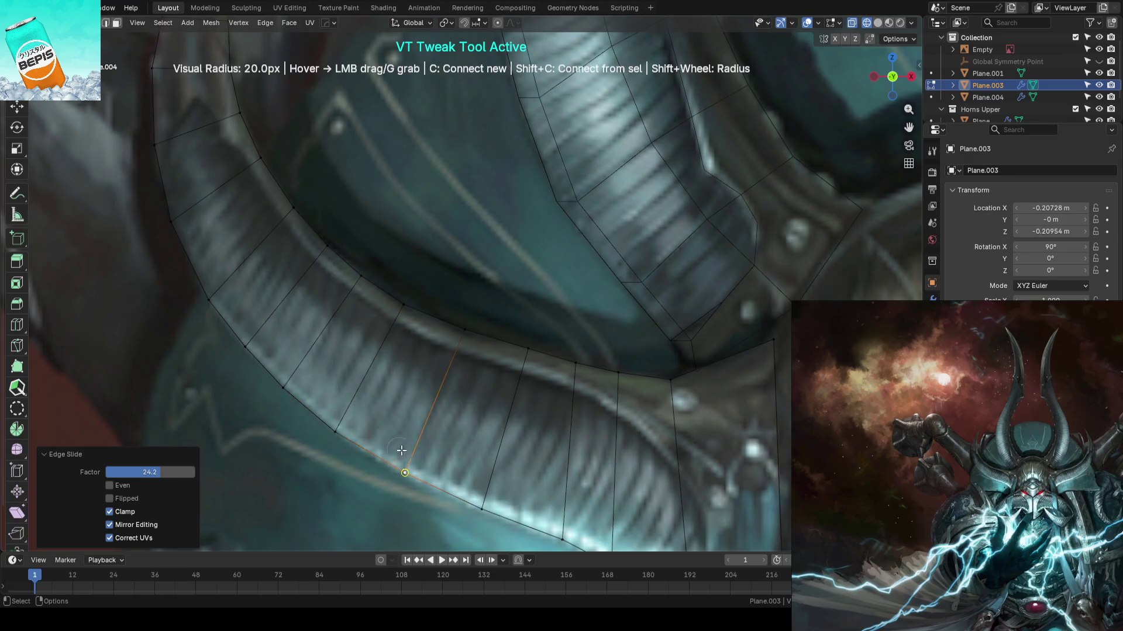
{"action": "scroll", "coordinate": [403, 459], "scroll_direction": "down", "scroll_amount": 2}
{"action": "middle_click_drag", "start_coordinate": [402, 459], "coordinate": [427, 398], "text": "shift"}
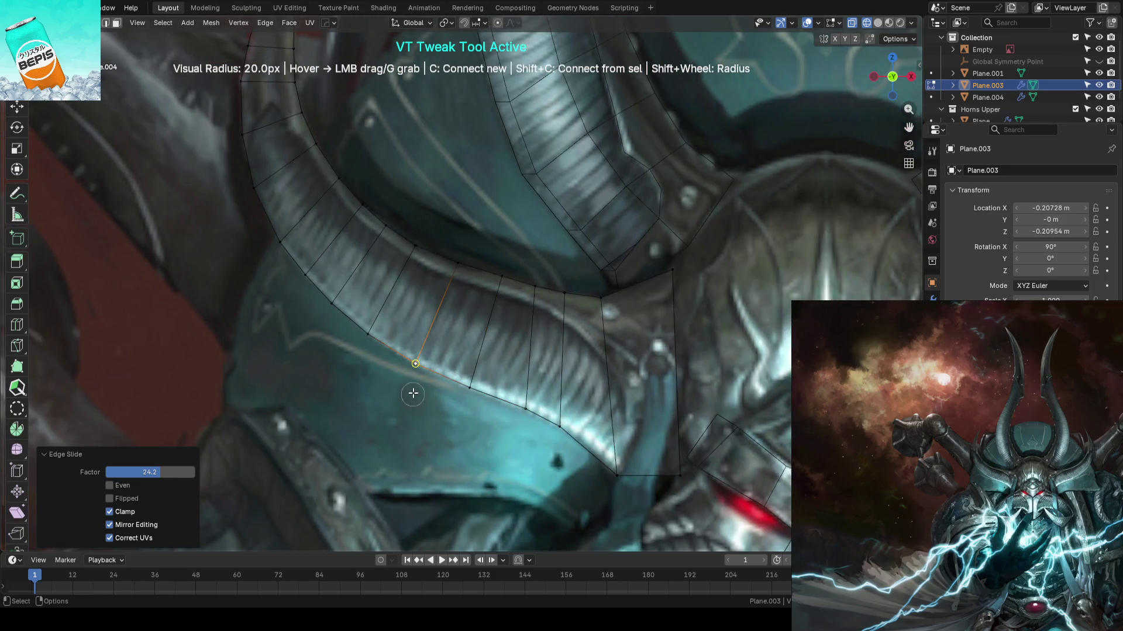
{"action": "left_click_drag", "start_coordinate": [417, 372], "coordinate": [514, 400]}
- Add a second edge loop near the horn base and slide its vertex to match the art
{"action": "key", "text": "ctrl+r"}
{"action": "left_click", "coordinate": [590, 445]}
{"action": "right_click", "coordinate": [590, 446]}
{"action": "left_click_drag", "start_coordinate": [590, 446], "coordinate": [593, 433]}
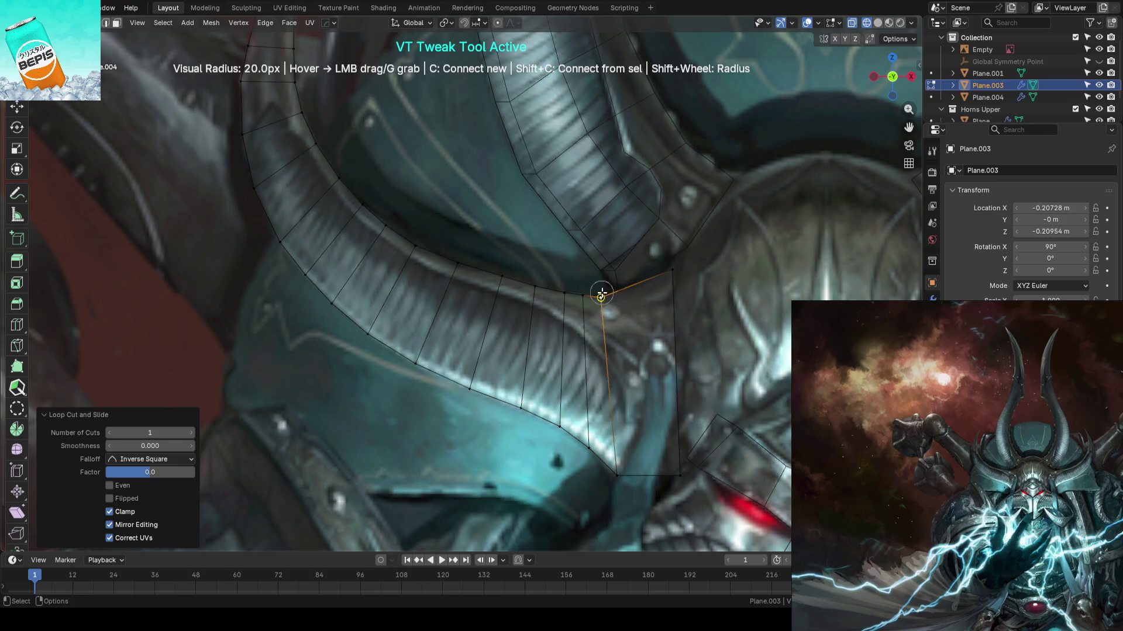
{"action": "scroll", "coordinate": [596, 343], "scroll_direction": "down", "scroll_amount": 2}
{"action": "scroll", "coordinate": [556, 316], "scroll_direction": "up", "scroll_amount": 3}
{"action": "key", "text": "shift+v"}
{"action": "left_click", "coordinate": [531, 295]}
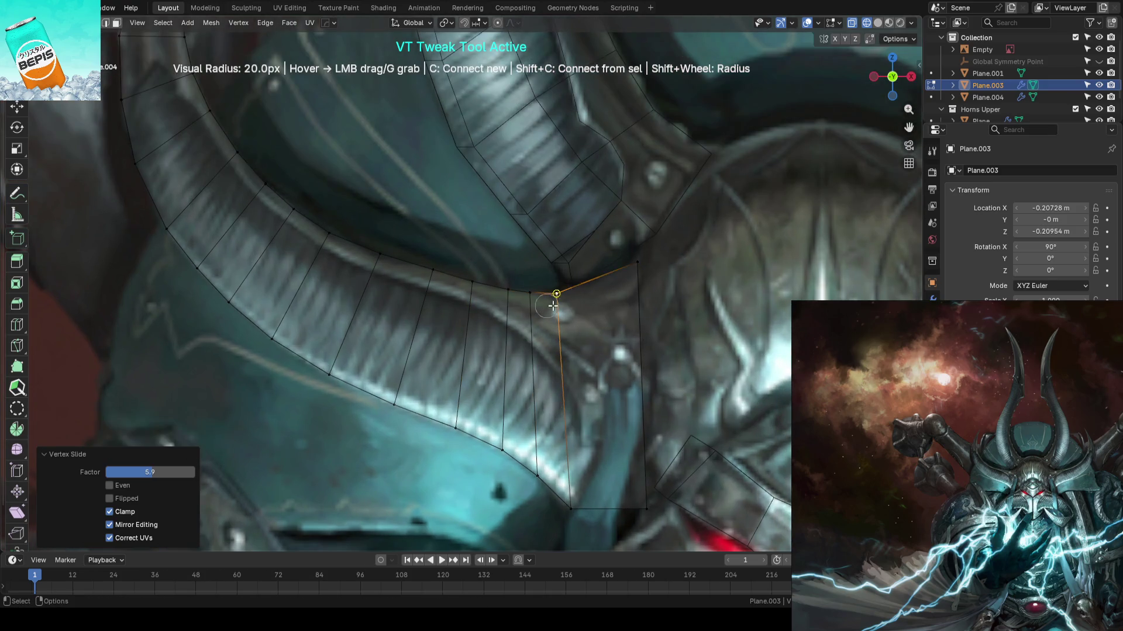
{"action": "left_click", "coordinate": [530, 294]}
- Return to Object Mode and save AhrimanBlockout_01.blend
{"action": "key", "text": "Tab"}
{"action": "scroll", "coordinate": [447, 314], "scroll_direction": "down", "scroll_amount": 3}
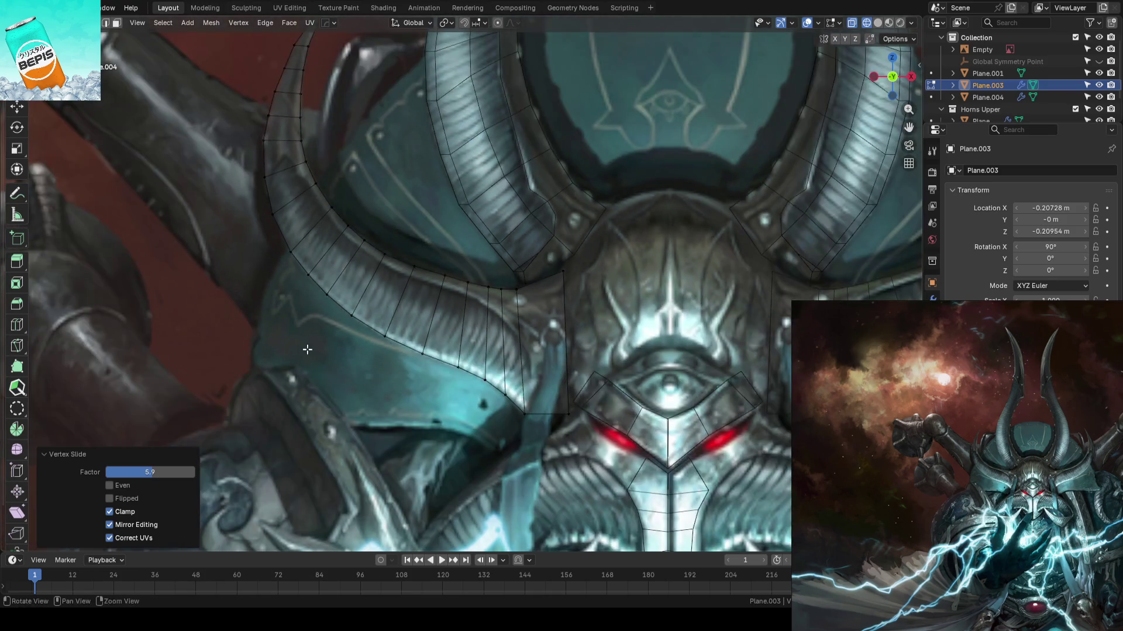
{"action": "left_click", "coordinate": [308, 347]}
{"action": "key", "text": "ctrl+s"}
{"action": "scroll", "coordinate": [308, 347], "scroll_direction": "down", "scroll_amount": 3}
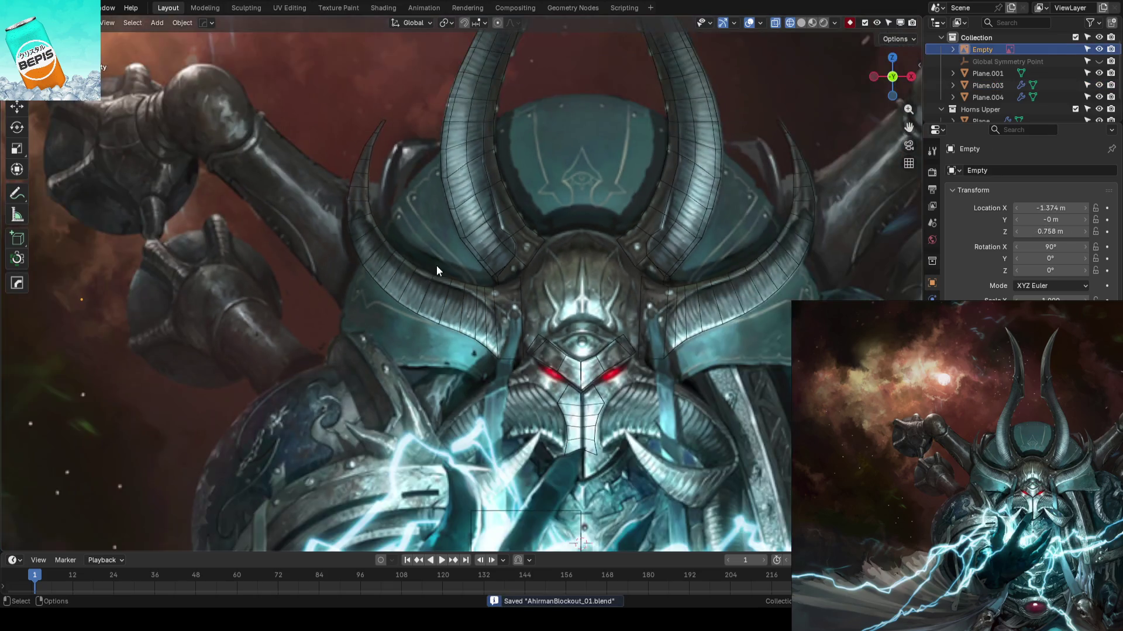
- Duplicate a horn face onto the forehead and separate it into its own object
{"action": "mouse_move", "coordinate": [445, 260]}
{"action": "middle_mouse_down"}
{"action": "mouse_move", "coordinate": [456, 355]}
{"action": "mouse_move", "coordinate": [508, 255]}
{"action": "middle_mouse_up"}
{"action": "scroll", "coordinate": [560, 271], "scroll_direction": "up", "scroll_amount": 2}
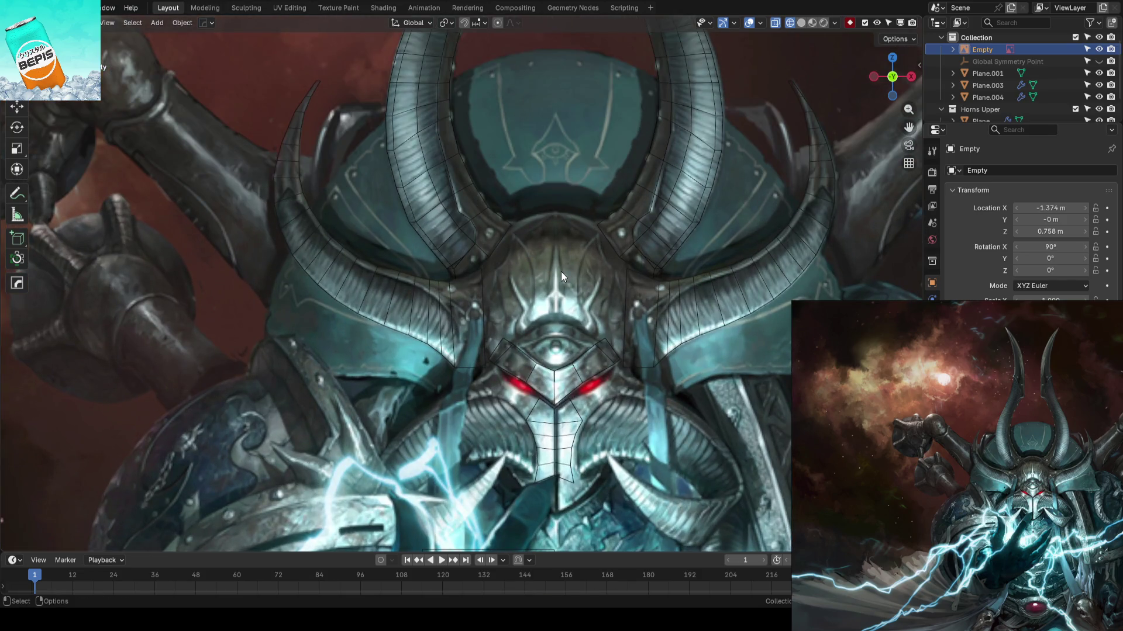
{"action": "scroll", "coordinate": [560, 272], "scroll_direction": "up", "scroll_amount": 1}
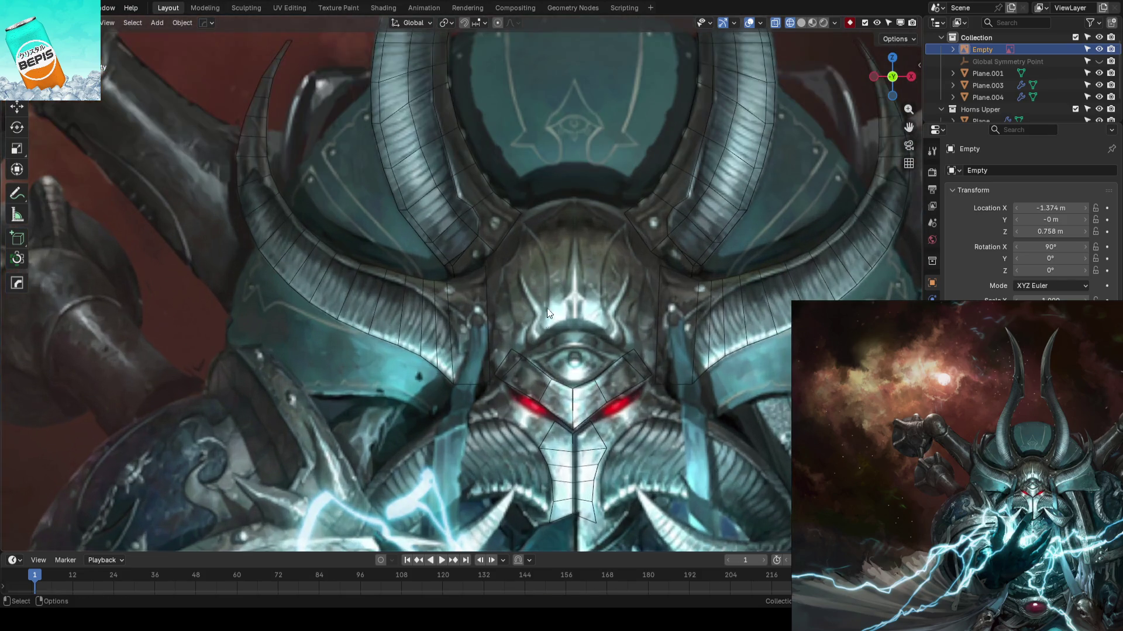
{"action": "left_click", "coordinate": [556, 380]}
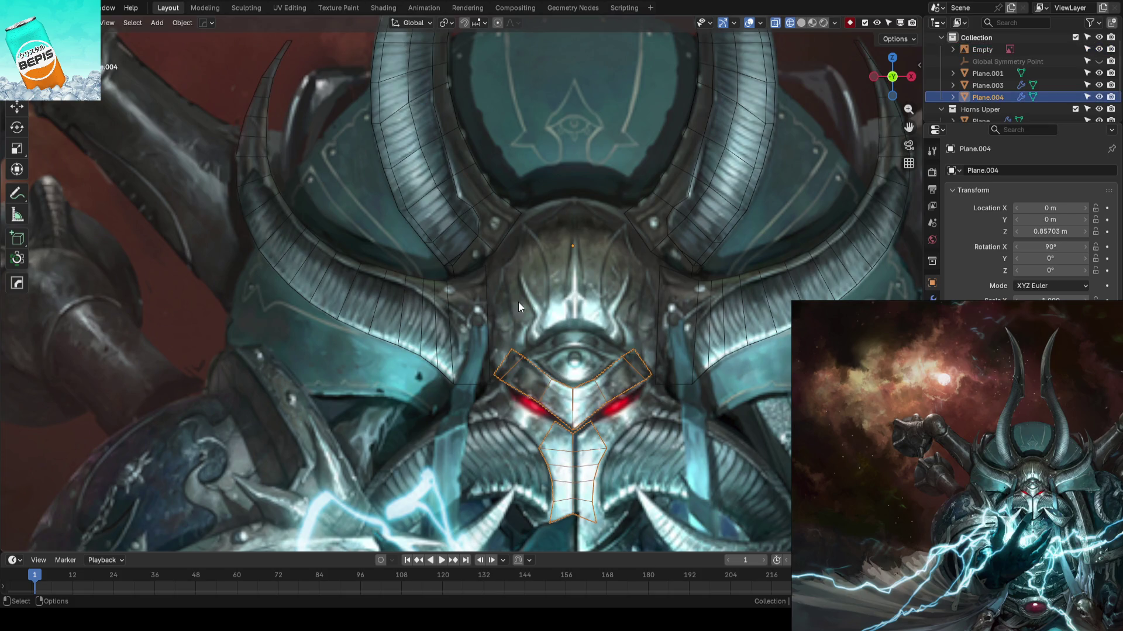
{"action": "left_click", "coordinate": [489, 304]}
{"action": "key", "text": "Tab"}
{"action": "key", "text": "g"}
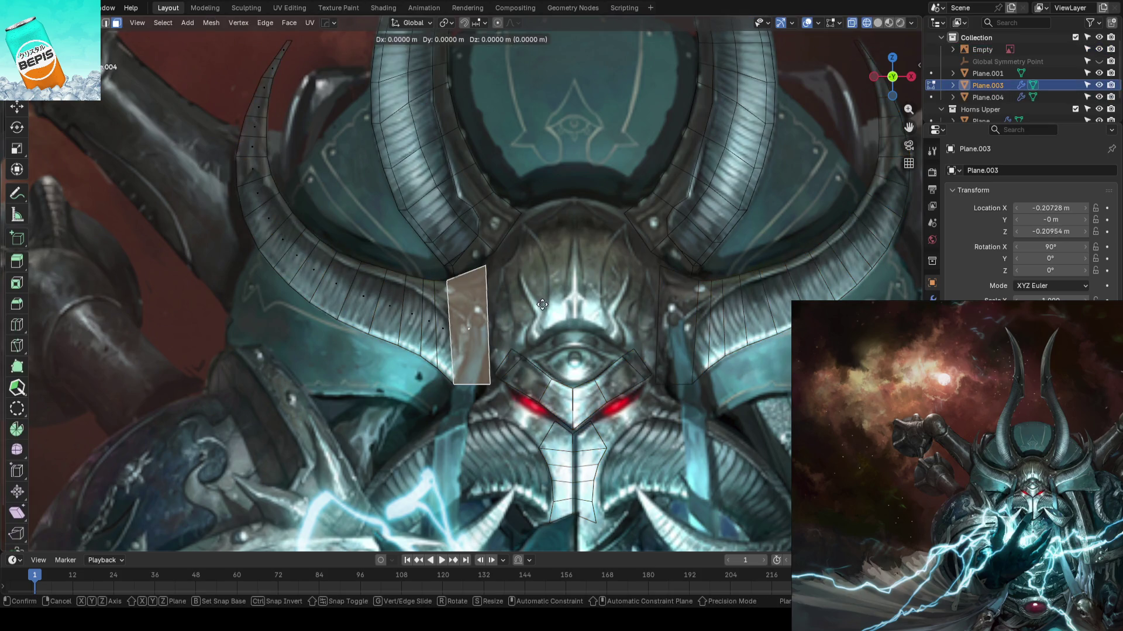
{"action": "left_click", "coordinate": [616, 242]}
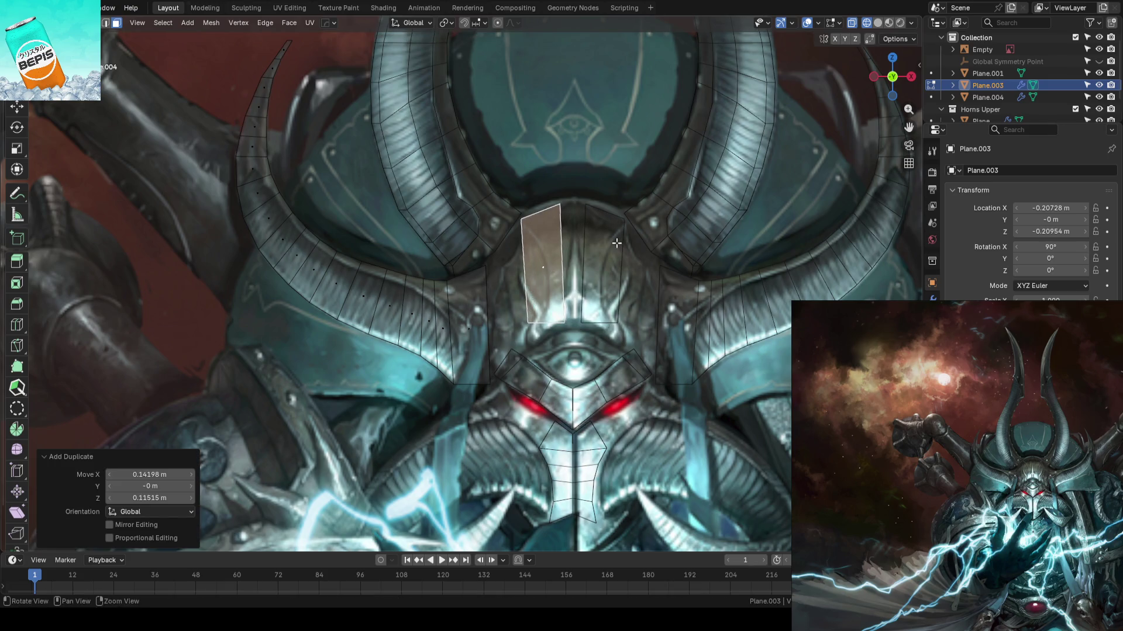
{"action": "key", "text": "p"}
{"action": "left_click", "coordinate": [617, 246]}
- Flatten the plate's inner vertices onto a single vertical line along X
{"action": "scroll", "coordinate": [587, 260], "scroll_direction": "up", "scroll_amount": 2}
{"action": "key", "text": "alt+x"}
{"action": "key", "text": "shift+space"}
{"action": "key", "text": "g"}
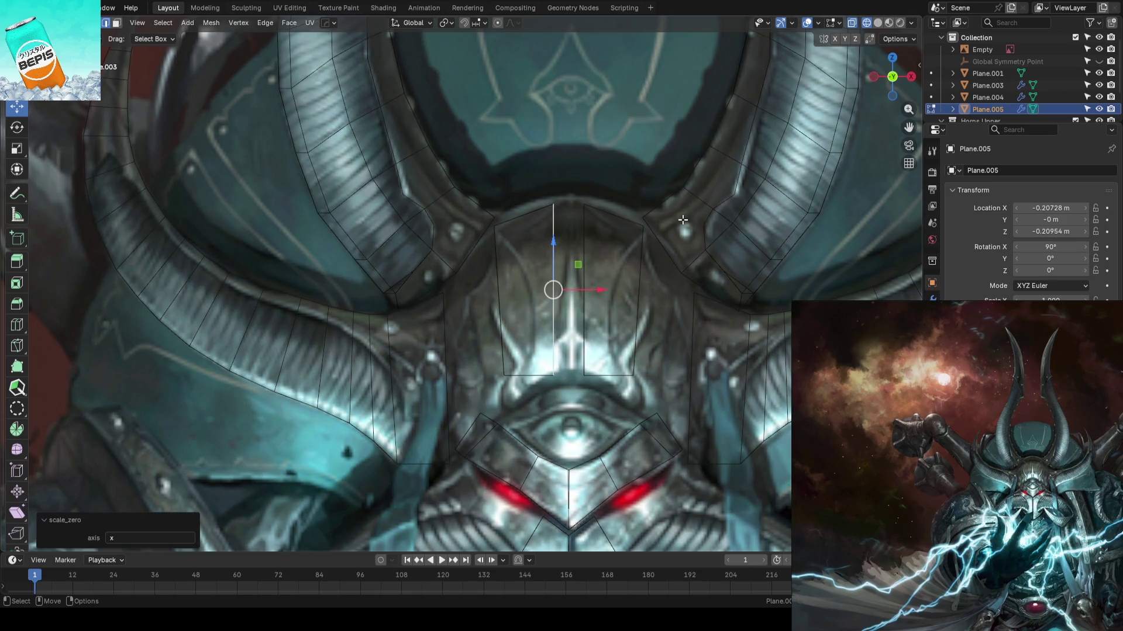
{"action": "key", "text": "n"}
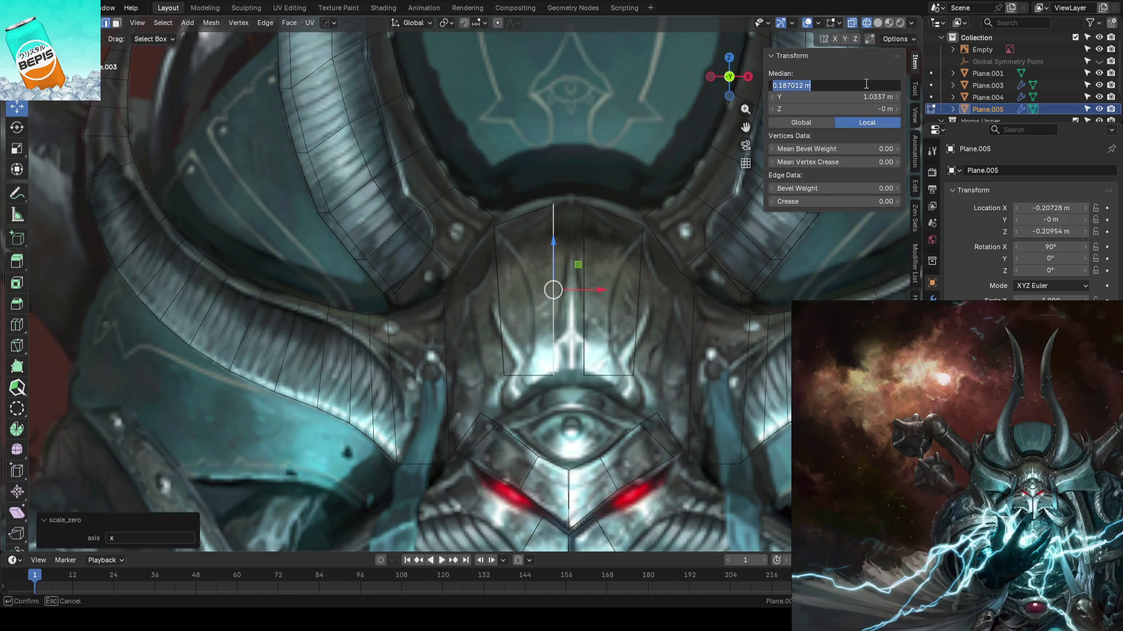
{"action": "left_click", "coordinate": [875, 85]}
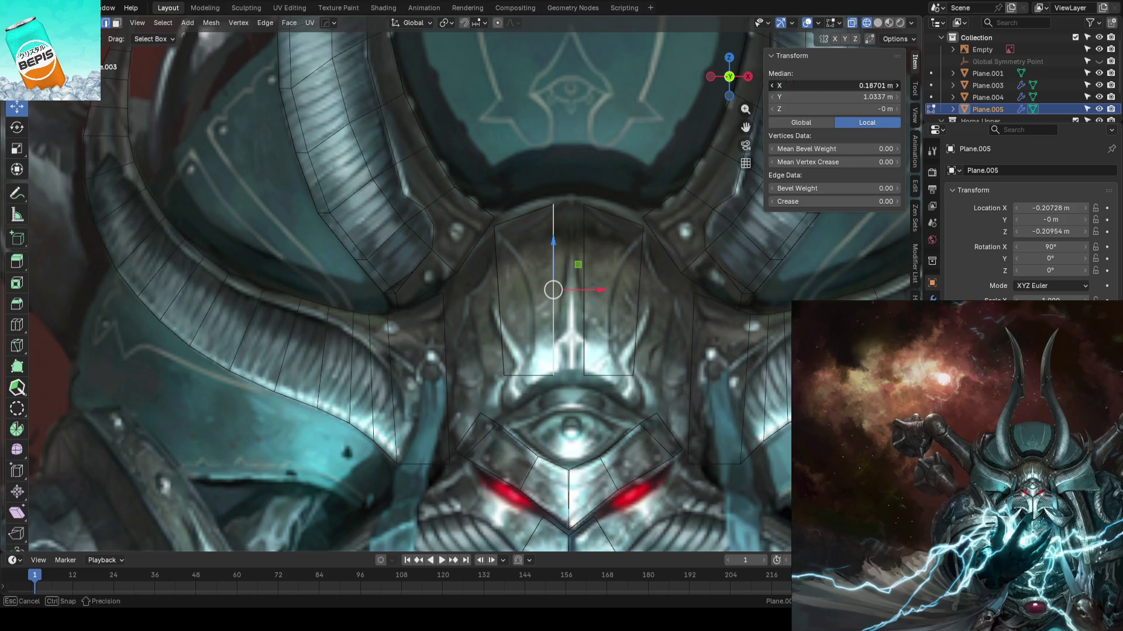
{"action": "type", "text": "-"}
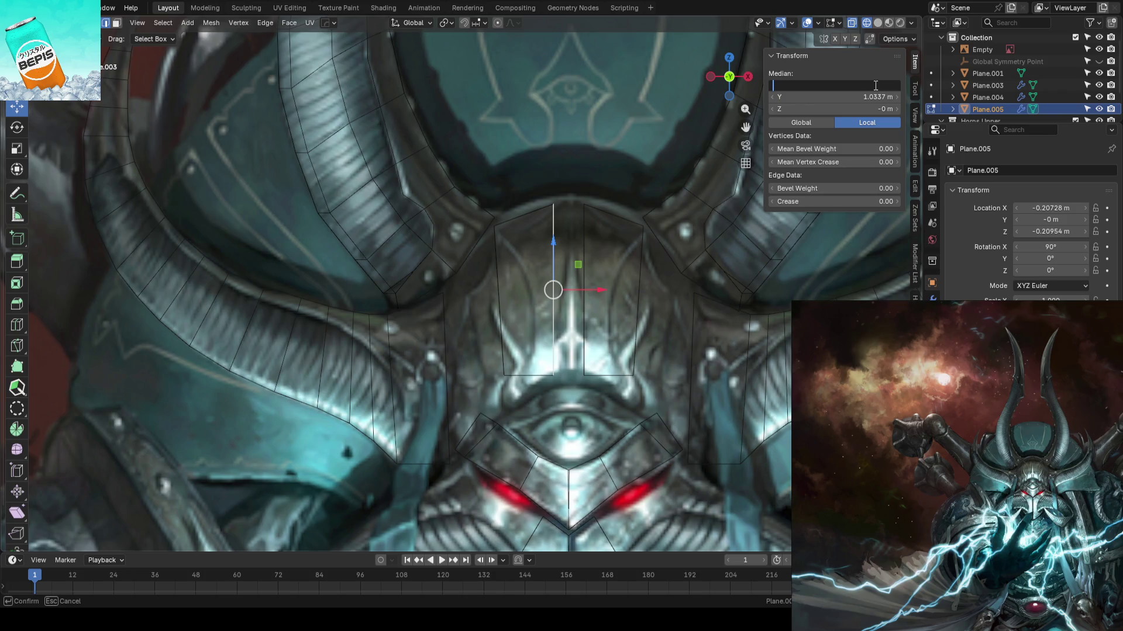
{"action": "key", "text": "Return"}
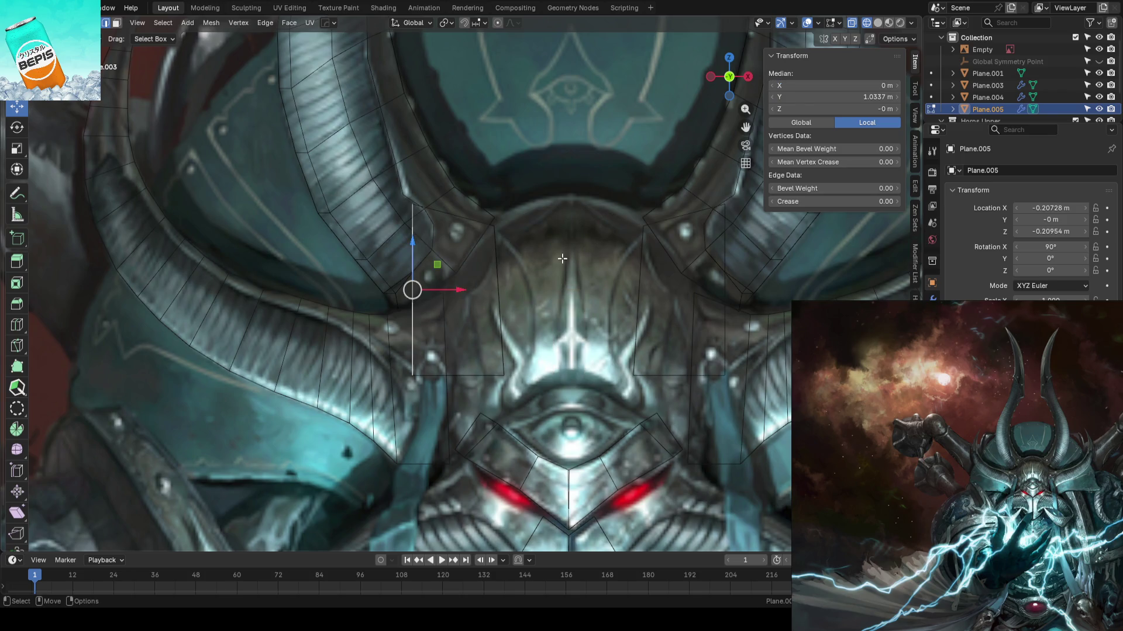
{"action": "key", "text": "ctrl+z"}
- Set the selected vertices' global median Y and X to 0
{"action": "left_click", "coordinate": [812, 121]}
{"action": "left_click", "coordinate": [841, 96]}
{"action": "type", "text": "0"}
{"action": "key", "text": "Return"}
{"action": "left_click", "coordinate": [866, 85]}
{"action": "type", "text": "0"}
{"action": "key", "text": "Return"}
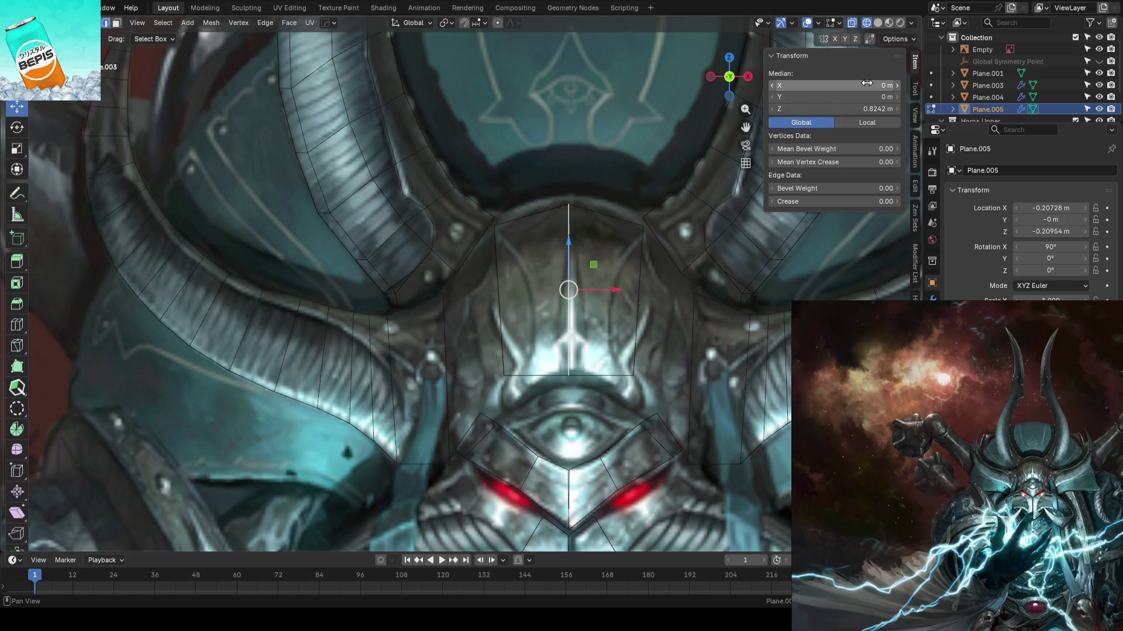
- Raise the plate's top and left vertices and lower its bottom vertices to fit the forehead
{"action": "key", "text": "n"}
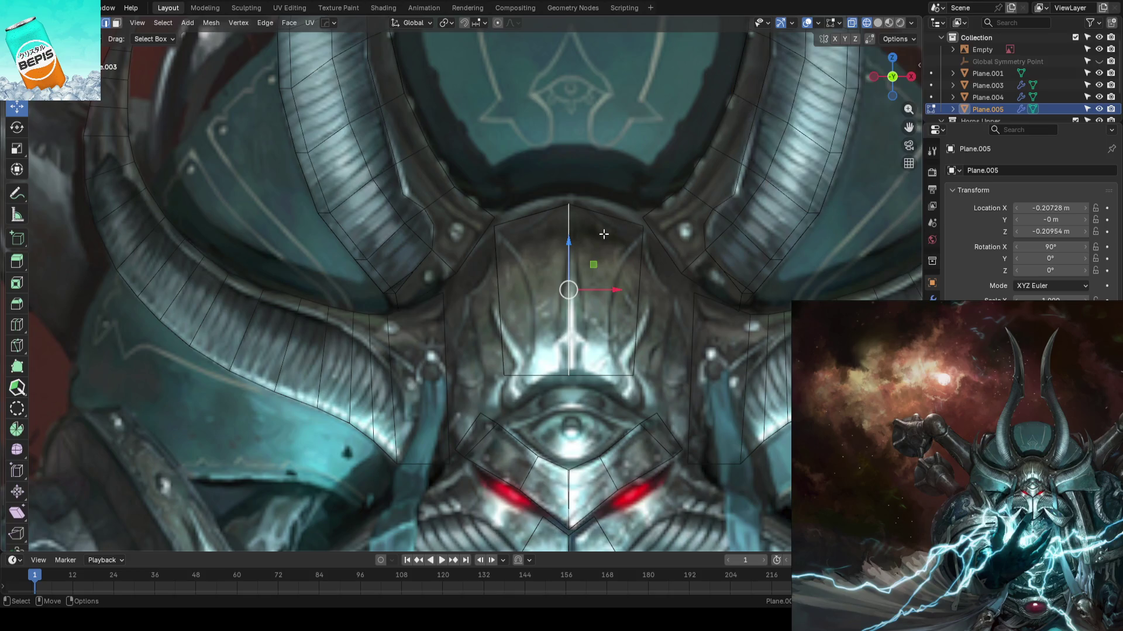
{"action": "left_click", "coordinate": [626, 213]}
{"action": "left_click_drag", "start_coordinate": [570, 183], "coordinate": [570, 173]}
{"action": "left_click", "coordinate": [491, 238]}
{"action": "left_click_drag", "start_coordinate": [490, 200], "coordinate": [490, 187]}
{"action": "middle_click_drag", "start_coordinate": [514, 277], "coordinate": [517, 221], "text": "shift"}
{"action": "middle_click_drag", "start_coordinate": [558, 279], "coordinate": [559, 228], "text": "shift"}
{"action": "left_click", "coordinate": [514, 247]}
{"action": "left_click_drag", "start_coordinate": [514, 247], "coordinate": [512, 275]}
{"action": "left_click", "coordinate": [574, 279]}
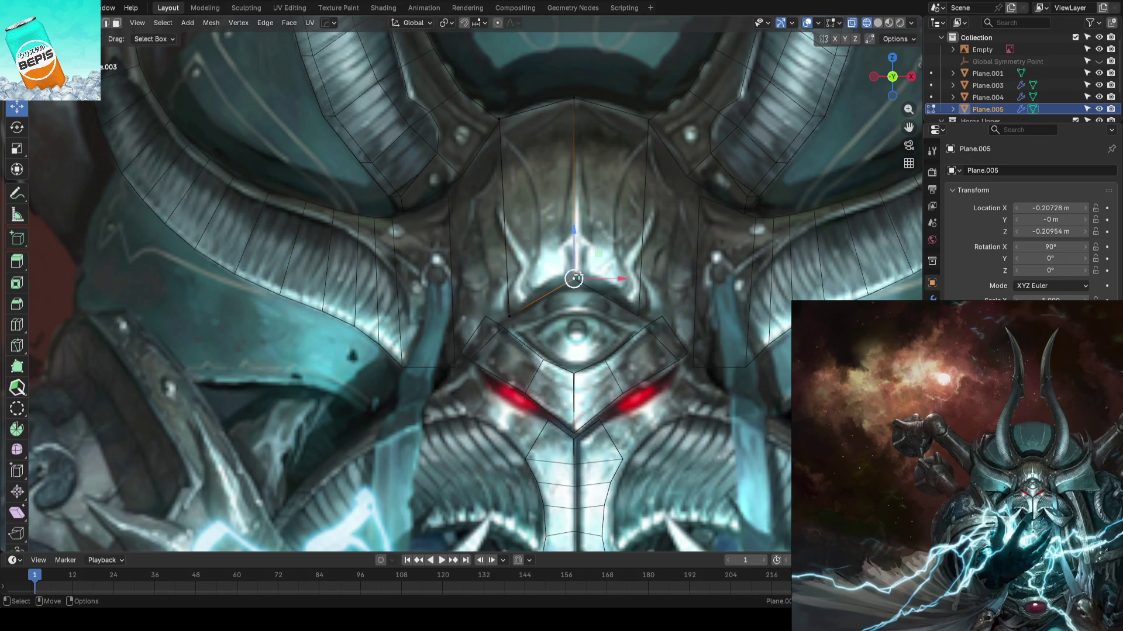
{"action": "left_click_drag", "start_coordinate": [576, 246], "coordinate": [543, 269]}
- Add two vertical loop cuts across the plate, one centred and one left of centre
{"action": "key", "text": "ctrl+r"}
{"action": "left_click", "coordinate": [540, 269]}
{"action": "right_click", "coordinate": [543, 272]}
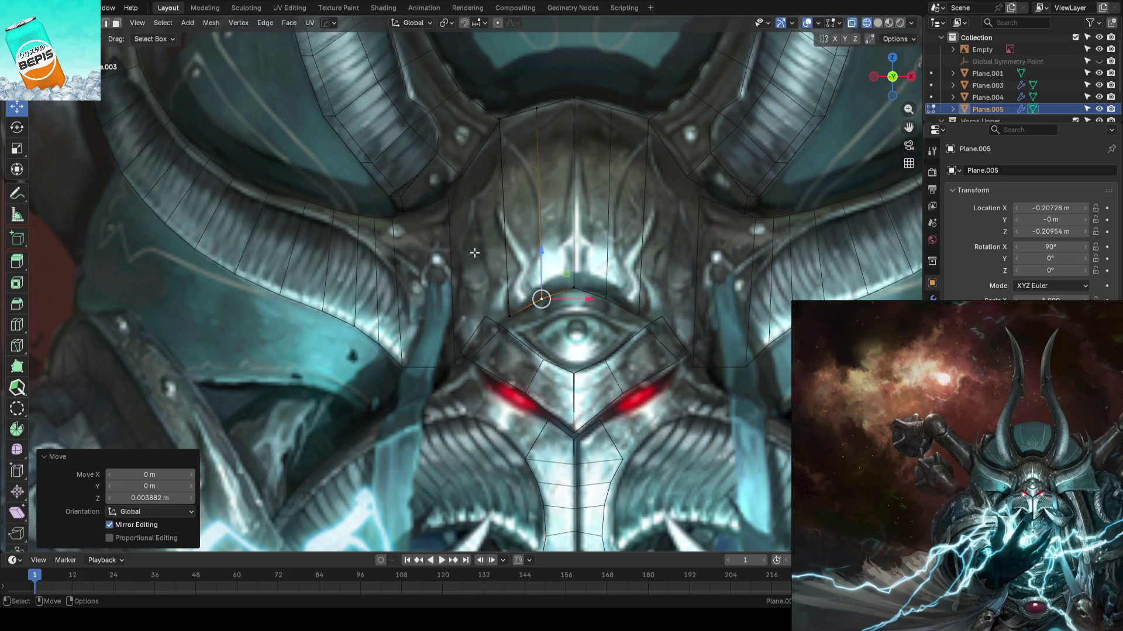
{"action": "scroll", "coordinate": [458, 269], "scroll_direction": "down", "scroll_amount": 2}
{"action": "scroll", "coordinate": [459, 269], "scroll_direction": "down", "scroll_amount": 3}
{"action": "scroll", "coordinate": [458, 269], "scroll_direction": "up", "scroll_amount": 4}
{"action": "scroll", "coordinate": [509, 260], "scroll_direction": "up", "scroll_amount": 2}
{"action": "mouse_move", "coordinate": [509, 261]}
{"action": "middle_mouse_down", "text": "shift"}
{"action": "mouse_move", "coordinate": [473, 271]}
{"action": "mouse_move", "coordinate": [504, 249]}
{"action": "middle_mouse_up", "text": "shift"}
{"action": "key", "text": "ctrl+r"}
{"action": "left_click", "coordinate": [420, 259]}
{"action": "right_click", "coordinate": [420, 259]}
{"action": "scroll", "coordinate": [440, 277], "scroll_direction": "down", "scroll_amount": 3}
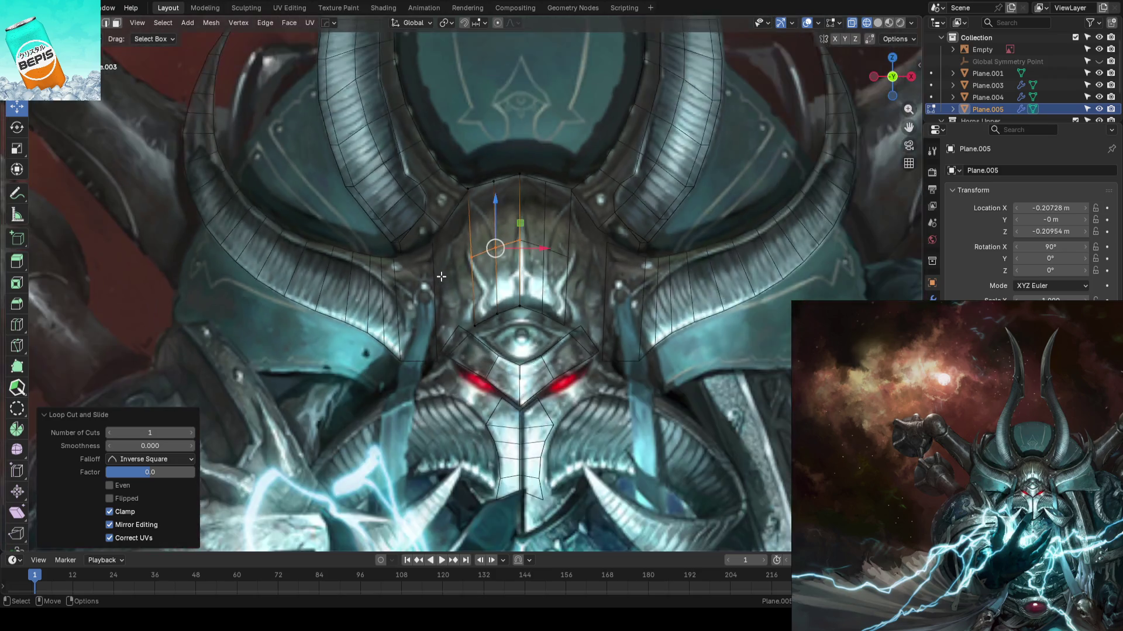
{"action": "middle_click_drag", "start_coordinate": [441, 276], "coordinate": [484, 298]}
{"action": "key", "text": "Tab"}
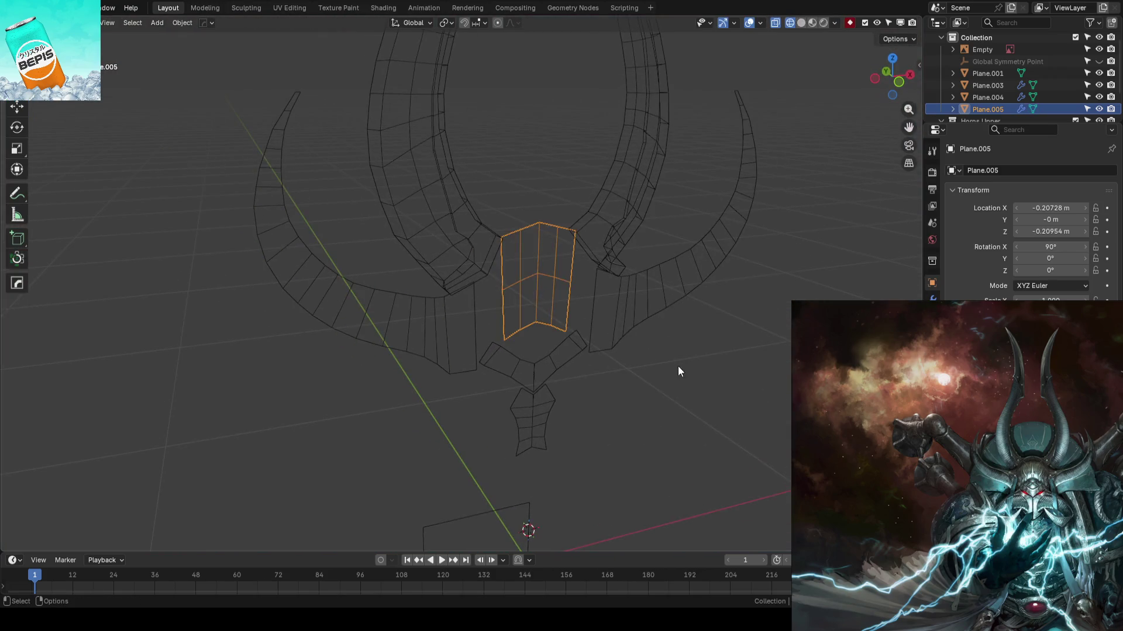
- Return to front orthographic wireframe, enter Edit Mode on the forehead plate and save
{"action": "key", "text": "shift+z"}
{"action": "mouse_move", "coordinate": [601, 338]}
{"action": "middle_mouse_down"}
{"action": "mouse_move", "coordinate": [546, 296]}
{"action": "mouse_move", "coordinate": [572, 315]}
{"action": "middle_mouse_up"}
{"action": "key", "text": "KP_1"}
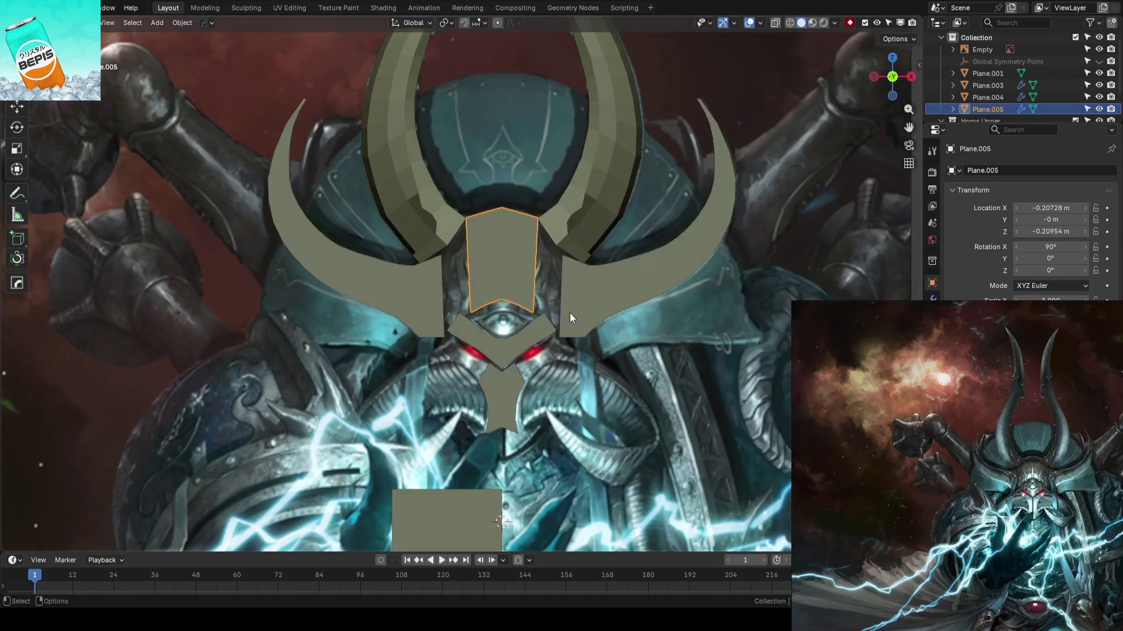
{"action": "key", "text": "shift+z"}
{"action": "key", "text": "Tab"}
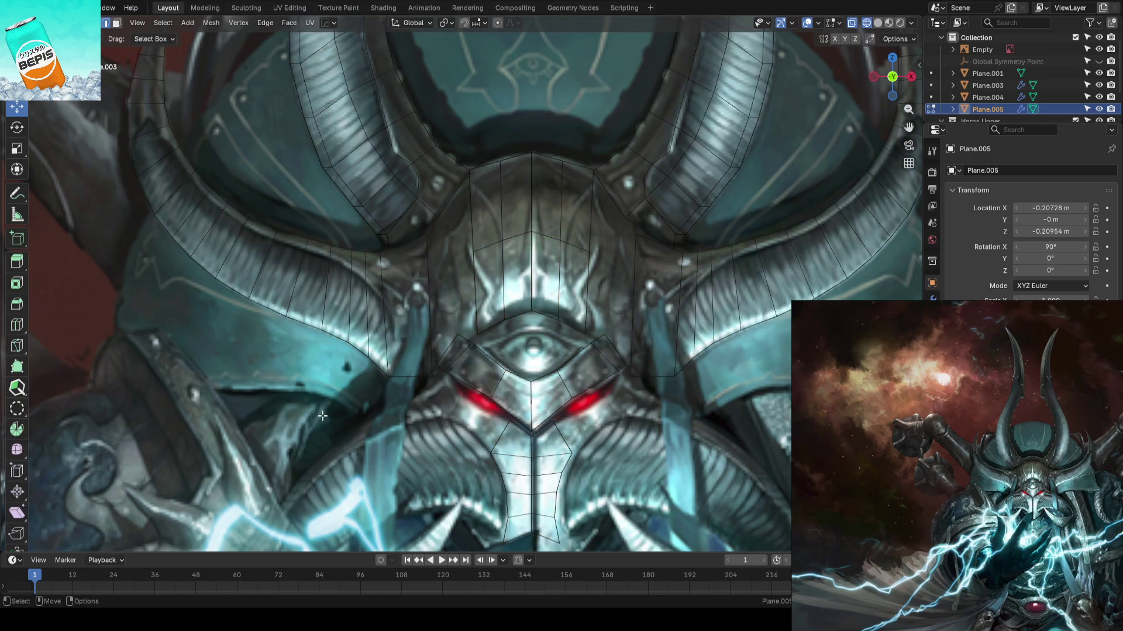
{"action": "key", "text": "ctrl+s"}
{"action": "scroll", "coordinate": [323, 406], "scroll_direction": "down", "scroll_amount": 2}
{"action": "scroll", "coordinate": [550, 307], "scroll_direction": "up", "scroll_amount": 3}
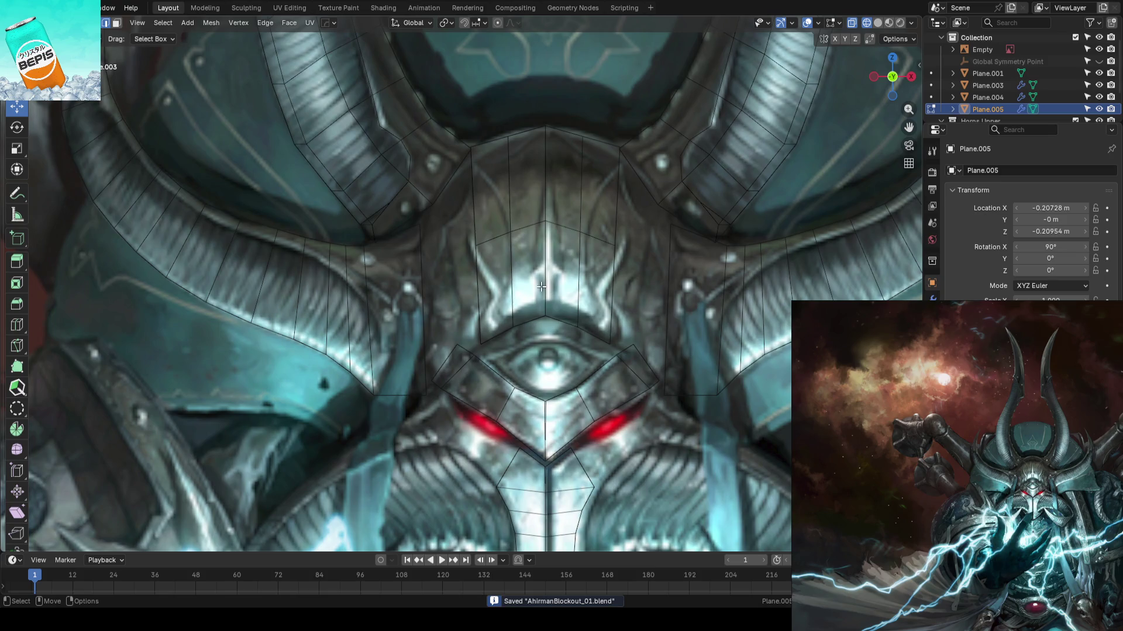
- Select a forehead plate vertex and orbit to the side to check its depth
{"action": "scroll", "coordinate": [541, 286], "scroll_direction": "down", "scroll_amount": 2}
{"action": "scroll", "coordinate": [538, 282], "scroll_direction": "down", "scroll_amount": 2}
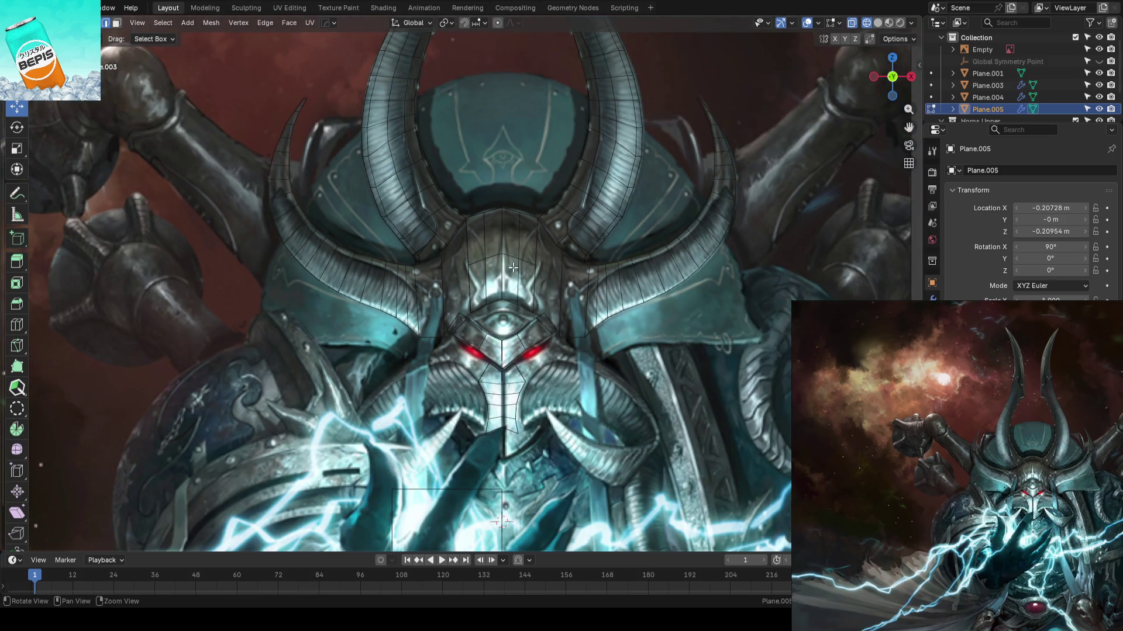
{"action": "scroll", "coordinate": [490, 255], "scroll_direction": "up", "scroll_amount": 1}
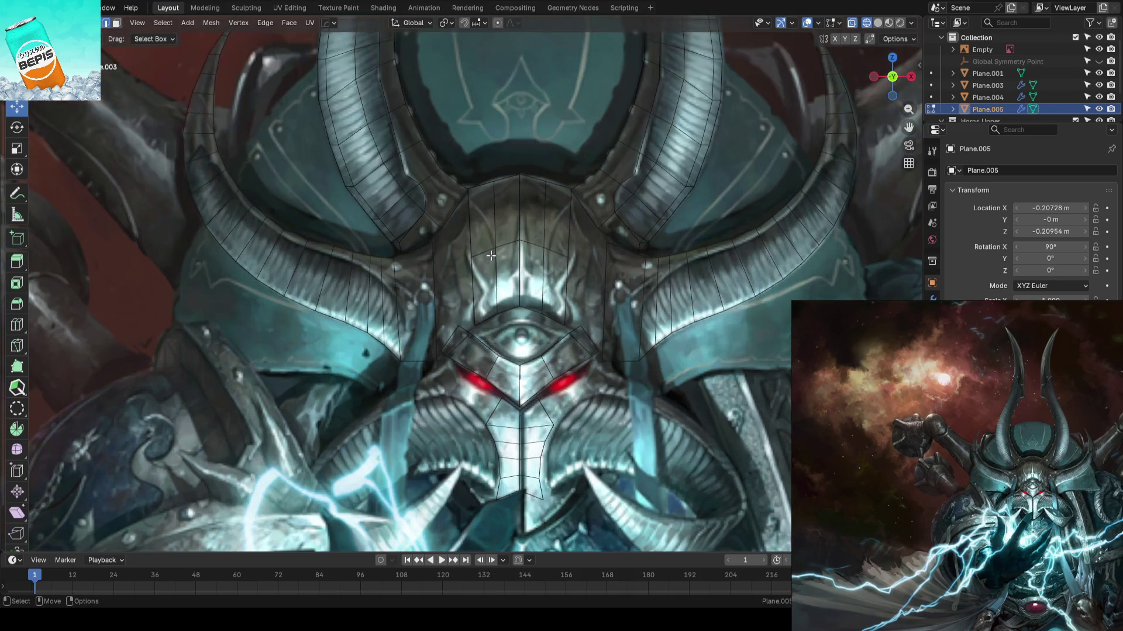
{"action": "left_click", "coordinate": [484, 254]}
{"action": "mouse_move", "coordinate": [496, 243]}
{"action": "middle_mouse_down"}
{"action": "mouse_move", "coordinate": [539, 309]}
{"action": "mouse_move", "coordinate": [547, 289]}
{"action": "middle_mouse_up"}
{"action": "key", "text": "g"}
{"action": "key", "text": "y"}
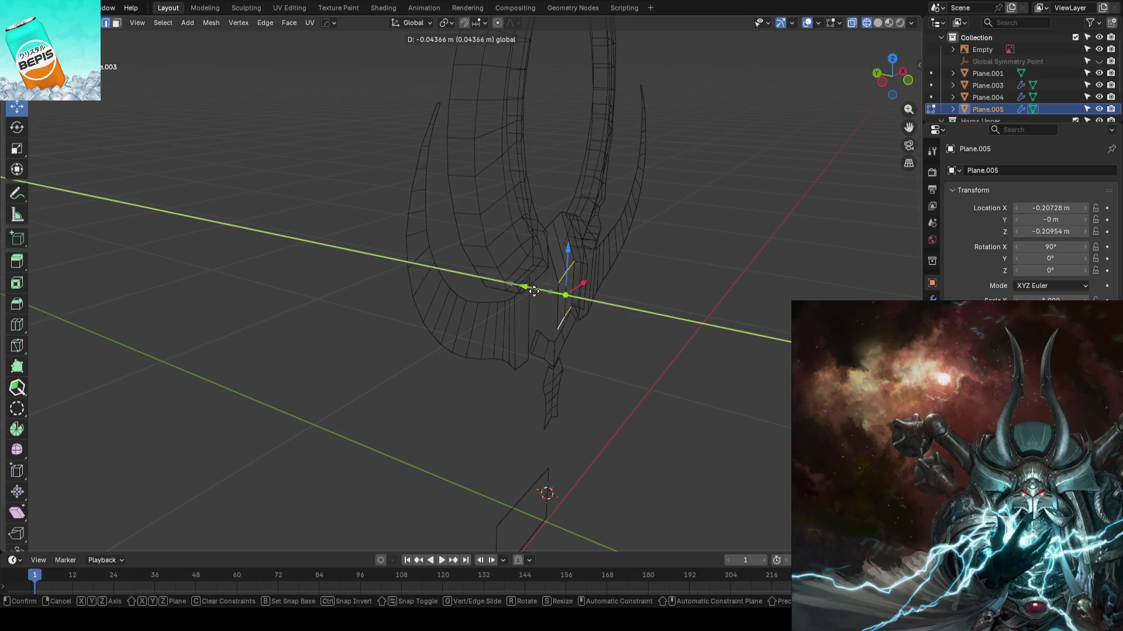
{"action": "key", "text": "Escape"}
{"action": "mouse_move", "coordinate": [739, 337]}
{"action": "middle_mouse_down"}
{"action": "mouse_move", "coordinate": [614, 283]}
{"action": "mouse_move", "coordinate": [627, 304]}
{"action": "middle_mouse_up"}
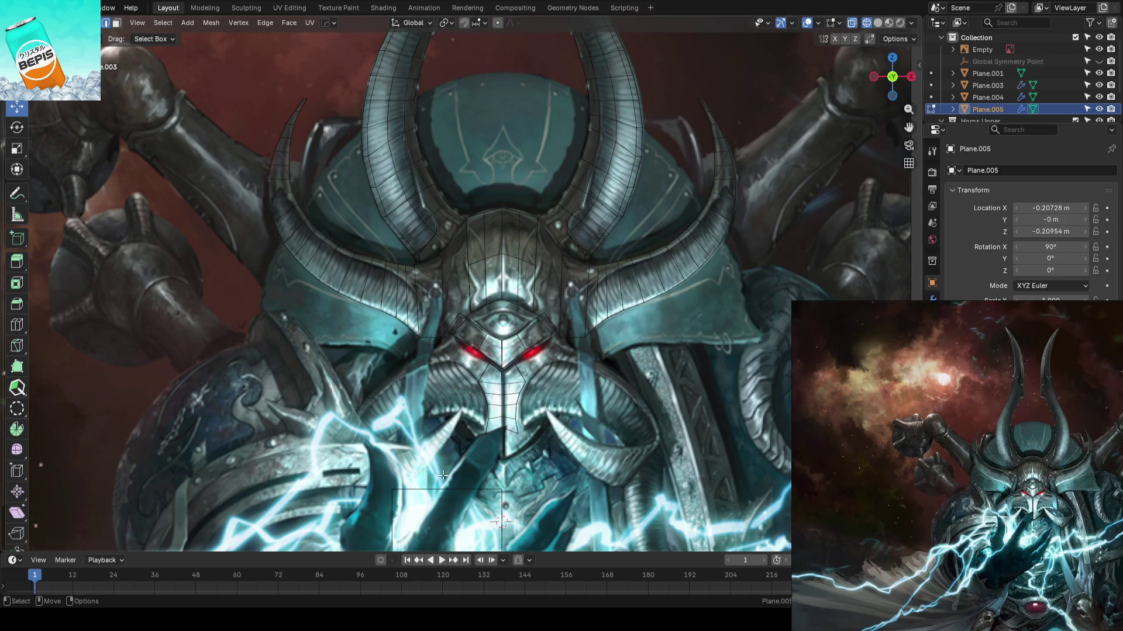
- Reselect the forehead plate in Edit Mode and slide its top-left vertex along its edge
{"action": "scroll", "coordinate": [558, 309], "scroll_direction": "up", "scroll_amount": 5}
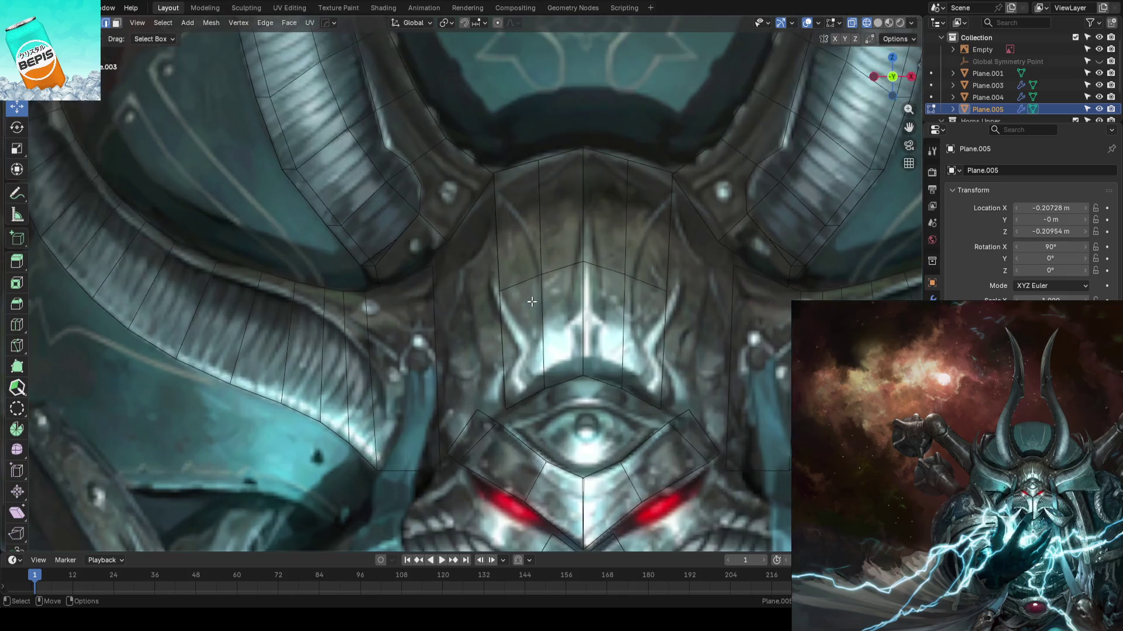
{"action": "key", "text": "Tab"}
{"action": "left_click", "coordinate": [503, 169]}
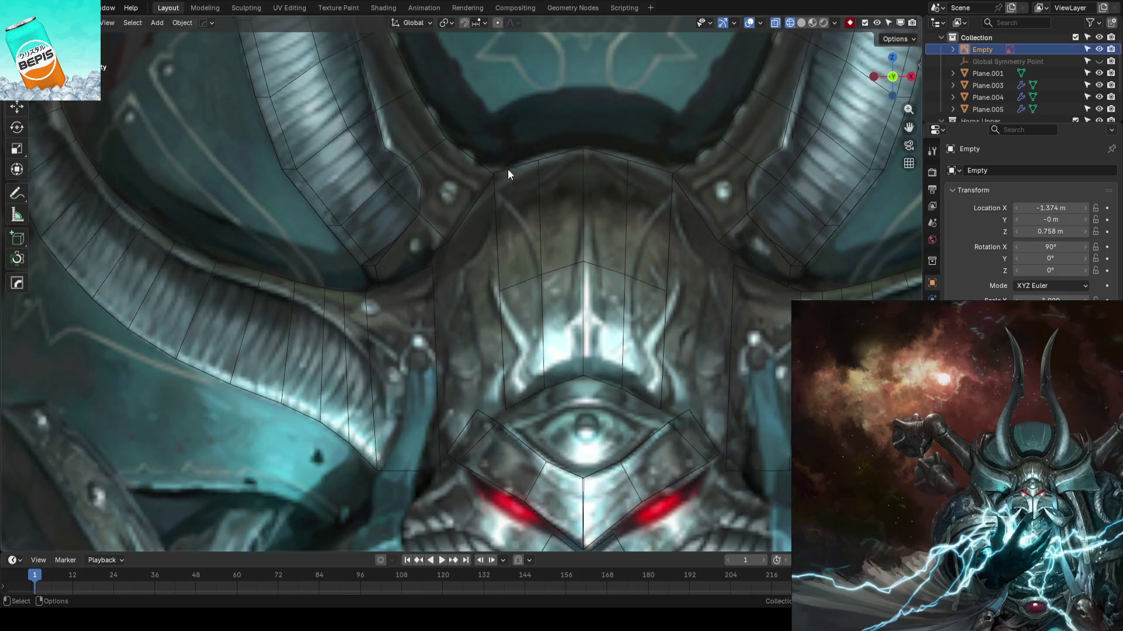
{"action": "left_click", "coordinate": [507, 170]}
{"action": "key", "text": "Tab"}
{"action": "left_click", "coordinate": [493, 171]}
{"action": "key", "text": "shift+v"}
{"action": "left_click", "coordinate": [539, 162]}
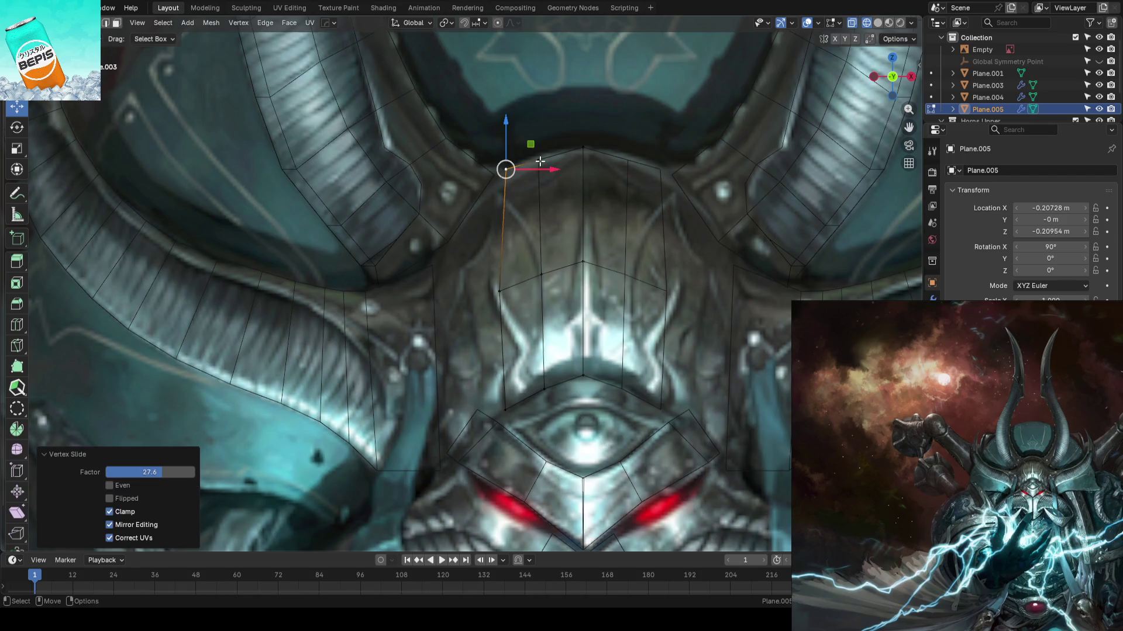
{"action": "scroll", "coordinate": [539, 162], "scroll_direction": "down", "scroll_amount": 3}
{"action": "scroll", "coordinate": [539, 164], "scroll_direction": "up", "scroll_amount": 3}
- Extrude the plate's left outer edge outward as a new column of faces
{"action": "left_click", "coordinate": [541, 178]}
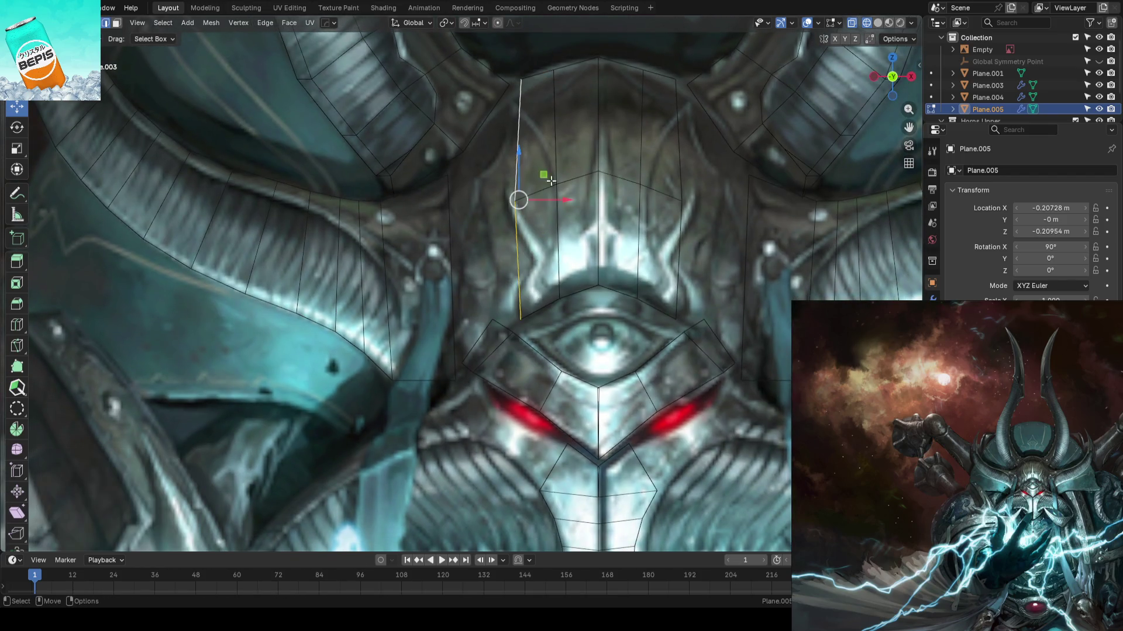
{"action": "key", "text": "e"}
{"action": "key", "text": "x"}
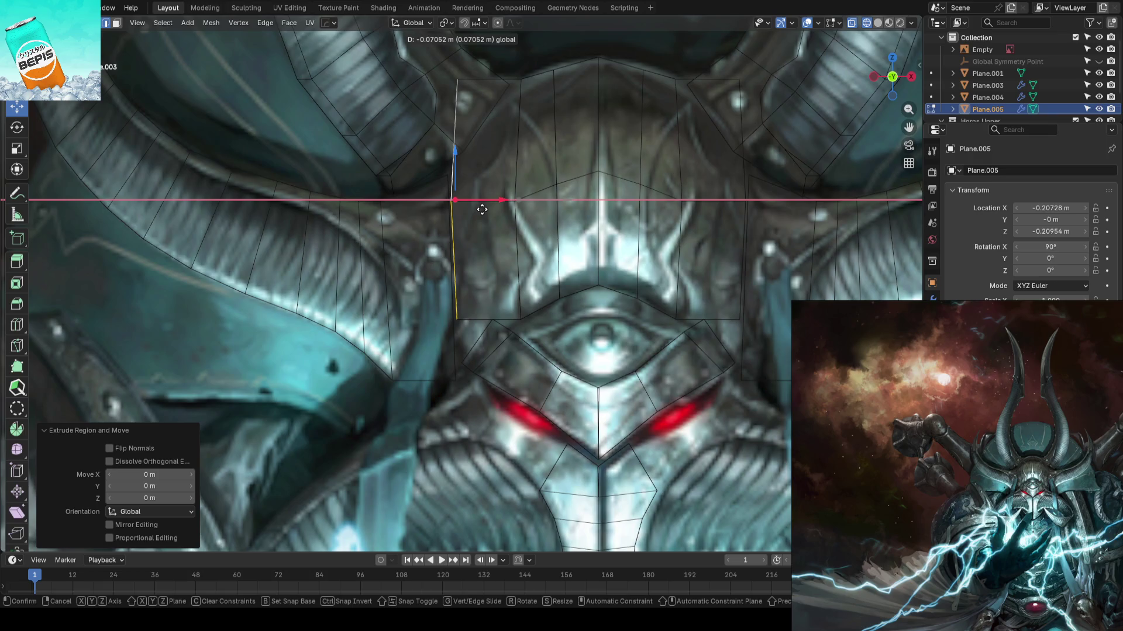
{"action": "key", "text": "z"}
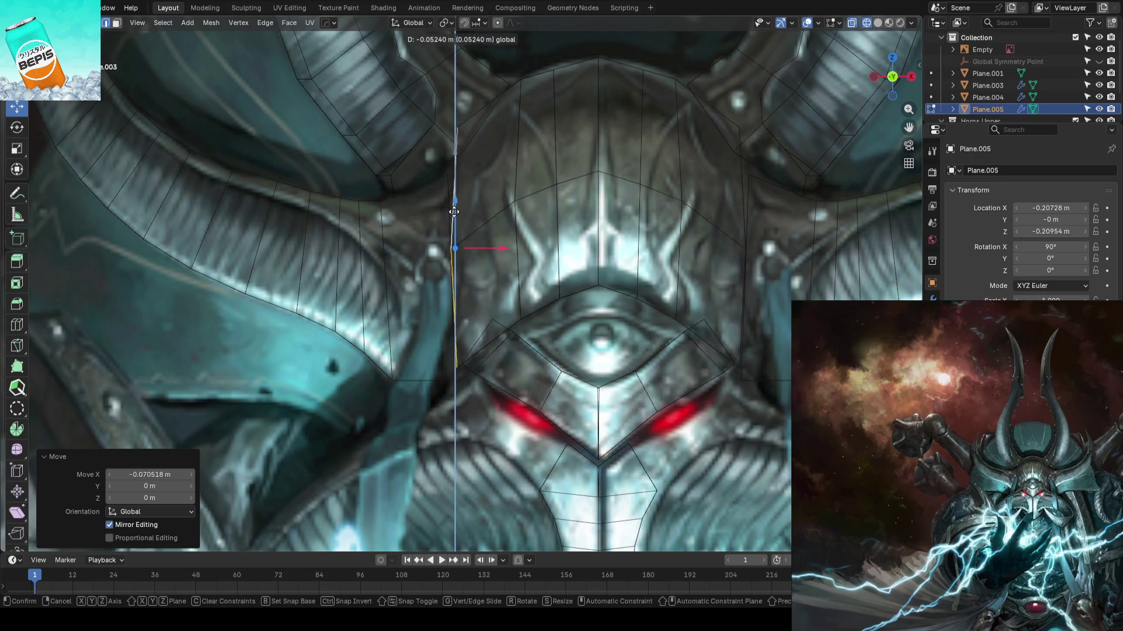
{"action": "left_click", "coordinate": [451, 137]}
- Lower the new edge's top vertex and shift it slightly sideways, then save
{"action": "left_click", "coordinate": [456, 133]}
{"action": "key", "text": "g"}
{"action": "key", "text": "z"}
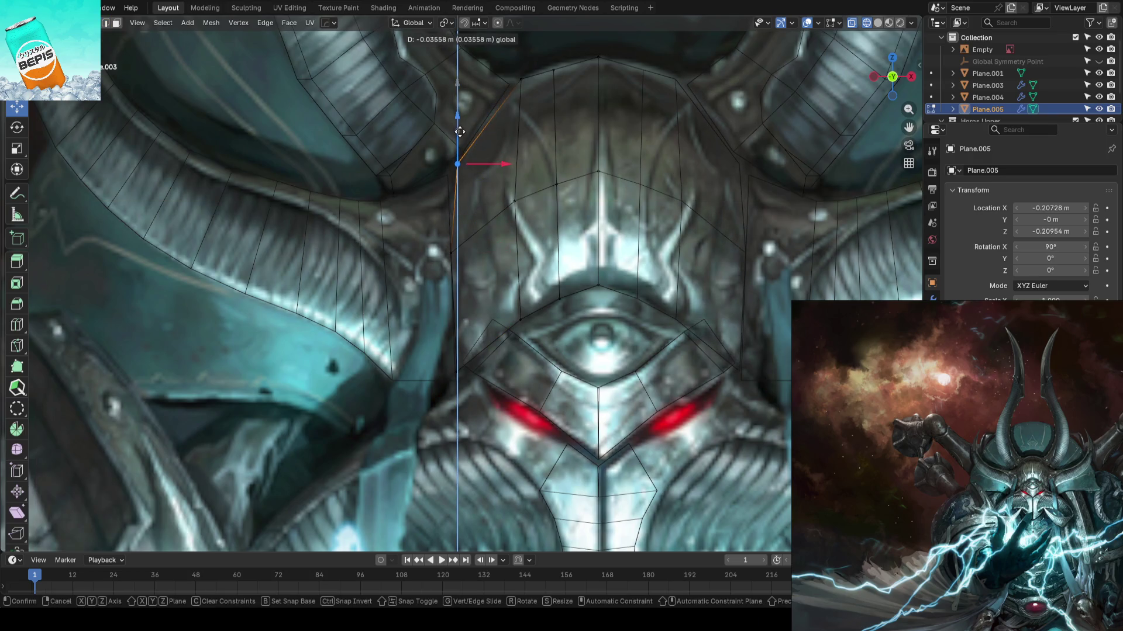
{"action": "left_click", "coordinate": [493, 168]}
{"action": "key", "text": "g"}
{"action": "key", "text": "x"}
{"action": "left_click", "coordinate": [492, 168]}
{"action": "scroll", "coordinate": [568, 167], "scroll_direction": "down", "scroll_amount": 3}
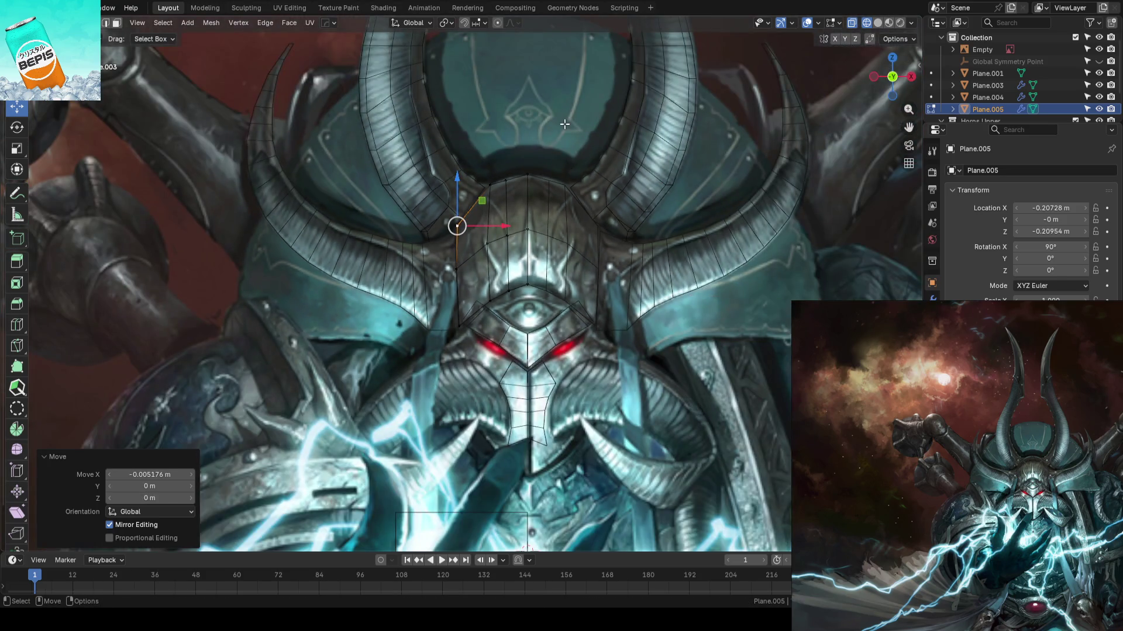
{"action": "left_click", "coordinate": [545, 142]}
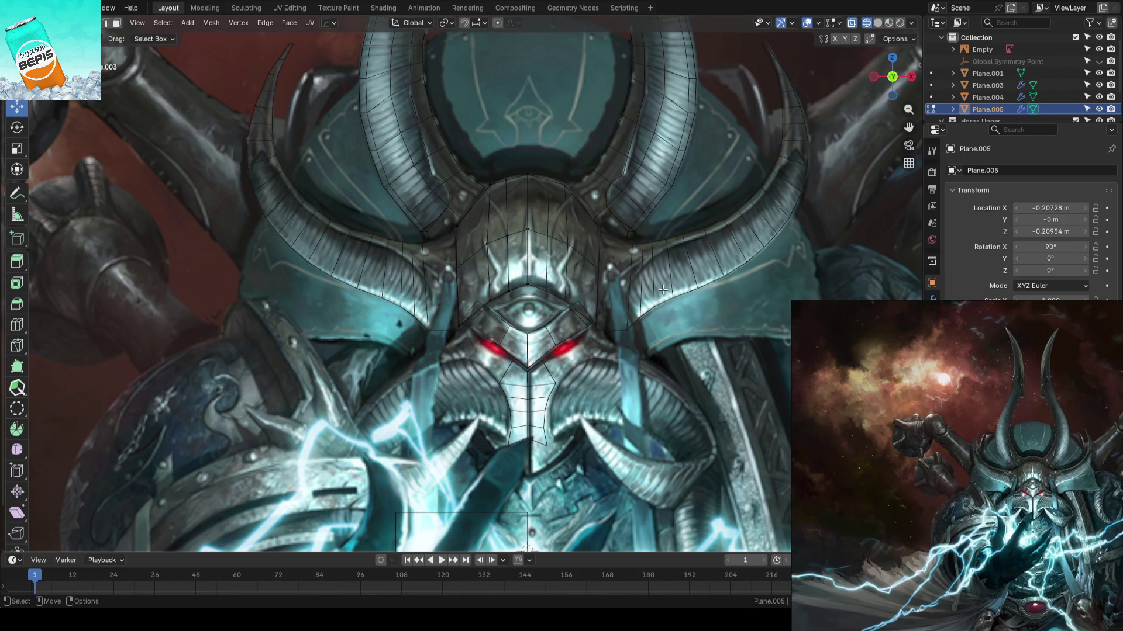
{"action": "key", "text": "ctrl+s"}
{"action": "scroll", "coordinate": [597, 259], "scroll_direction": "up", "scroll_amount": 2}
- Check the blockout in perspective solid shading, then return to front wireframe over the reference
{"action": "scroll", "coordinate": [585, 255], "scroll_direction": "down", "scroll_amount": 4}
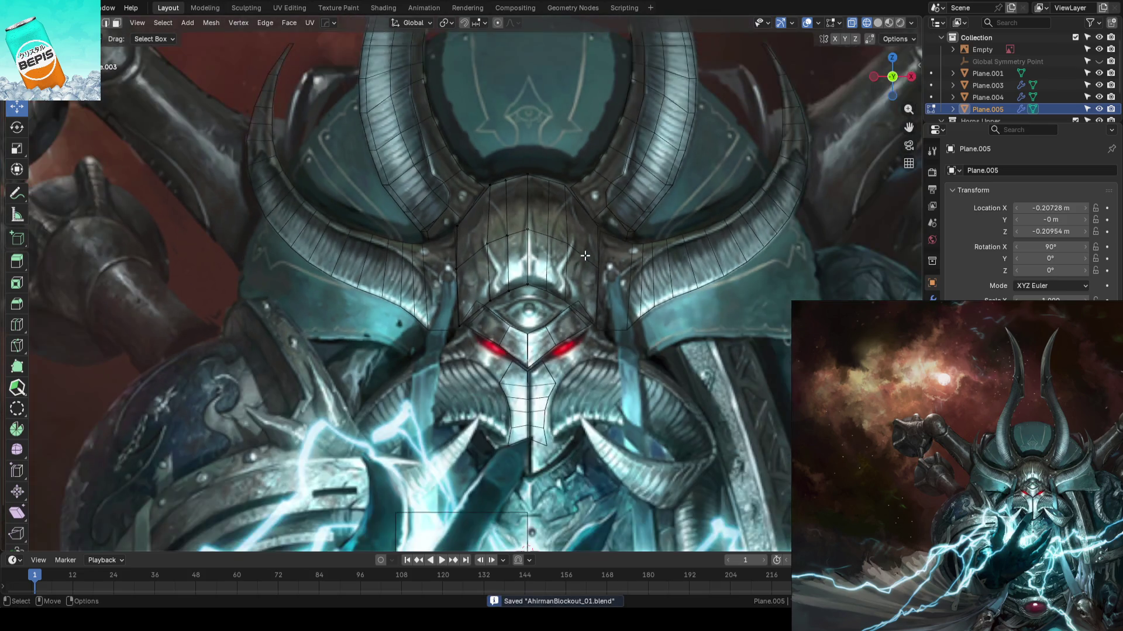
{"action": "scroll", "coordinate": [550, 194], "scroll_direction": "down", "scroll_amount": 2}
{"action": "mouse_move", "coordinate": [550, 195]}
{"action": "middle_mouse_down"}
{"action": "mouse_move", "coordinate": [560, 249]}
{"action": "mouse_move", "coordinate": [640, 275]}
{"action": "mouse_move", "coordinate": [630, 264]}
{"action": "mouse_move", "coordinate": [524, 271]}
{"action": "mouse_move", "coordinate": [579, 267]}
{"action": "middle_mouse_up"}
{"action": "key", "text": "Tab"}
{"action": "key", "text": "shift+z"}
{"action": "key", "text": "KP_1"}
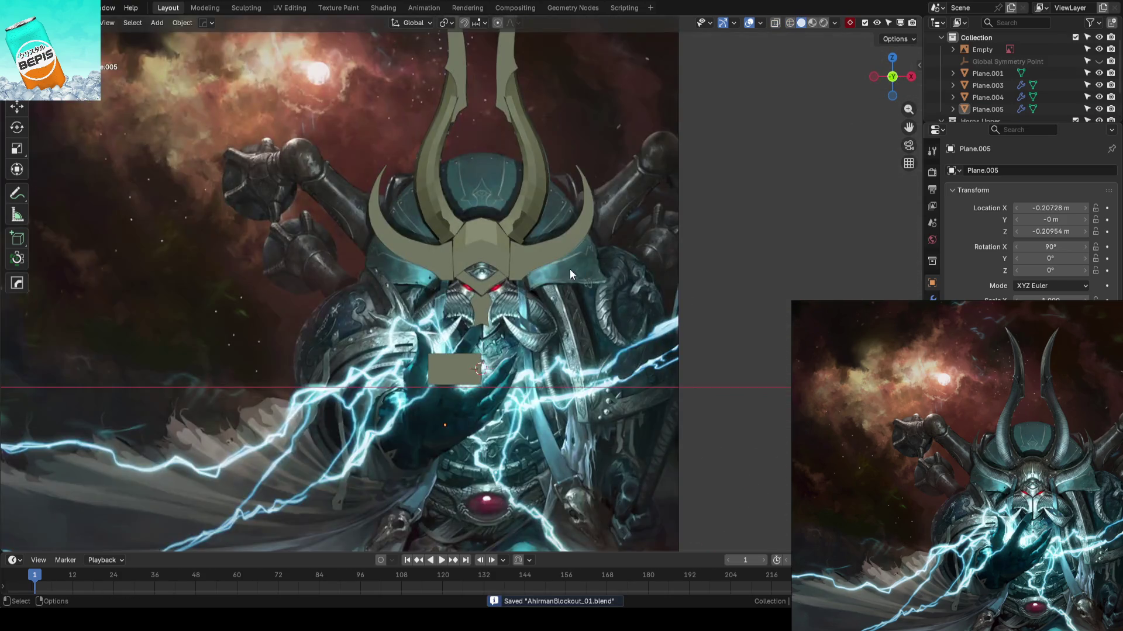
{"action": "scroll", "coordinate": [530, 280], "scroll_direction": "up", "scroll_amount": 5}
{"action": "key", "text": "shift+z"}
{"action": "scroll", "coordinate": [532, 302], "scroll_direction": "up", "scroll_amount": 2}
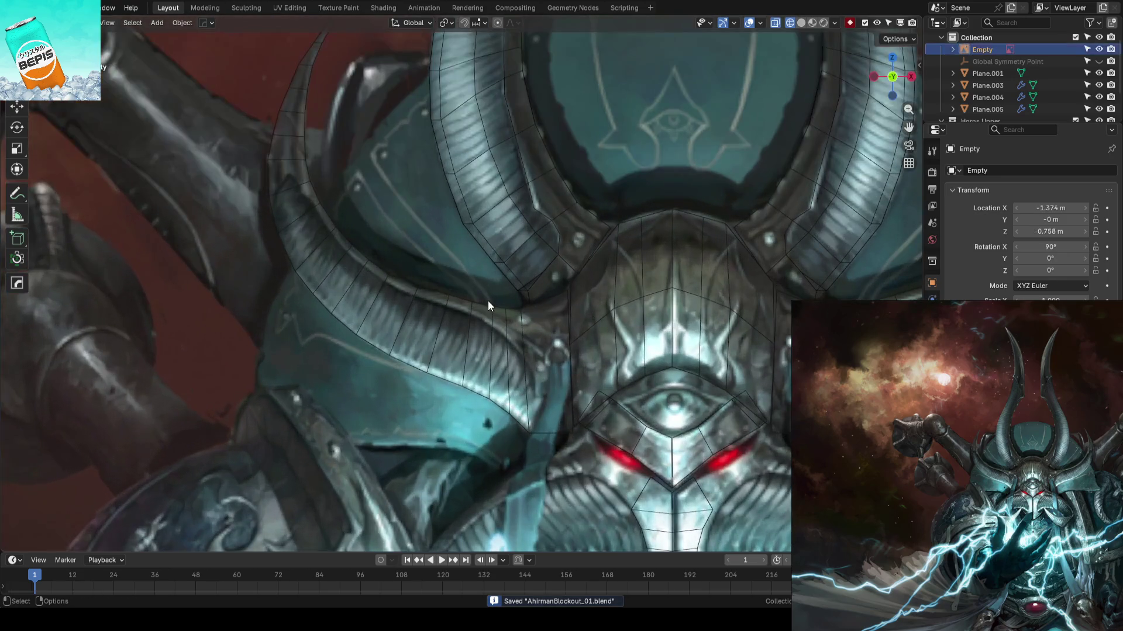
- Select the left horn piece Plane.003, cancelling a stray move so it stays put
{"action": "left_click", "coordinate": [478, 310]}
{"action": "scroll", "coordinate": [476, 304], "scroll_direction": "up", "scroll_amount": 3}
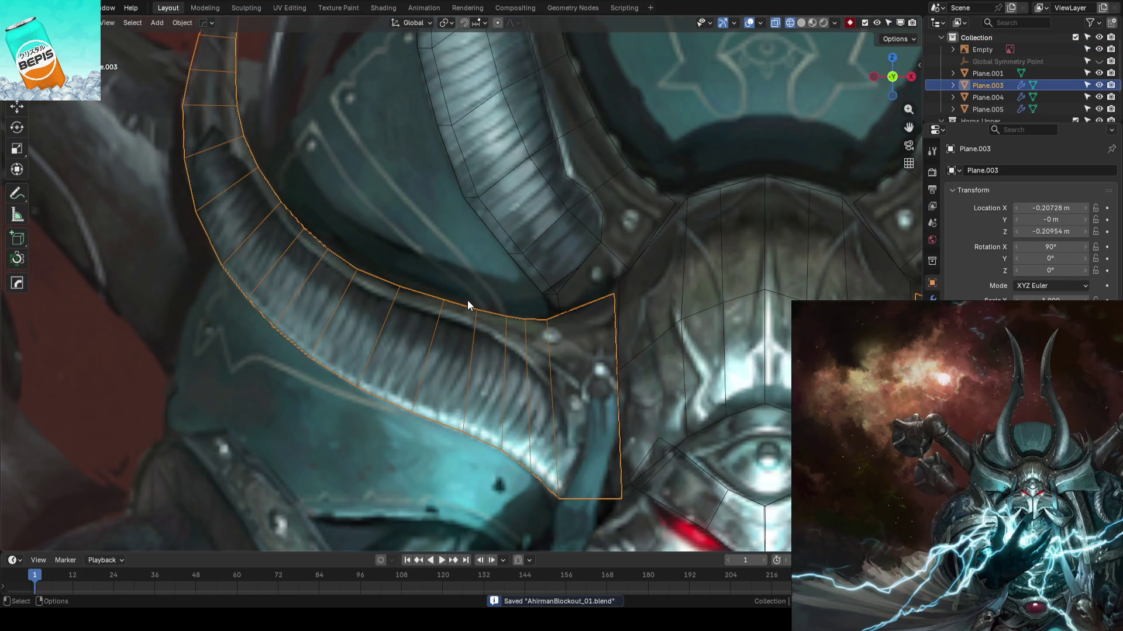
{"action": "scroll", "coordinate": [468, 300], "scroll_direction": "down", "scroll_amount": 5}
{"action": "key", "text": "g"}
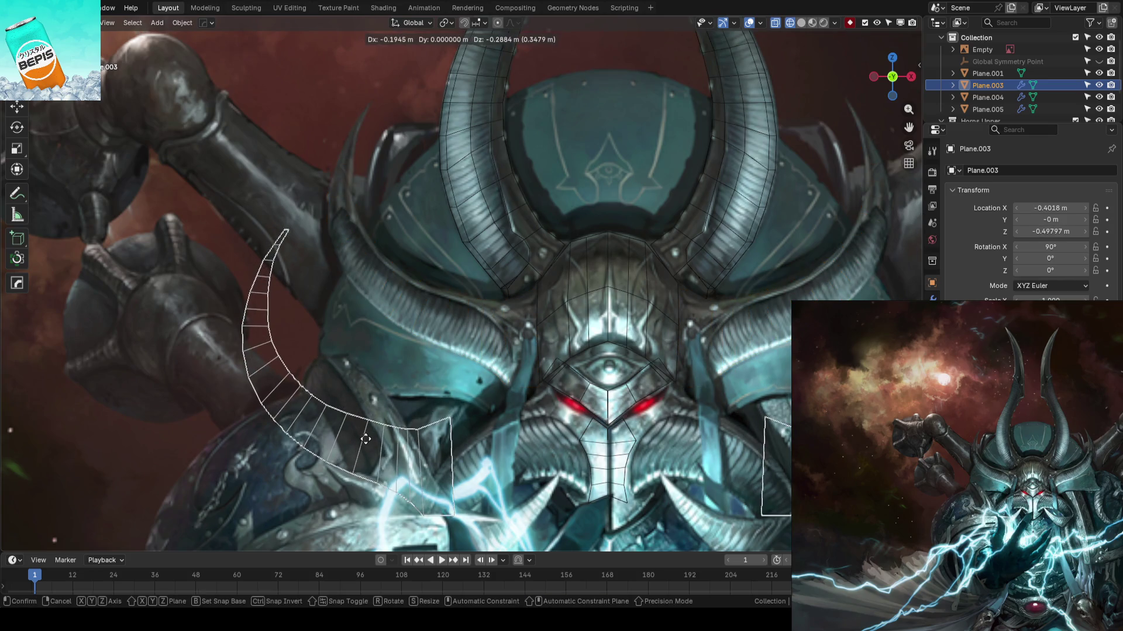
{"action": "right_click", "coordinate": [365, 440]}
- In Edit Mode, pull a horn vertex onto the painted horn's edge with the tweak tool
{"action": "scroll", "coordinate": [364, 355], "scroll_direction": "up", "scroll_amount": 3}
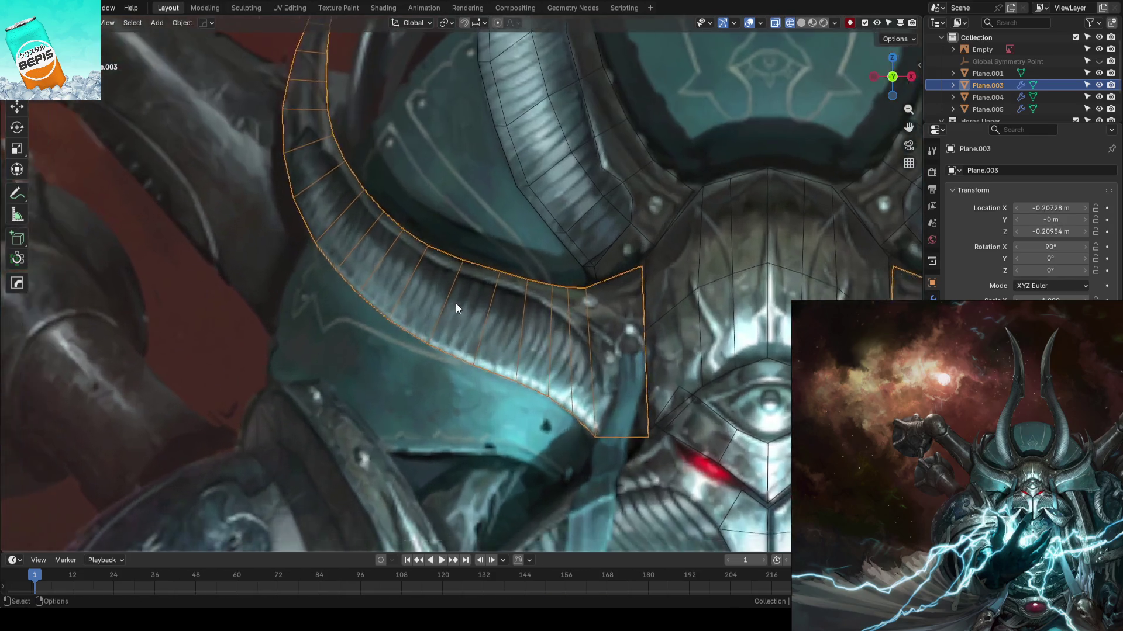
{"action": "key", "text": "Tab"}
{"action": "scroll", "coordinate": [455, 303], "scroll_direction": "up", "scroll_amount": 2}
{"action": "key", "text": "t"}
{"action": "left_click_drag", "start_coordinate": [459, 249], "coordinate": [413, 226]}
{"action": "key", "text": "Escape"}
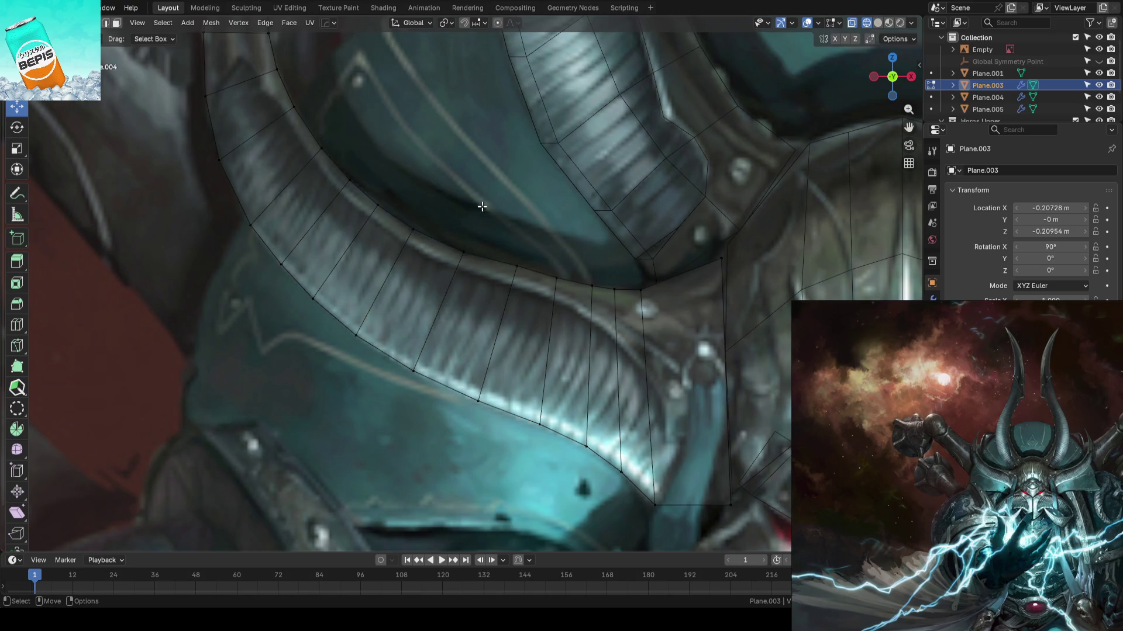
- Nudge vertices on the horn's inner and upper edges onto the painted horn, then save
{"action": "key", "text": "t"}
{"action": "left_click_drag", "start_coordinate": [413, 228], "coordinate": [413, 229]}
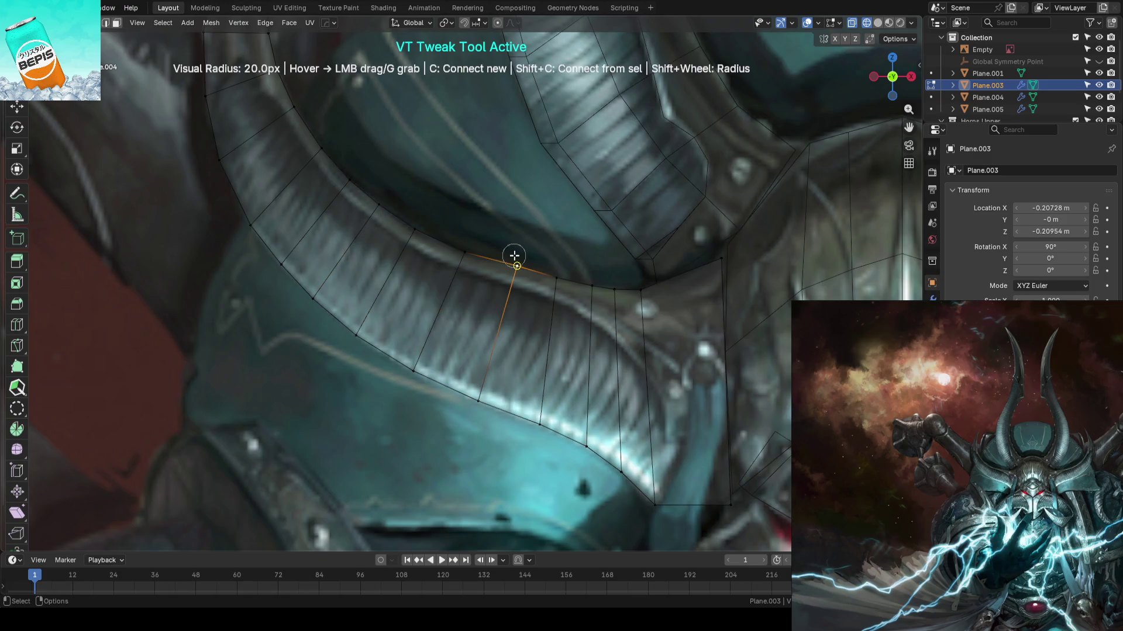
{"action": "left_click_drag", "start_coordinate": [549, 265], "coordinate": [552, 265]}
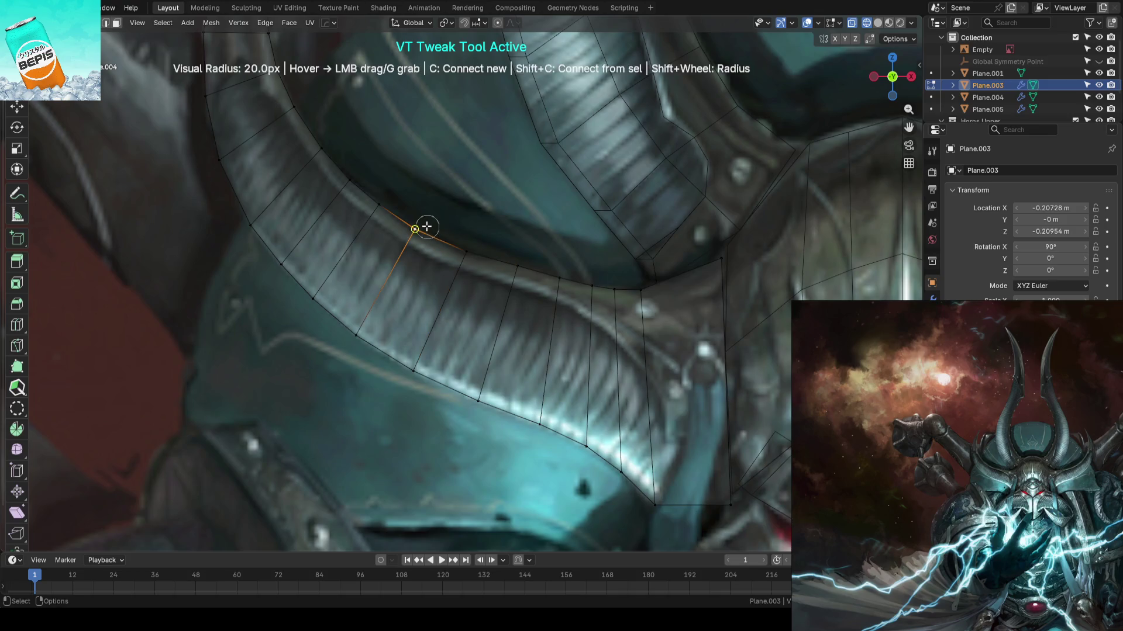
{"action": "left_click_drag", "start_coordinate": [421, 225], "coordinate": [388, 195]}
{"action": "scroll", "coordinate": [461, 203], "scroll_direction": "down", "scroll_amount": 3}
{"action": "scroll", "coordinate": [460, 203], "scroll_direction": "down", "scroll_amount": 5}
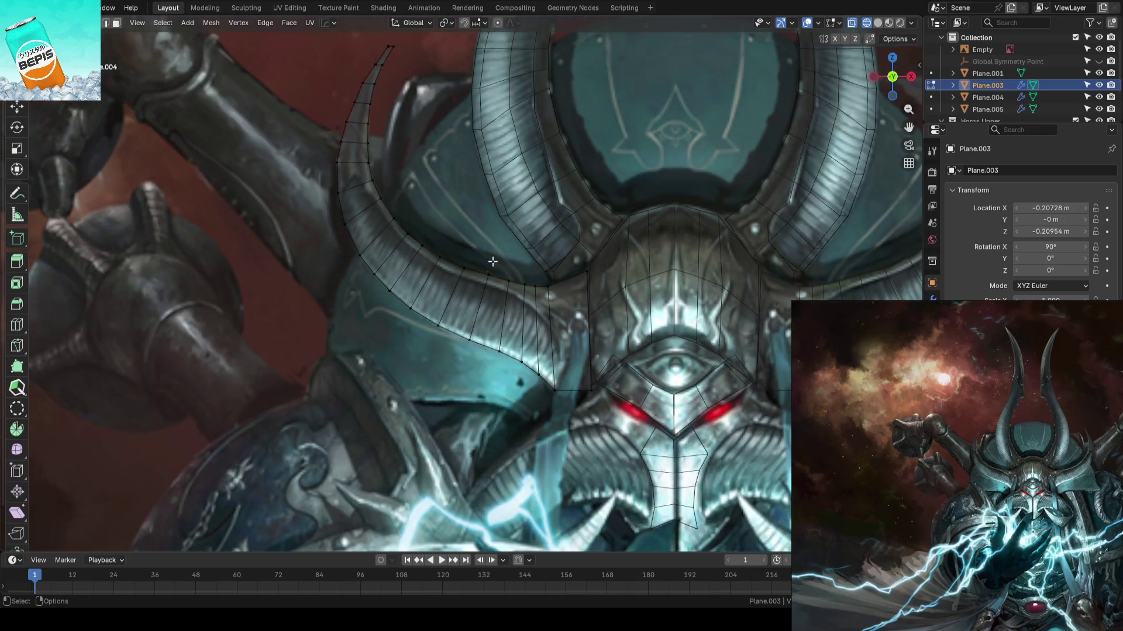
{"action": "key", "text": "ctrl+s"}
- Knife-cut the first section of a line along the horn strip's inner edge
{"action": "scroll", "coordinate": [360, 300], "scroll_direction": "up", "scroll_amount": 6}
{"action": "scroll", "coordinate": [510, 351], "scroll_direction": "down", "scroll_amount": 2}
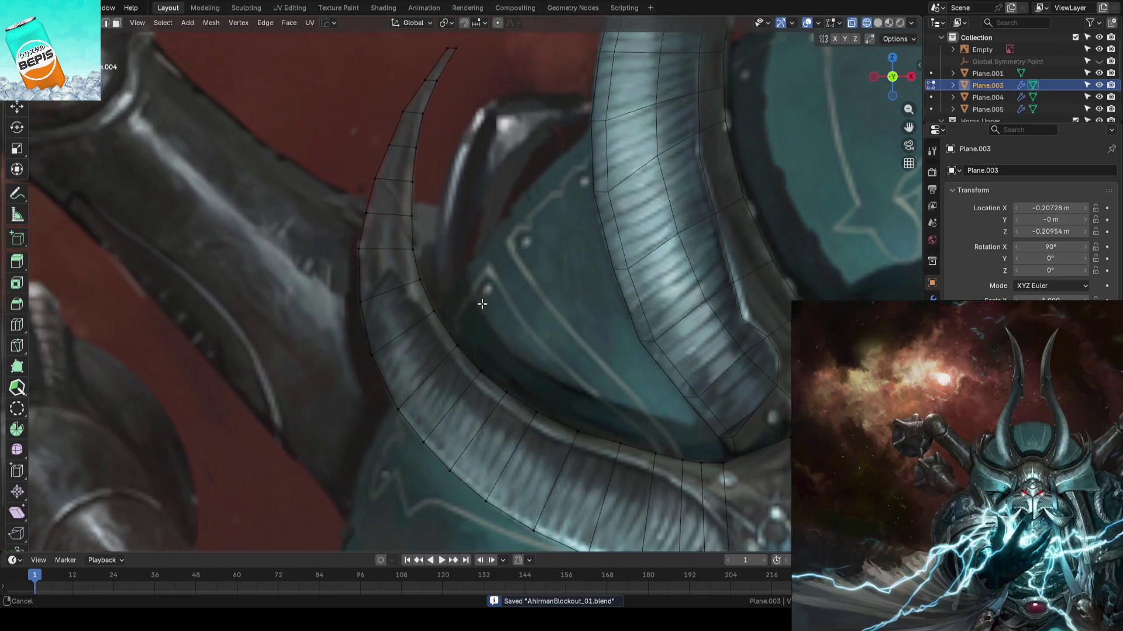
{"action": "scroll", "coordinate": [527, 281], "scroll_direction": "up", "scroll_amount": 4}
{"action": "scroll", "coordinate": [512, 290], "scroll_direction": "down", "scroll_amount": 4}
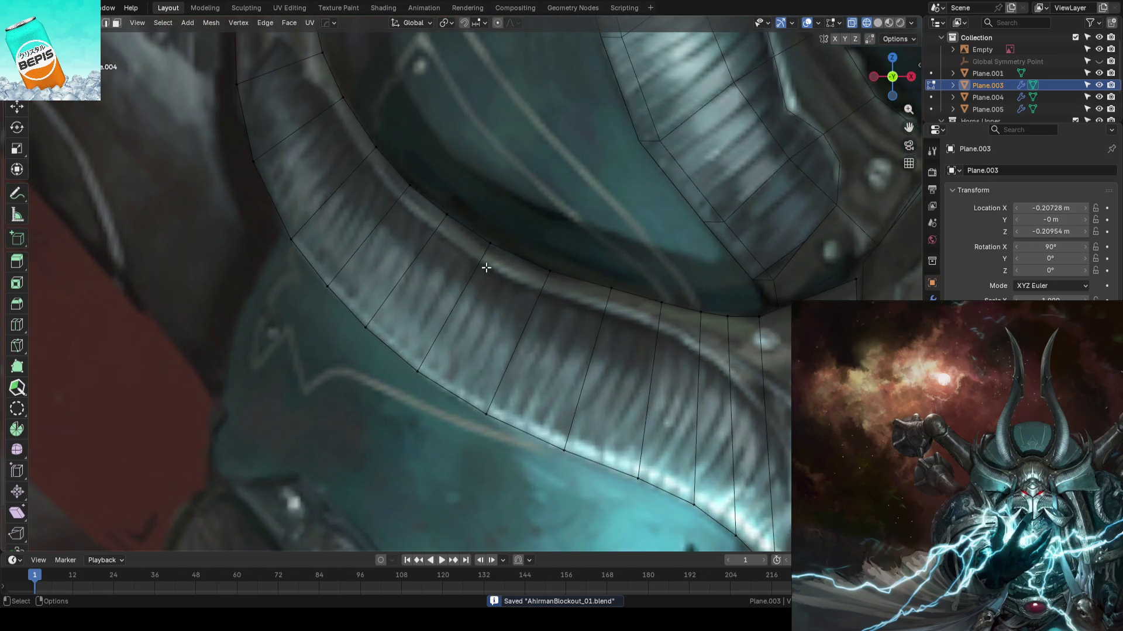
{"action": "scroll", "coordinate": [491, 255], "scroll_direction": "up", "scroll_amount": 5}
{"action": "scroll", "coordinate": [490, 254], "scroll_direction": "up", "scroll_amount": 2}
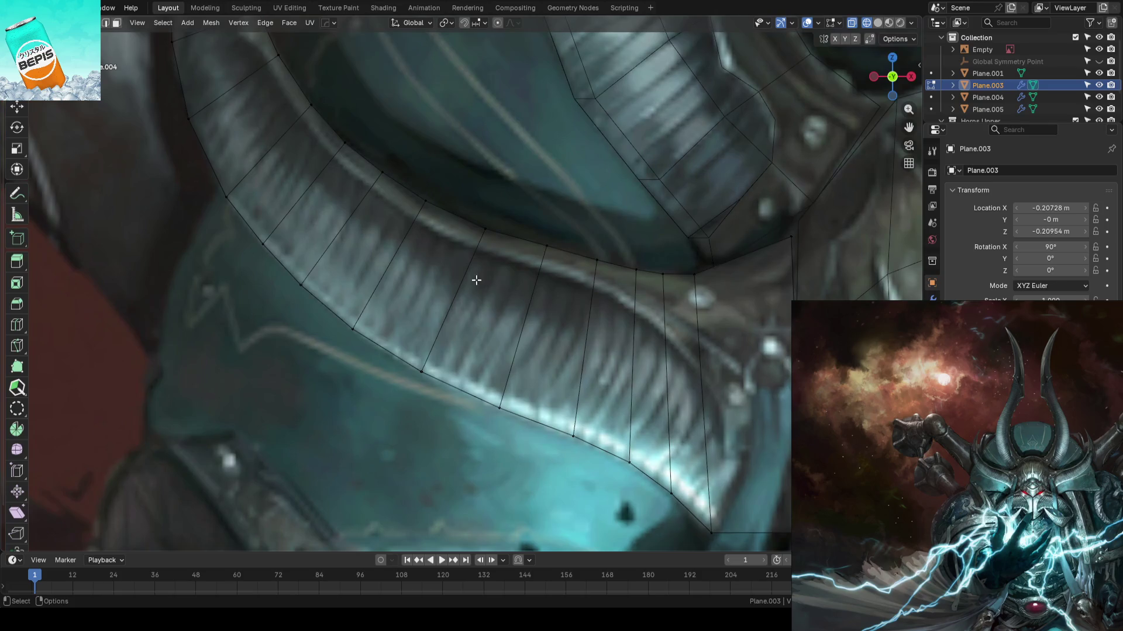
{"action": "key", "text": "k"}
{"action": "left_click", "coordinate": [476, 250]}
{"action": "left_click", "coordinate": [592, 289]}
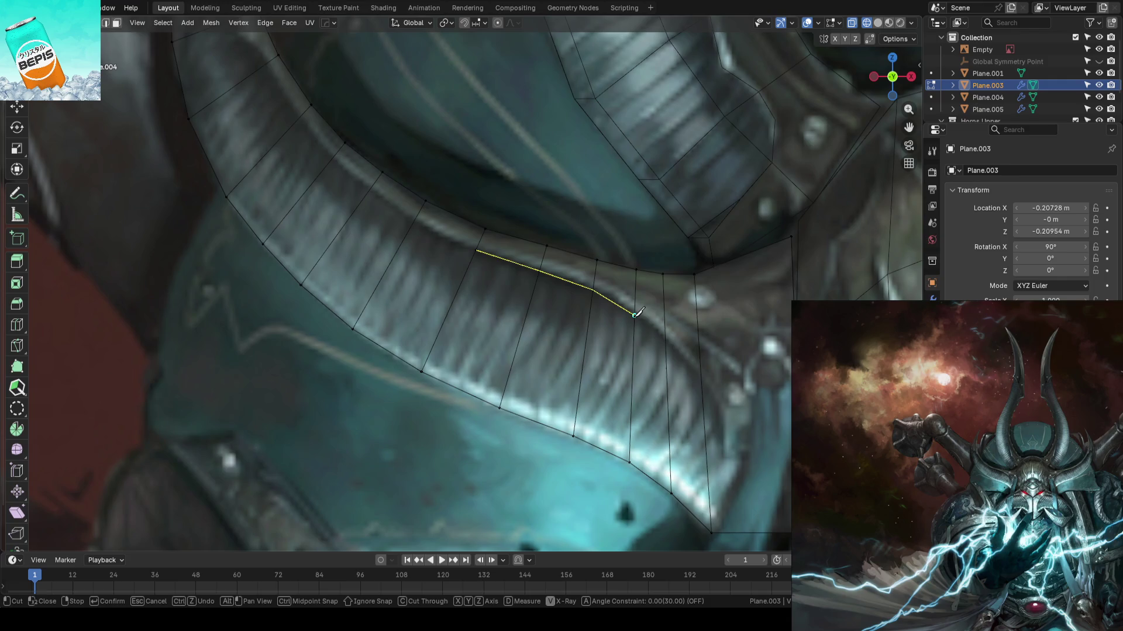
{"action": "left_click", "coordinate": [665, 337]}
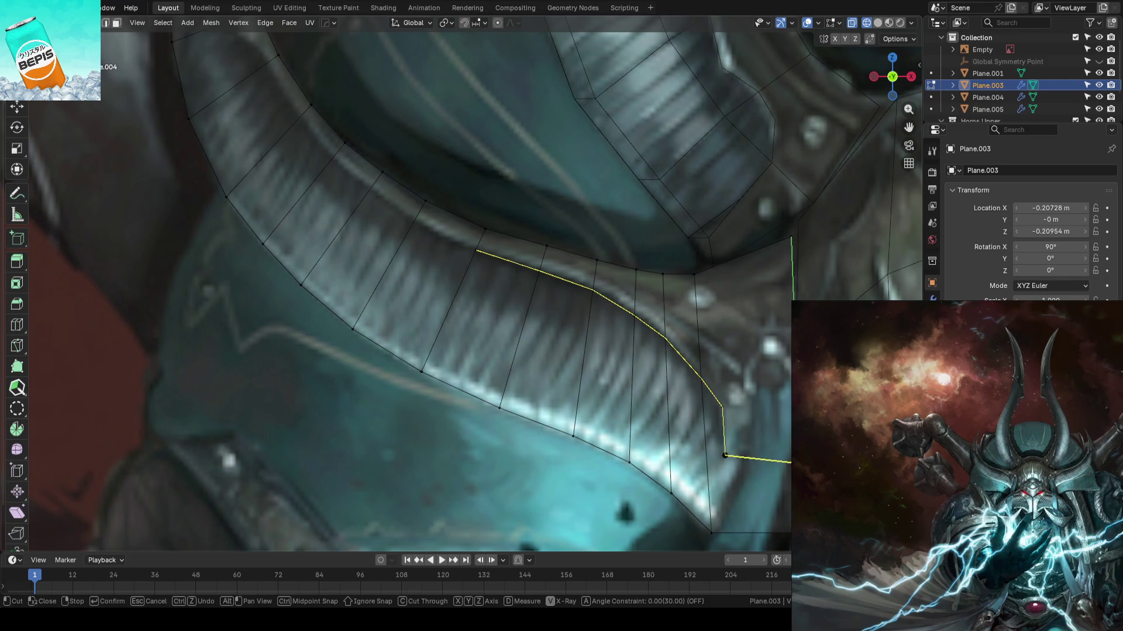
{"action": "key", "text": "Return"}
- Extend the knife cut up to the horn tip, then save AhrimanBlockout_01.blend in Object Mode
{"action": "scroll", "coordinate": [528, 370], "scroll_direction": "down", "scroll_amount": 3}
{"action": "scroll", "coordinate": [528, 371], "scroll_direction": "up", "scroll_amount": 5}
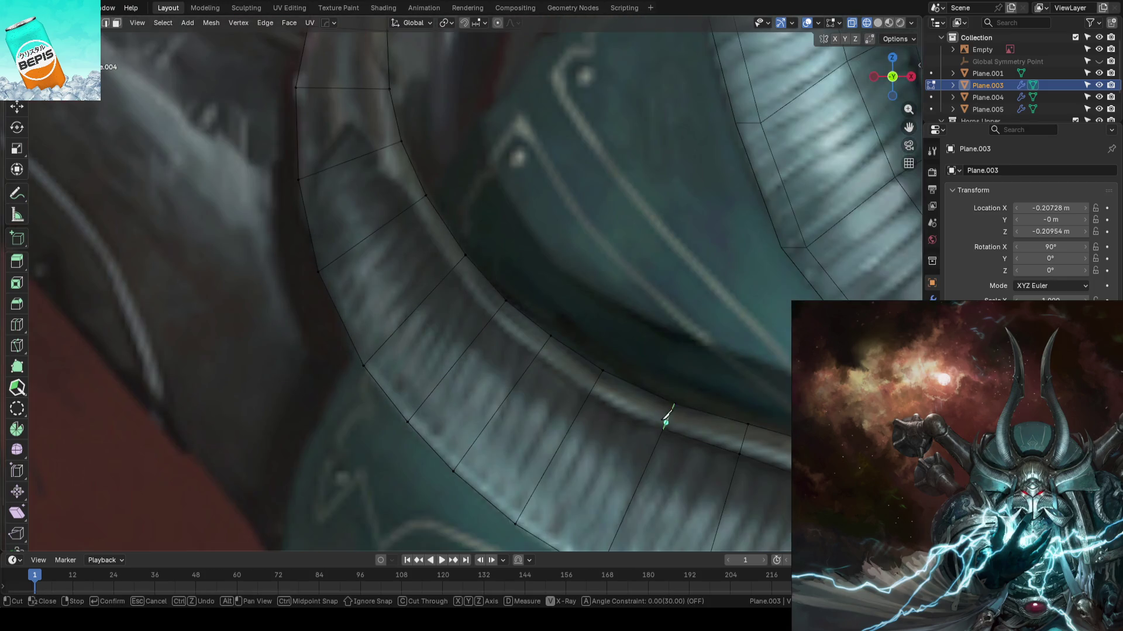
{"action": "left_click", "coordinate": [587, 393]}
{"action": "left_click", "coordinate": [490, 320]}
{"action": "mouse_move", "coordinate": [455, 263]}
{"action": "middle_mouse_down", "text": "shift"}
{"action": "mouse_move", "coordinate": [484, 269]}
{"action": "mouse_move", "coordinate": [512, 324]}
{"action": "middle_mouse_up", "text": "shift"}
{"action": "left_click", "coordinate": [485, 269]}
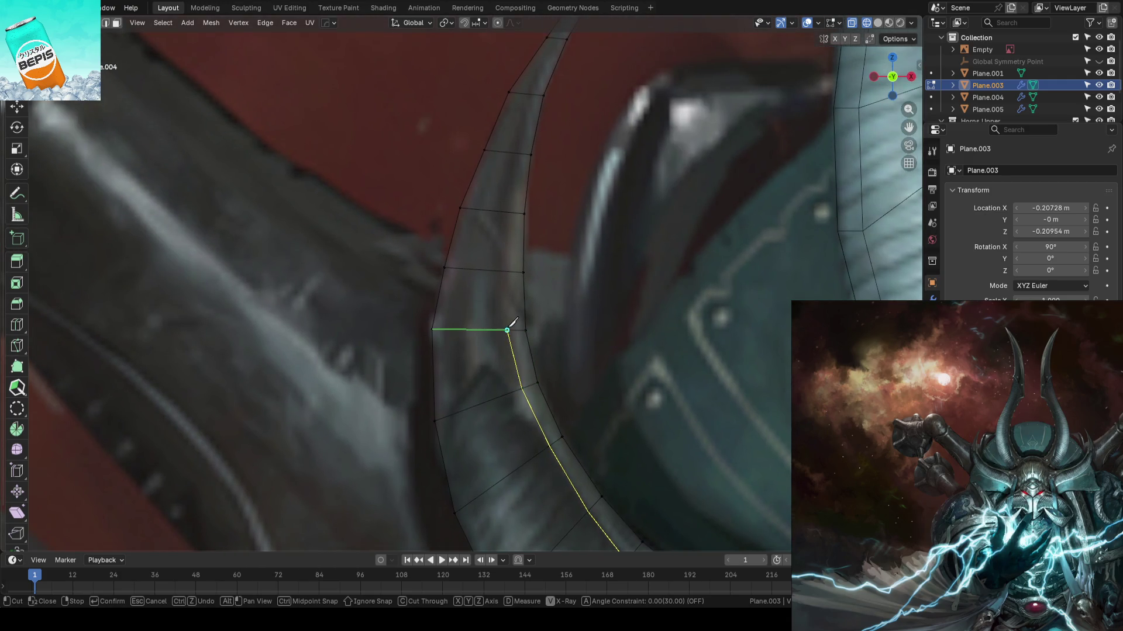
{"action": "left_click", "coordinate": [507, 268]}
{"action": "left_click", "coordinate": [467, 206]}
{"action": "key", "text": "Return"}
{"action": "scroll", "coordinate": [335, 352], "scroll_direction": "down", "scroll_amount": 5}
{"action": "key", "text": "Tab"}
{"action": "key", "text": "ctrl+s"}
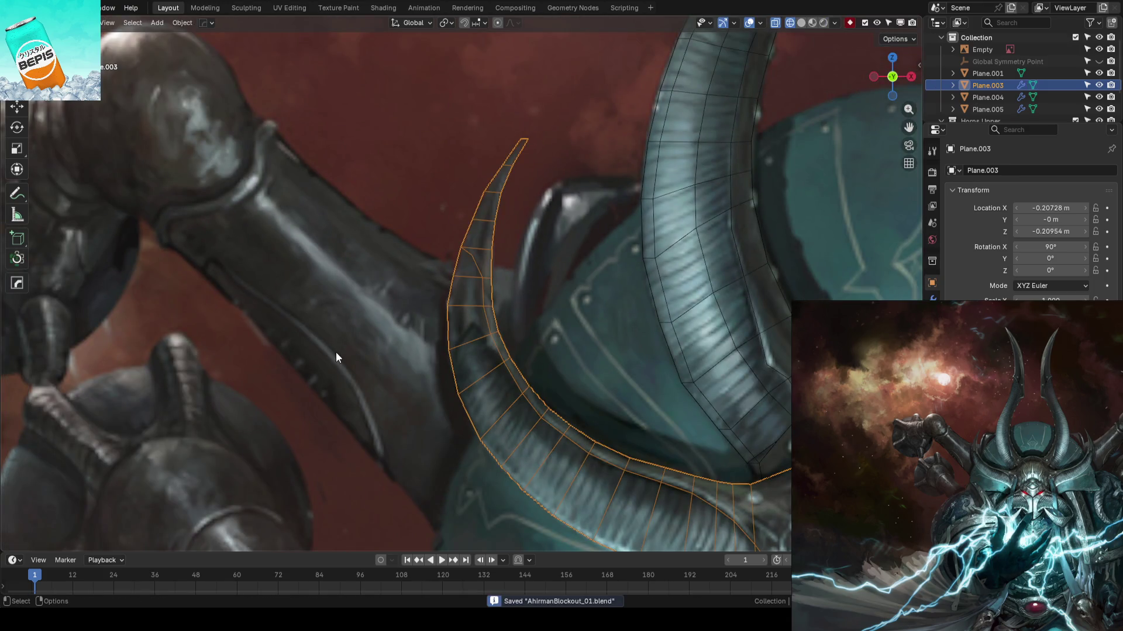
- Select the horn mesh Plane.003 instead of the reference empty and enter Edit Mode
{"action": "left_click", "coordinate": [336, 352]}
{"action": "scroll", "coordinate": [336, 352], "scroll_direction": "down", "scroll_amount": 4}
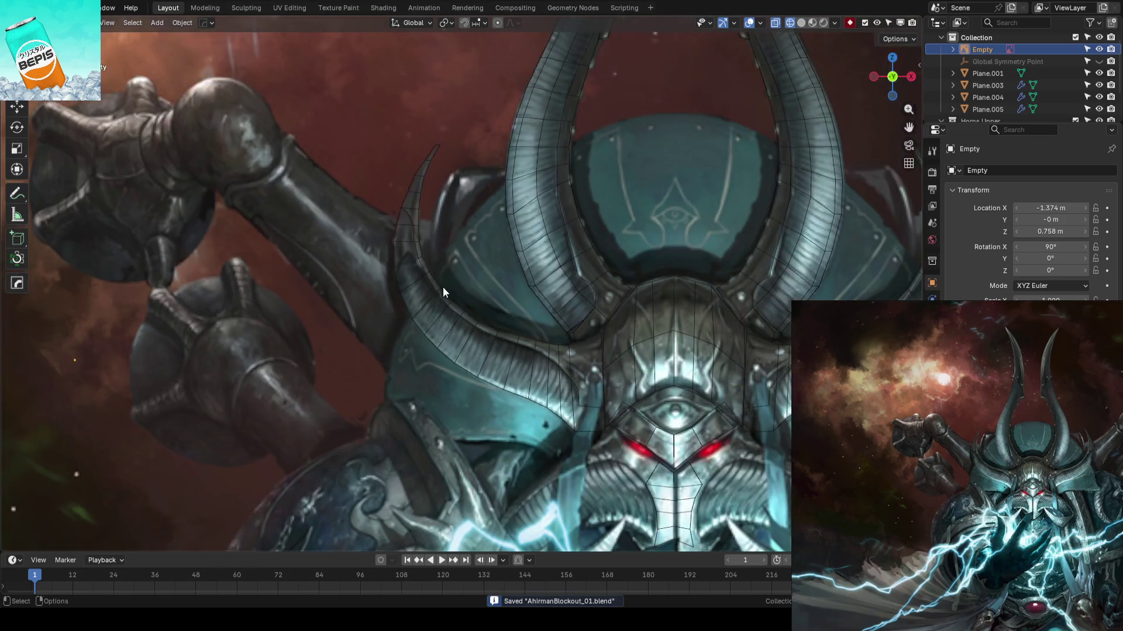
{"action": "scroll", "coordinate": [451, 293], "scroll_direction": "up", "scroll_amount": 8}
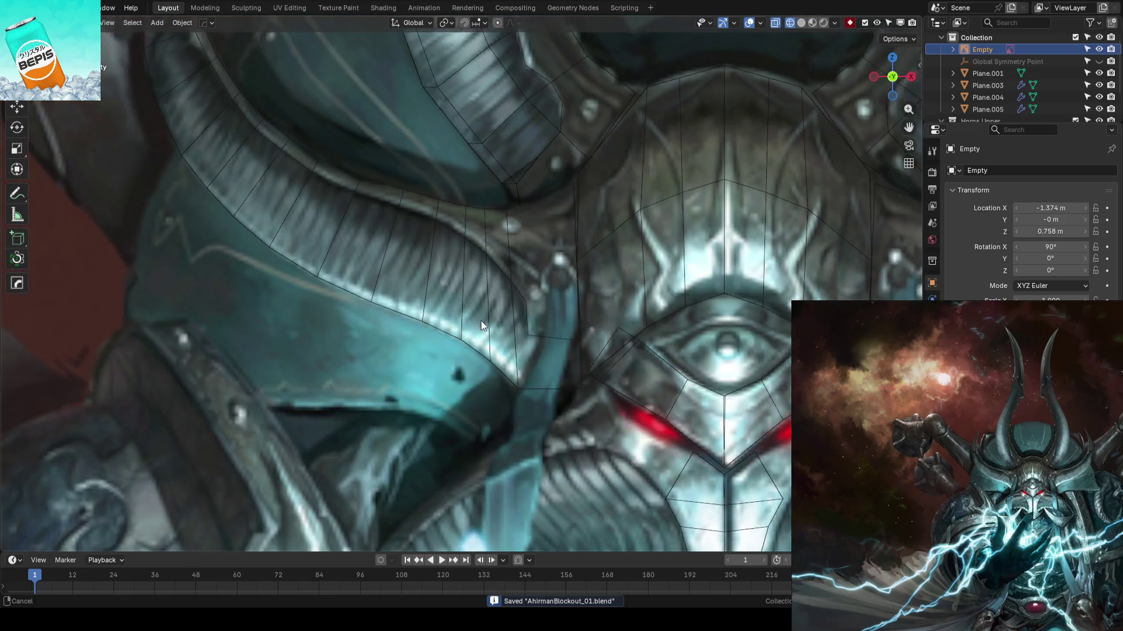
{"action": "scroll", "coordinate": [490, 323], "scroll_direction": "up", "scroll_amount": 2}
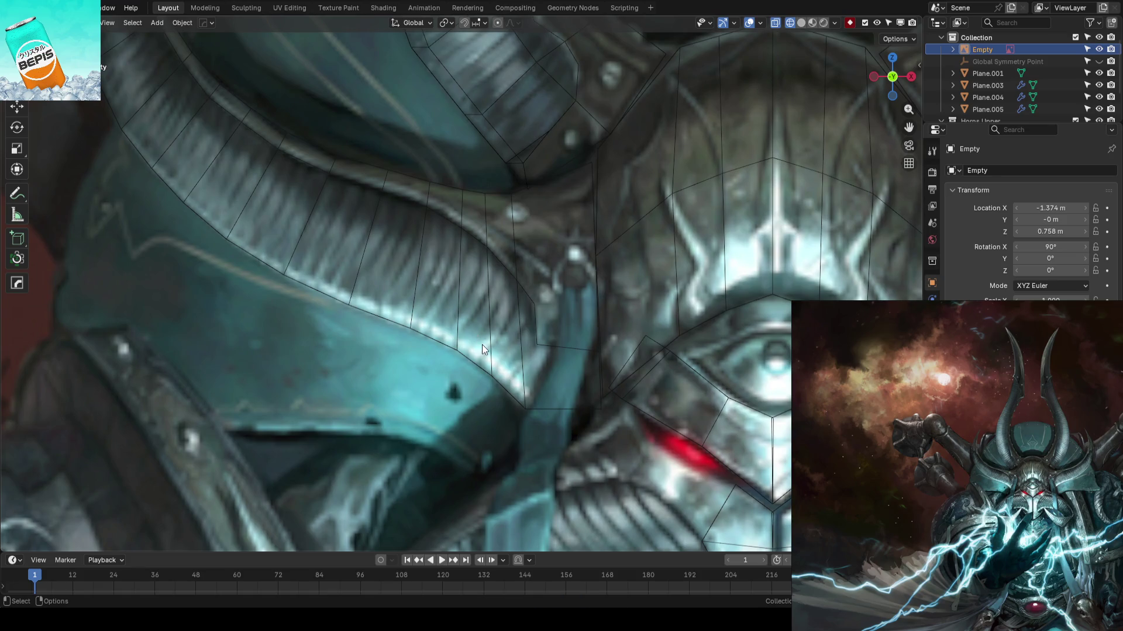
{"action": "scroll", "coordinate": [482, 345], "scroll_direction": "down", "scroll_amount": 4}
{"action": "scroll", "coordinate": [481, 345], "scroll_direction": "up", "scroll_amount": 3}
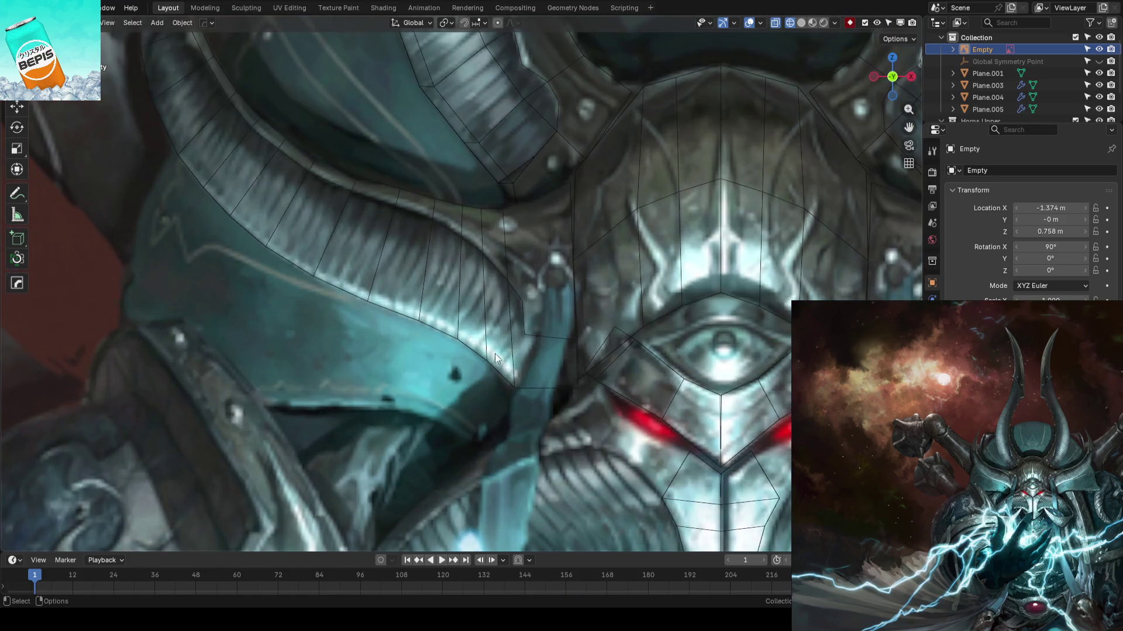
{"action": "left_click", "coordinate": [549, 385]}
{"action": "key", "text": "Tab"}
{"action": "scroll", "coordinate": [519, 337], "scroll_direction": "up", "scroll_amount": 2}
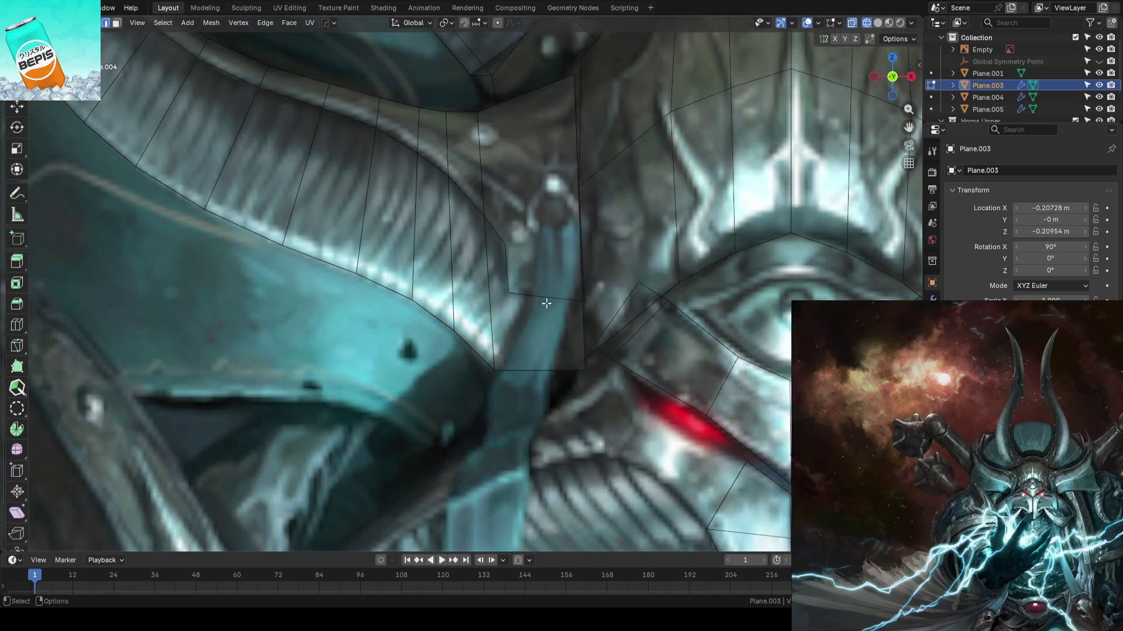
- Move the left horn-base vertex down to follow the painted horn base
{"action": "key", "text": "ctrl+r"}
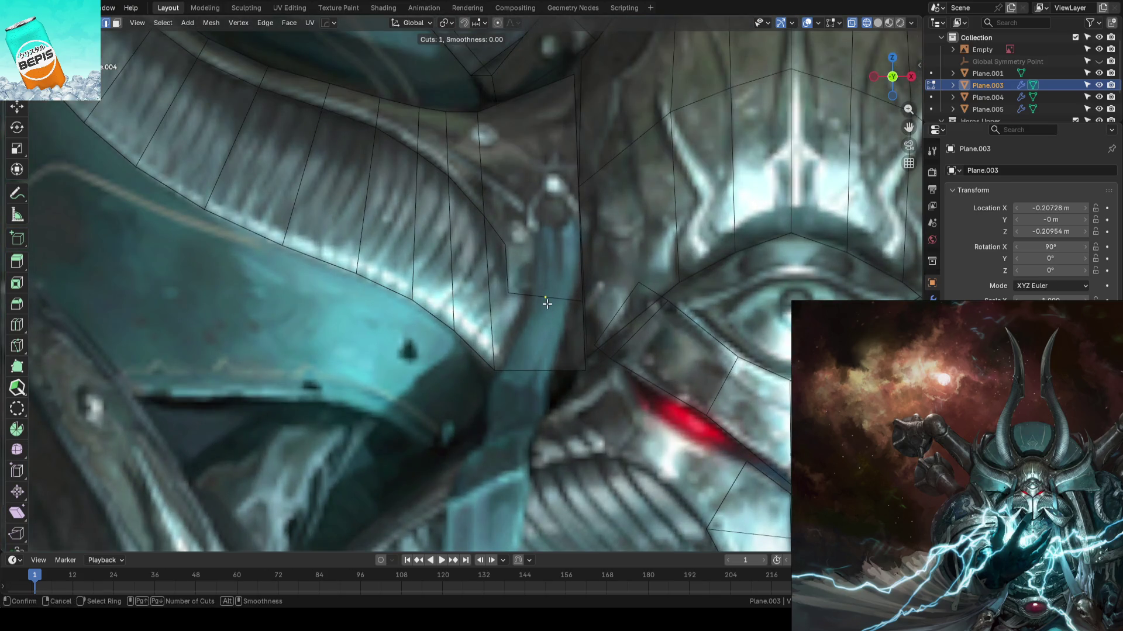
{"action": "key", "text": "Escape"}
{"action": "key", "text": "1"}
{"action": "left_click", "coordinate": [540, 370]}
{"action": "key", "text": "shift+space"}
{"action": "key", "text": "g"}
{"action": "mouse_move", "coordinate": [539, 371]}
{"action": "left_mouse_down"}
{"action": "mouse_move", "coordinate": [489, 371]}
{"action": "mouse_move", "coordinate": [544, 386]}
{"action": "left_mouse_up"}
{"action": "left_click", "coordinate": [543, 386]}
- Lower the neighbouring right base vertex vertically and save the file
{"action": "left_click", "coordinate": [584, 371]}
{"action": "key", "text": "g"}
{"action": "key", "text": "z"}
{"action": "left_click", "coordinate": [584, 383]}
{"action": "scroll", "coordinate": [583, 383], "scroll_direction": "down", "scroll_amount": 3}
{"action": "key", "text": "ctrl+s"}
- Add a centred lengthwise edge loop along the horn strip
{"action": "scroll", "coordinate": [473, 350], "scroll_direction": "up", "scroll_amount": 2}
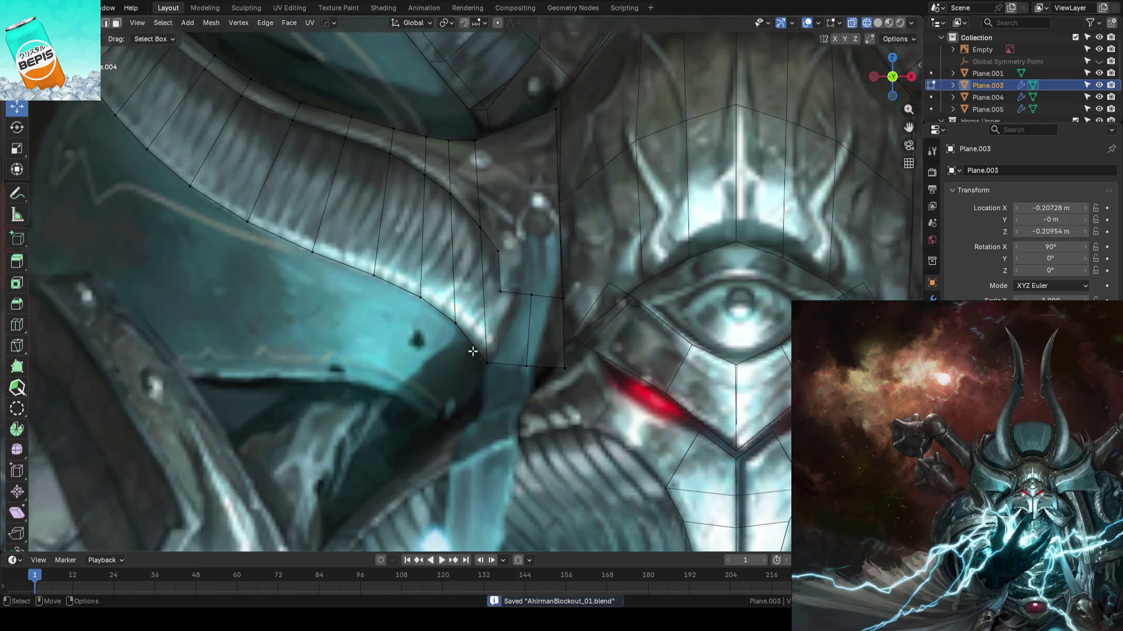
{"action": "scroll", "coordinate": [340, 356], "scroll_direction": "down", "scroll_amount": 5}
{"action": "scroll", "coordinate": [341, 354], "scroll_direction": "up", "scroll_amount": 5}
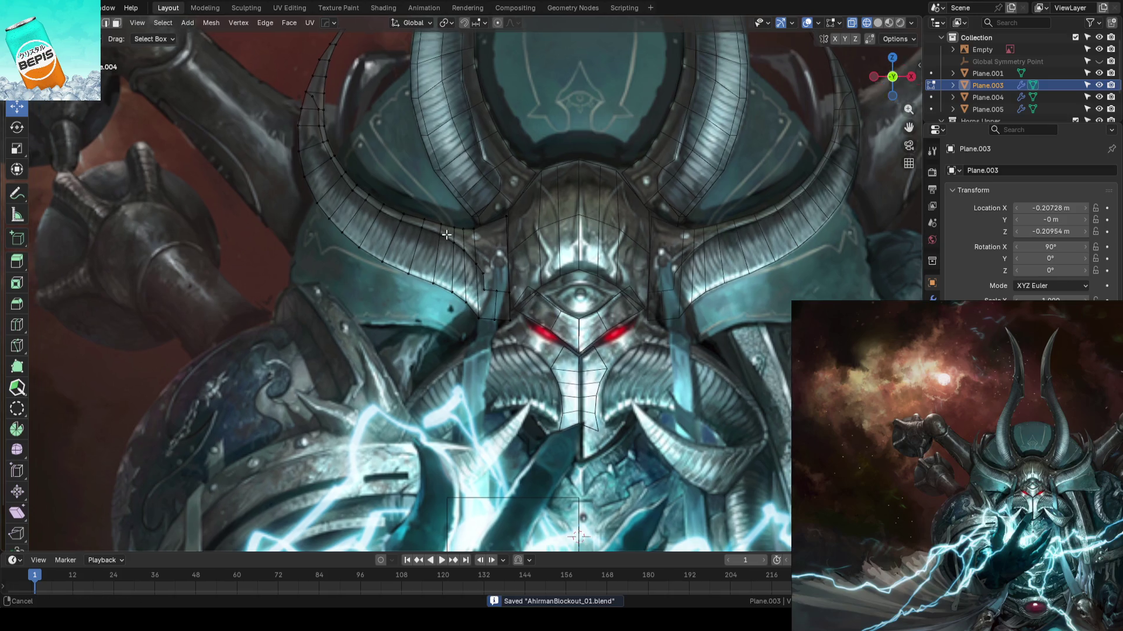
{"action": "scroll", "coordinate": [450, 362], "scroll_direction": "down", "scroll_amount": 1}
{"action": "key", "text": "ctrl+r"}
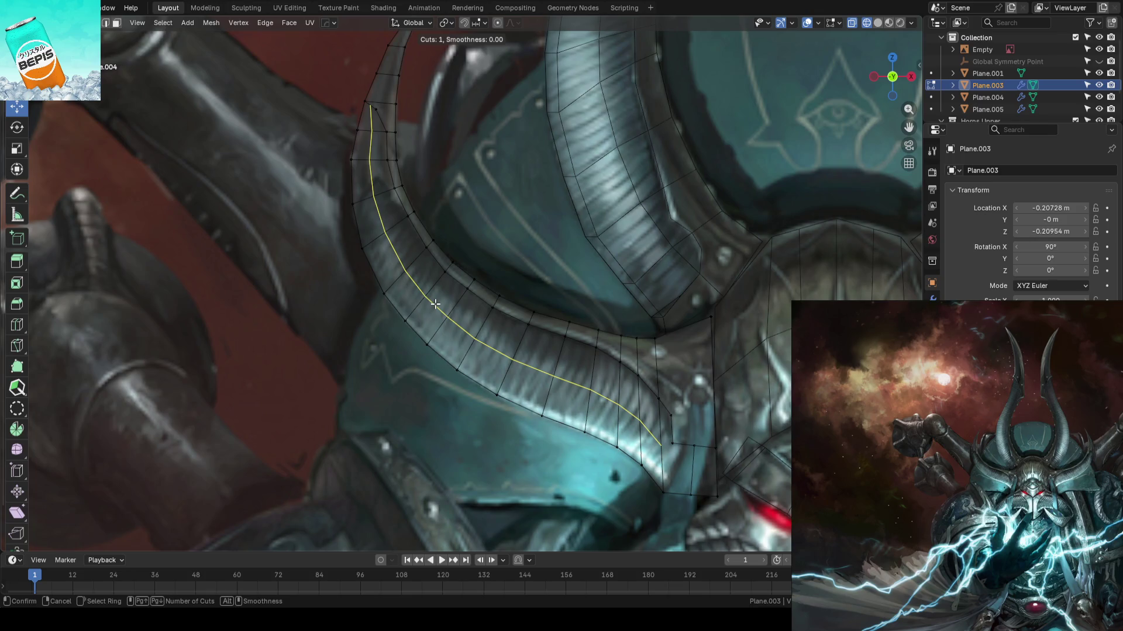
{"action": "left_click", "coordinate": [435, 303]}
{"action": "right_click", "coordinate": [435, 303]}
{"action": "scroll", "coordinate": [435, 304], "scroll_direction": "down", "scroll_amount": 2}
{"action": "middle_click_drag", "start_coordinate": [435, 304], "coordinate": [446, 212]}
{"action": "scroll", "coordinate": [445, 212], "scroll_direction": "up", "scroll_amount": 3}
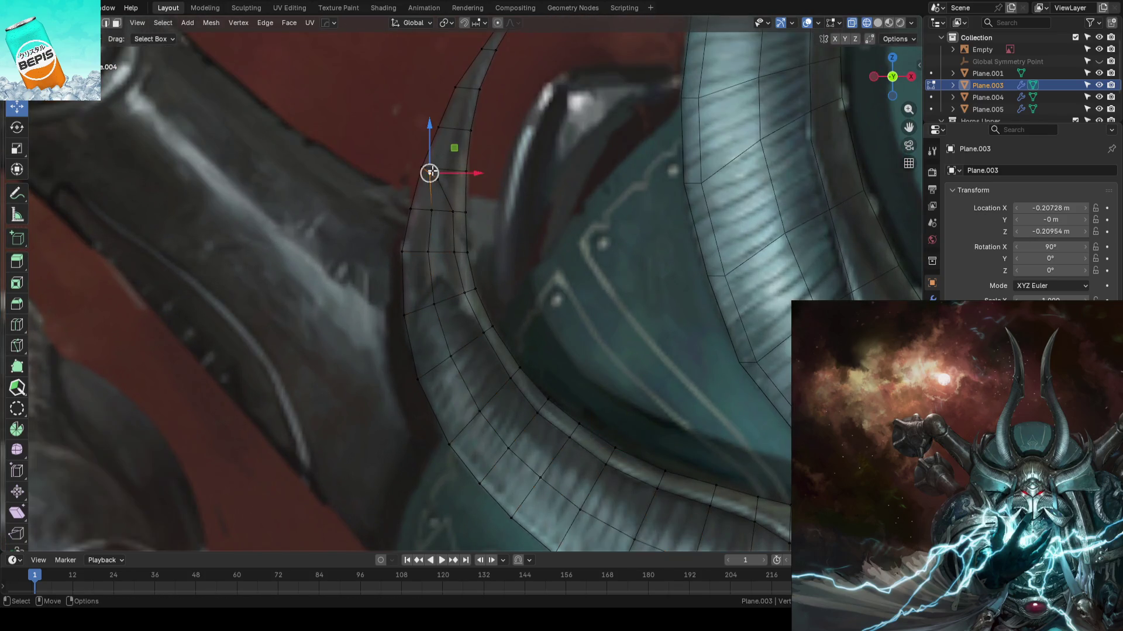
- Pull a vertex near the horn tip into shape
{"action": "left_click", "coordinate": [432, 171]}
{"action": "middle_click_drag", "start_coordinate": [432, 171], "coordinate": [460, 176]}
{"action": "scroll", "coordinate": [431, 152], "scroll_direction": "down", "scroll_amount": 3}
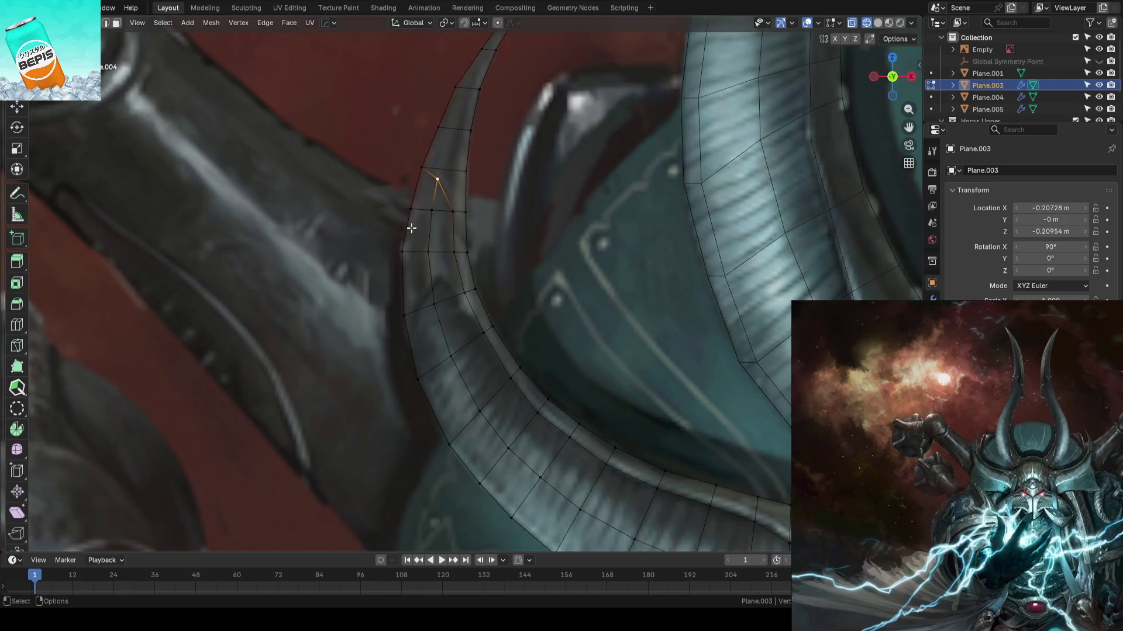
{"action": "scroll", "coordinate": [363, 281], "scroll_direction": "down", "scroll_amount": 3}
{"action": "scroll", "coordinate": [409, 263], "scroll_direction": "up", "scroll_amount": 4}
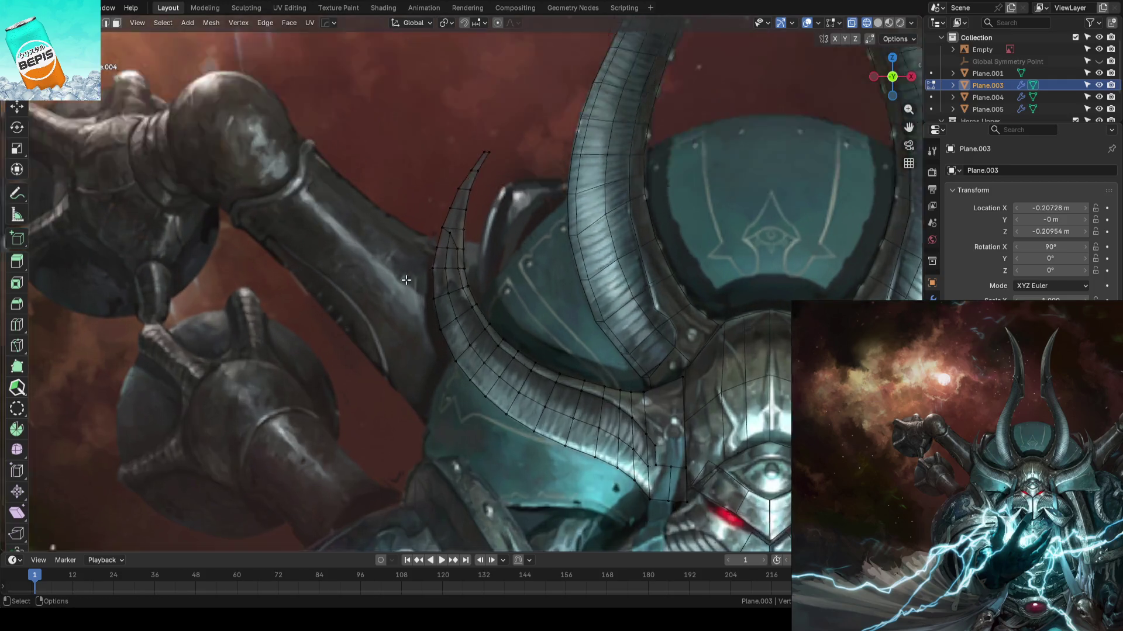
- Select the strip of faces along the horn's inner edge from tip to base
{"action": "left_click", "coordinate": [494, 74]}
{"action": "scroll", "coordinate": [485, 117], "scroll_direction": "up", "scroll_amount": 2}
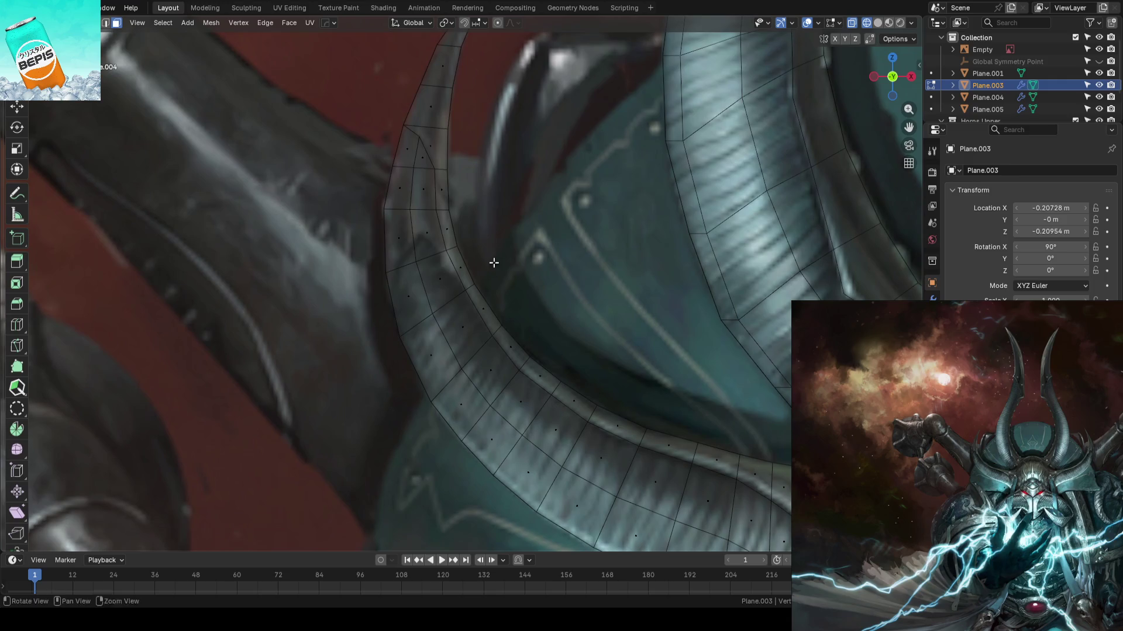
{"action": "left_click", "coordinate": [432, 155], "text": "ctrl"}
{"action": "scroll", "coordinate": [450, 222], "scroll_direction": "up", "scroll_amount": 2}
{"action": "left_click", "coordinate": [709, 336], "text": "ctrl"}
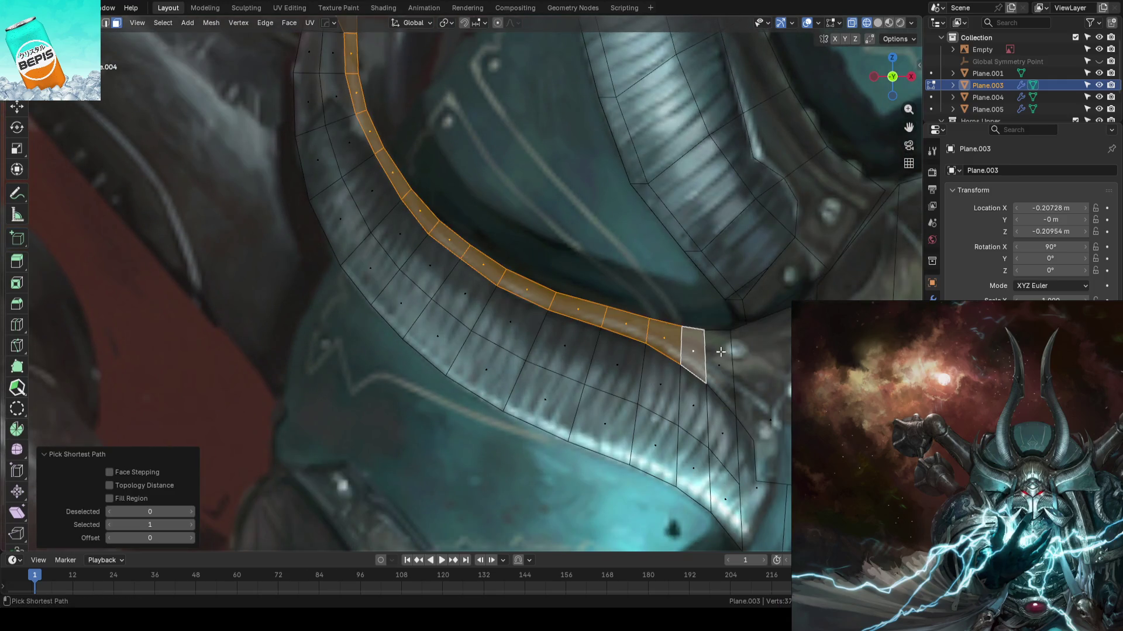
- Show the Zen Sets group tools in the side panel and set the strip's active face
{"action": "scroll", "coordinate": [643, 310], "scroll_direction": "up", "scroll_amount": 2}
{"action": "scroll", "coordinate": [620, 312], "scroll_direction": "down", "scroll_amount": 2}
{"action": "key", "text": "n"}
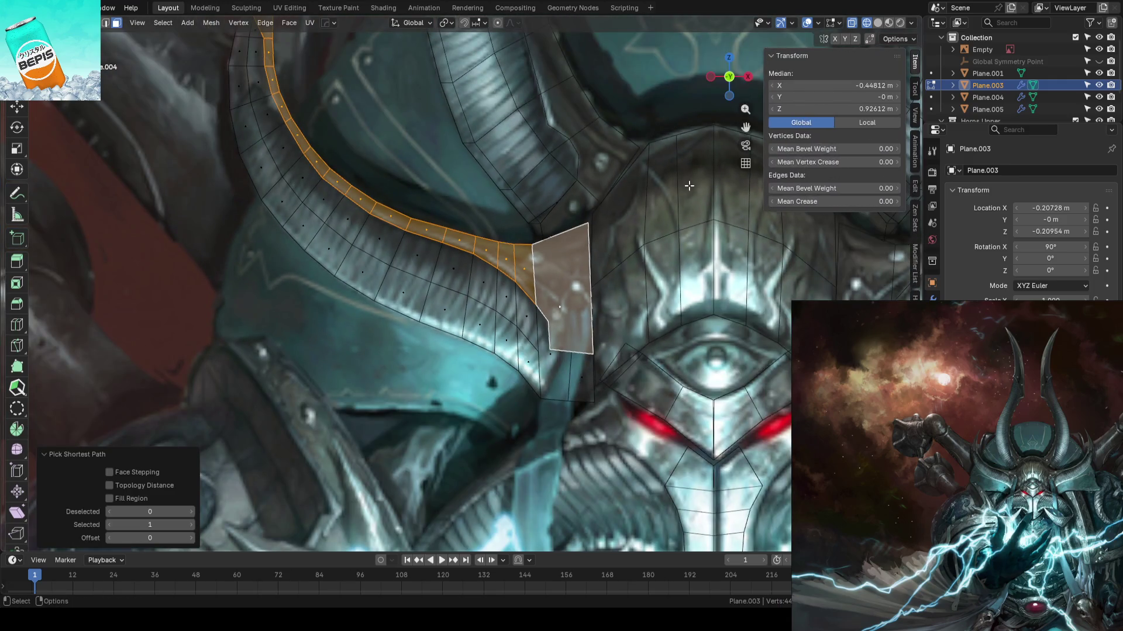
{"action": "left_click", "coordinate": [915, 216]}
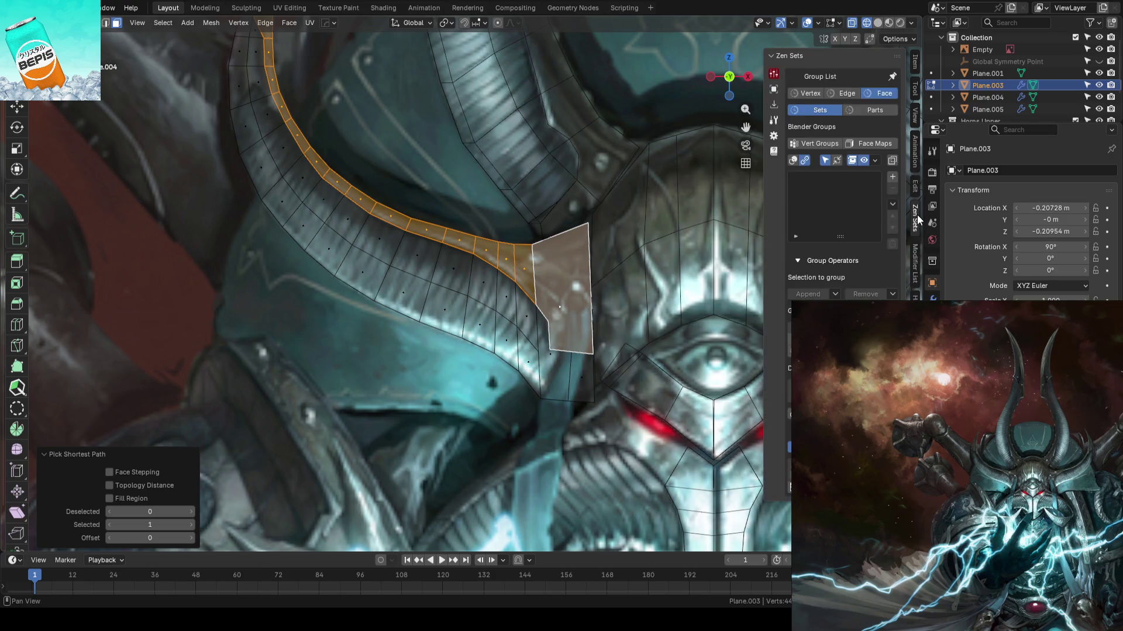
{"action": "scroll", "coordinate": [453, 229], "scroll_direction": "down", "scroll_amount": 1}
{"action": "scroll", "coordinate": [462, 228], "scroll_direction": "up", "scroll_amount": 1}
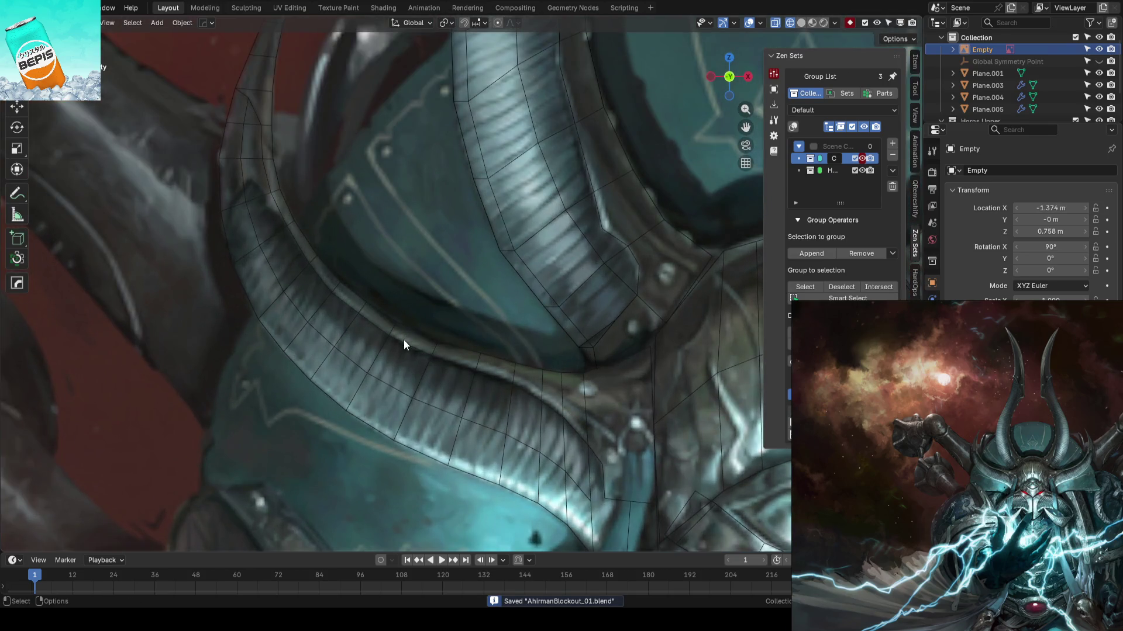
{"action": "key", "text": "l"}
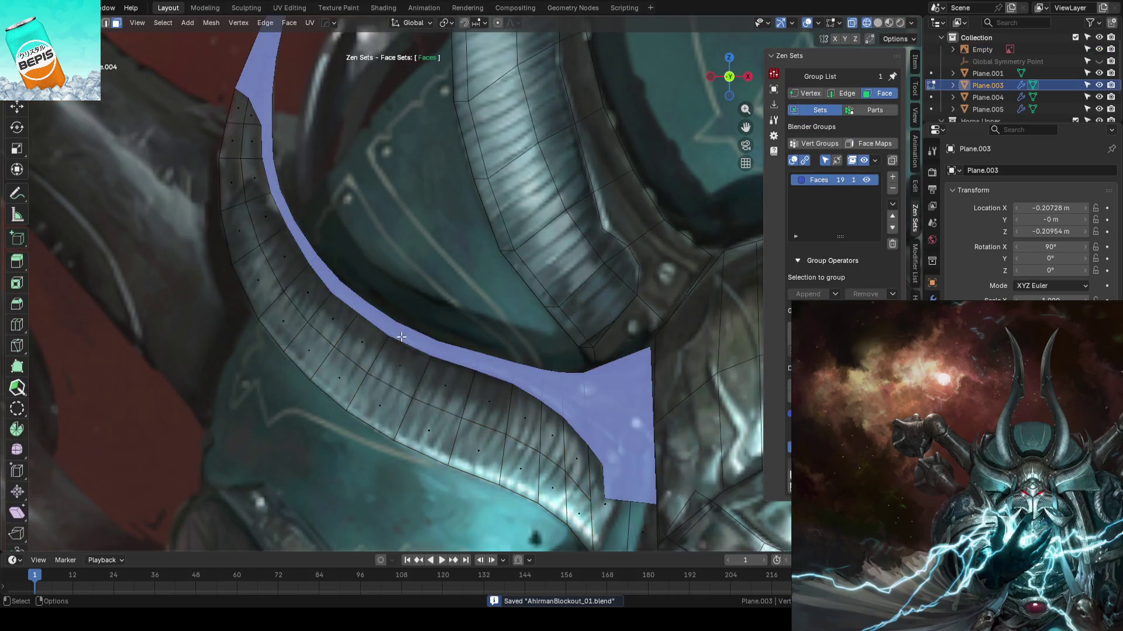
{"action": "left_click", "coordinate": [402, 335], "text": "shift"}
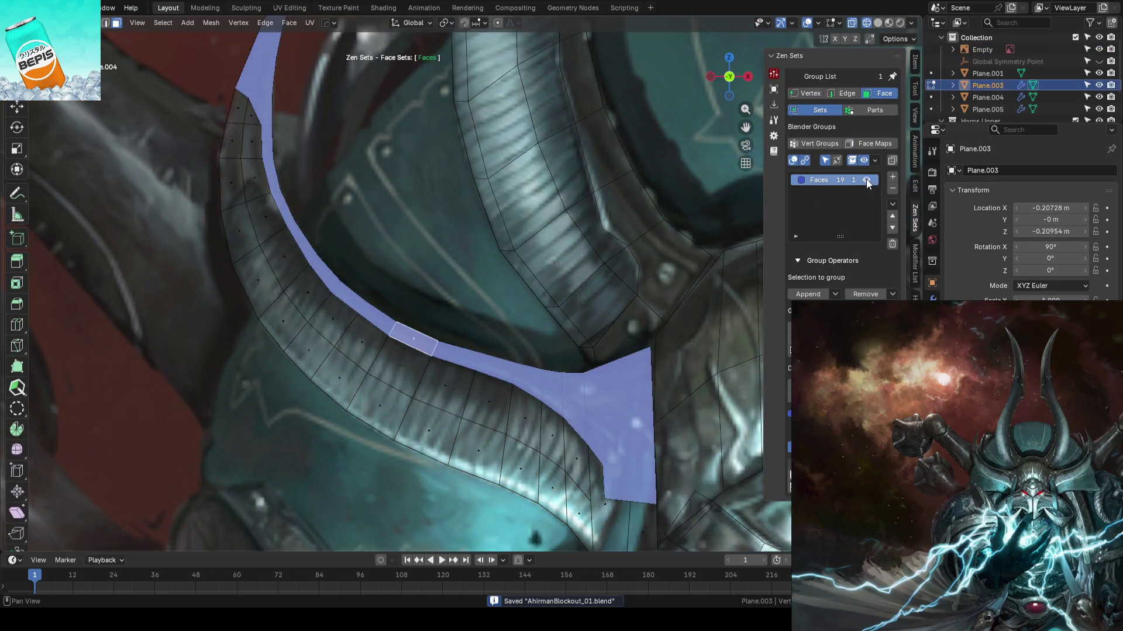
- Extrude the horn's face strip outward and nudge it slightly along Y
{"action": "scroll", "coordinate": [386, 275], "scroll_direction": "down", "scroll_amount": 6}
{"action": "mouse_move", "coordinate": [385, 275]}
{"action": "middle_mouse_down"}
{"action": "mouse_move", "coordinate": [380, 263]}
{"action": "mouse_move", "coordinate": [601, 243]}
{"action": "mouse_move", "coordinate": [656, 221]}
{"action": "mouse_move", "coordinate": [431, 235]}
{"action": "mouse_move", "coordinate": [451, 273]}
{"action": "mouse_move", "coordinate": [456, 253]}
{"action": "mouse_move", "coordinate": [468, 263]}
{"action": "middle_mouse_up"}
{"action": "key", "text": "e"}
{"action": "left_click", "coordinate": [551, 241]}
{"action": "key", "text": "Tab"}
{"action": "scroll", "coordinate": [422, 252], "scroll_direction": "up", "scroll_amount": 2}
{"action": "key", "text": "Tab"}
{"action": "scroll", "coordinate": [423, 252], "scroll_direction": "up", "scroll_amount": 2}
{"action": "key", "text": "shift+space"}
{"action": "key", "text": "g"}
{"action": "left_click_drag", "start_coordinate": [423, 308], "coordinate": [424, 311]}
- Select a short vertex path along the horn's outer edge, replacing an over-long one
{"action": "scroll", "coordinate": [425, 311], "scroll_direction": "up", "scroll_amount": 3}
{"action": "middle_click_drag", "start_coordinate": [425, 311], "coordinate": [468, 231]}
{"action": "mouse_move", "coordinate": [468, 231]}
{"action": "middle_mouse_down"}
{"action": "mouse_move", "coordinate": [479, 193]}
{"action": "mouse_move", "coordinate": [471, 181]}
{"action": "mouse_move", "coordinate": [409, 228]}
{"action": "mouse_move", "coordinate": [335, 216]}
{"action": "mouse_move", "coordinate": [426, 245]}
{"action": "mouse_move", "coordinate": [439, 261]}
{"action": "mouse_move", "coordinate": [422, 148]}
{"action": "mouse_move", "coordinate": [444, 193]}
{"action": "mouse_move", "coordinate": [433, 175]}
{"action": "middle_mouse_up"}
{"action": "key", "text": "2"}
{"action": "key", "text": "1"}
{"action": "key", "text": "alt+a"}
{"action": "scroll", "coordinate": [473, 383], "scroll_direction": "up", "scroll_amount": 2}
{"action": "mouse_move", "coordinate": [472, 382]}
{"action": "middle_mouse_down"}
{"action": "mouse_move", "coordinate": [446, 311]}
{"action": "mouse_move", "coordinate": [531, 376]}
{"action": "middle_mouse_up"}
{"action": "left_click", "coordinate": [614, 374], "text": "ctrl"}
{"action": "key", "text": "ctrl+z"}
{"action": "left_click", "coordinate": [514, 331], "text": "ctrl"}
{"action": "mouse_move", "coordinate": [514, 331]}
{"action": "middle_mouse_down"}
{"action": "mouse_move", "coordinate": [532, 394]}
{"action": "mouse_move", "coordinate": [447, 336]}
{"action": "mouse_move", "coordinate": [461, 351]}
{"action": "mouse_move", "coordinate": [464, 290]}
{"action": "mouse_move", "coordinate": [481, 342]}
{"action": "mouse_move", "coordinate": [453, 348]}
{"action": "mouse_move", "coordinate": [466, 308]}
{"action": "mouse_move", "coordinate": [483, 296]}
{"action": "mouse_move", "coordinate": [484, 318]}
{"action": "mouse_move", "coordinate": [539, 325]}
{"action": "mouse_move", "coordinate": [475, 291]}
{"action": "mouse_move", "coordinate": [496, 235]}
{"action": "mouse_move", "coordinate": [493, 281]}
{"action": "mouse_move", "coordinate": [487, 231]}
{"action": "middle_mouse_up"}
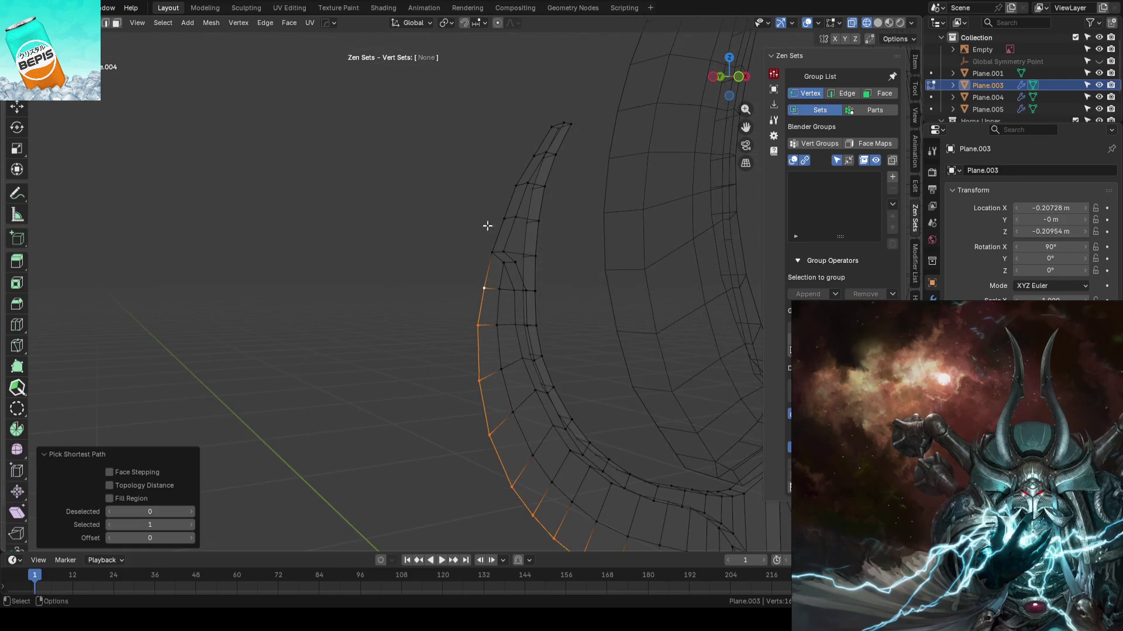
- Store the picked horn vertices as a group and reselect the 21-vertex group
{"action": "left_click", "coordinate": [536, 130], "text": "ctrl"}
{"action": "mouse_move", "coordinate": [514, 166]}
{"action": "middle_mouse_down"}
{"action": "mouse_move", "coordinate": [556, 241]}
{"action": "mouse_move", "coordinate": [534, 188]}
{"action": "mouse_move", "coordinate": [485, 197]}
{"action": "middle_mouse_up"}
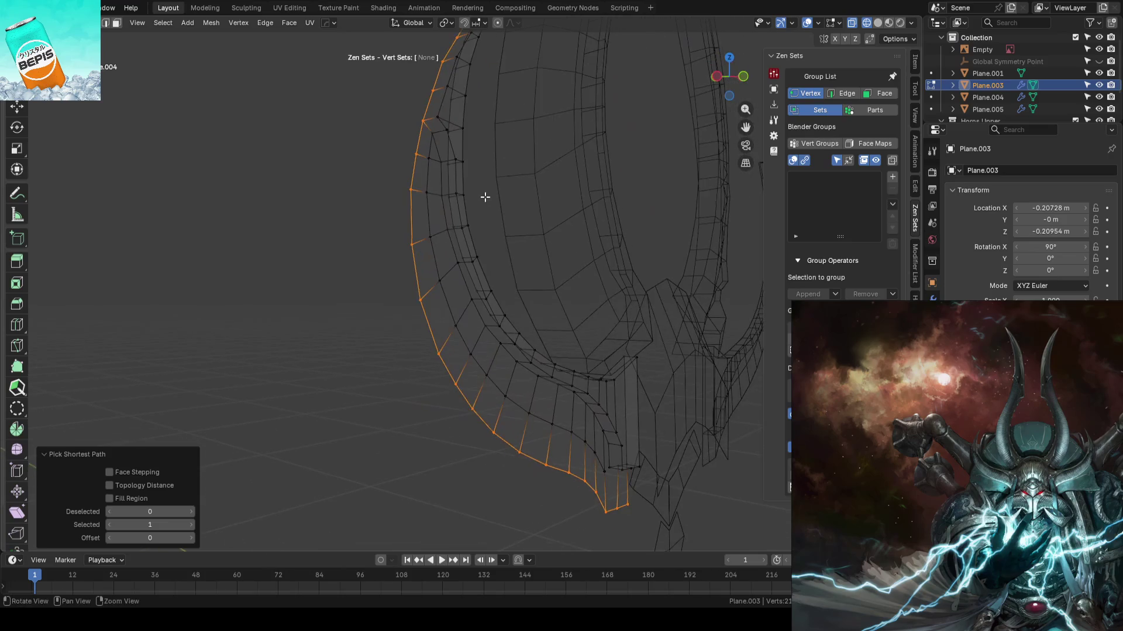
{"action": "left_click", "coordinate": [892, 177]}
{"action": "key", "text": "w"}
{"action": "left_click", "coordinate": [341, 351]}
{"action": "middle_click_drag", "start_coordinate": [341, 351], "coordinate": [445, 316]}
{"action": "left_click", "coordinate": [821, 181]}
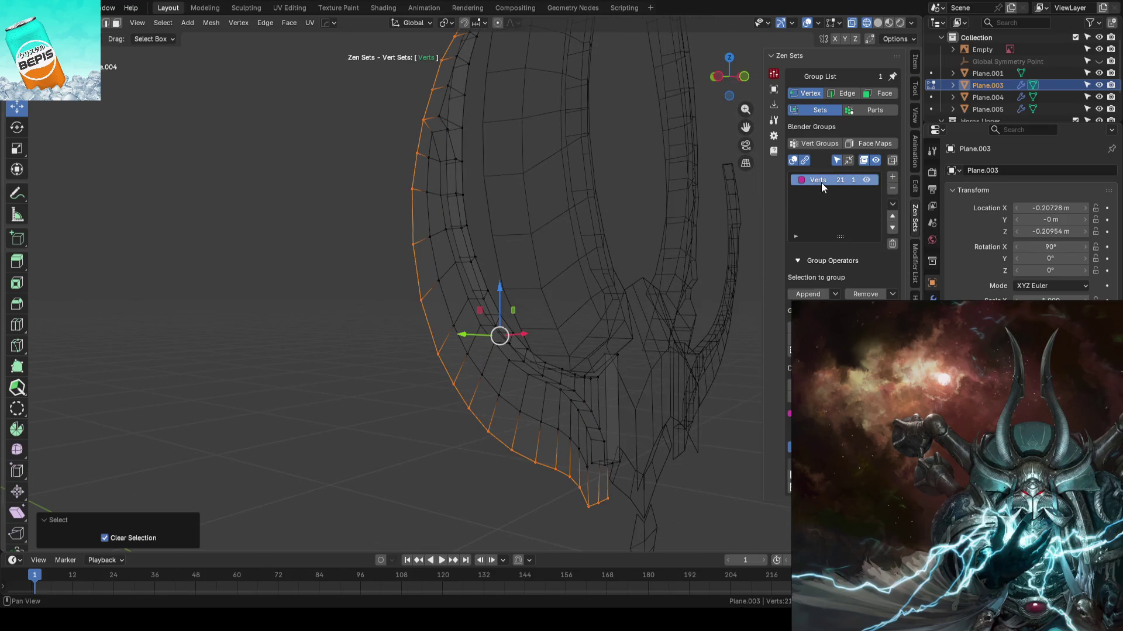
- Pull the horn's 21 outer-edge vertices along Y in solid shading
{"action": "left_click_drag", "start_coordinate": [466, 337], "coordinate": [451, 336]}
{"action": "key", "text": "shift+z"}
{"action": "scroll", "coordinate": [451, 336], "scroll_direction": "up", "scroll_amount": 2}
{"action": "mouse_move", "coordinate": [451, 336]}
{"action": "middle_mouse_down"}
{"action": "mouse_move", "coordinate": [441, 325]}
{"action": "mouse_move", "coordinate": [459, 334]}
{"action": "middle_mouse_up"}
{"action": "left_click_drag", "start_coordinate": [458, 334], "coordinate": [530, 351]}
{"action": "mouse_move", "coordinate": [530, 351]}
{"action": "middle_mouse_down"}
{"action": "mouse_move", "coordinate": [479, 245]}
{"action": "mouse_move", "coordinate": [362, 372]}
{"action": "middle_mouse_up"}
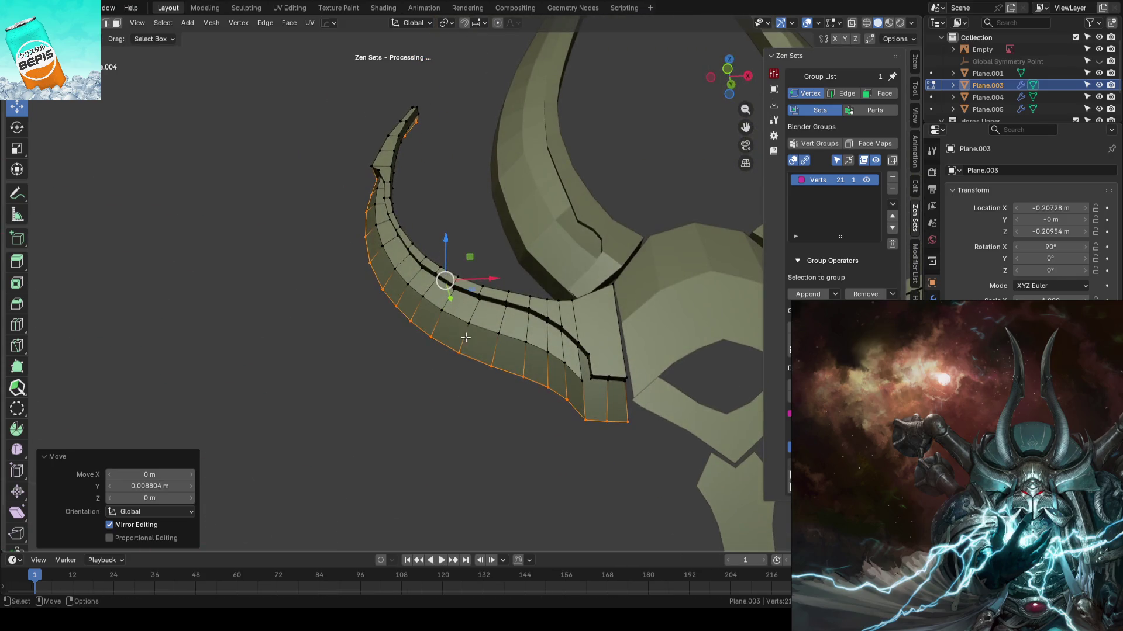
- Shift the stored 19-face horn group slightly along Y and save AhrimanBlockout_01.blend
{"action": "key", "text": "3"}
{"action": "left_click", "coordinate": [829, 181]}
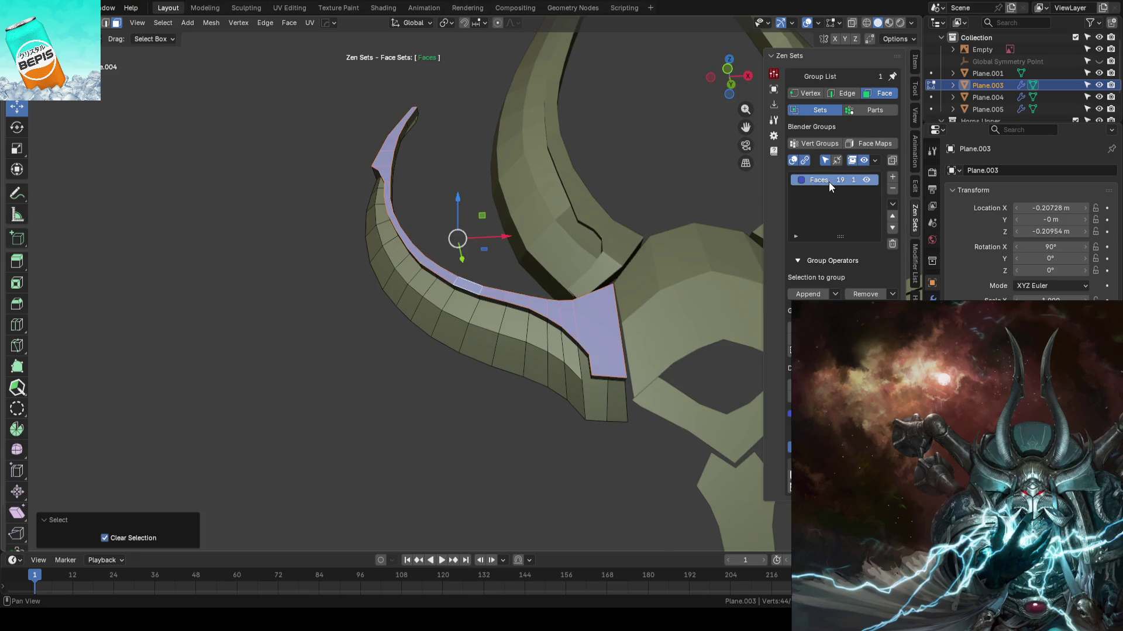
{"action": "middle_click_drag", "start_coordinate": [673, 275], "coordinate": [416, 292]}
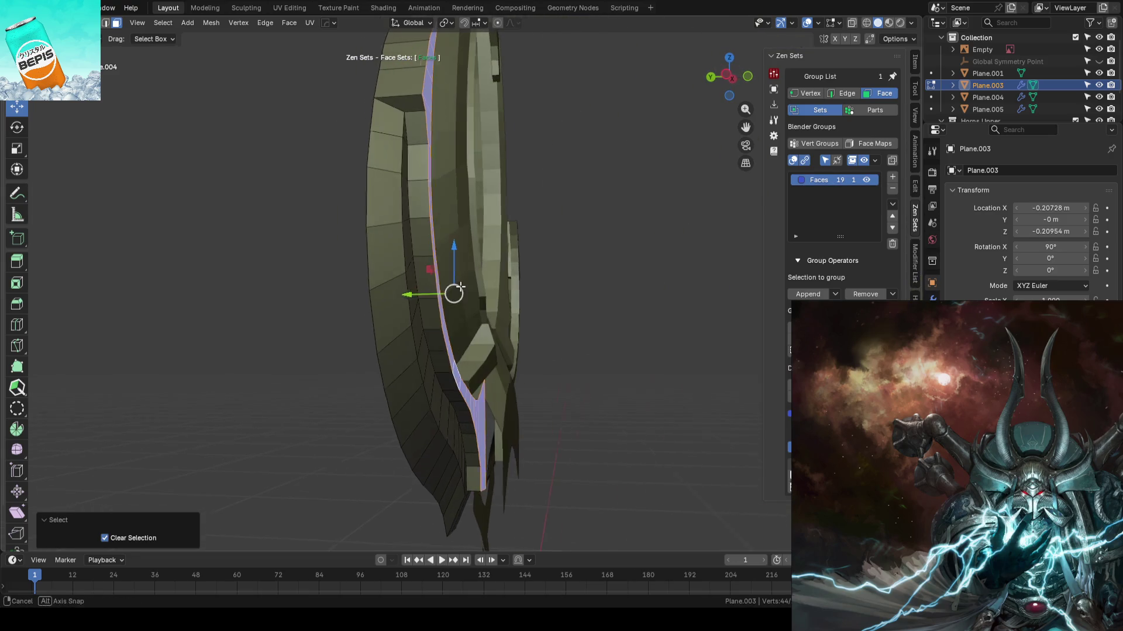
{"action": "left_click_drag", "start_coordinate": [414, 293], "coordinate": [411, 293]}
{"action": "mouse_move", "coordinate": [412, 293]}
{"action": "middle_mouse_down"}
{"action": "mouse_move", "coordinate": [426, 275]}
{"action": "mouse_move", "coordinate": [284, 335]}
{"action": "middle_mouse_up"}
{"action": "key", "text": "Tab"}
{"action": "key", "text": "ctrl+s"}
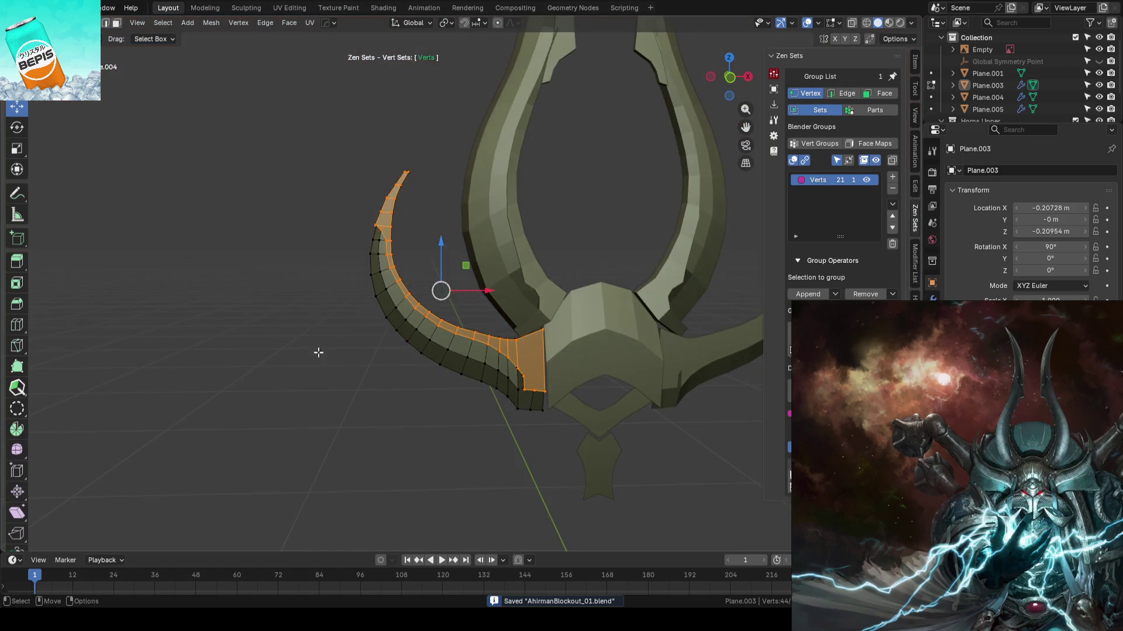
{"action": "key", "text": "Tab"}
{"action": "mouse_move", "coordinate": [318, 351]}
{"action": "middle_mouse_down"}
{"action": "mouse_move", "coordinate": [368, 363]}
{"action": "mouse_move", "coordinate": [359, 370]}
{"action": "mouse_move", "coordinate": [492, 354]}
{"action": "mouse_move", "coordinate": [586, 320]}
{"action": "mouse_move", "coordinate": [504, 341]}
{"action": "mouse_move", "coordinate": [538, 318]}
{"action": "mouse_move", "coordinate": [563, 275]}
{"action": "mouse_move", "coordinate": [568, 313]}
{"action": "mouse_move", "coordinate": [560, 297]}
{"action": "middle_mouse_up"}
{"action": "key", "text": "KP_1"}
{"action": "key", "text": "ctrl+s"}
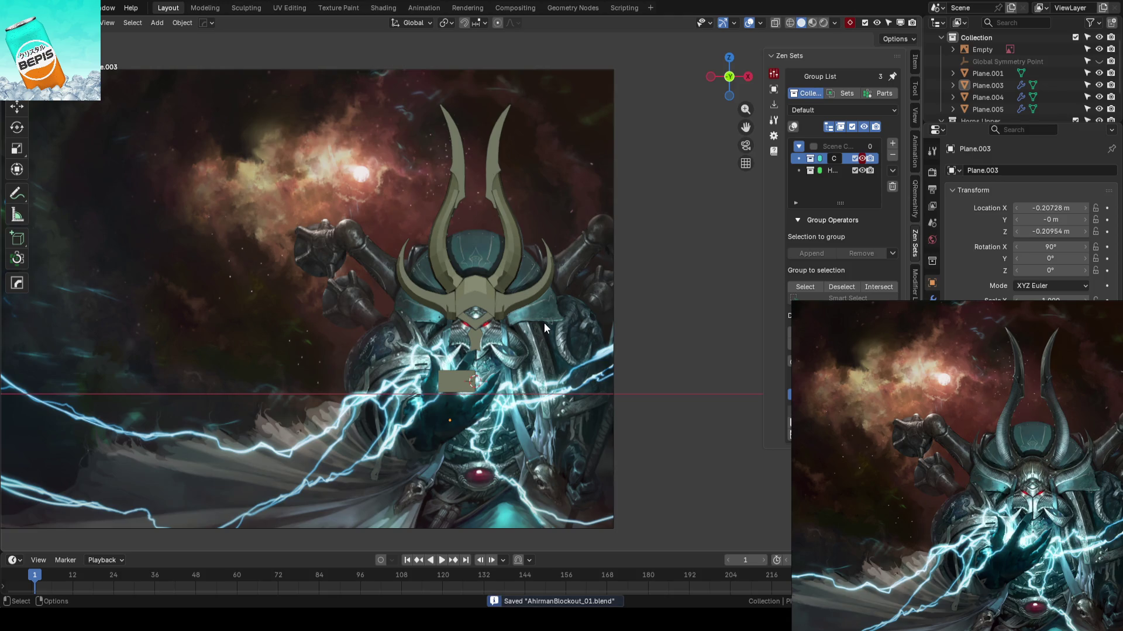
- Save the blockout file while zooming around the reference art
{"action": "scroll", "coordinate": [544, 323], "scroll_direction": "up", "scroll_amount": 7}
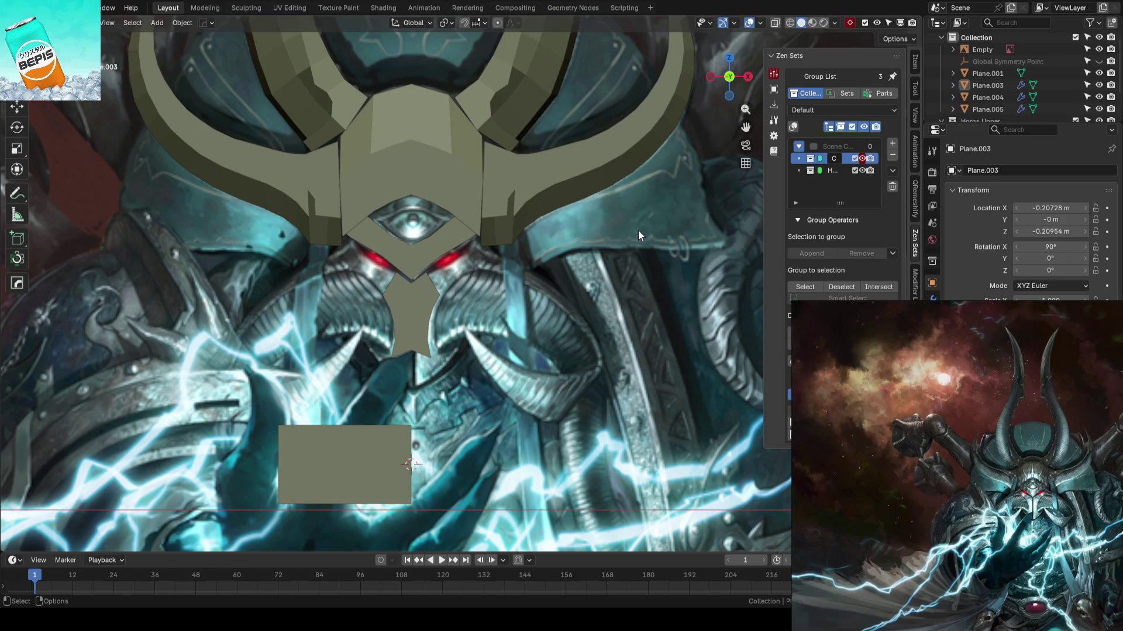
{"action": "scroll", "coordinate": [657, 227], "scroll_direction": "down", "scroll_amount": 3}
{"action": "key", "text": "ctrl+s"}
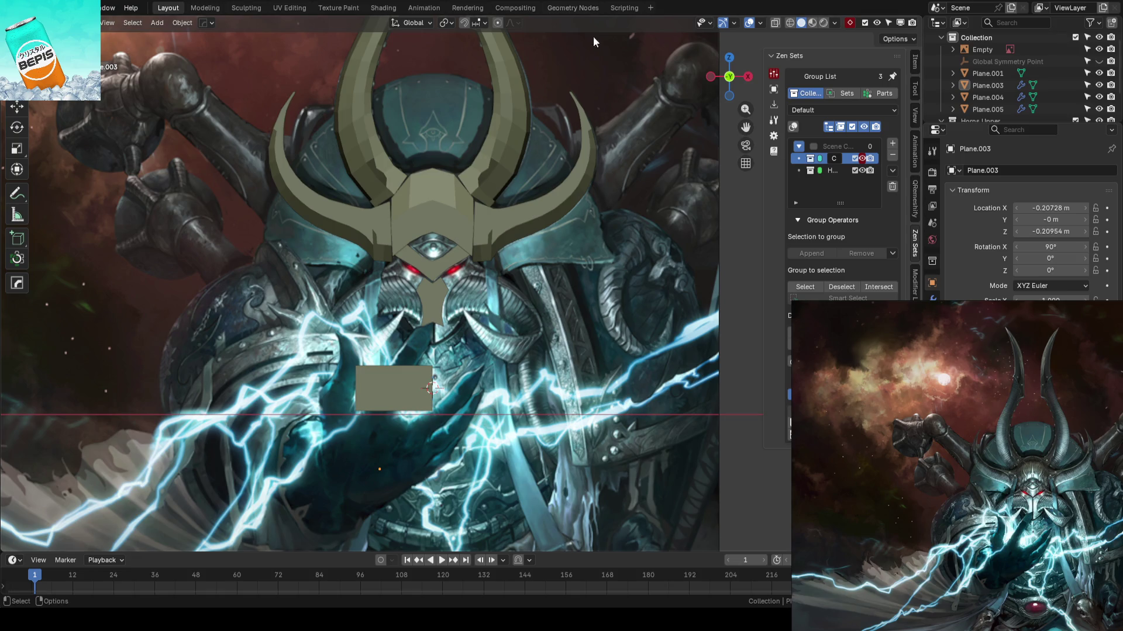
{"action": "key", "text": "ctrl+s"}
{"action": "scroll", "coordinate": [488, 300], "scroll_direction": "down", "scroll_amount": 2}
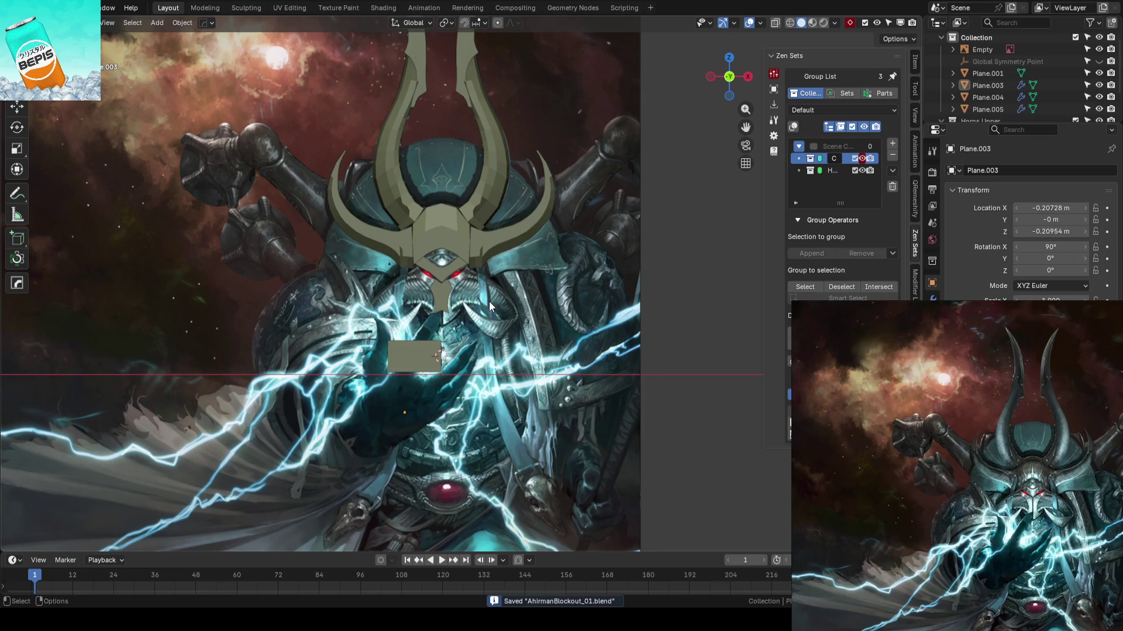
{"action": "scroll", "coordinate": [489, 300], "scroll_direction": "up", "scroll_amount": 2}
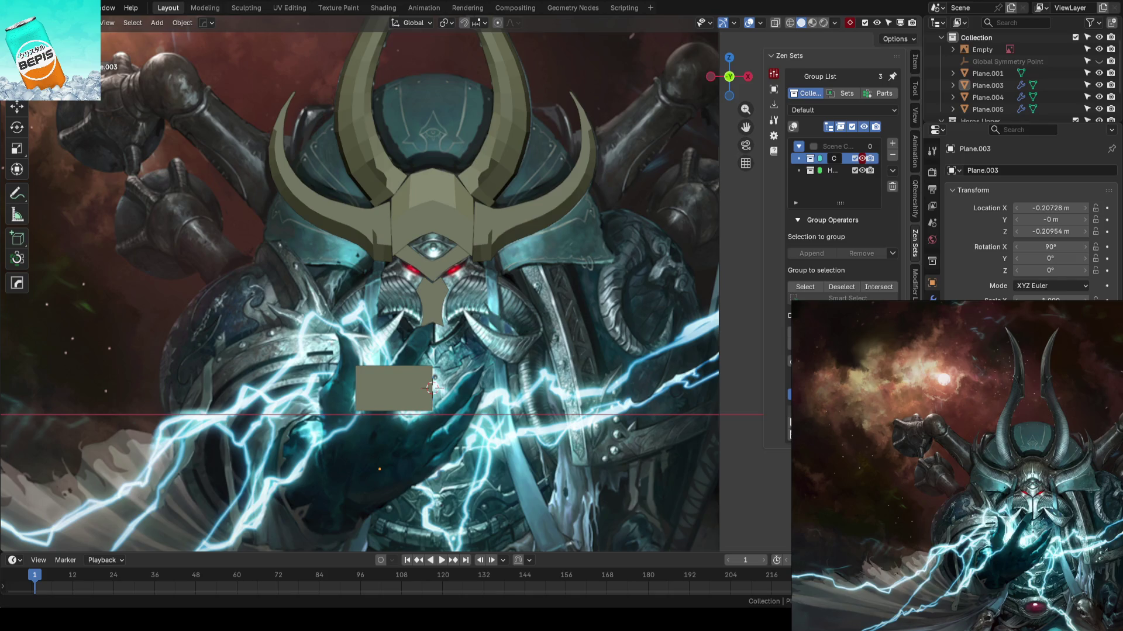
- Select the rectangular plane Plane.001 below the face plate
{"action": "scroll", "coordinate": [497, 321], "scroll_direction": "up", "scroll_amount": 5}
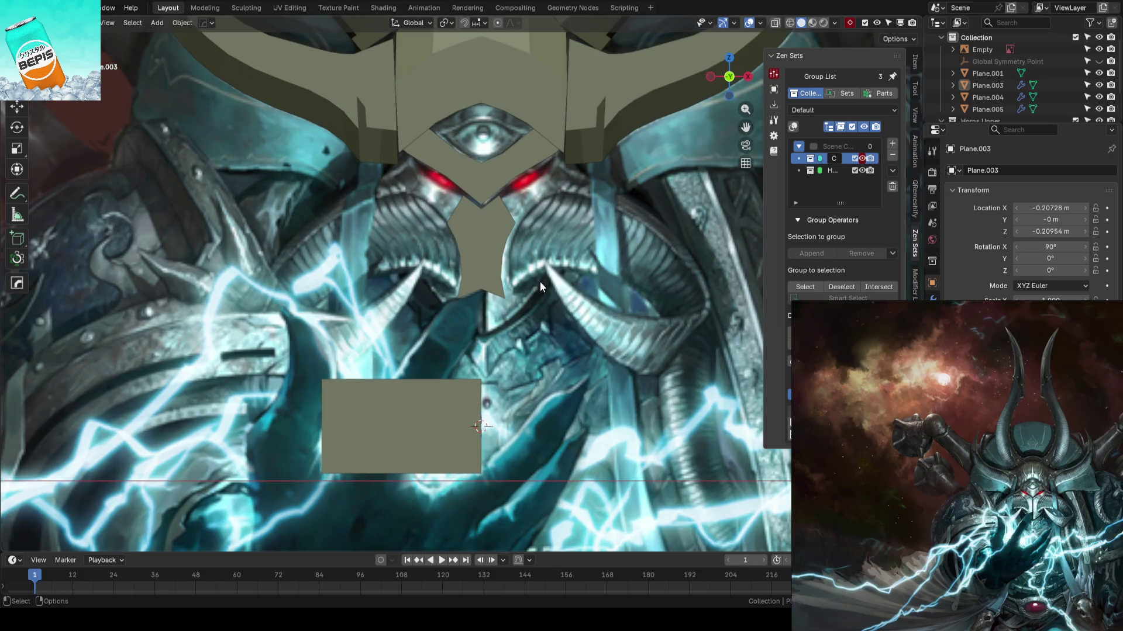
{"action": "left_click", "coordinate": [422, 384]}
{"action": "scroll", "coordinate": [503, 331], "scroll_direction": "down", "scroll_amount": 3}
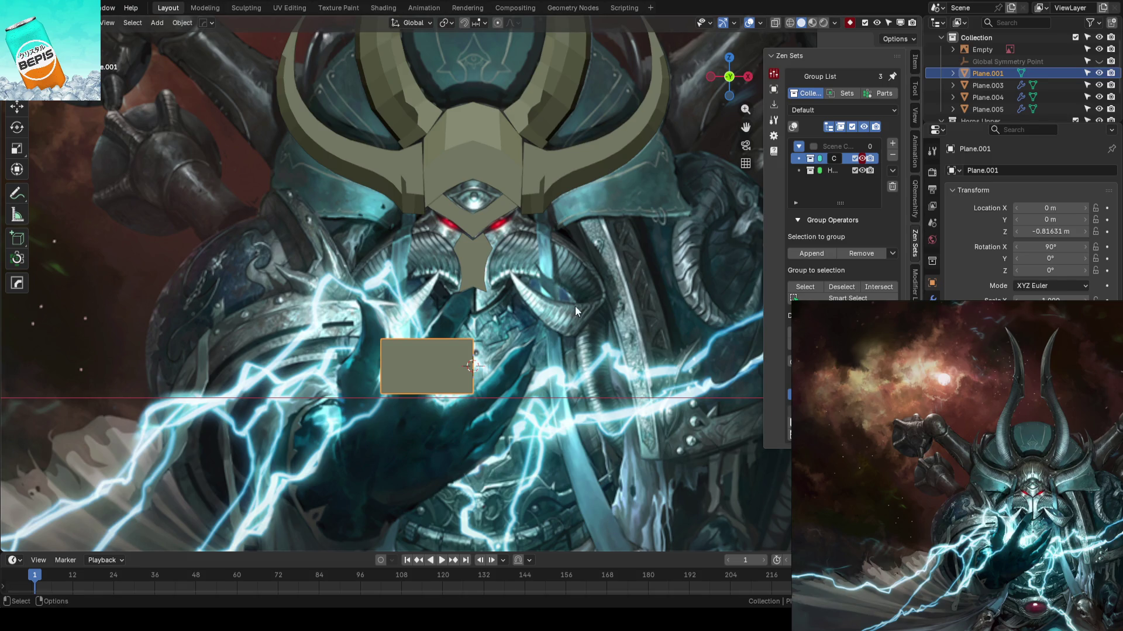
- Frame the whole figure and lower Plane.001 along Z
{"action": "scroll", "coordinate": [578, 311], "scroll_direction": "up", "scroll_amount": 1}
{"action": "scroll", "coordinate": [515, 334], "scroll_direction": "down", "scroll_amount": 4}
{"action": "scroll", "coordinate": [513, 362], "scroll_direction": "down", "scroll_amount": 1}
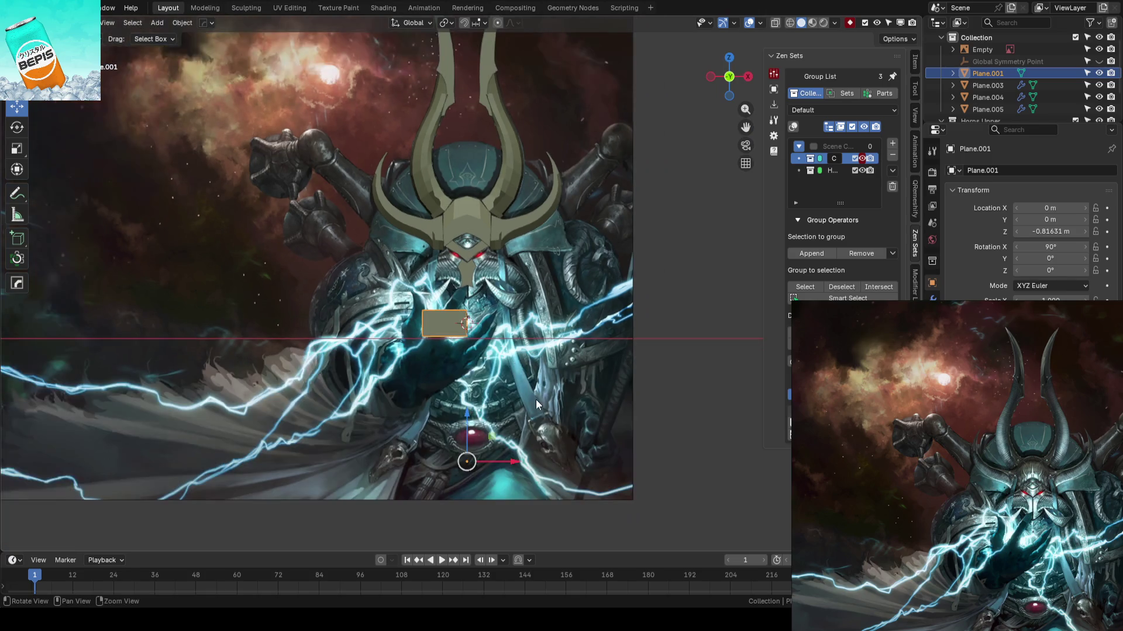
{"action": "middle_click_drag", "start_coordinate": [561, 391], "coordinate": [575, 310], "text": "shift"}
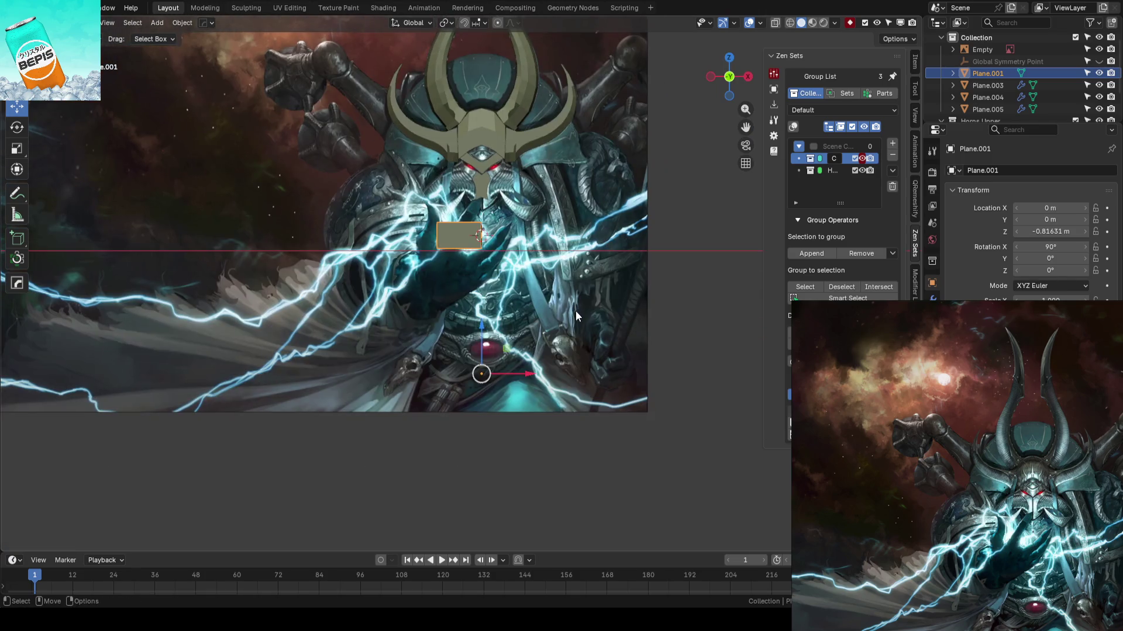
{"action": "key", "text": "q"}
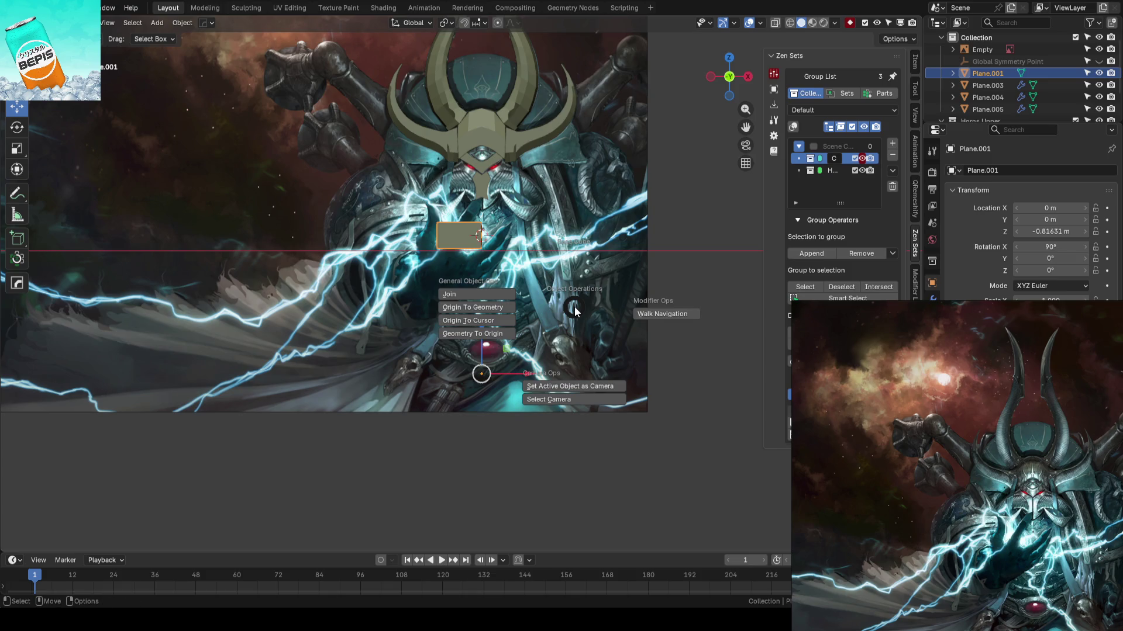
{"action": "key", "text": "Escape"}
{"action": "left_click_drag", "start_coordinate": [479, 192], "coordinate": [493, 292]}
- Duplicate the plane as Plane.006 and raise it to Z 0.45777 m over the face mask
{"action": "key", "text": "shift+d"}
{"action": "key", "text": "z"}
{"action": "left_click", "coordinate": [482, 225]}
{"action": "scroll", "coordinate": [595, 331], "scroll_direction": "up", "scroll_amount": 5}
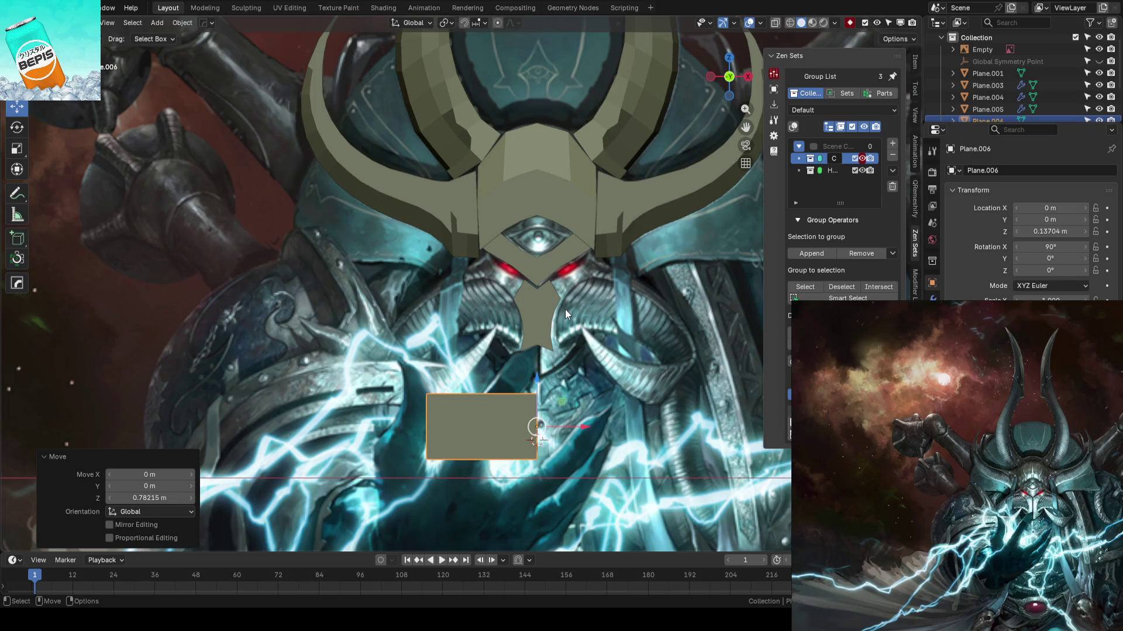
{"action": "scroll", "coordinate": [565, 310], "scroll_direction": "down", "scroll_amount": 1}
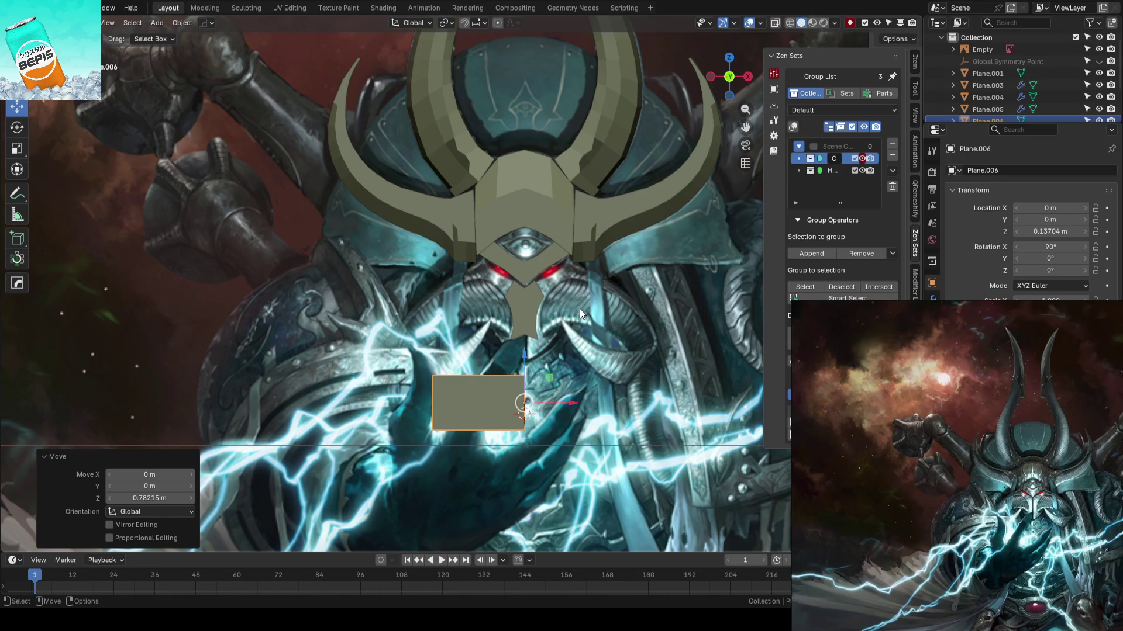
{"action": "scroll", "coordinate": [582, 306], "scroll_direction": "up", "scroll_amount": 1}
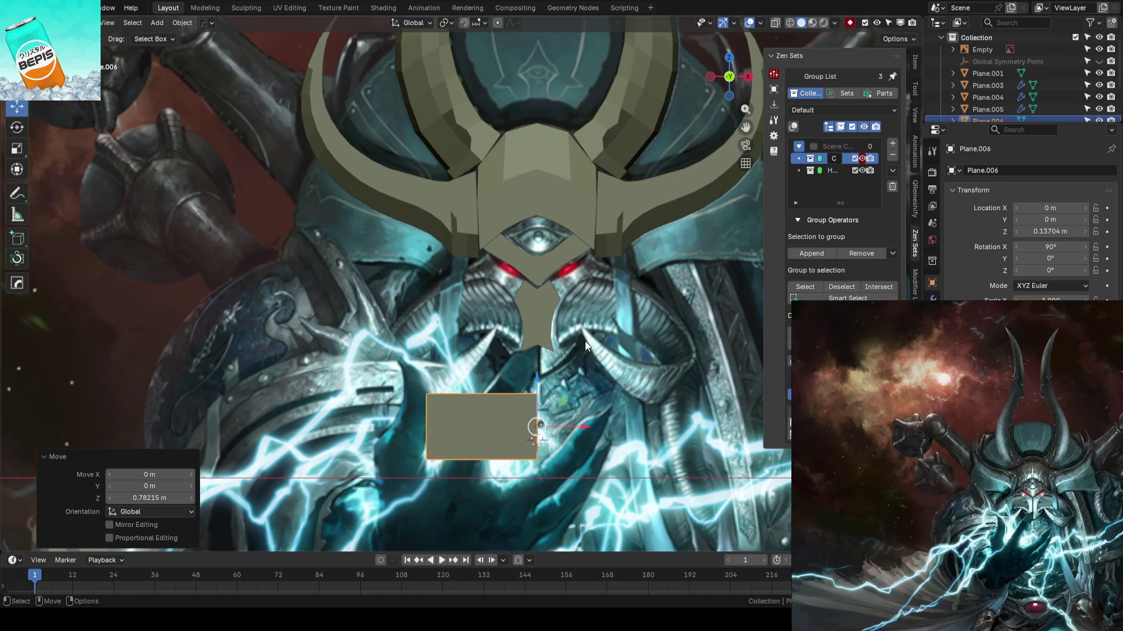
{"action": "key", "text": "Tab"}
{"action": "key", "text": "Tab"}
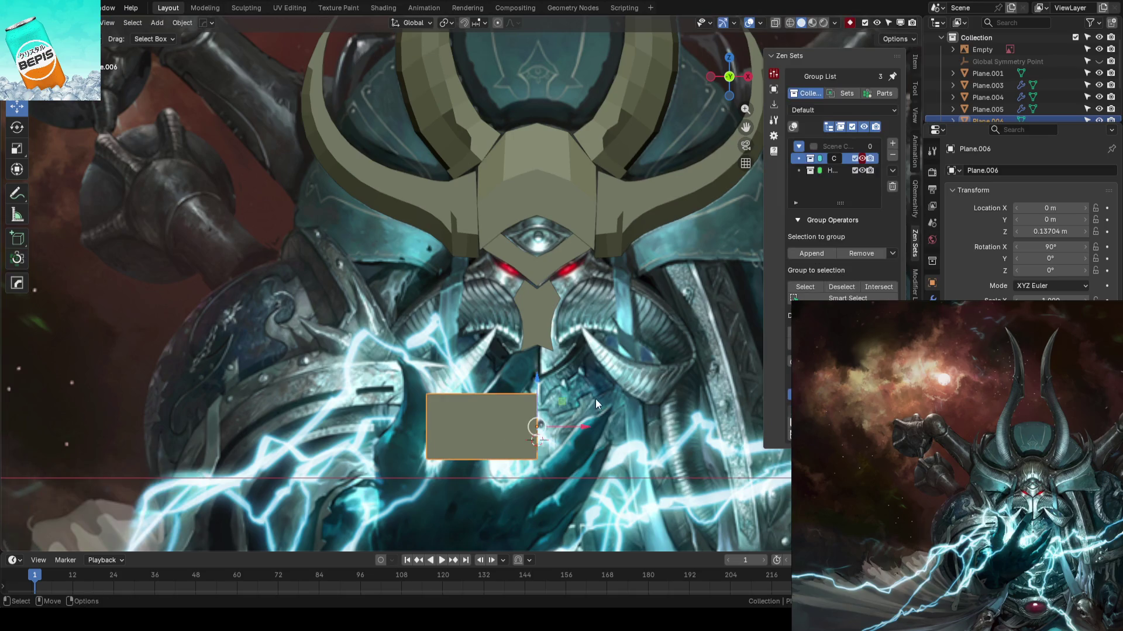
{"action": "left_click_drag", "start_coordinate": [546, 387], "coordinate": [539, 274]}
- Lower a corner vertex and slide the centre vertex left toward the face centre
{"action": "scroll", "coordinate": [539, 276], "scroll_direction": "up", "scroll_amount": 1}
{"action": "scroll", "coordinate": [539, 276], "scroll_direction": "up", "scroll_amount": 1}
{"action": "key", "text": "Tab"}
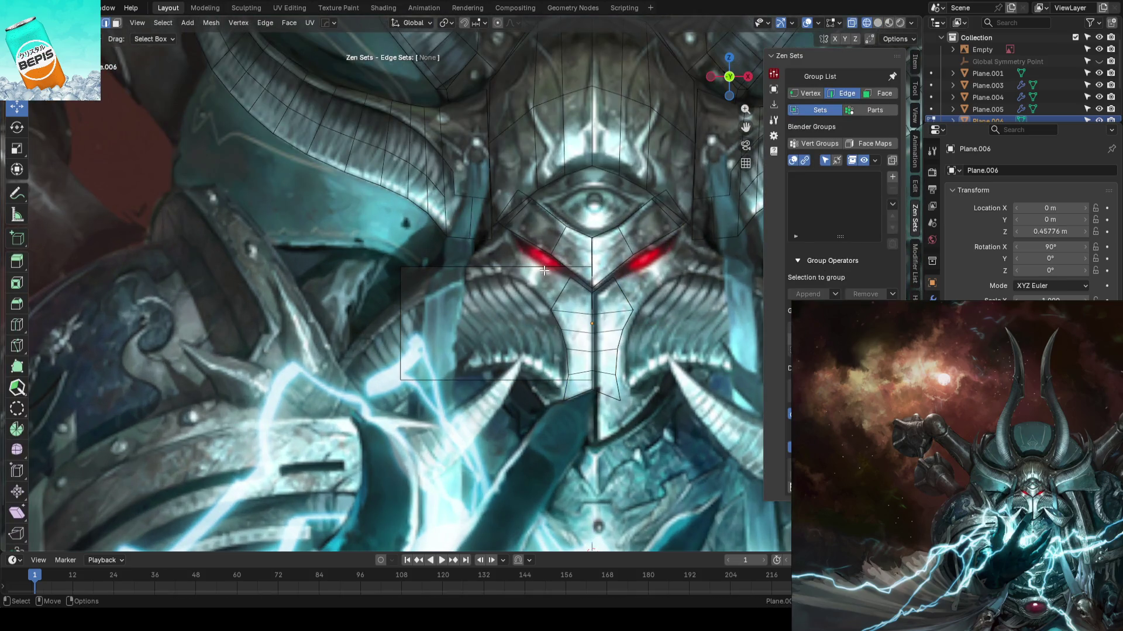
{"action": "key", "text": "1"}
{"action": "left_click", "coordinate": [400, 268]}
{"action": "left_click_drag", "start_coordinate": [401, 221], "coordinate": [415, 264]}
{"action": "left_click", "coordinate": [592, 323]}
{"action": "mouse_move", "coordinate": [641, 323]}
{"action": "left_mouse_down"}
{"action": "mouse_move", "coordinate": [599, 331]}
{"action": "mouse_move", "coordinate": [609, 334]}
{"action": "left_mouse_up"}
{"action": "left_click", "coordinate": [565, 266]}
{"action": "key", "text": "v"}
- Add a vertical loop cut and tweak the vertices to the left cheek outline
{"action": "key", "text": "ctrl+r"}
{"action": "left_click", "coordinate": [574, 315]}
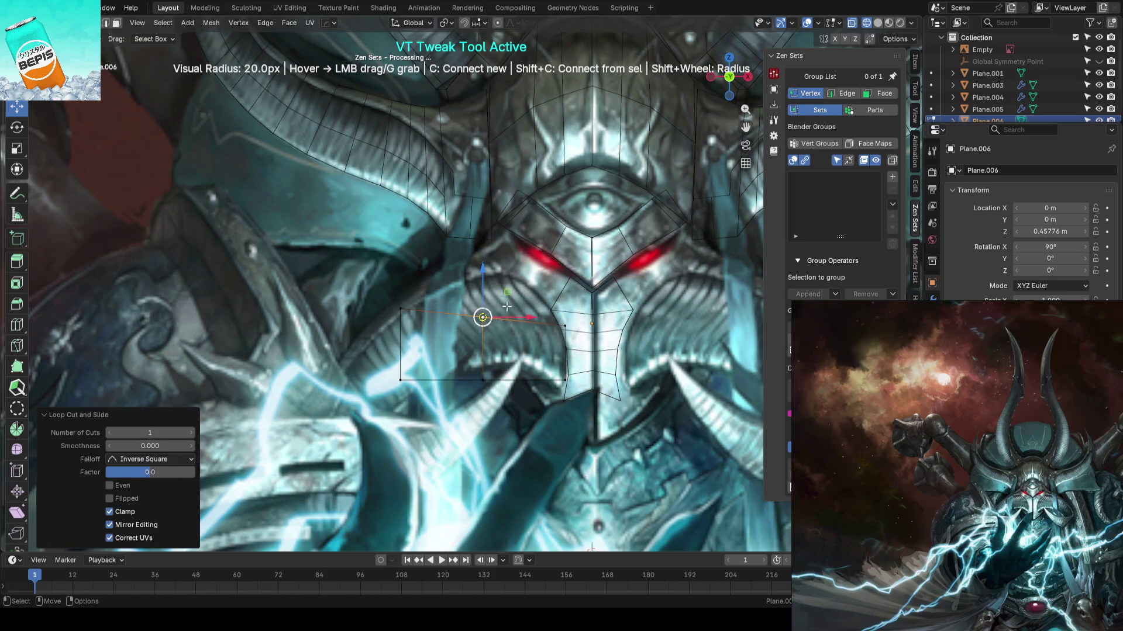
{"action": "left_click_drag", "start_coordinate": [482, 318], "coordinate": [485, 276]}
{"action": "left_click_drag", "start_coordinate": [567, 314], "coordinate": [558, 301]}
{"action": "left_click_drag", "start_coordinate": [482, 380], "coordinate": [492, 363]}
{"action": "left_click_drag", "start_coordinate": [400, 380], "coordinate": [433, 380]}
{"action": "left_click_drag", "start_coordinate": [401, 309], "coordinate": [401, 311]}
{"action": "left_click_drag", "start_coordinate": [485, 276], "coordinate": [483, 275]}
{"action": "left_click_drag", "start_coordinate": [565, 380], "coordinate": [564, 381]}
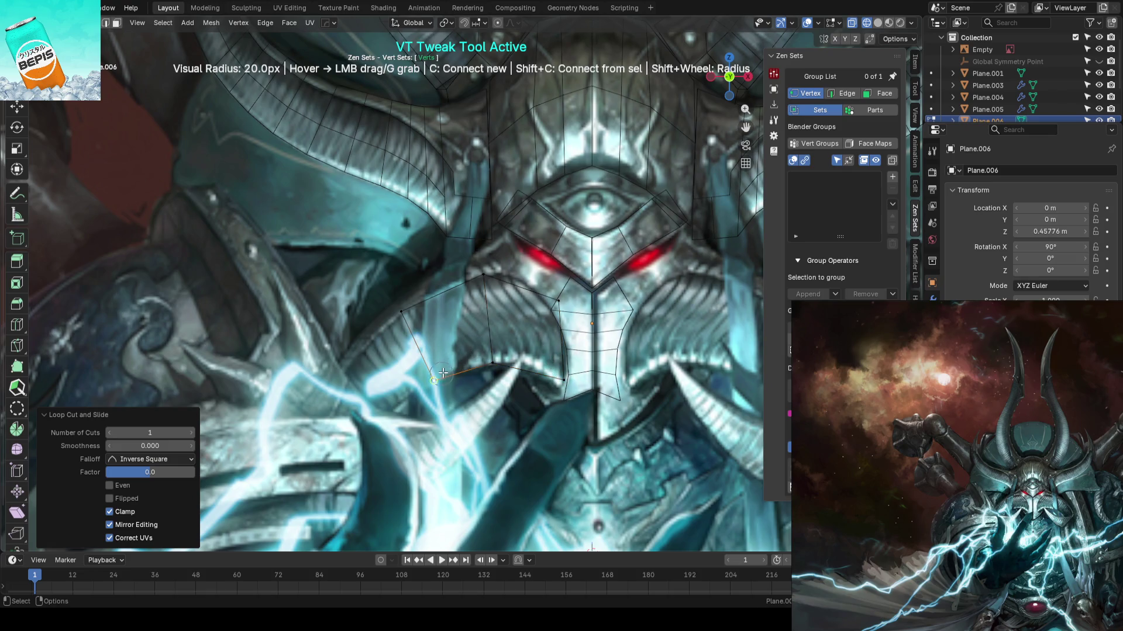
- Extrude a new quad from the plate's left edge and return to Object Mode
{"action": "key", "text": "2"}
{"action": "scroll", "coordinate": [329, 409], "scroll_direction": "up", "scroll_amount": 1}
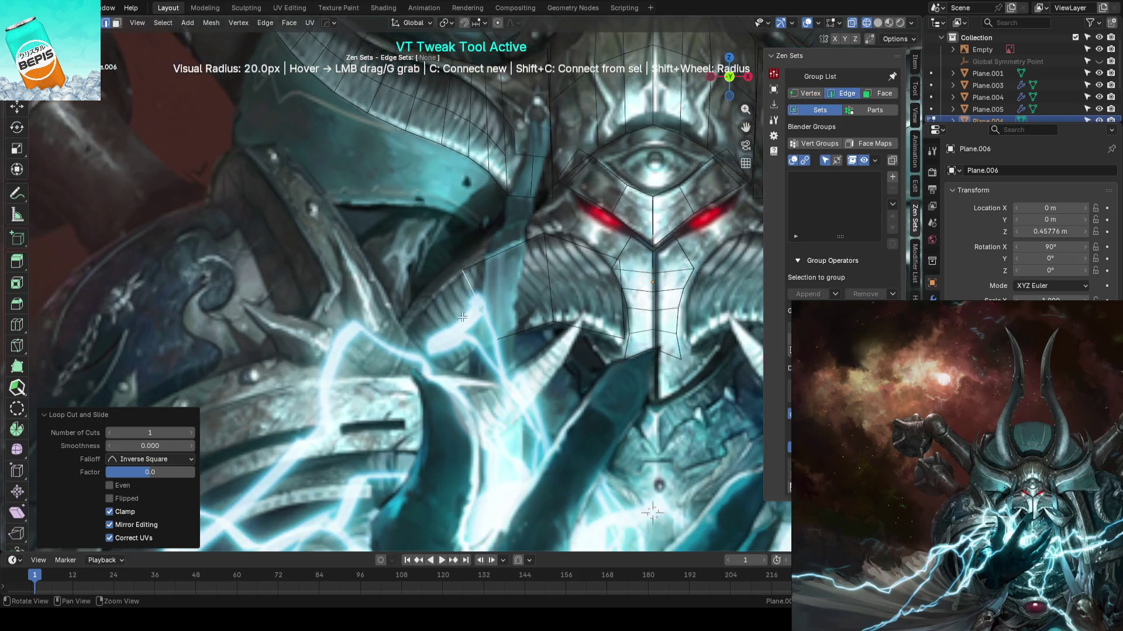
{"action": "key", "text": "e"}
{"action": "left_click", "coordinate": [474, 355]}
{"action": "scroll", "coordinate": [474, 355], "scroll_direction": "down", "scroll_amount": 2}
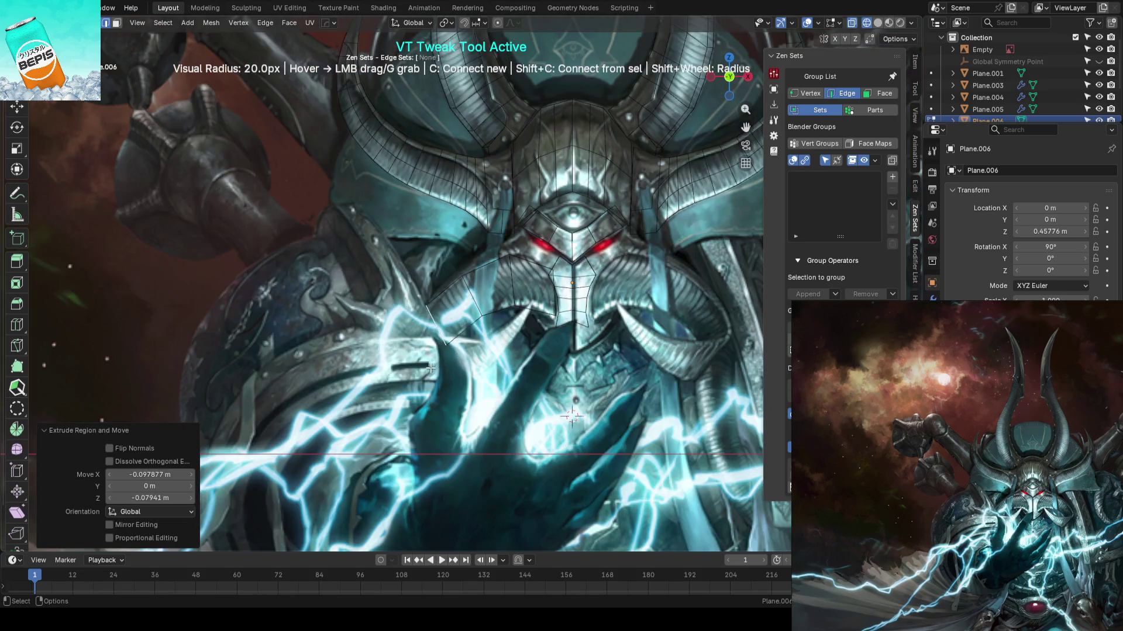
{"action": "key", "text": "Tab"}
{"action": "scroll", "coordinate": [500, 359], "scroll_direction": "up", "scroll_amount": 1}
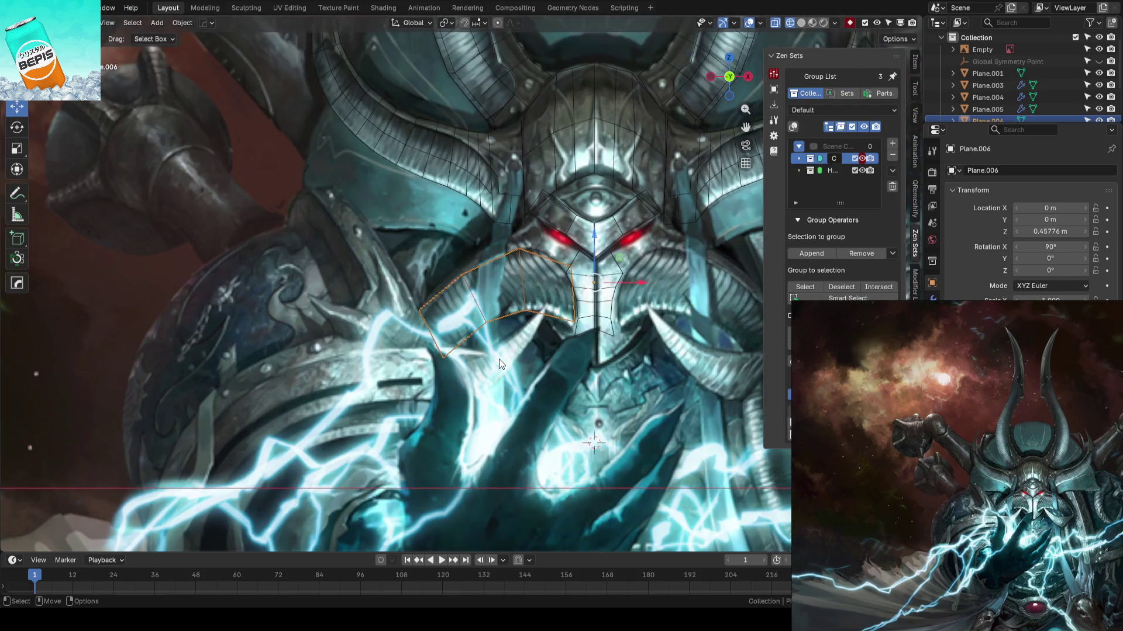
- Reselect the left cheek plate Plane.006 and set the pivot point to 3D Cursor
{"action": "mouse_move", "coordinate": [577, 346]}
{"action": "middle_mouse_down", "text": "shift"}
{"action": "mouse_move", "coordinate": [492, 343]}
{"action": "mouse_move", "coordinate": [504, 335]}
{"action": "middle_mouse_up", "text": "shift"}
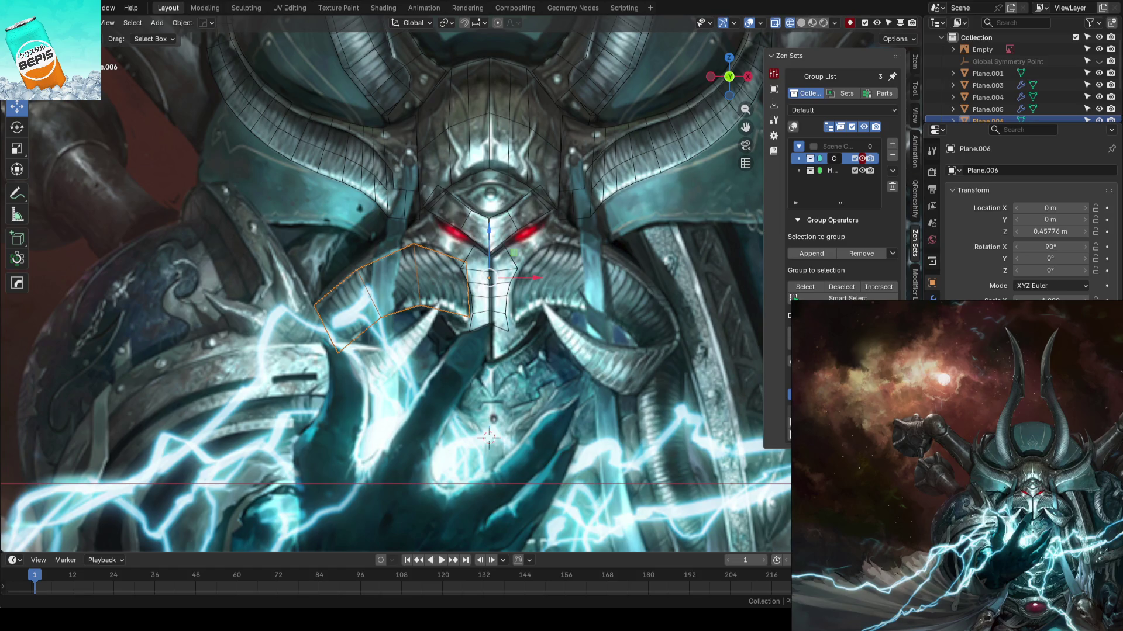
{"action": "scroll", "coordinate": [537, 303], "scroll_direction": "up", "scroll_amount": 2}
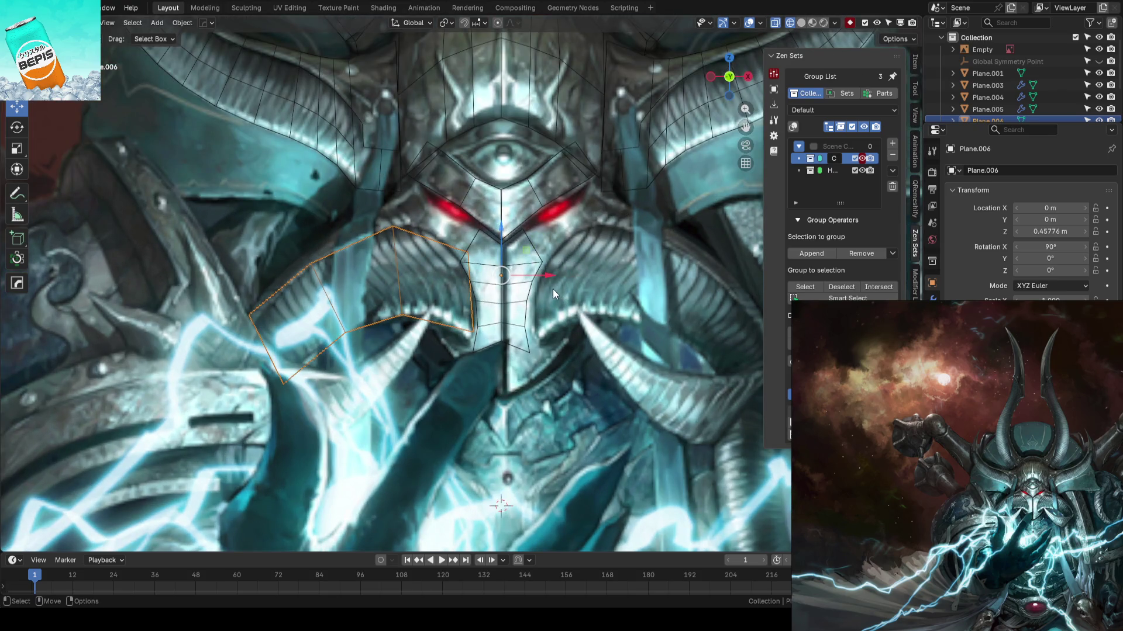
{"action": "left_click", "coordinate": [510, 293]}
{"action": "key", "text": "Tab"}
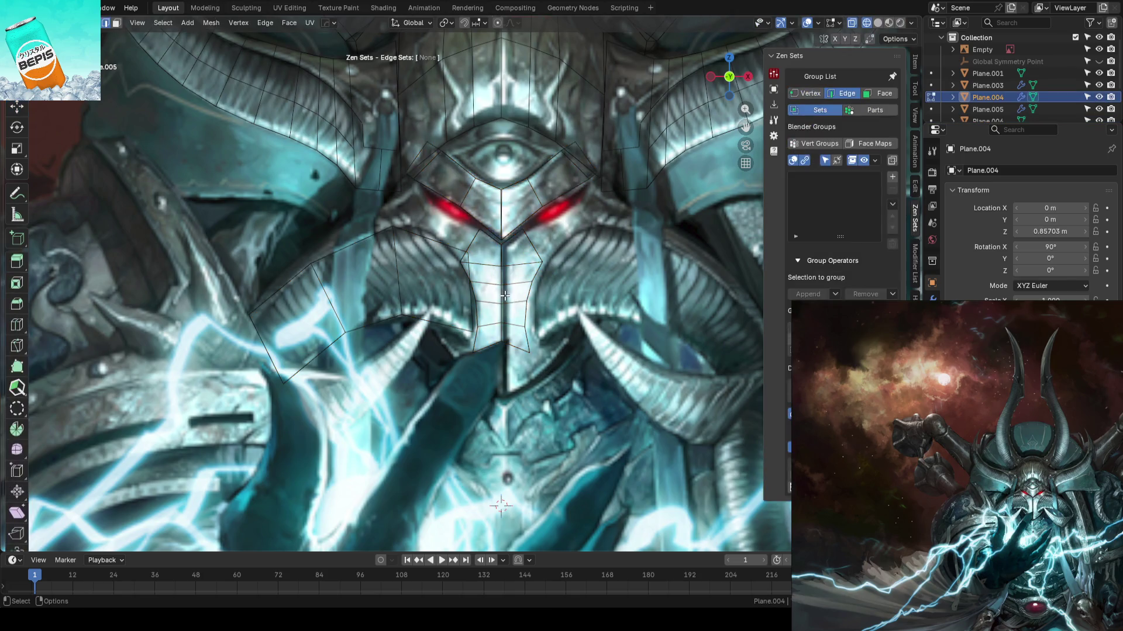
{"action": "key", "text": "Tab"}
{"action": "left_click", "coordinate": [439, 325]}
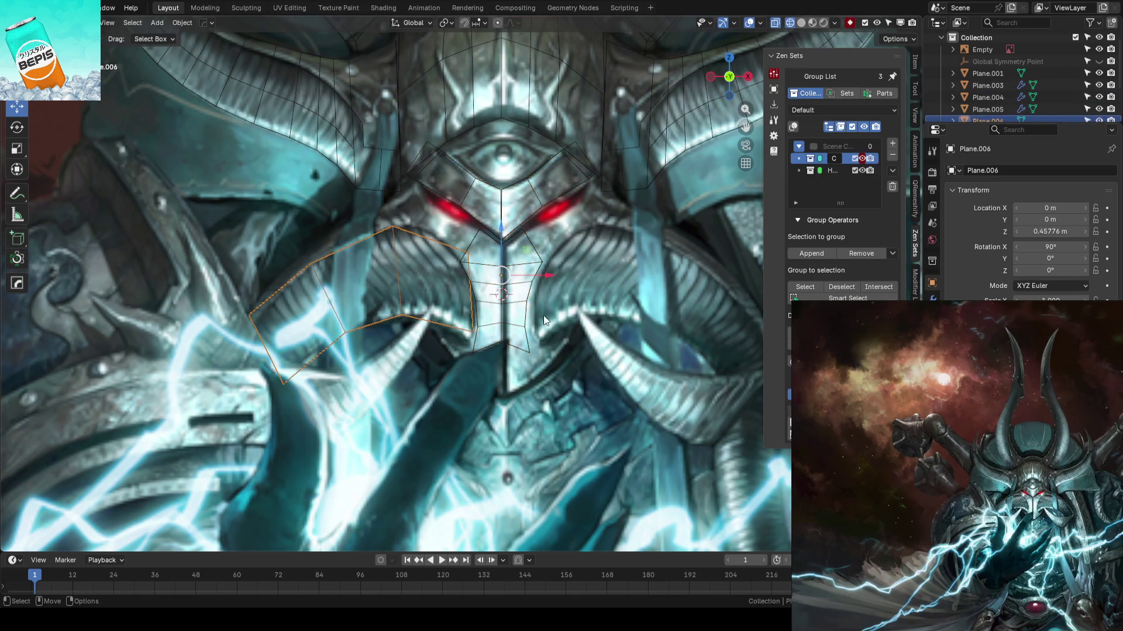
{"action": "key", "text": "period"}
{"action": "key", "text": "Tab"}
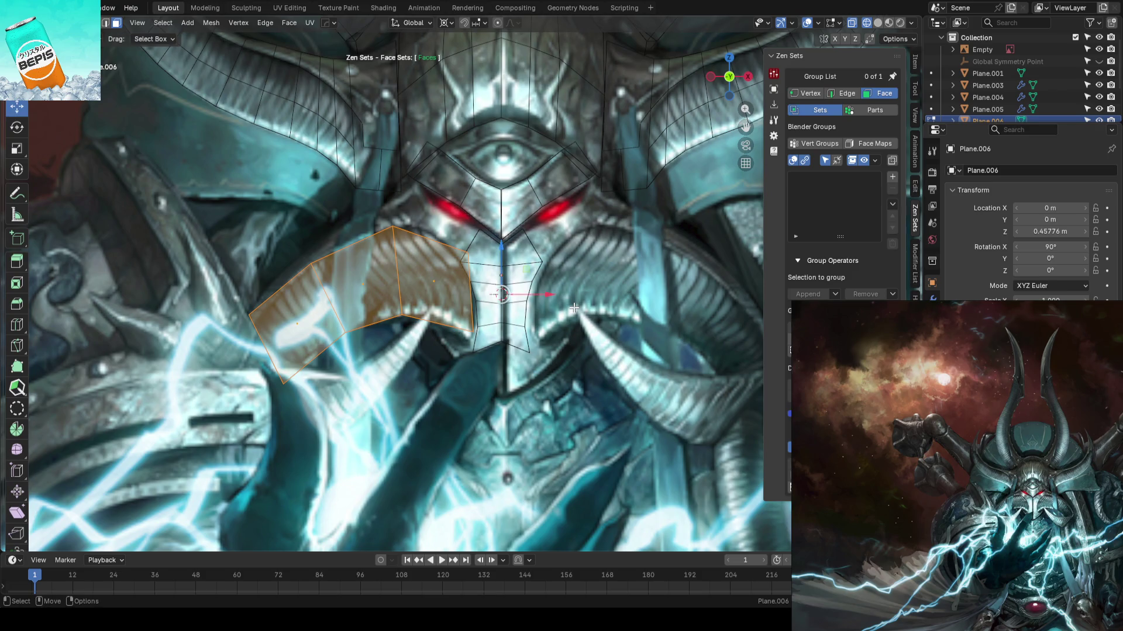
- Mirror the cheek faces with S X -1 onto the right cheek and save AhrimanBlockout_01.blend
{"action": "key", "text": "period"}
{"action": "type", "text": "sx"}
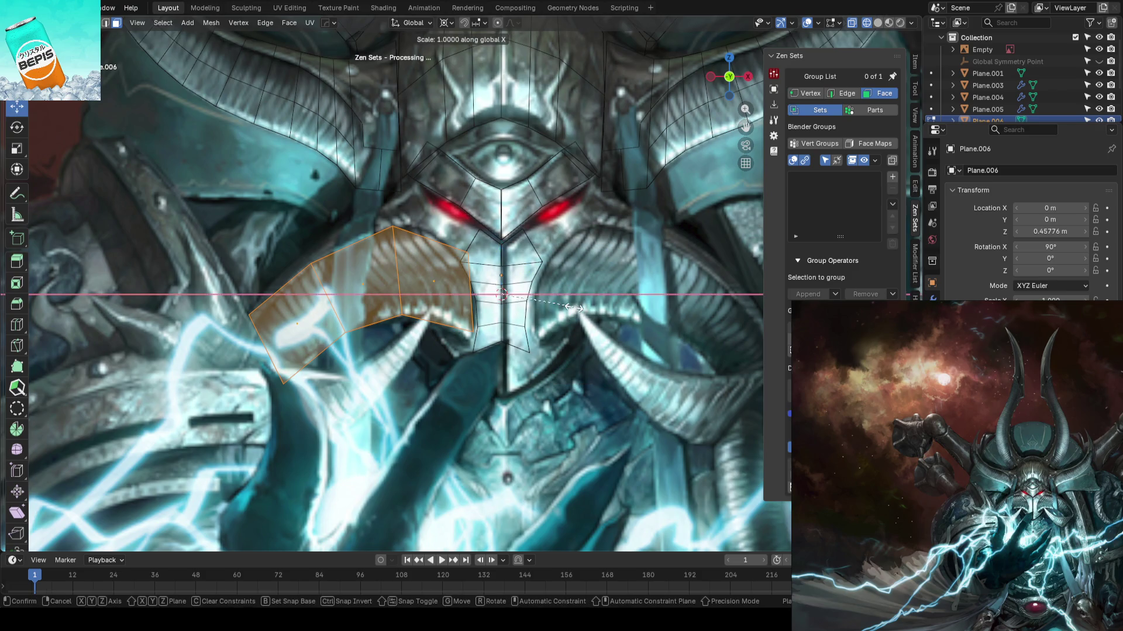
{"action": "type", "text": "-1"}
{"action": "key", "text": "Return"}
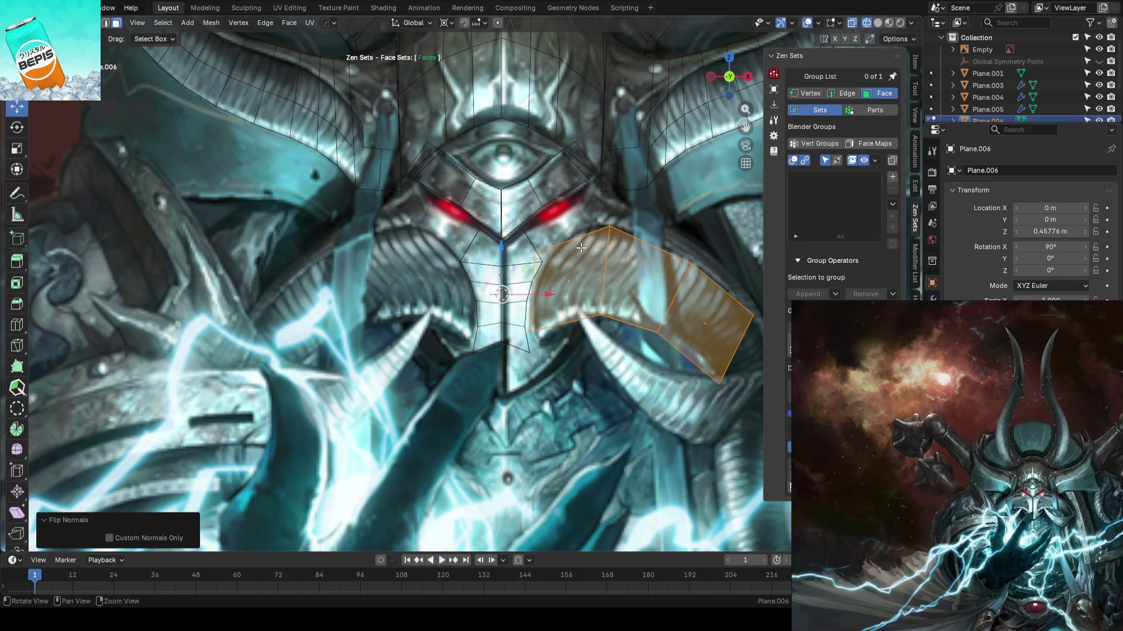
{"action": "key", "text": "Tab"}
{"action": "key", "text": "ctrl+s"}
{"action": "middle_click_drag", "start_coordinate": [609, 355], "coordinate": [548, 362], "text": "shift"}
{"action": "key", "text": "Tab"}
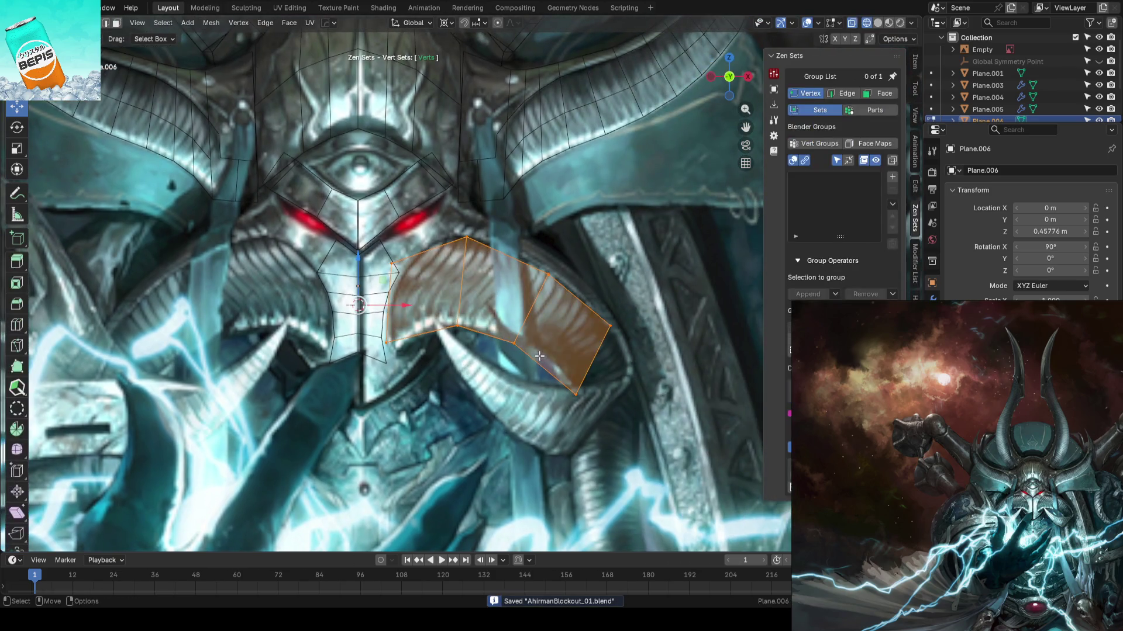
{"action": "key", "text": "alt+a"}
{"action": "scroll", "coordinate": [630, 295], "scroll_direction": "up", "scroll_amount": 2}
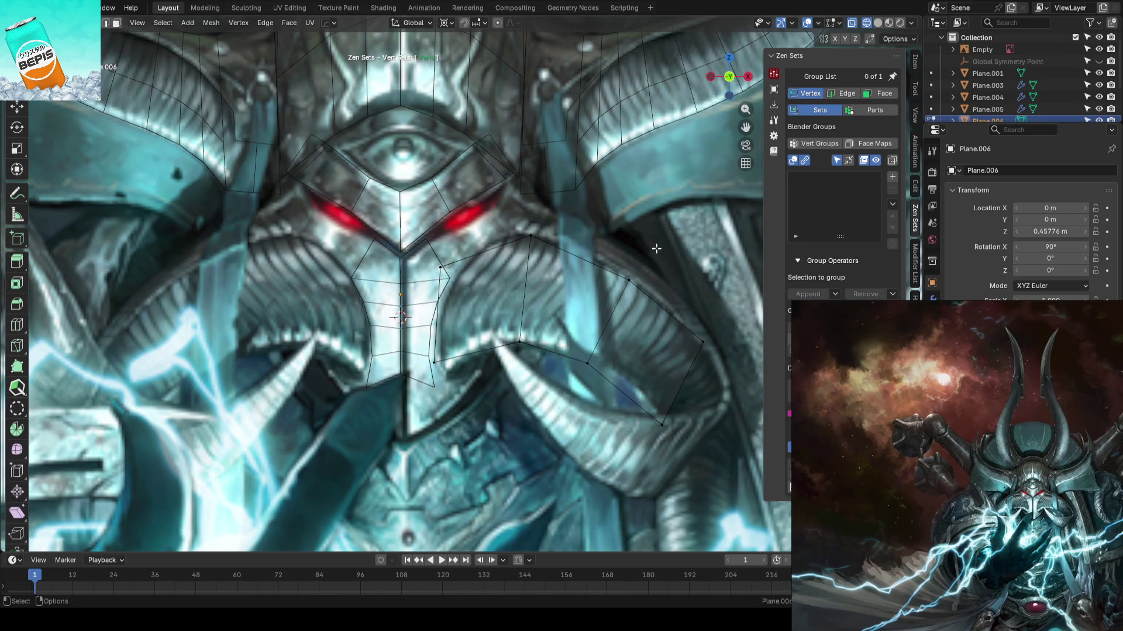
- Tweak the right cheek plate's outer vertices onto the armour edge in the artwork
{"action": "key", "text": "v"}
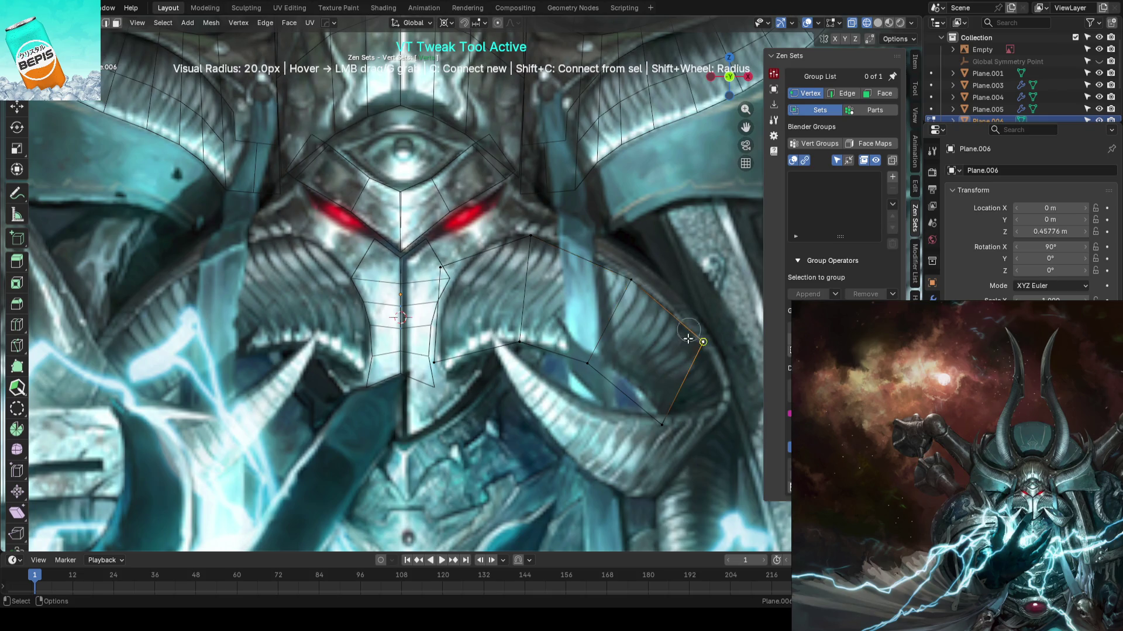
{"action": "middle_click_drag", "start_coordinate": [693, 352], "coordinate": [645, 290], "text": "shift"}
{"action": "left_click_drag", "start_coordinate": [537, 301], "coordinate": [544, 291]}
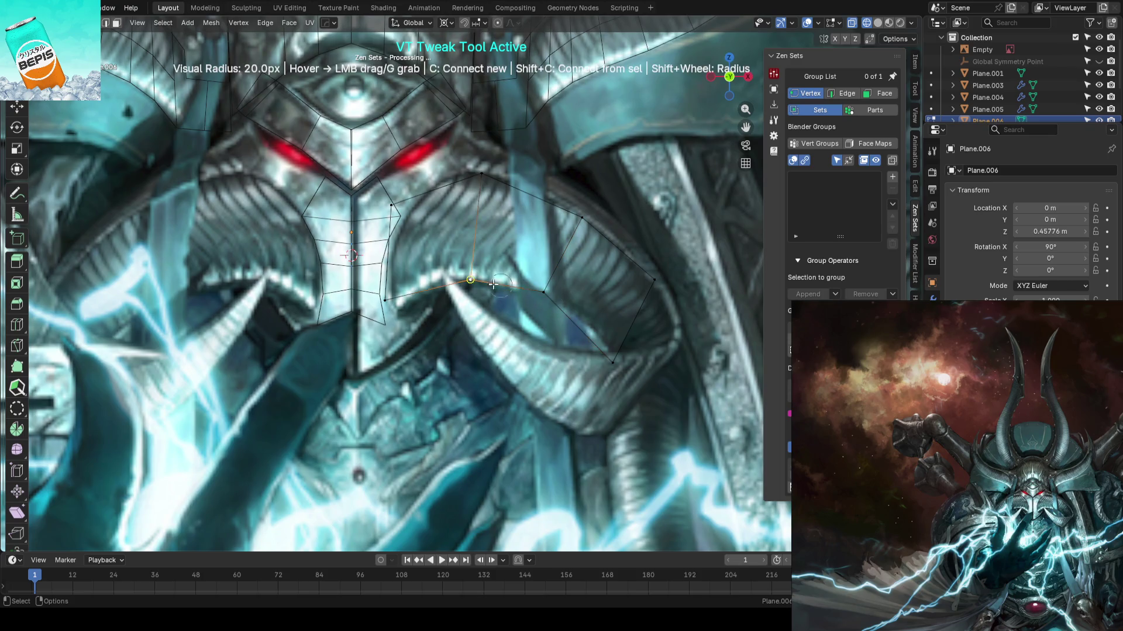
{"action": "left_click_drag", "start_coordinate": [391, 305], "coordinate": [397, 315]}
{"action": "left_click_drag", "start_coordinate": [613, 362], "coordinate": [612, 355]}
{"action": "left_click_drag", "start_coordinate": [653, 279], "coordinate": [663, 292]}
{"action": "left_click_drag", "start_coordinate": [613, 355], "coordinate": [613, 350]}
- Add a midpoint edge loop across the cheek plate and nudge its vertices into place
{"action": "left_click_drag", "start_coordinate": [663, 292], "coordinate": [665, 292]}
{"action": "key", "text": "ctrl+r"}
{"action": "left_click", "coordinate": [567, 343]}
{"action": "right_click", "coordinate": [567, 343]}
{"action": "left_click_drag", "start_coordinate": [578, 320], "coordinate": [581, 316]}
{"action": "left_click_drag", "start_coordinate": [584, 214], "coordinate": [585, 212]}
{"action": "middle_click_drag", "start_coordinate": [567, 221], "coordinate": [619, 271], "text": "shift"}
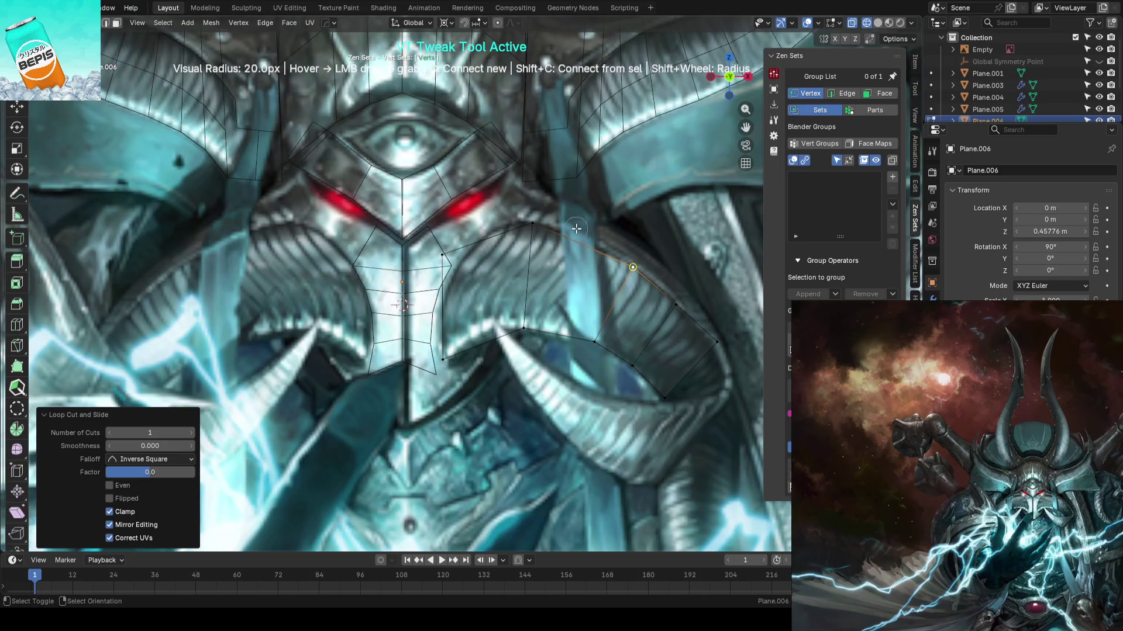
- Refit the plate's top and bottom edge vertices along the curved cheek tusk
{"action": "left_click_drag", "start_coordinate": [556, 335], "coordinate": [560, 333]}
{"action": "left_click_drag", "start_coordinate": [582, 246], "coordinate": [584, 235]}
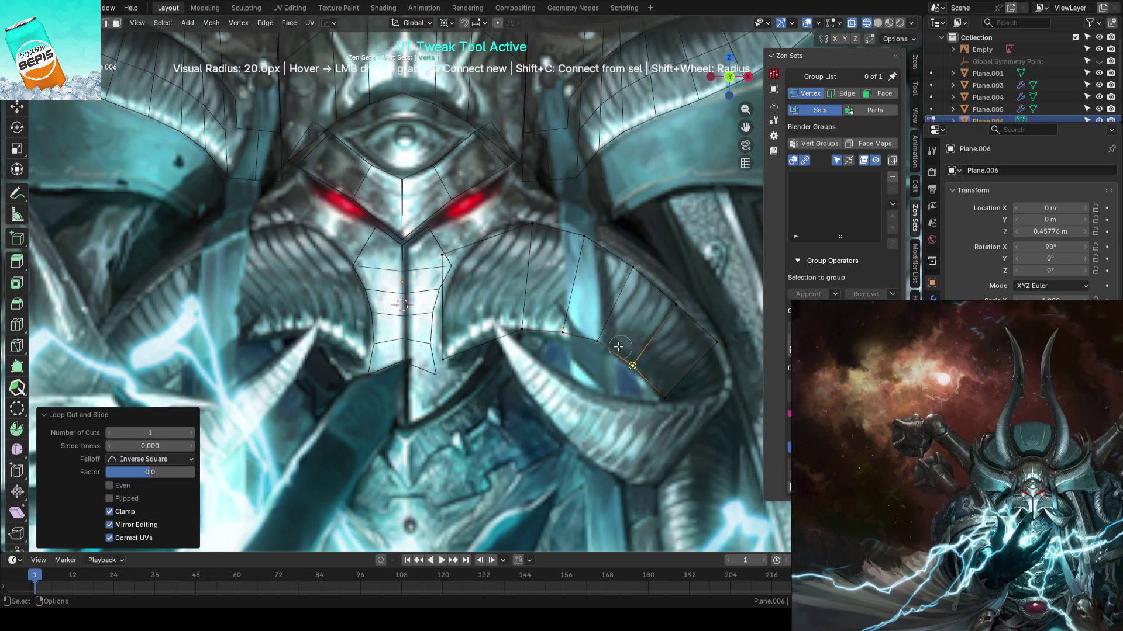
{"action": "left_click_drag", "start_coordinate": [607, 338], "coordinate": [610, 337]}
{"action": "mouse_move", "coordinate": [523, 330]}
{"action": "left_mouse_down"}
{"action": "mouse_move", "coordinate": [485, 345]}
{"action": "mouse_move", "coordinate": [487, 331]}
{"action": "left_mouse_up"}
{"action": "left_click_drag", "start_coordinate": [495, 246], "coordinate": [498, 224]}
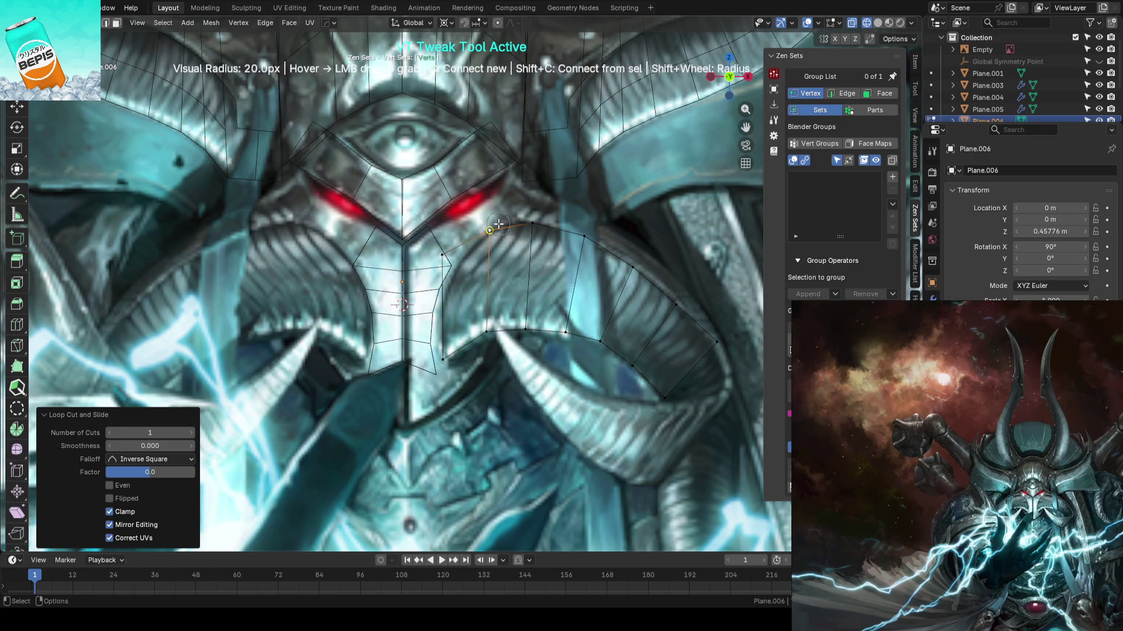
{"action": "left_click_drag", "start_coordinate": [443, 255], "coordinate": [449, 279]}
{"action": "left_click_drag", "start_coordinate": [494, 229], "coordinate": [535, 221]}
{"action": "left_click_drag", "start_coordinate": [652, 275], "coordinate": [683, 296]}
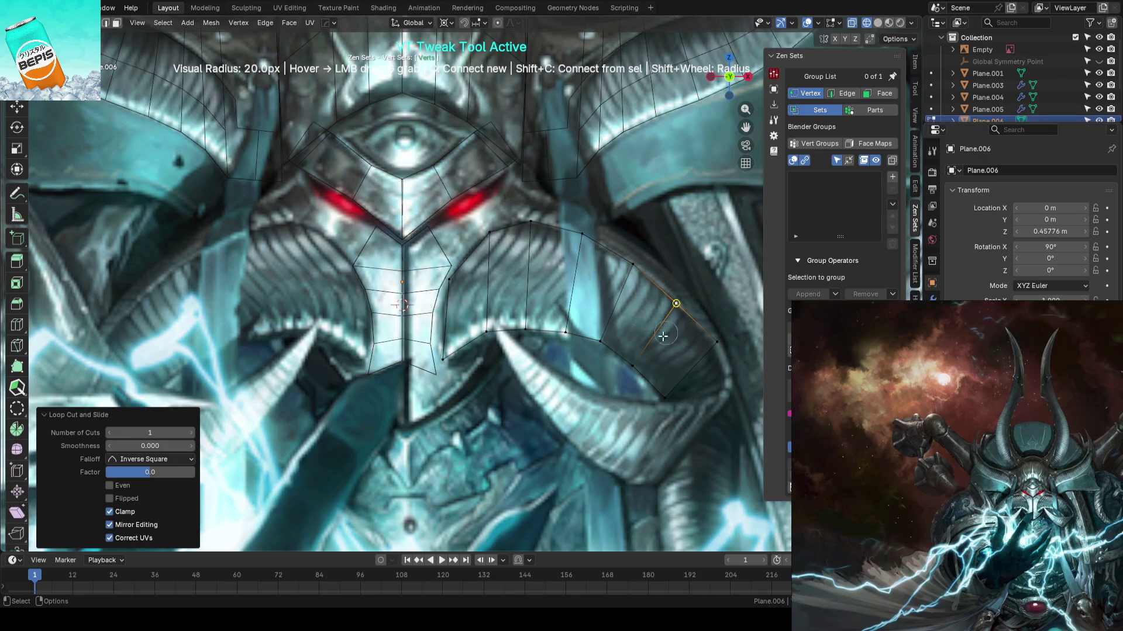
{"action": "left_click_drag", "start_coordinate": [636, 363], "coordinate": [637, 363]}
{"action": "left_click_drag", "start_coordinate": [717, 341], "coordinate": [713, 345]}
{"action": "mouse_move", "coordinate": [586, 241]}
{"action": "left_mouse_down"}
{"action": "mouse_move", "coordinate": [539, 227]}
{"action": "mouse_move", "coordinate": [480, 232]}
{"action": "left_mouse_up"}
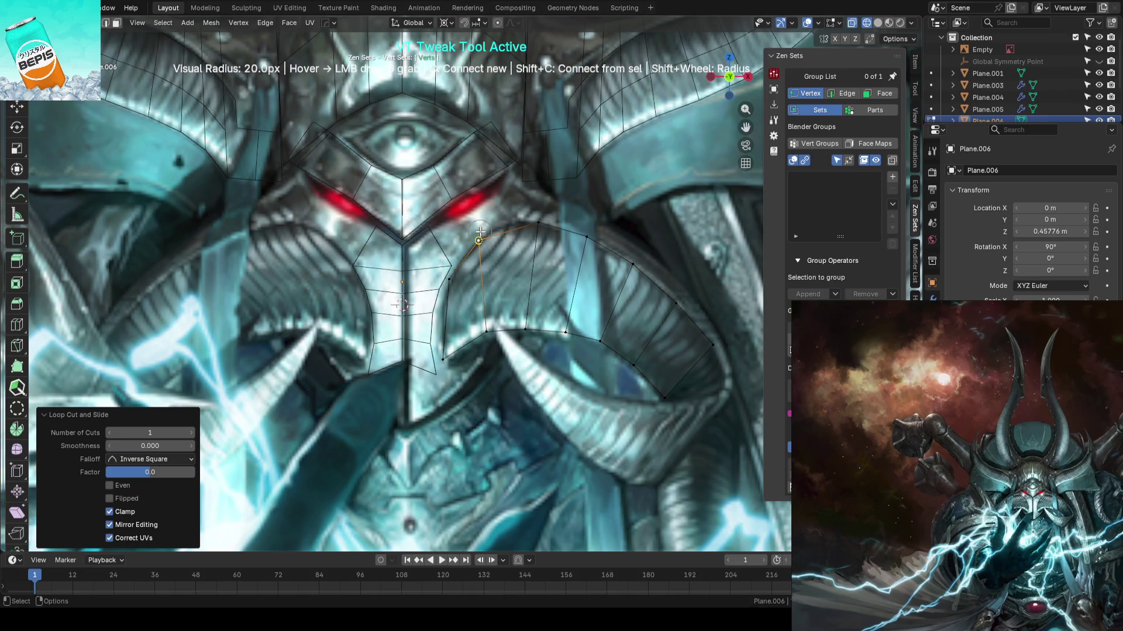
{"action": "left_click_drag", "start_coordinate": [486, 332], "coordinate": [533, 329]}
- Add a vertical edge loop near the inner end and adjust its vertices
{"action": "key", "text": "ctrl+r"}
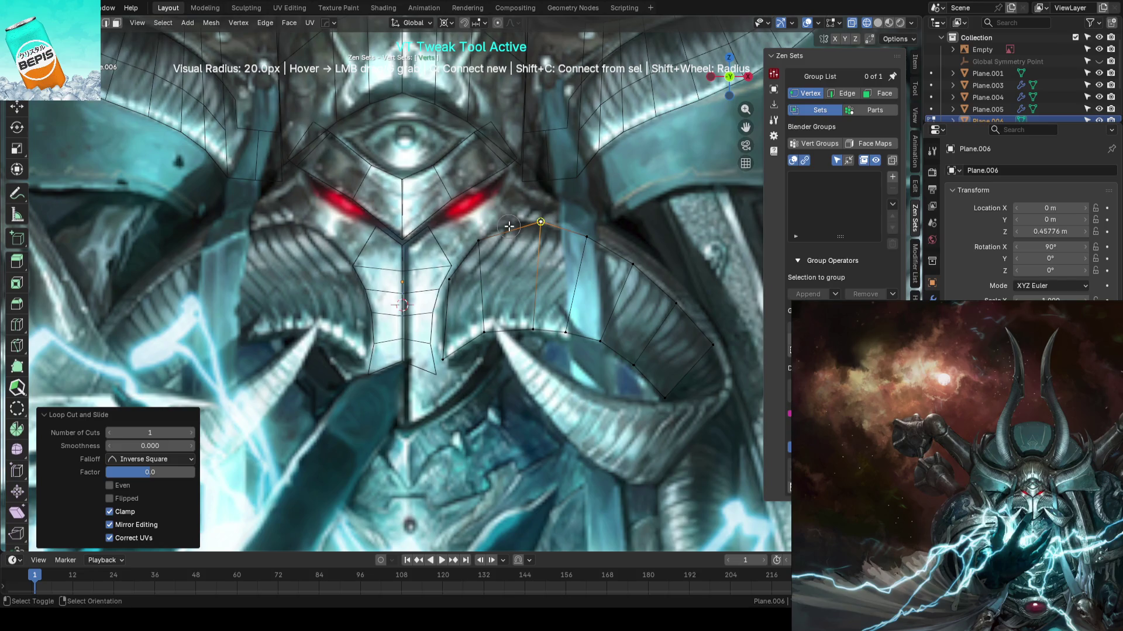
{"action": "left_click", "coordinate": [509, 226]}
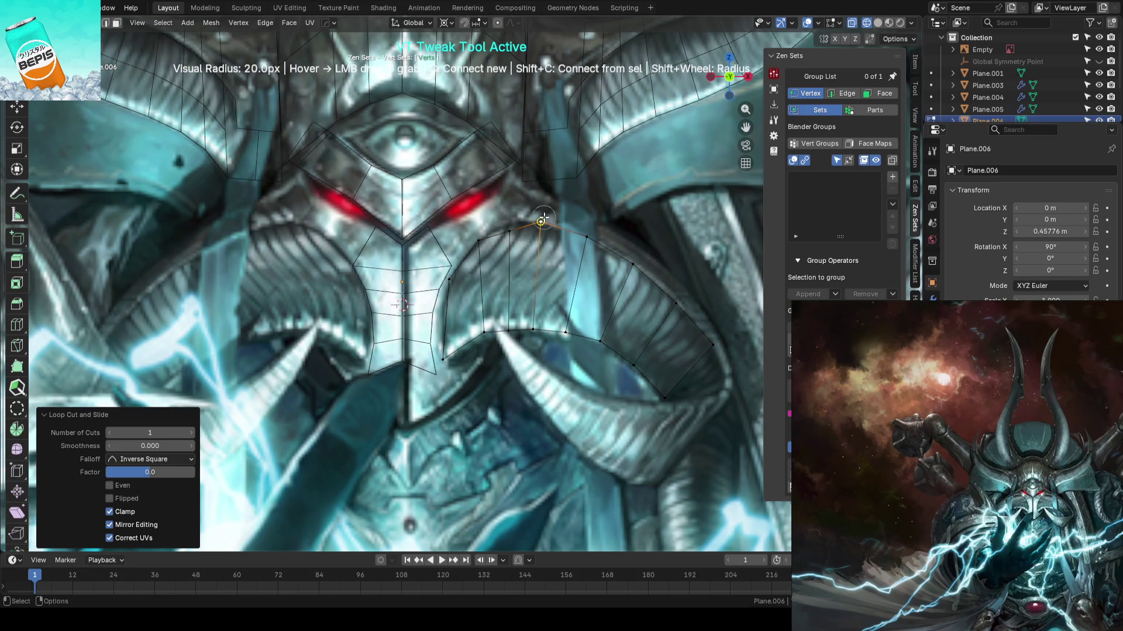
{"action": "mouse_move", "coordinate": [518, 235]}
{"action": "left_mouse_down"}
{"action": "mouse_move", "coordinate": [474, 244]}
{"action": "mouse_move", "coordinate": [528, 222]}
{"action": "left_mouse_up"}
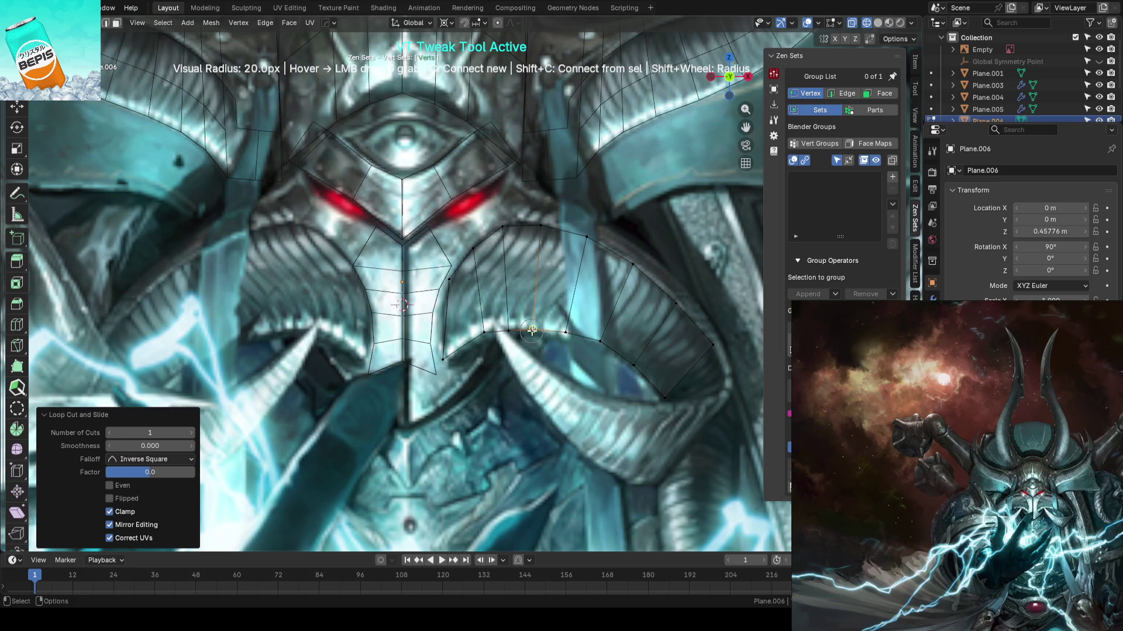
{"action": "left_click_drag", "start_coordinate": [559, 340], "coordinate": [506, 328]}
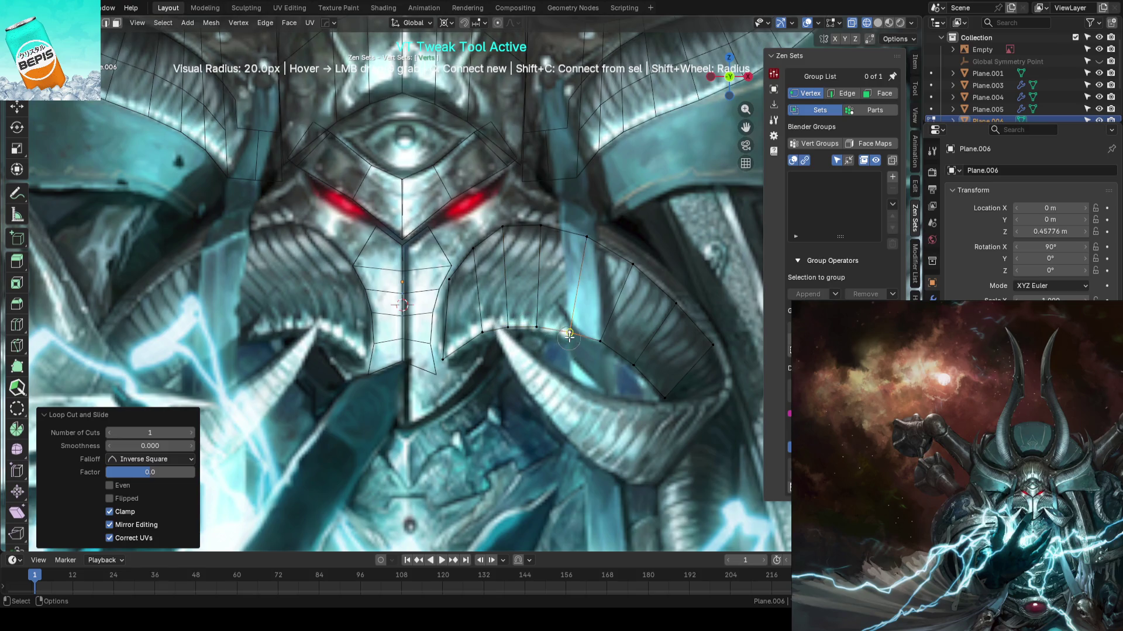
{"action": "left_click_drag", "start_coordinate": [637, 370], "coordinate": [638, 369]}
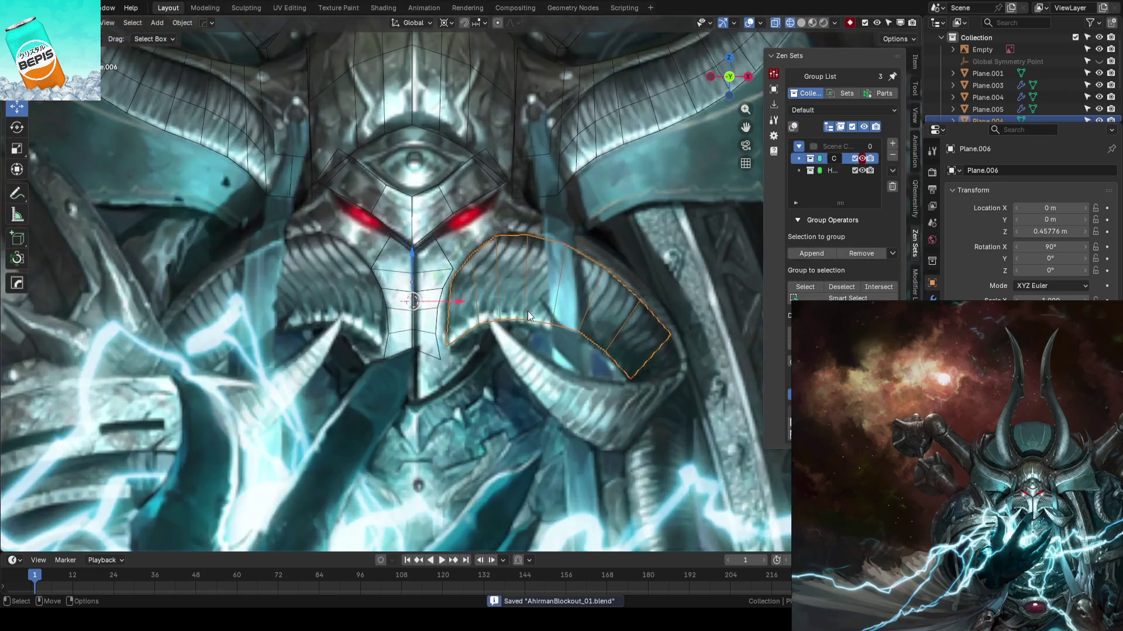
- Mirror the cheek plate to the left side and refit its lower inner vertices
{"action": "key", "text": "alt+shift+x"}
{"action": "left_click", "coordinate": [464, 311]}
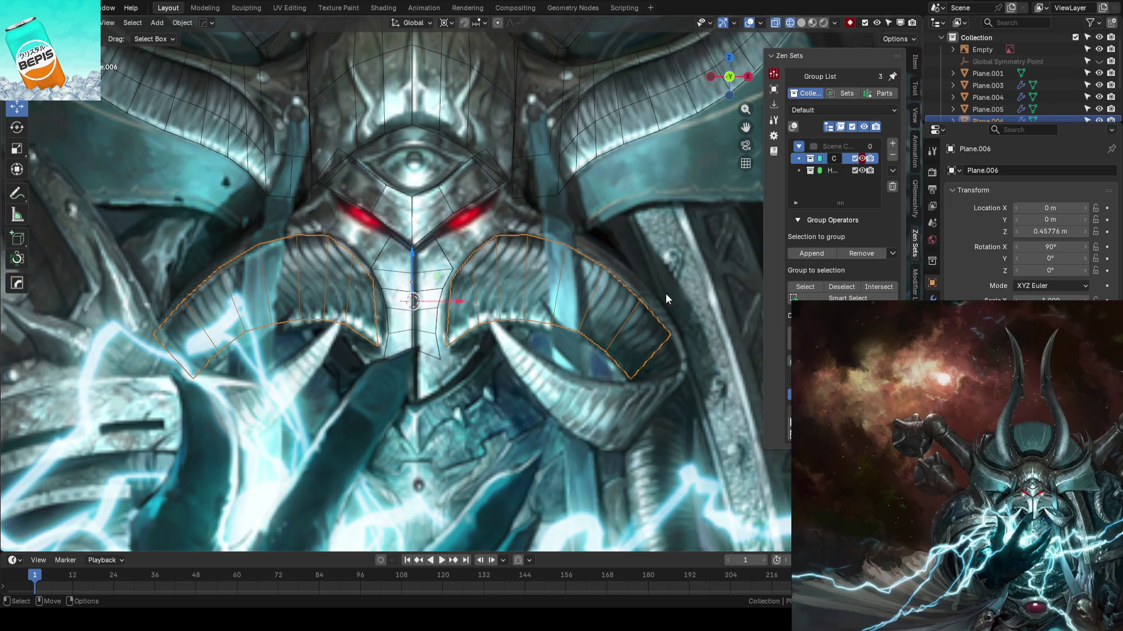
{"action": "key", "text": "Tab"}
{"action": "scroll", "coordinate": [665, 293], "scroll_direction": "up", "scroll_amount": 2}
{"action": "left_click_drag", "start_coordinate": [634, 351], "coordinate": [587, 303]}
{"action": "left_click", "coordinate": [587, 303]}
{"action": "left_click_drag", "start_coordinate": [510, 287], "coordinate": [576, 302]}
{"action": "left_click_drag", "start_coordinate": [455, 291], "coordinate": [563, 297]}
- Refit the plate's top-edge and outer vertices to the armour outline beneath the right eye
{"action": "left_click_drag", "start_coordinate": [606, 226], "coordinate": [606, 225]}
{"action": "mouse_move", "coordinate": [530, 189]}
{"action": "left_mouse_down"}
{"action": "mouse_move", "coordinate": [576, 189]}
{"action": "mouse_move", "coordinate": [519, 185]}
{"action": "left_mouse_up"}
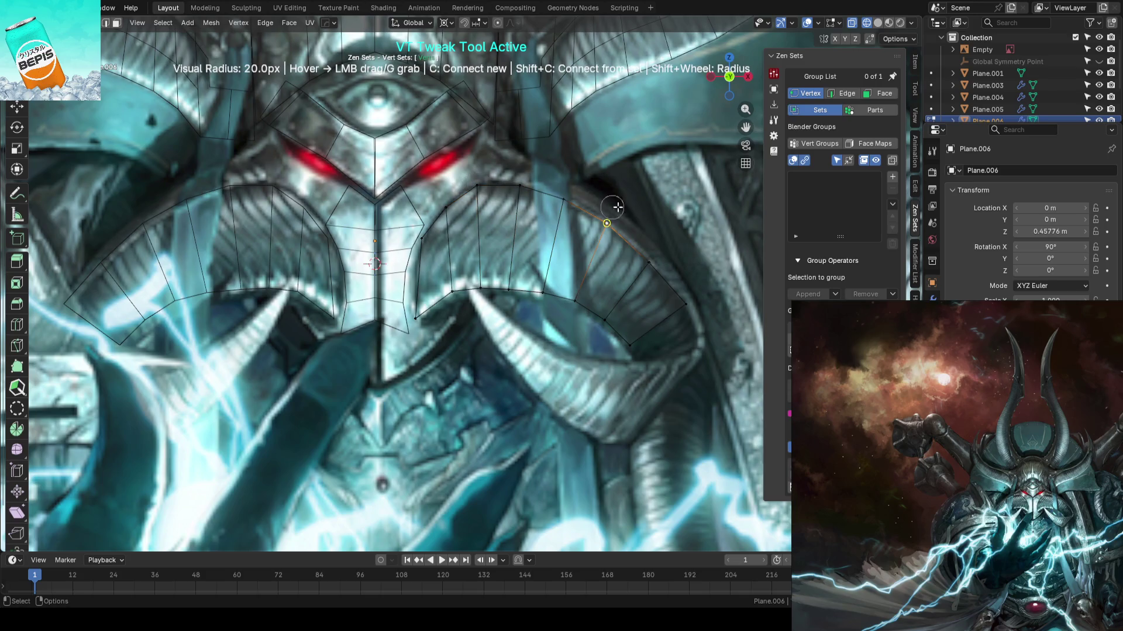
{"action": "left_click_drag", "start_coordinate": [612, 224], "coordinate": [618, 224]}
{"action": "mouse_move", "coordinate": [563, 200]}
{"action": "left_mouse_down"}
{"action": "mouse_move", "coordinate": [486, 181]}
{"action": "mouse_move", "coordinate": [452, 201]}
{"action": "left_mouse_up"}
{"action": "left_click_drag", "start_coordinate": [644, 250], "coordinate": [648, 254]}
{"action": "scroll", "coordinate": [690, 285], "scroll_direction": "down", "scroll_amount": 4}
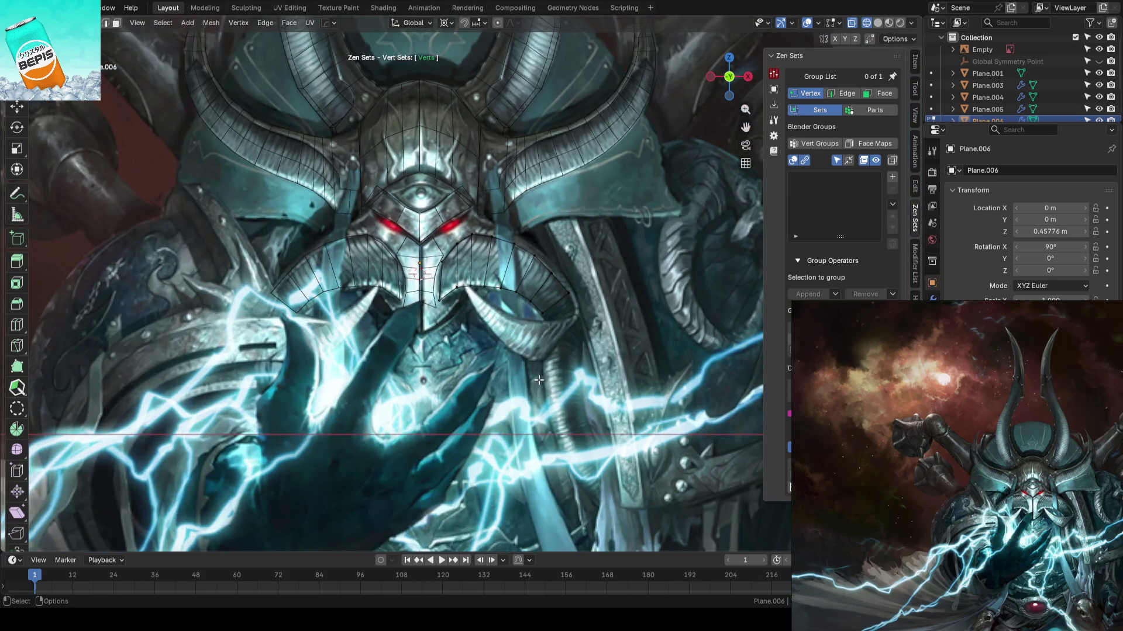
- Save the helmet blockout as AhrimanBlockout_01.blend
{"action": "key", "text": "ctrl+s"}
{"action": "scroll", "coordinate": [474, 339], "scroll_direction": "up", "scroll_amount": 3}
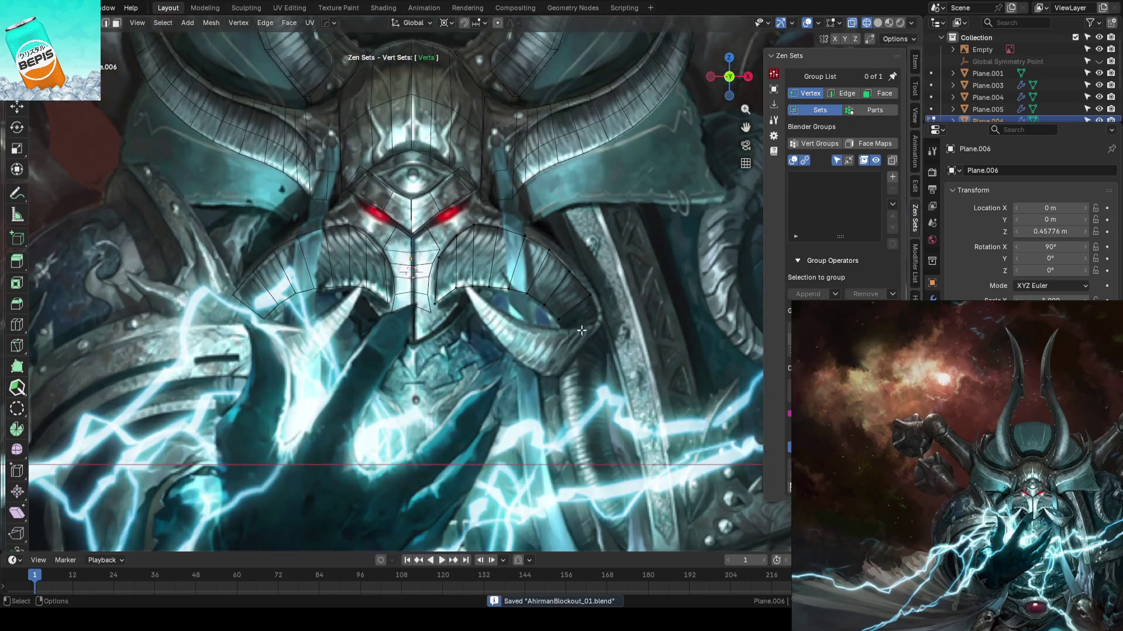
{"action": "scroll", "coordinate": [427, 344], "scroll_direction": "down", "scroll_amount": 3}
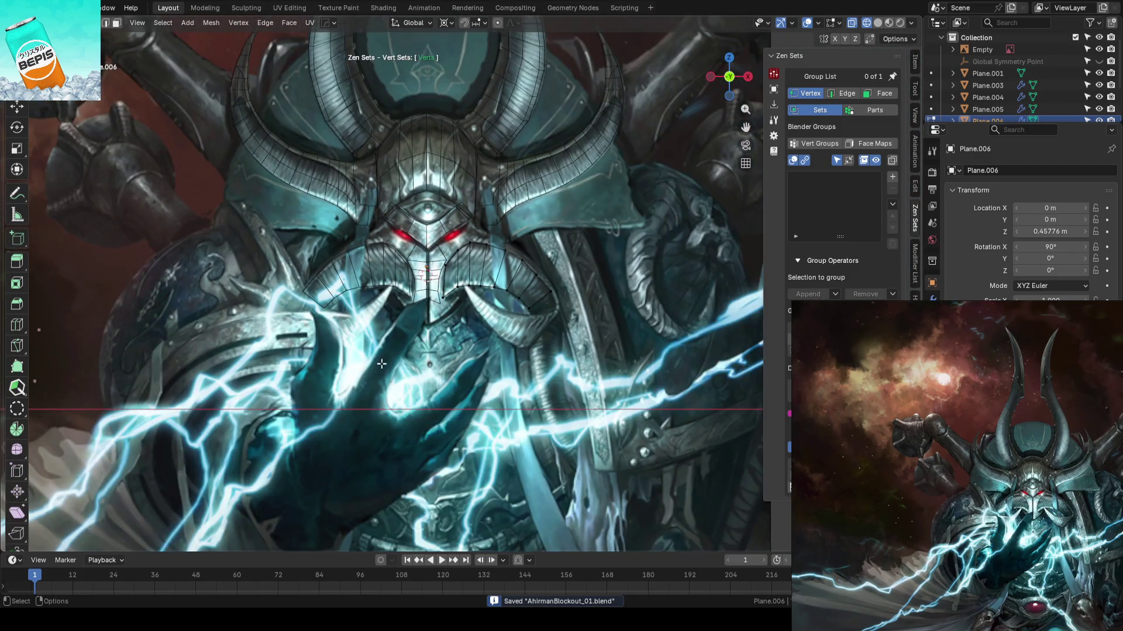
{"action": "scroll", "coordinate": [480, 351], "scroll_direction": "up", "scroll_amount": 1}
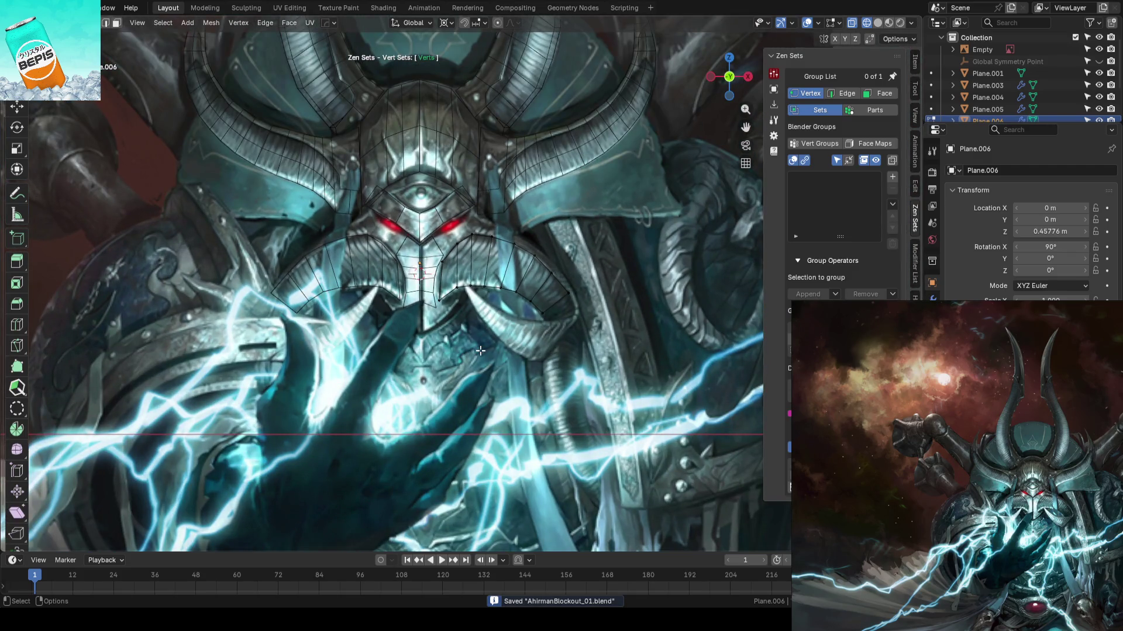
{"action": "scroll", "coordinate": [588, 323], "scroll_direction": "down", "scroll_amount": 3}
- Return to Object Mode, deselect the cheek plates and switch the viewport to Solid shading
{"action": "key", "text": "Tab"}
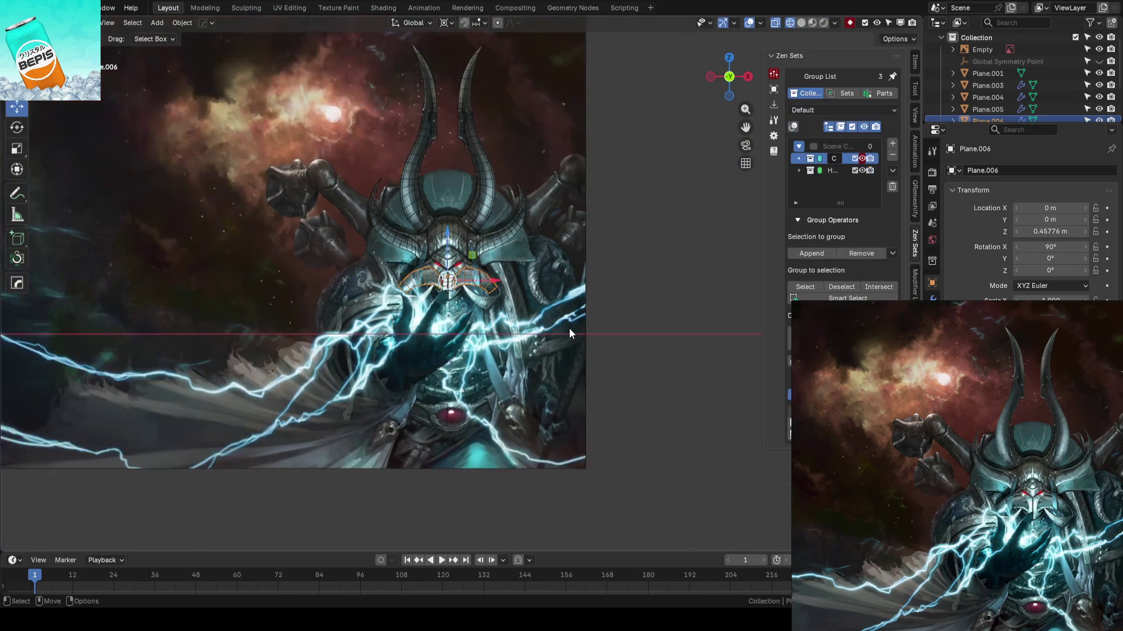
{"action": "scroll", "coordinate": [627, 295], "scroll_direction": "up", "scroll_amount": 3}
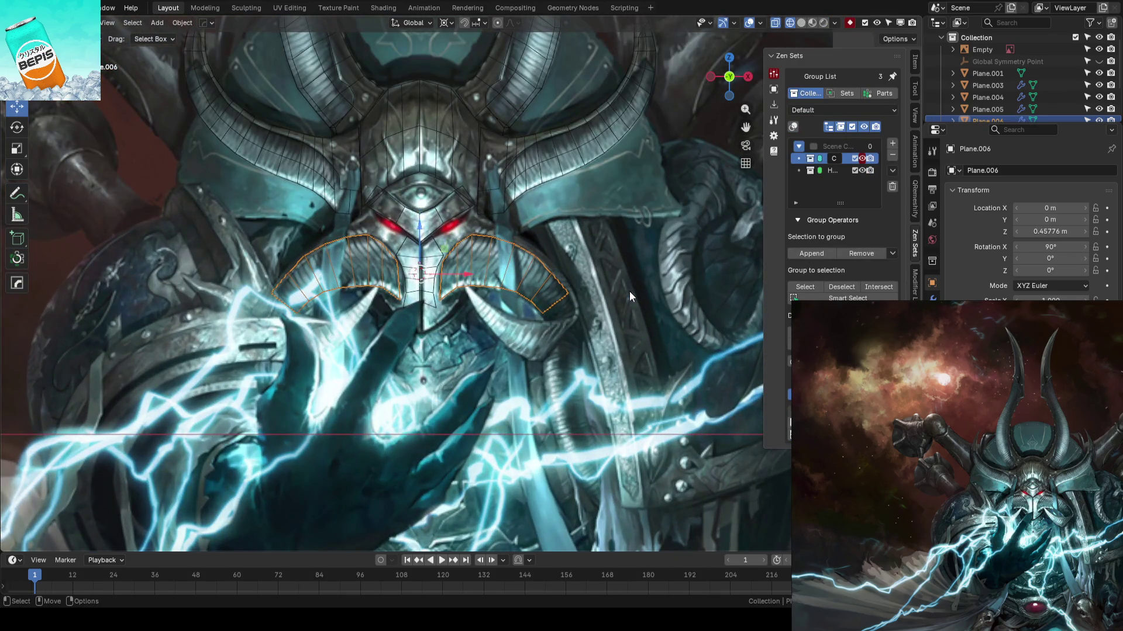
{"action": "scroll", "coordinate": [629, 291], "scroll_direction": "down", "scroll_amount": 3}
{"action": "mouse_move", "coordinate": [570, 290]}
{"action": "middle_mouse_down"}
{"action": "mouse_move", "coordinate": [580, 257]}
{"action": "mouse_move", "coordinate": [567, 298]}
{"action": "mouse_move", "coordinate": [402, 524]}
{"action": "middle_mouse_up"}
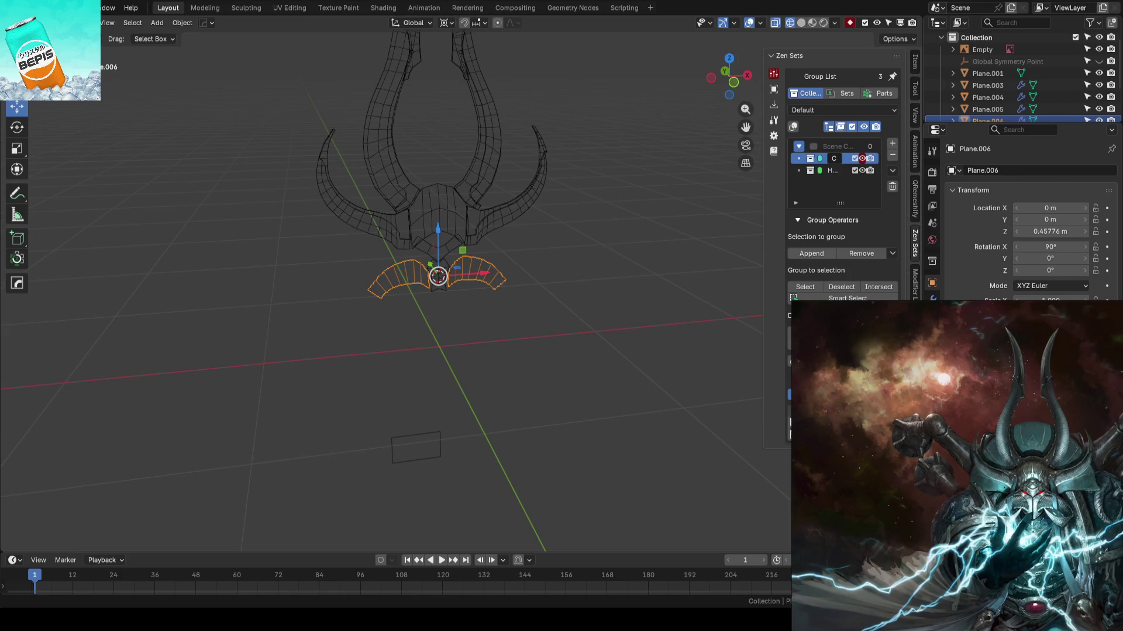
{"action": "left_click", "coordinate": [595, 331]}
{"action": "key", "text": "shift+z"}
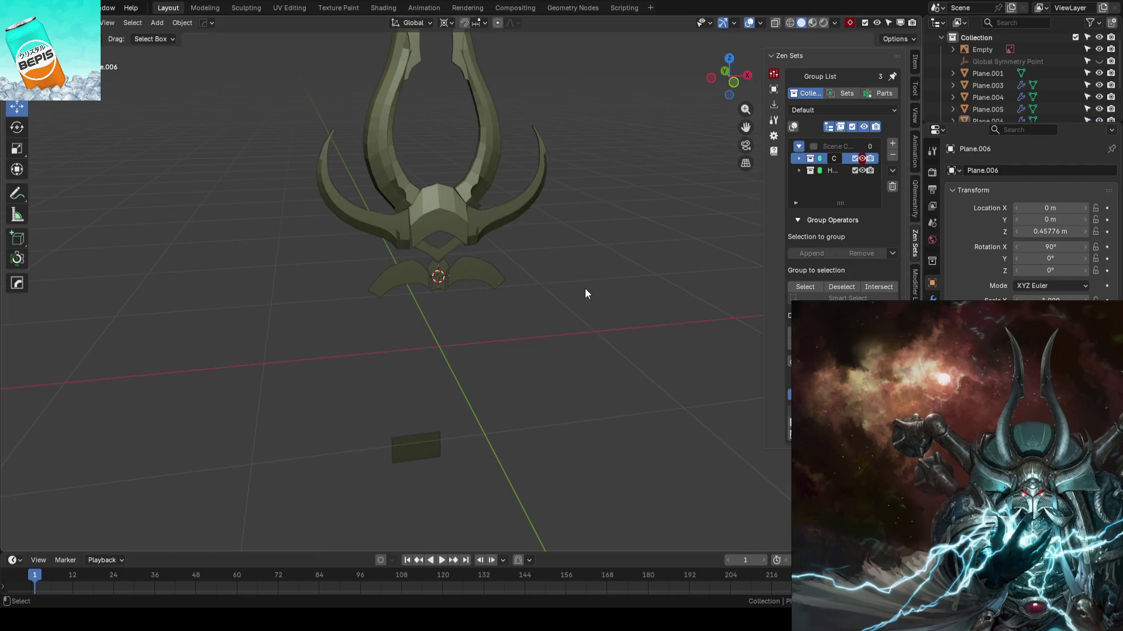
- Save again and view the helmet from the front, zoomed in over the concept art
{"action": "key", "text": "ctrl+s"}
{"action": "key", "text": "KP_1"}
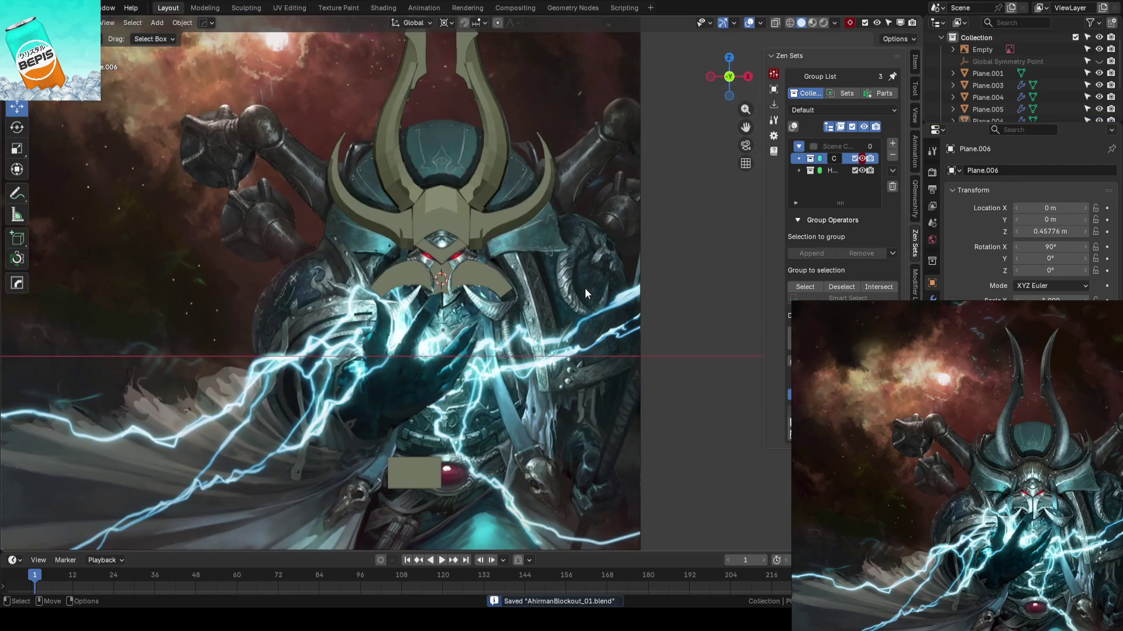
{"action": "scroll", "coordinate": [518, 223], "scroll_direction": "up", "scroll_amount": 5}
{"action": "scroll", "coordinate": [555, 294], "scroll_direction": "up", "scroll_amount": 2}
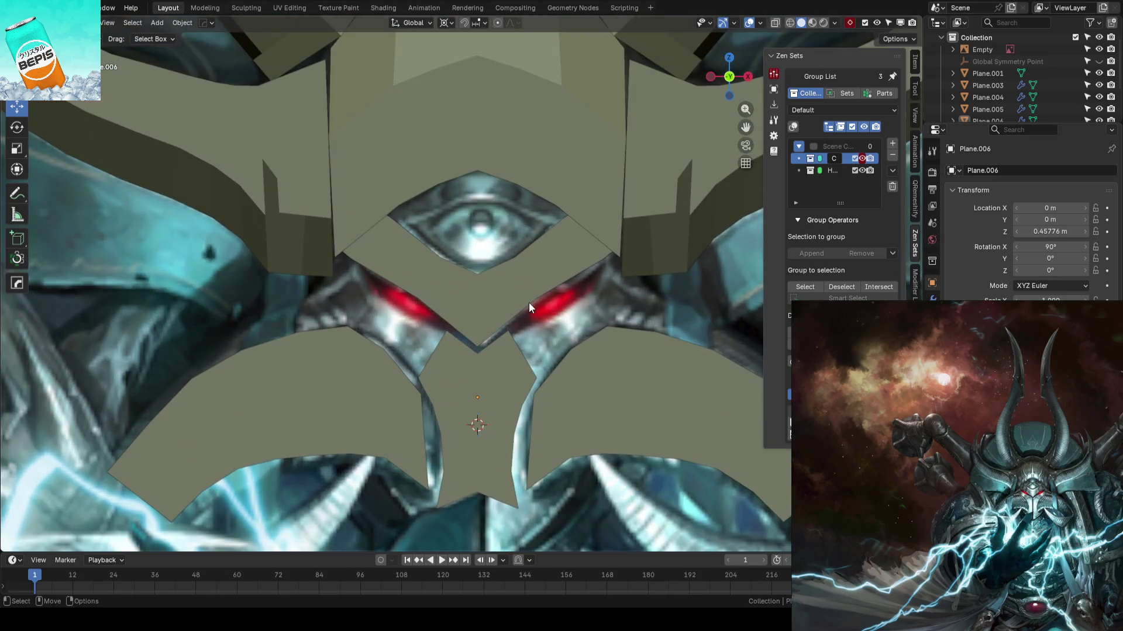
- In Plane.004's Edit Mode, duplicate the face left of the centre seam and raise it toward the forehead
{"action": "left_click", "coordinate": [475, 305]}
{"action": "key", "text": "Tab"}
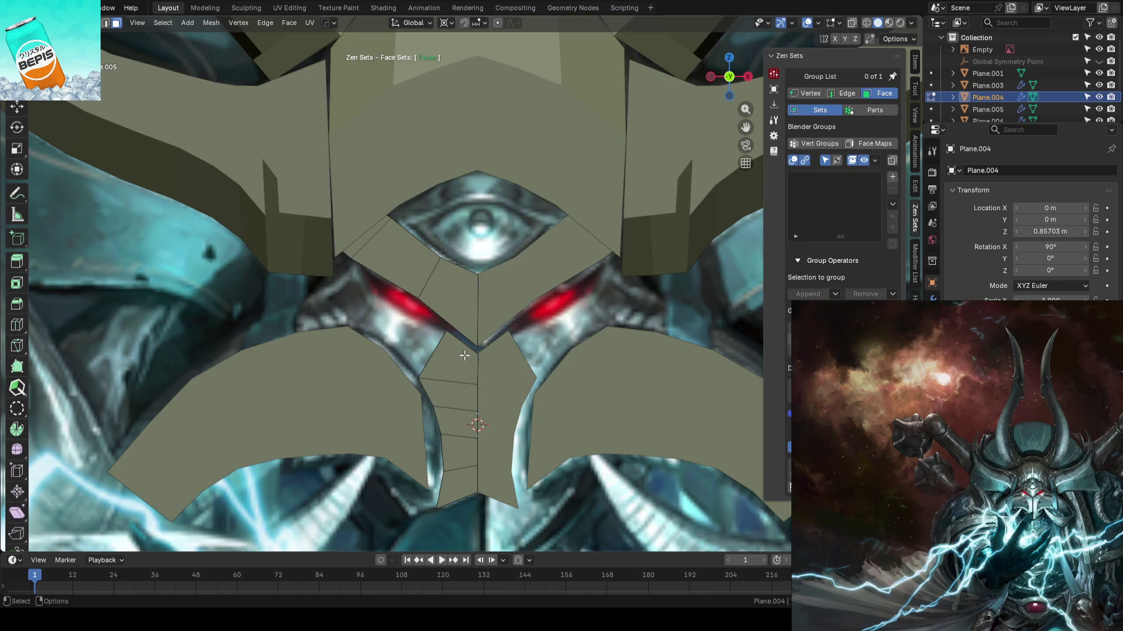
{"action": "left_click", "coordinate": [467, 301]}
{"action": "key", "text": "shift+space"}
{"action": "key", "text": "g"}
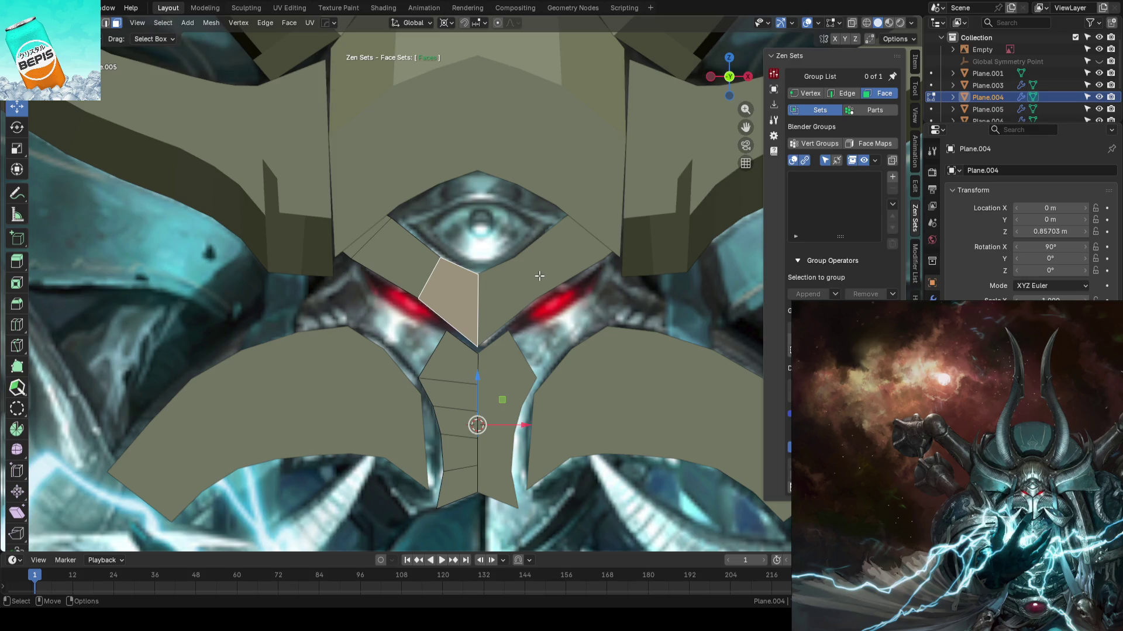
{"action": "key", "text": "shift+d"}
{"action": "right_click", "coordinate": [539, 280]}
{"action": "left_click_drag", "start_coordinate": [455, 257], "coordinate": [461, 176]}
{"action": "left_click", "coordinate": [460, 183]}
- In vertex mode, lower the new face's top-left inner vertex straight down along Z
{"action": "middle_click_drag", "start_coordinate": [460, 183], "coordinate": [519, 266]}
{"action": "key", "text": "1"}
{"action": "left_click", "coordinate": [511, 267]}
{"action": "left_click", "coordinate": [510, 353]}
{"action": "left_click_drag", "start_coordinate": [510, 307], "coordinate": [498, 289]}
{"action": "key", "text": "ctrl+z"}
{"action": "left_click", "coordinate": [466, 249]}
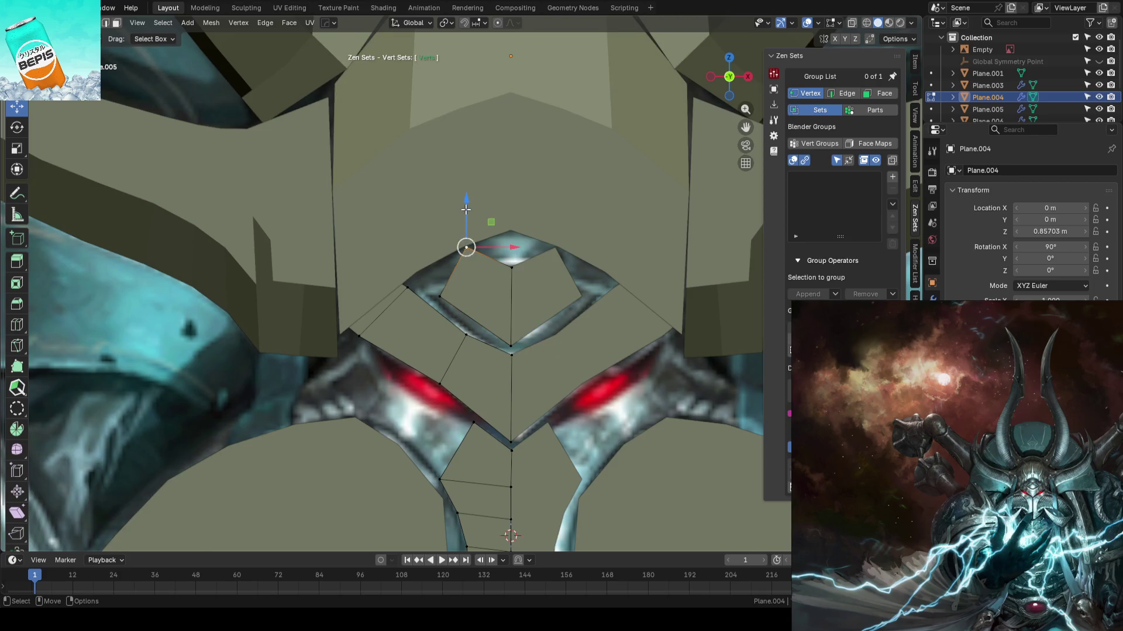
{"action": "key", "text": "g"}
{"action": "key", "text": "z"}
{"action": "left_click", "coordinate": [466, 270]}
{"action": "left_click", "coordinate": [439, 296]}
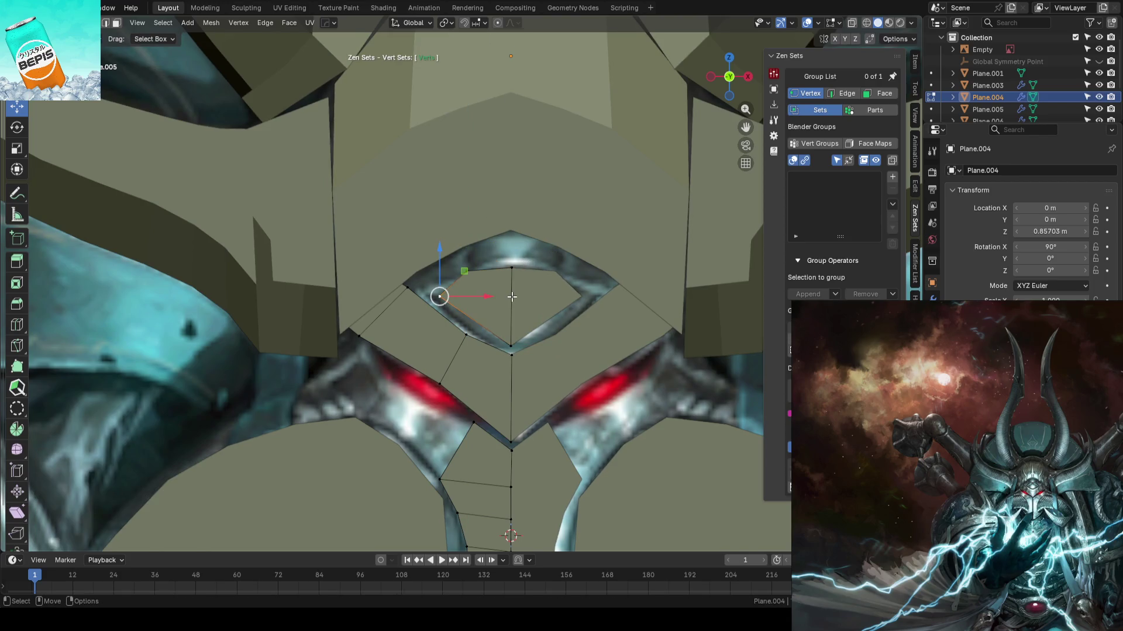
- Reposition the inner vertex, undo the final move, and enable X-ray over the reference
{"action": "key", "text": "g"}
{"action": "left_click", "coordinate": [514, 346]}
{"action": "key", "text": "g"}
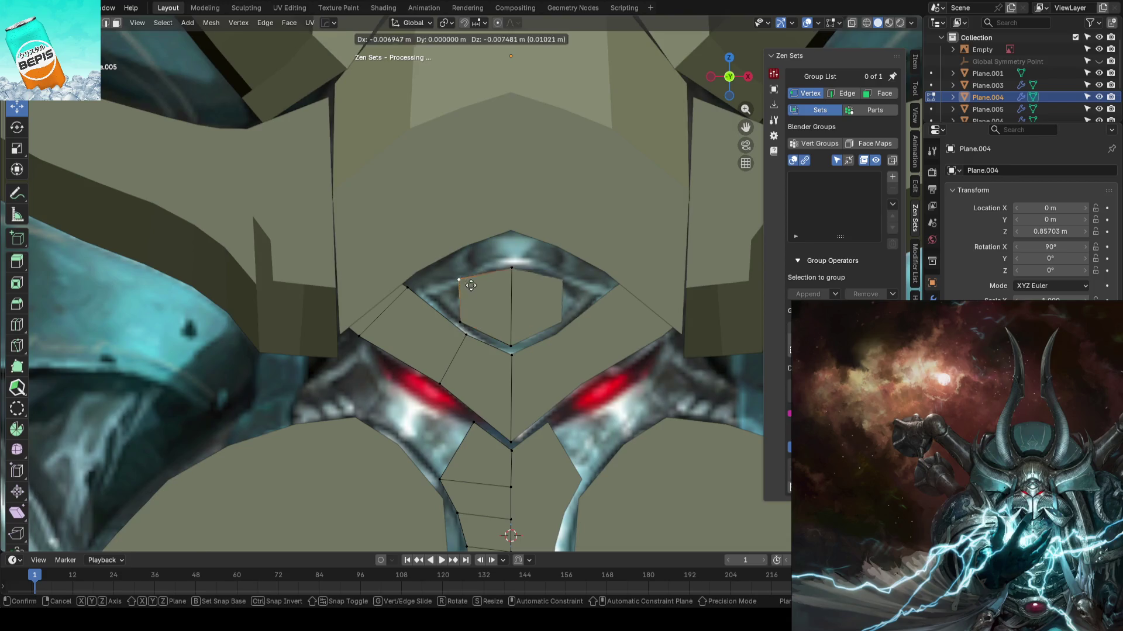
{"action": "left_click", "coordinate": [454, 309]}
{"action": "key", "text": "ctrl+z"}
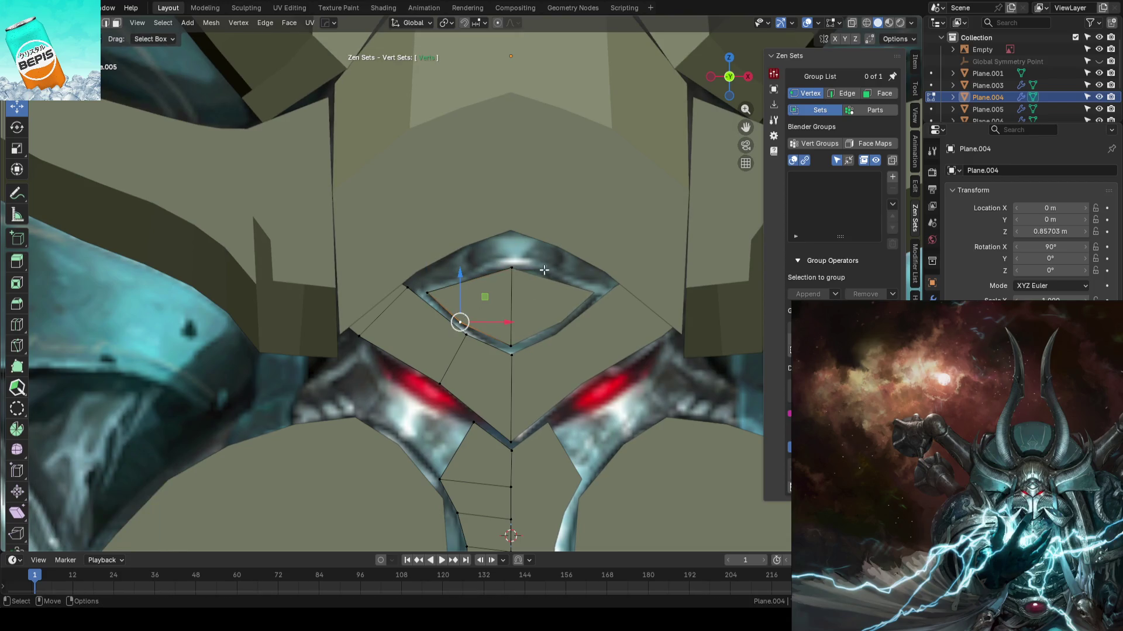
{"action": "left_click", "coordinate": [545, 209]}
{"action": "key", "text": "alt+z"}
{"action": "scroll", "coordinate": [555, 227], "scroll_direction": "up", "scroll_amount": 3}
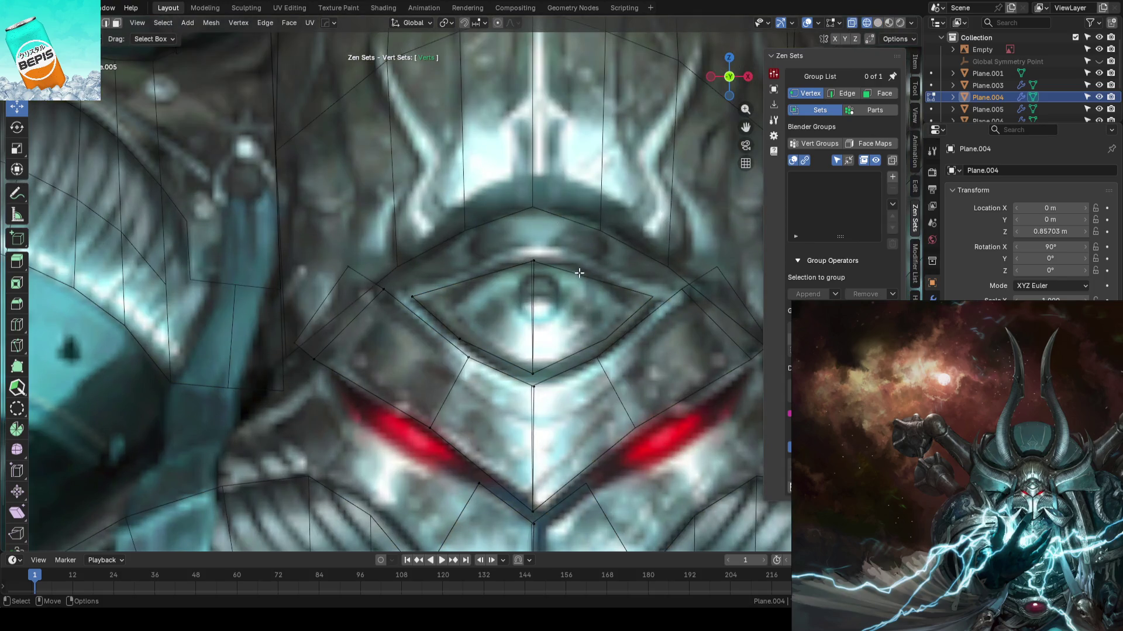
- Flatten the central vertical edge onto the mirror line with a zero X scale
{"action": "key", "text": "2"}
{"action": "left_click", "coordinate": [545, 282]}
{"action": "scroll", "coordinate": [590, 275], "scroll_direction": "down", "scroll_amount": 2}
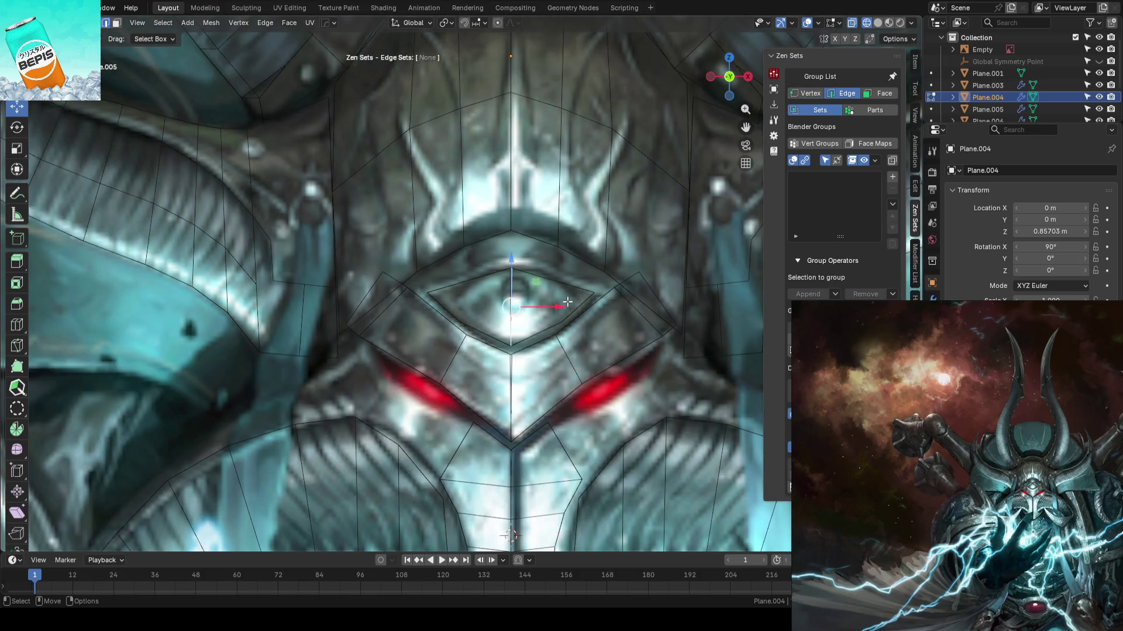
{"action": "scroll", "coordinate": [564, 305], "scroll_direction": "up", "scroll_amount": 2}
{"action": "key", "text": "alt+s"}
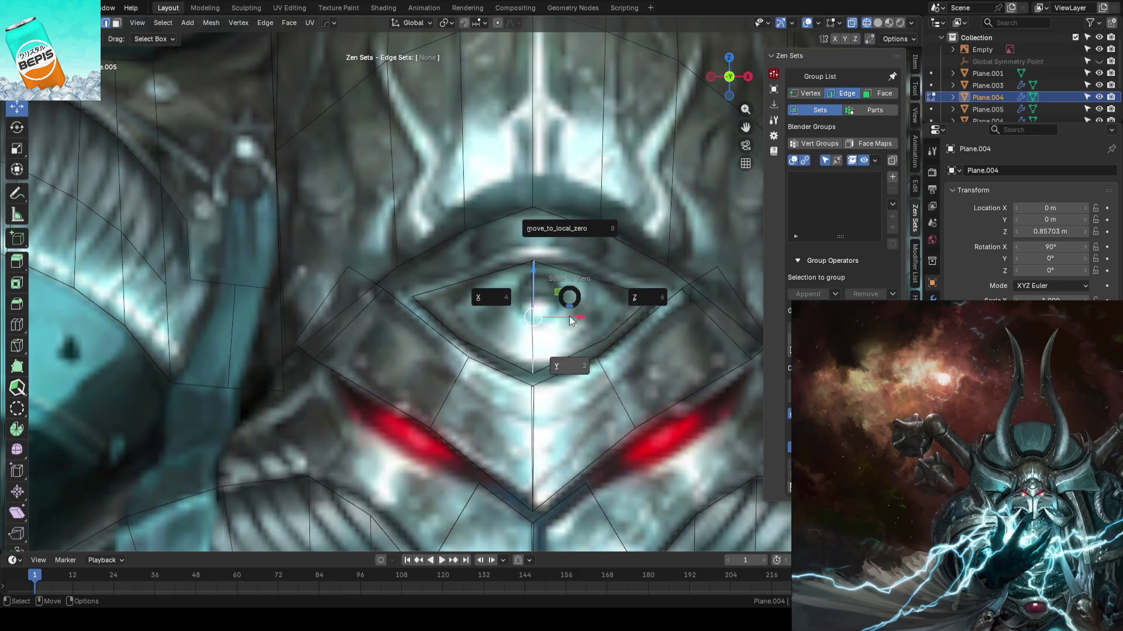
{"action": "left_click", "coordinate": [514, 318]}
{"action": "scroll", "coordinate": [633, 292], "scroll_direction": "up", "scroll_amount": 1}
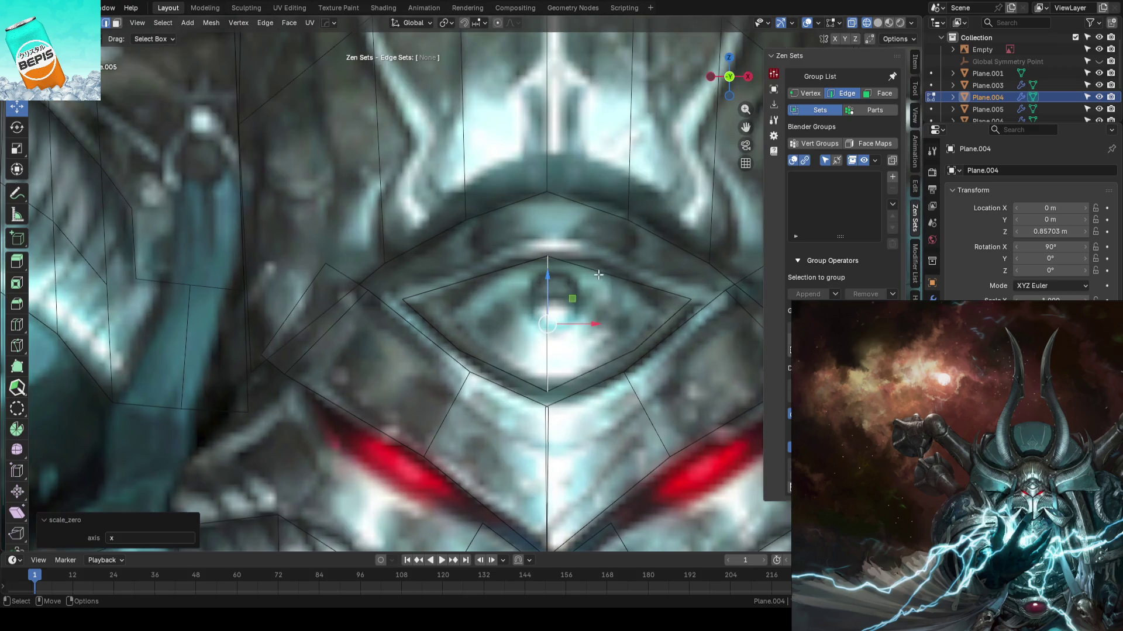
- Lower the vertex at the top of the eye slightly
{"action": "key", "text": "1"}
{"action": "left_click", "coordinate": [547, 255]}
{"action": "left_click_drag", "start_coordinate": [547, 208], "coordinate": [548, 212]}
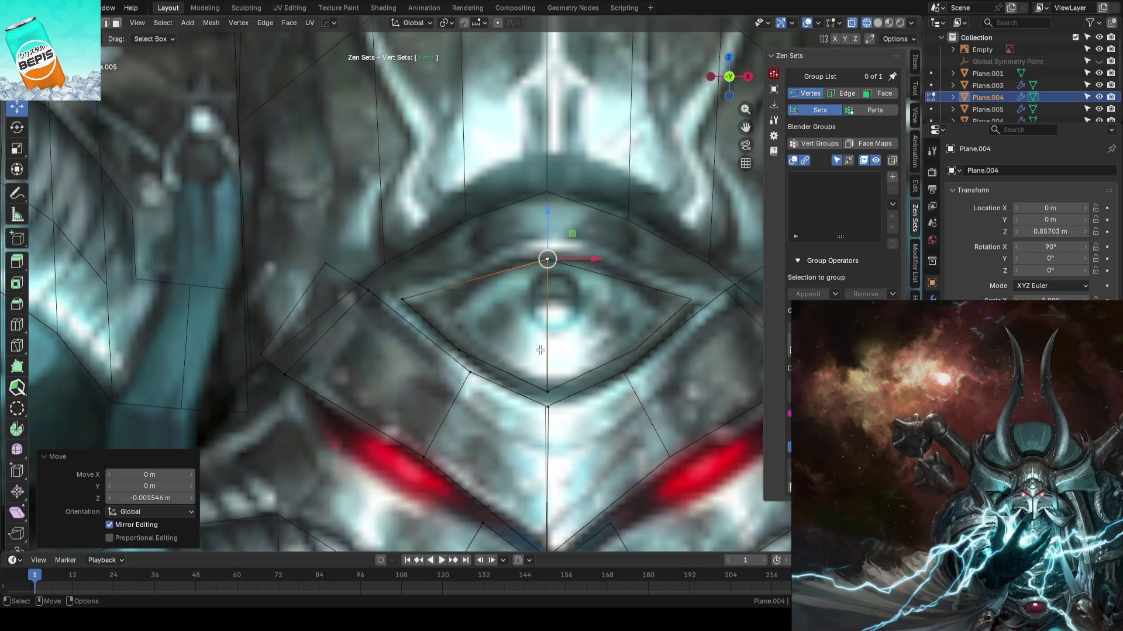
{"action": "scroll", "coordinate": [540, 351], "scroll_direction": "down", "scroll_amount": 2}
{"action": "middle_click_drag", "start_coordinate": [542, 409], "coordinate": [536, 332], "text": "shift"}
{"action": "scroll", "coordinate": [536, 332], "scroll_direction": "down", "scroll_amount": 2}
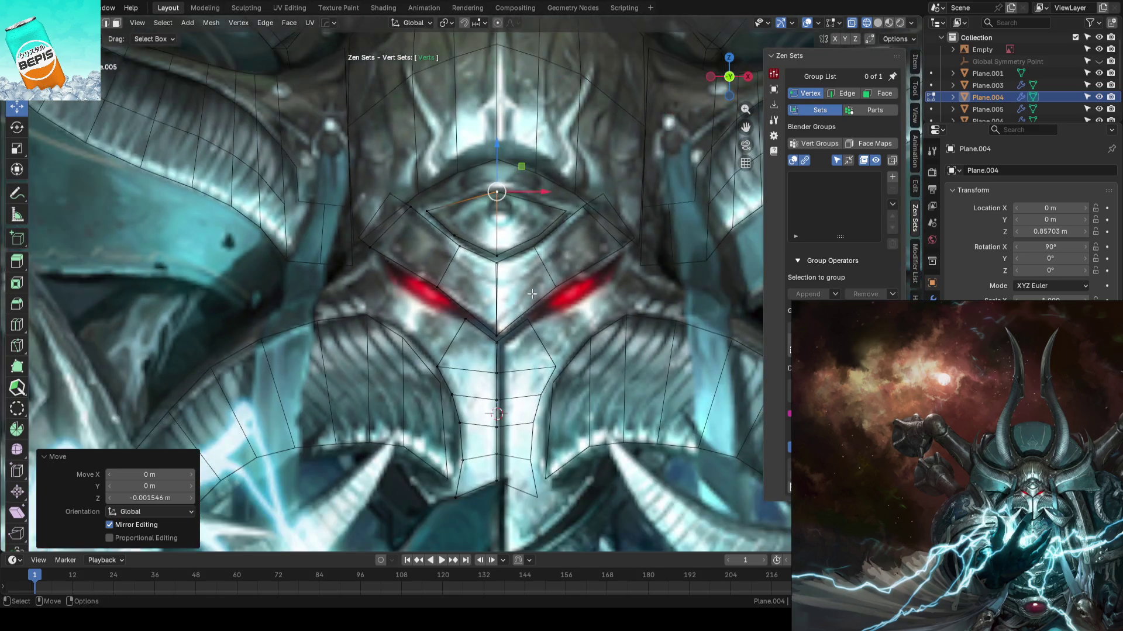
- Box-select the face plate's centre vertex column and snap it onto the mirror line
{"action": "key", "text": "b"}
{"action": "left_click_drag", "start_coordinate": [490, 181], "coordinate": [507, 516]}
{"action": "key", "text": "shift+x"}
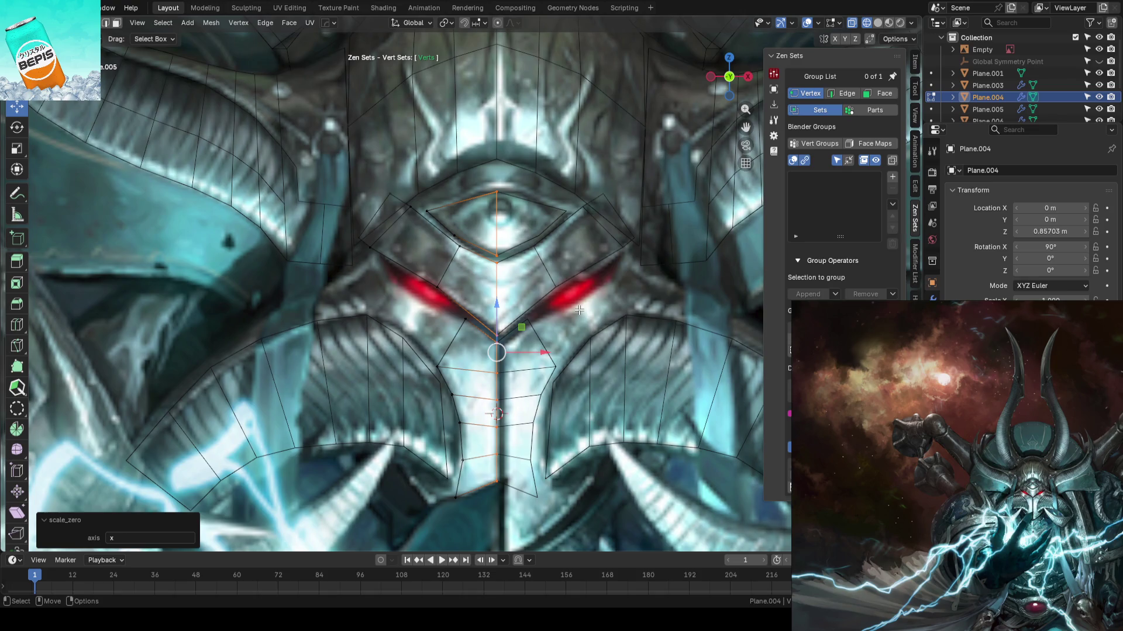
{"action": "scroll", "coordinate": [581, 318], "scroll_direction": "up", "scroll_amount": 1}
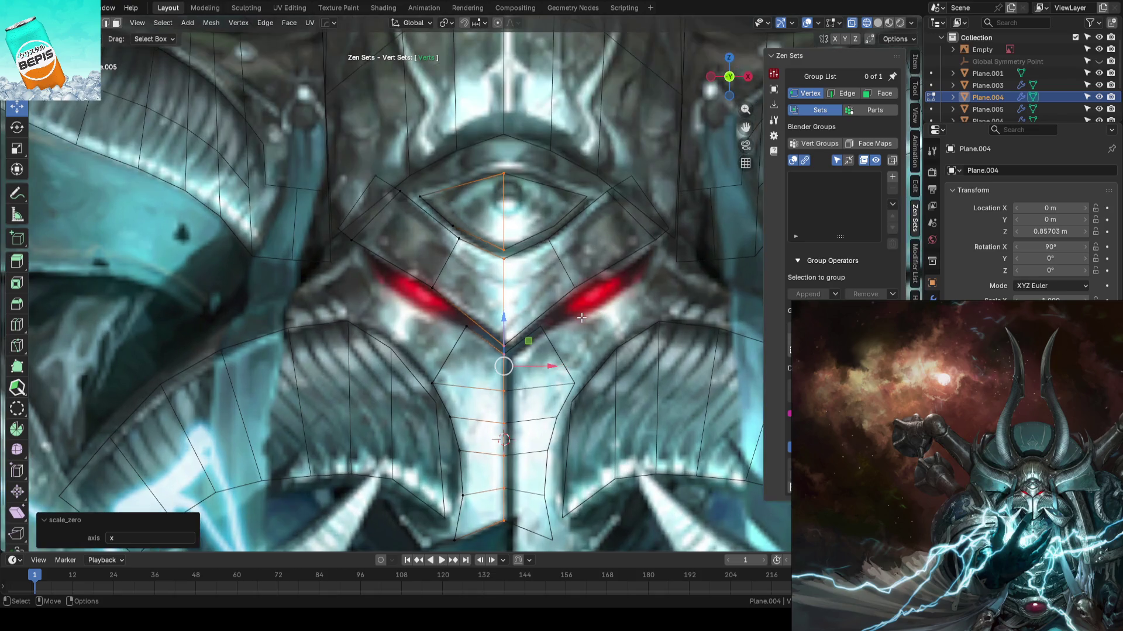
{"action": "key", "text": "alt+a"}
{"action": "mouse_move", "coordinate": [581, 316]}
{"action": "middle_mouse_down", "text": "ctrl"}
{"action": "mouse_move", "coordinate": [584, 303]}
{"action": "mouse_move", "coordinate": [584, 315]}
{"action": "middle_mouse_up", "text": "ctrl"}
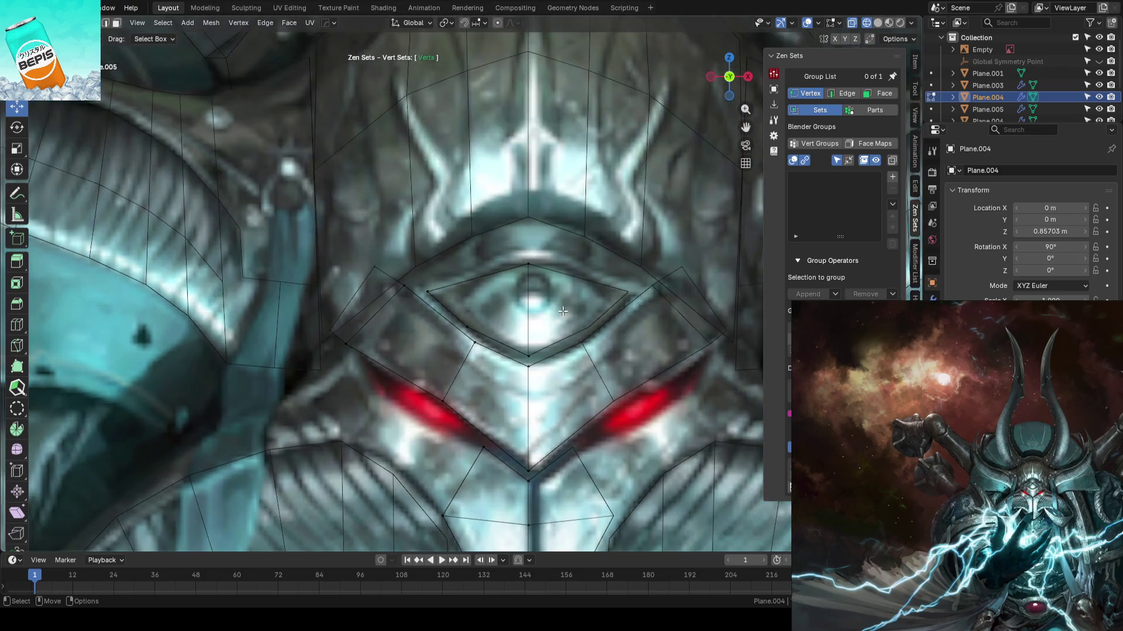
{"action": "scroll", "coordinate": [563, 312], "scroll_direction": "up", "scroll_amount": 1}
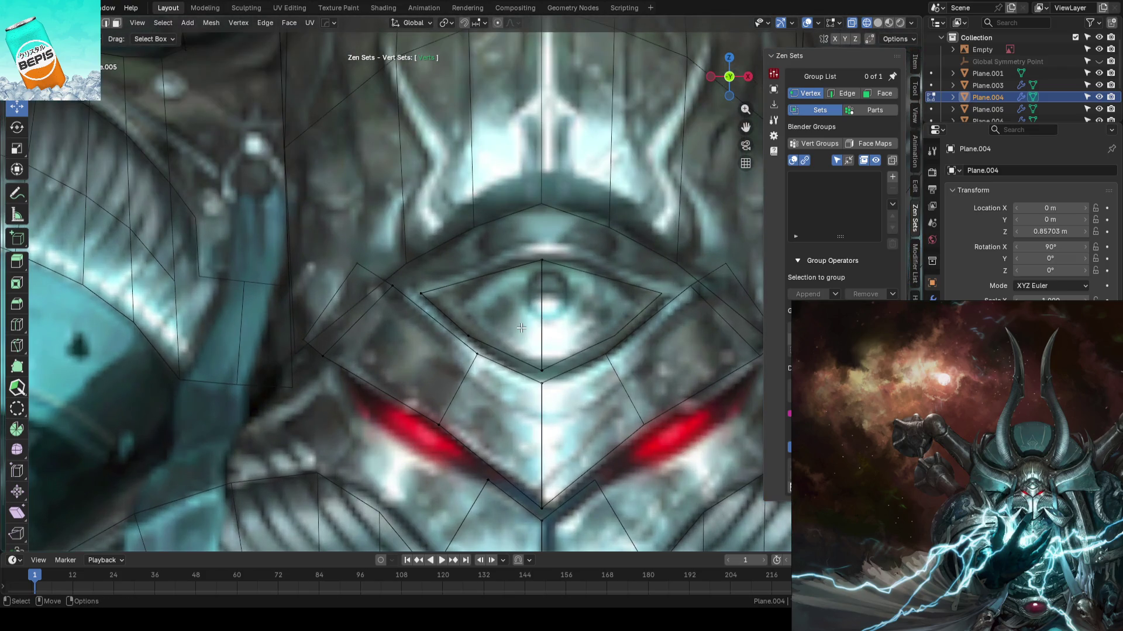
- Knife-cut a new edge from the lower eye vertex to the upper eye edge
{"action": "key", "text": "k"}
{"action": "left_click", "coordinate": [468, 336]}
{"action": "left_click", "coordinate": [476, 278]}
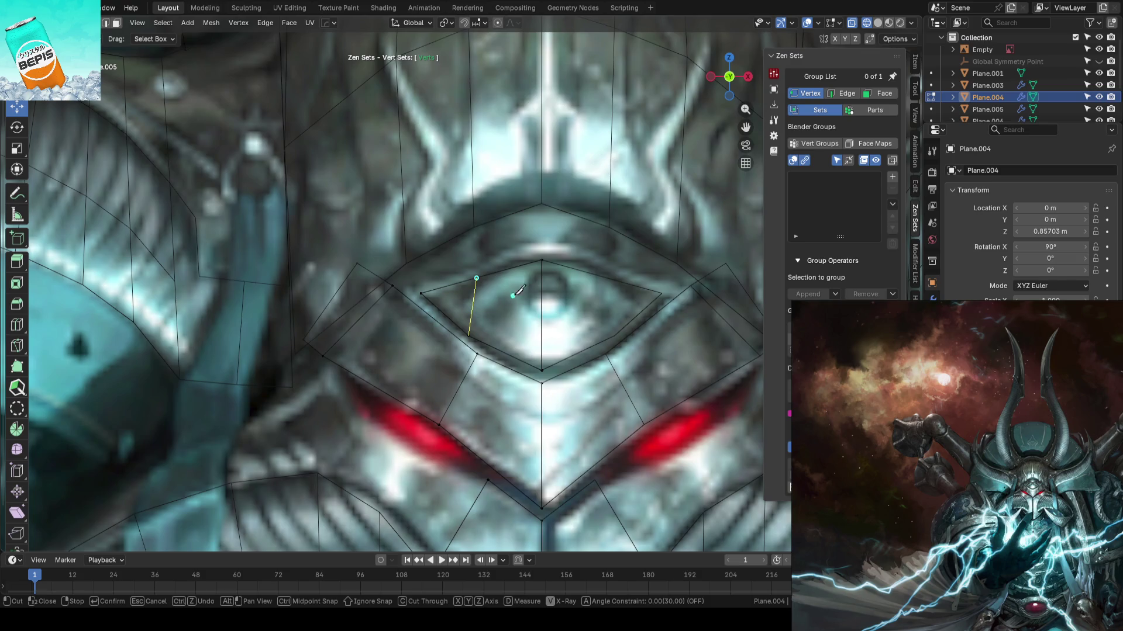
{"action": "key", "text": "ctrl"}
{"action": "key", "text": "ctrl+z"}
{"action": "key", "text": "Escape"}
{"action": "key", "text": "k"}
{"action": "left_click", "coordinate": [468, 335]}
{"action": "left_click", "coordinate": [466, 281]}
{"action": "key", "text": "Return"}
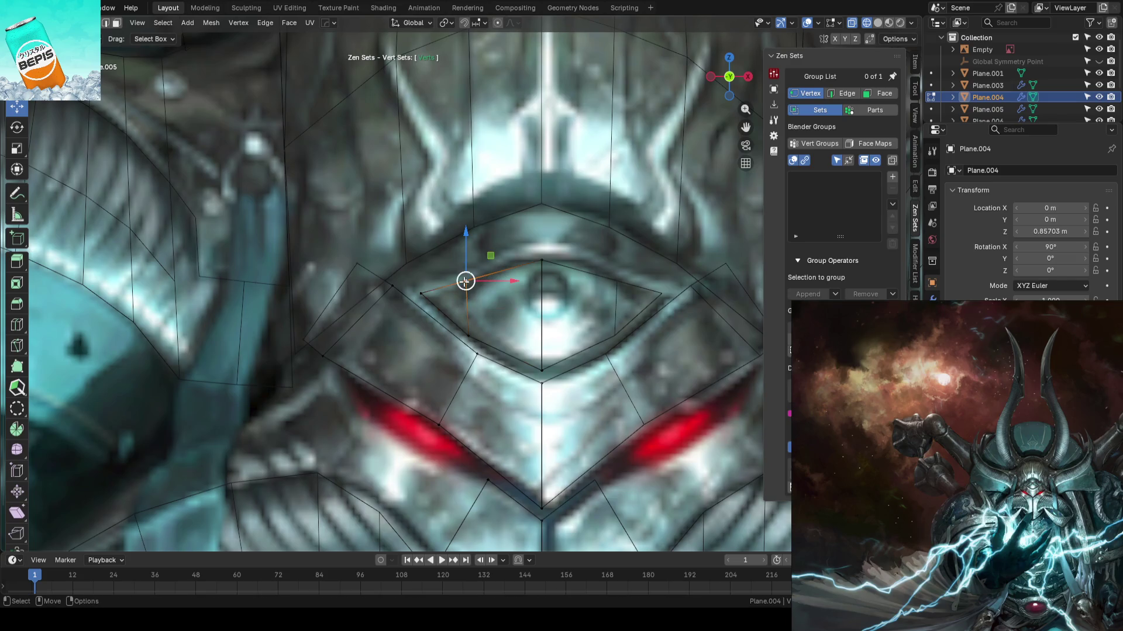
- Raise the new cut vertex slightly and nudge the neighbouring eye-loop vertices down
{"action": "key", "text": "comma"}
{"action": "left_click", "coordinate": [477, 261]}
{"action": "left_click_drag", "start_coordinate": [469, 257], "coordinate": [468, 248]}
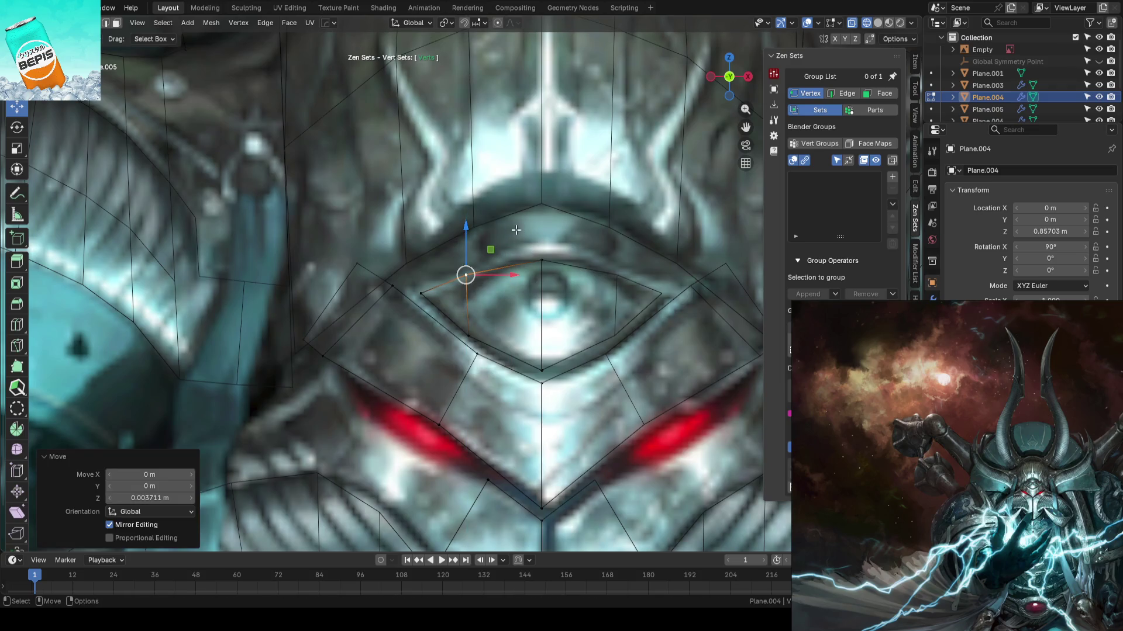
{"action": "scroll", "coordinate": [522, 251], "scroll_direction": "up", "scroll_amount": 1}
{"action": "left_click", "coordinate": [474, 269]}
{"action": "mouse_move", "coordinate": [468, 237]}
{"action": "left_mouse_down"}
{"action": "mouse_move", "coordinate": [462, 251]}
{"action": "mouse_move", "coordinate": [414, 264]}
{"action": "left_mouse_up"}
{"action": "left_click", "coordinate": [413, 296]}
{"action": "left_click", "coordinate": [466, 279]}
{"action": "left_click_drag", "start_coordinate": [467, 241], "coordinate": [468, 244]}
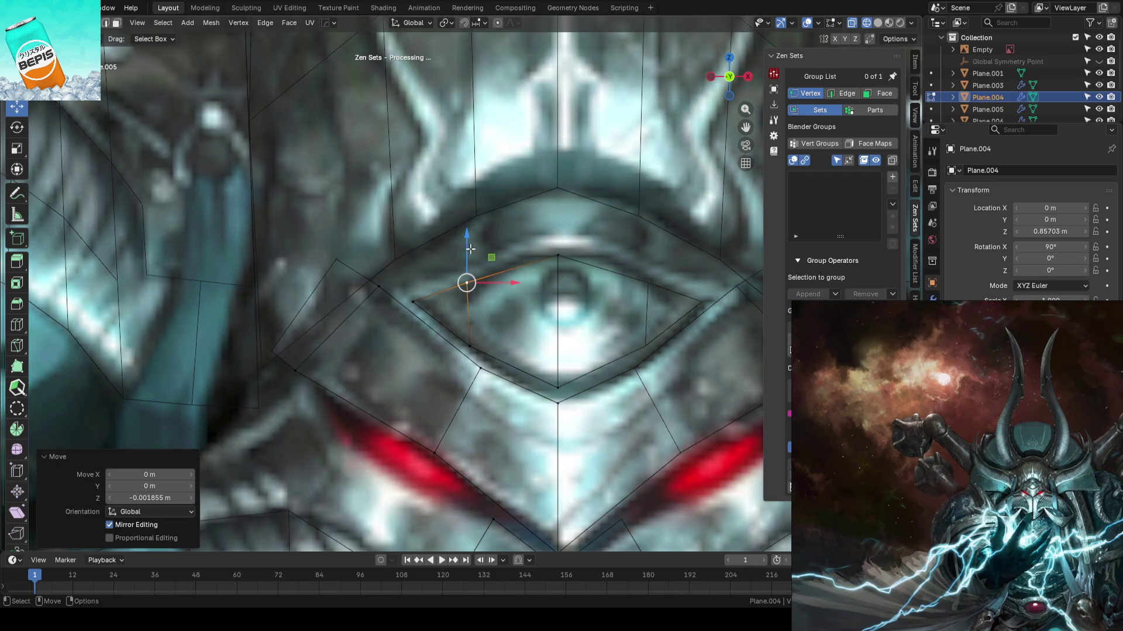
{"action": "left_click", "coordinate": [535, 236]}
- Add a centred edge loop running through the eye
{"action": "key", "text": "ctrl+r"}
{"action": "left_click", "coordinate": [518, 260]}
{"action": "right_click", "coordinate": [518, 261]}
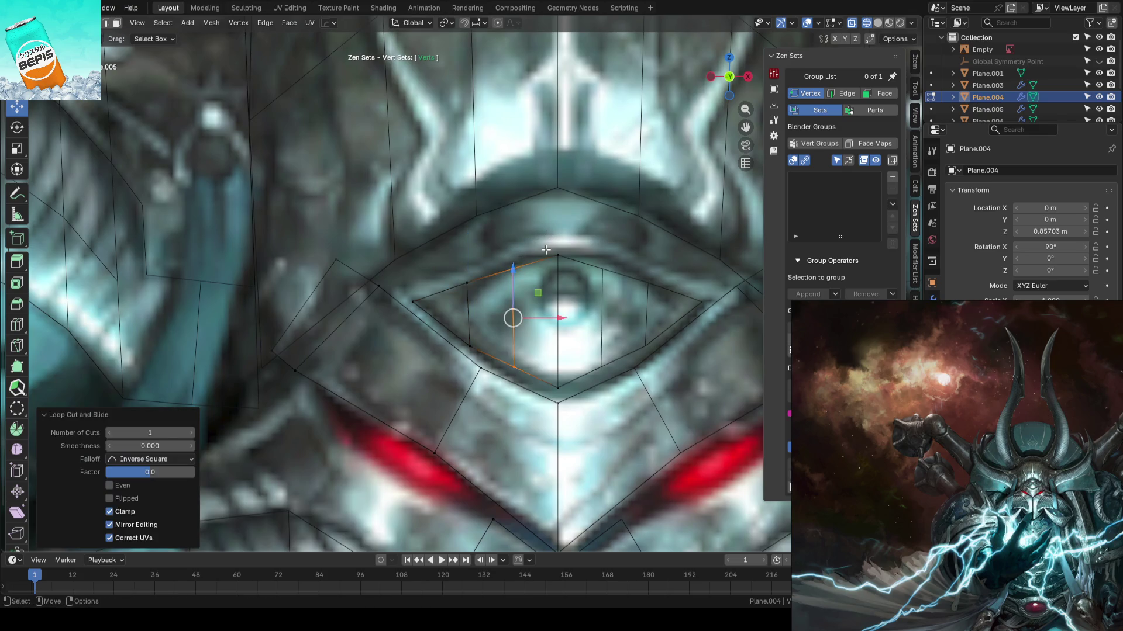
- Raise the bottom and top vertices of the new eye loop to fit the concept art
{"action": "key", "text": "w"}
{"action": "left_click", "coordinate": [510, 353]}
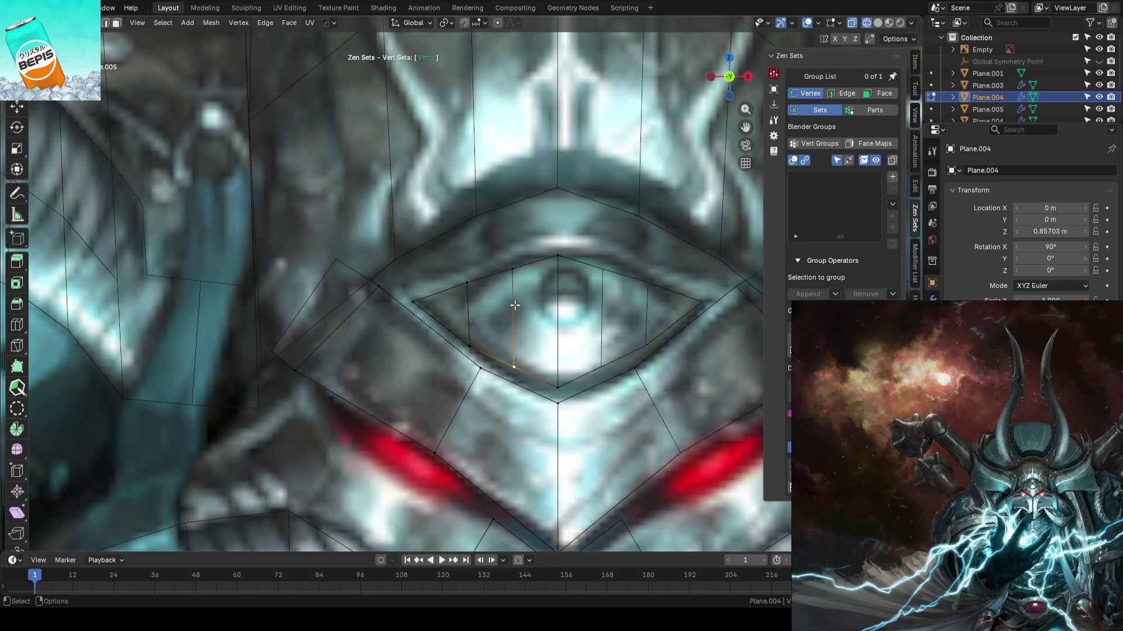
{"action": "key", "text": "w"}
{"action": "left_click", "coordinate": [514, 369]}
{"action": "left_click", "coordinate": [556, 387]}
{"action": "left_click_drag", "start_coordinate": [558, 342], "coordinate": [559, 331]}
{"action": "left_click", "coordinate": [513, 269]}
{"action": "left_click_drag", "start_coordinate": [508, 238], "coordinate": [508, 232]}
- Clear the vertex selection and save the blockout file
{"action": "left_click", "coordinate": [467, 283]}
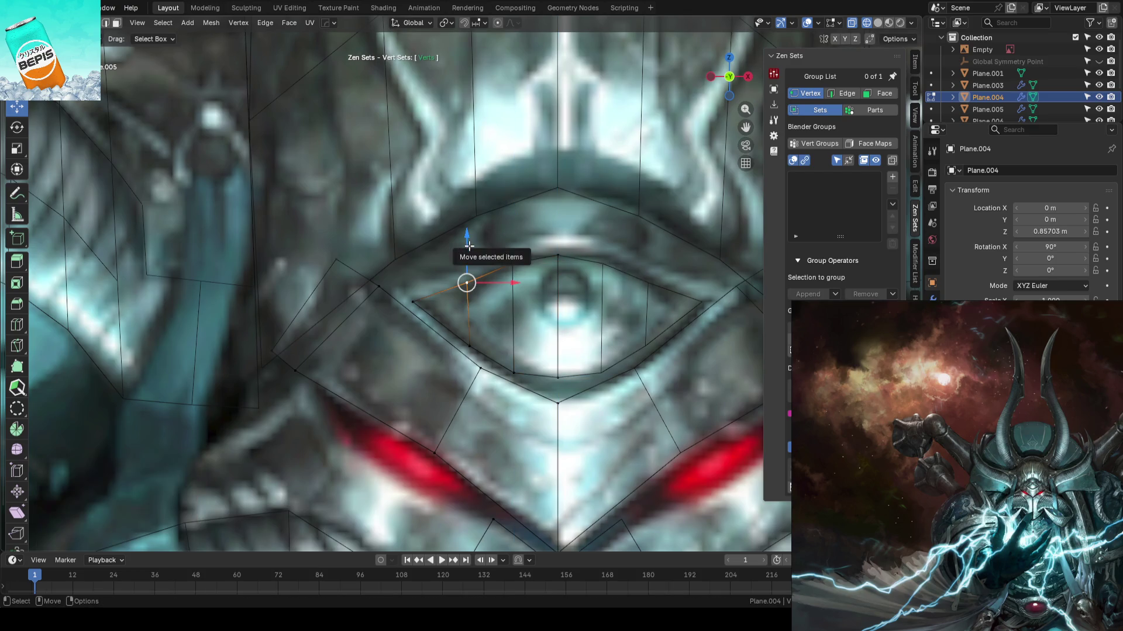
{"action": "left_click", "coordinate": [472, 244]}
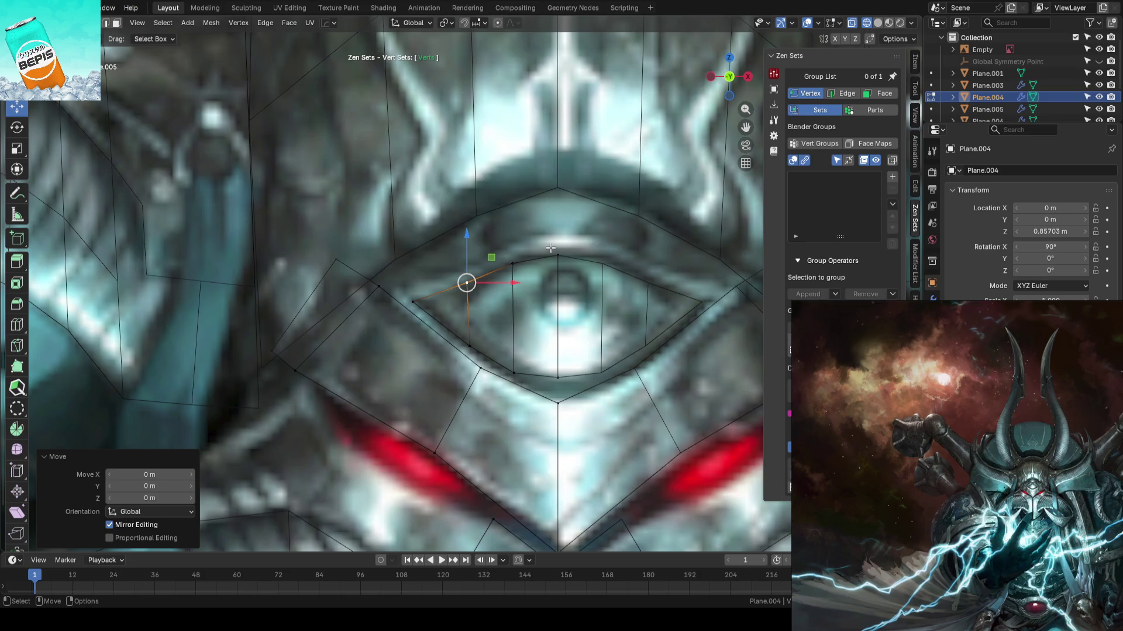
{"action": "mouse_move", "coordinate": [534, 238]}
{"action": "left_mouse_down"}
{"action": "mouse_move", "coordinate": [573, 239]}
{"action": "mouse_move", "coordinate": [561, 241]}
{"action": "left_mouse_up"}
{"action": "key", "text": "ctrl+s"}
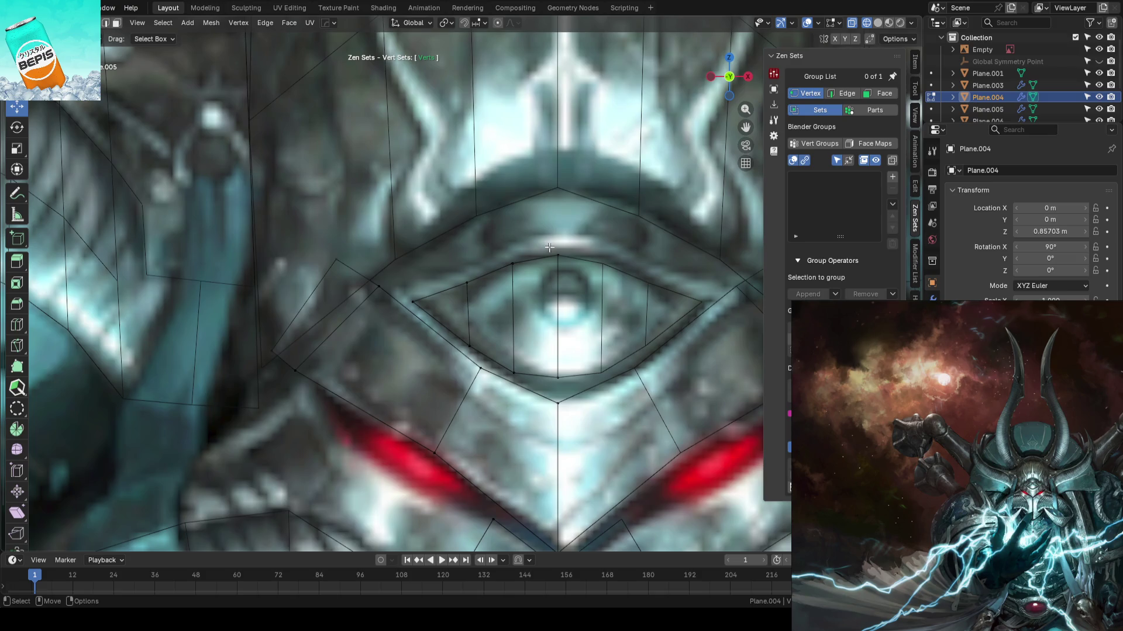
- Nudge the bottom eye-loop vertex down slightly and pick an upper eye-loop vertex
{"action": "left_click", "coordinate": [557, 378]}
{"action": "left_click_drag", "start_coordinate": [557, 332], "coordinate": [556, 336]}
{"action": "left_click", "coordinate": [507, 365]}
{"action": "left_click", "coordinate": [528, 317]}
{"action": "left_click", "coordinate": [512, 263]}
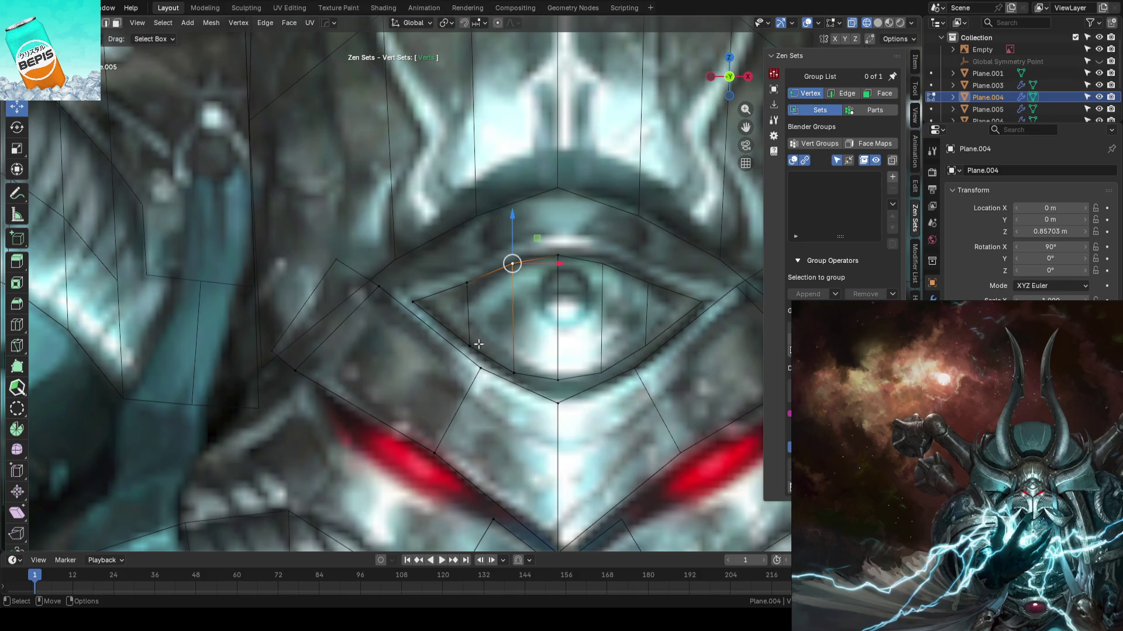
- Select the eyelid edge loop and extrude it in place
{"action": "key", "text": "2"}
{"action": "left_click", "coordinate": [452, 323]}
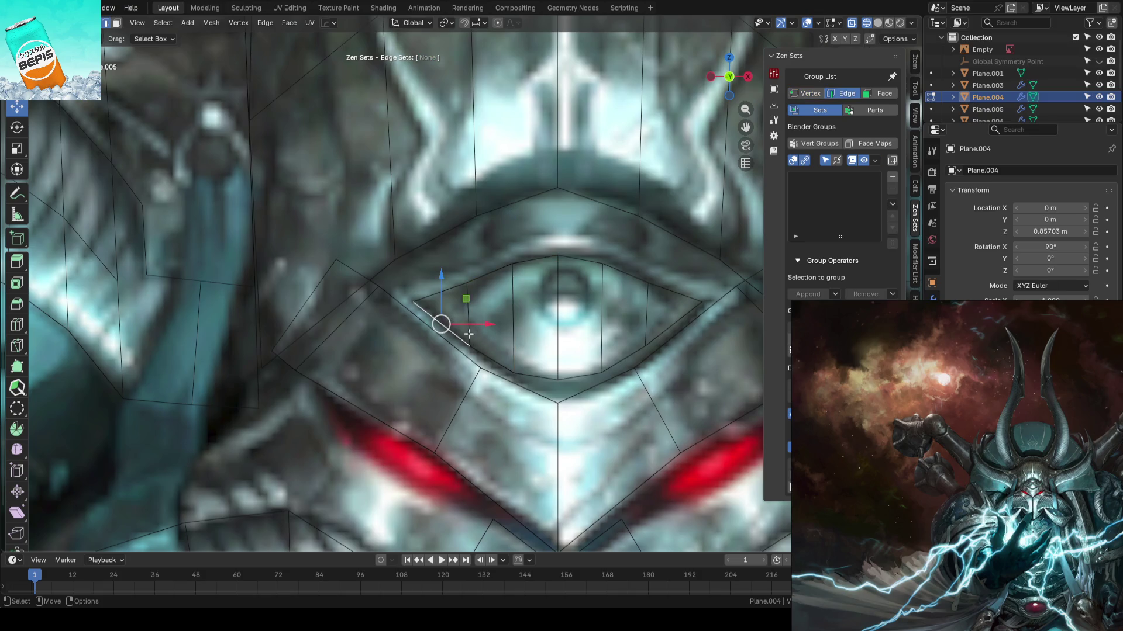
{"action": "left_click", "coordinate": [536, 369], "text": "ctrl"}
{"action": "left_click", "coordinate": [544, 259], "text": "ctrl"}
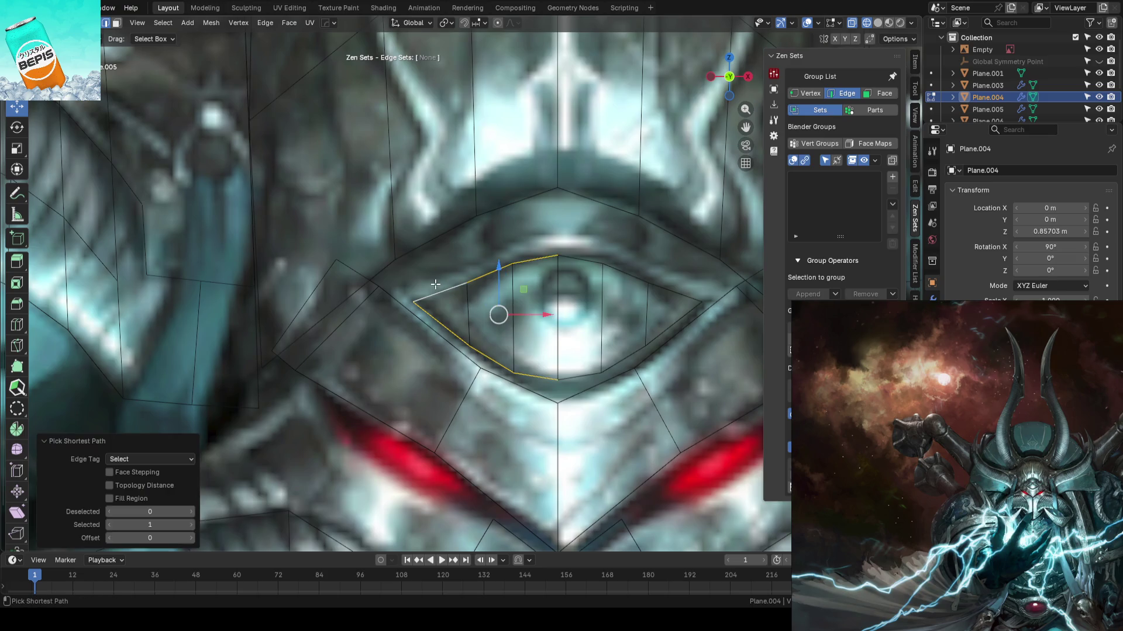
{"action": "scroll", "coordinate": [547, 261], "scroll_direction": "down", "scroll_amount": 2}
{"action": "scroll", "coordinate": [547, 261], "scroll_direction": "up", "scroll_amount": 8}
{"action": "scroll", "coordinate": [568, 261], "scroll_direction": "down", "scroll_amount": 4}
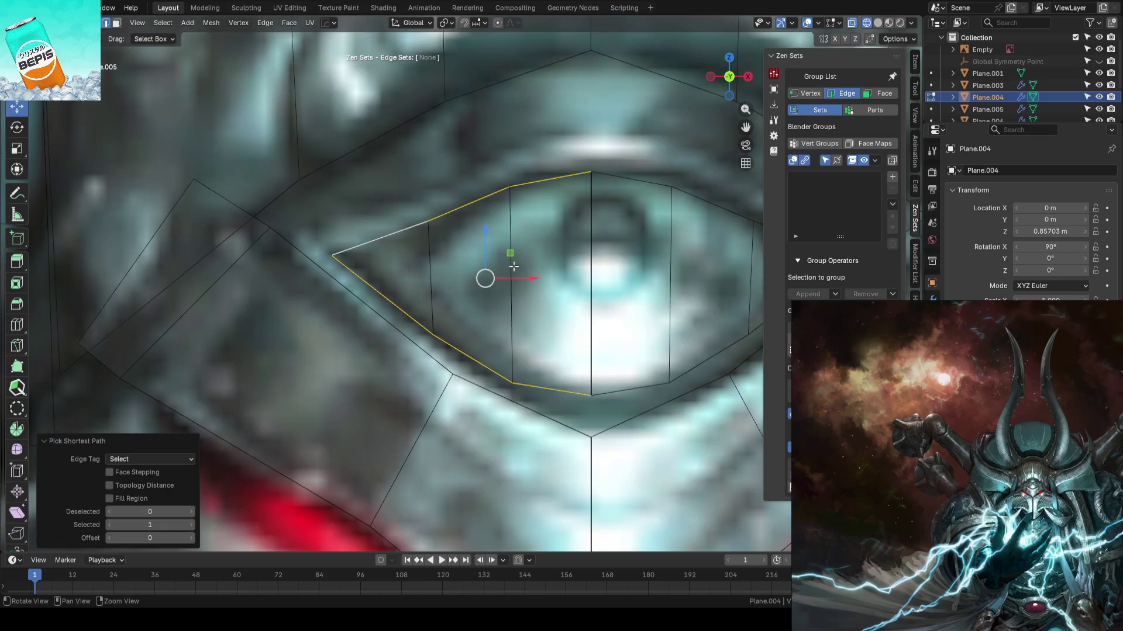
{"action": "scroll", "coordinate": [569, 261], "scroll_direction": "down", "scroll_amount": 3}
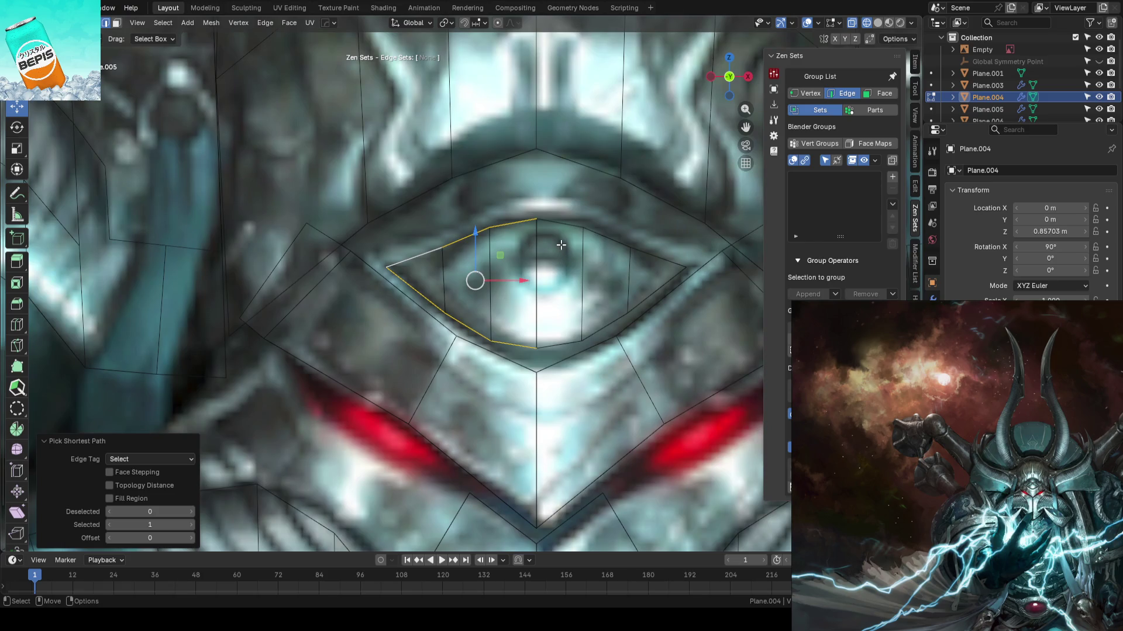
{"action": "key", "text": "e"}
{"action": "key", "text": "Escape"}
- Scale the extruded rim to 1.092 along X and 1.112 along Z
{"action": "scroll", "coordinate": [618, 244], "scroll_direction": "down", "scroll_amount": 1}
{"action": "scroll", "coordinate": [617, 244], "scroll_direction": "down", "scroll_amount": 1}
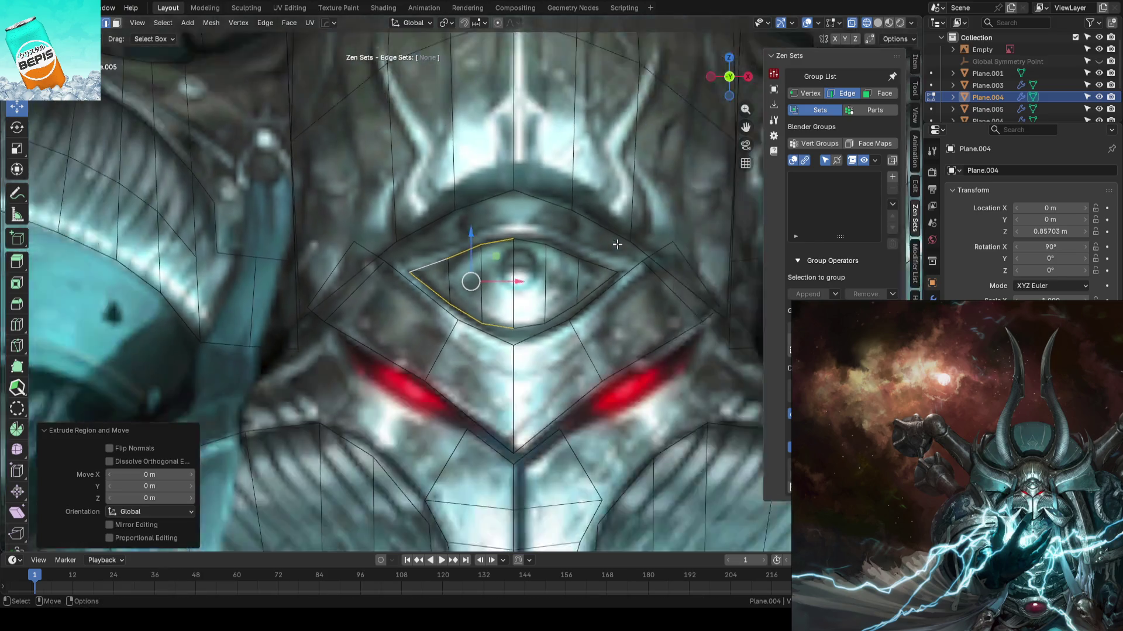
{"action": "scroll", "coordinate": [618, 245], "scroll_direction": "down", "scroll_amount": 3}
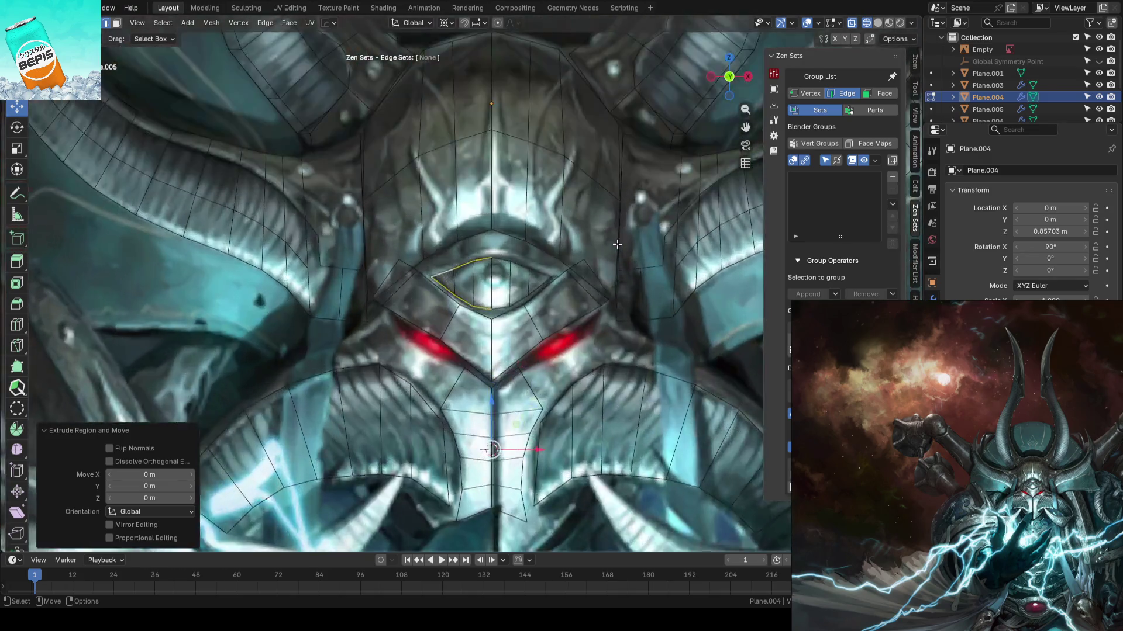
{"action": "scroll", "coordinate": [617, 245], "scroll_direction": "up", "scroll_amount": 6}
{"action": "key", "text": "s"}
{"action": "key", "text": "x"}
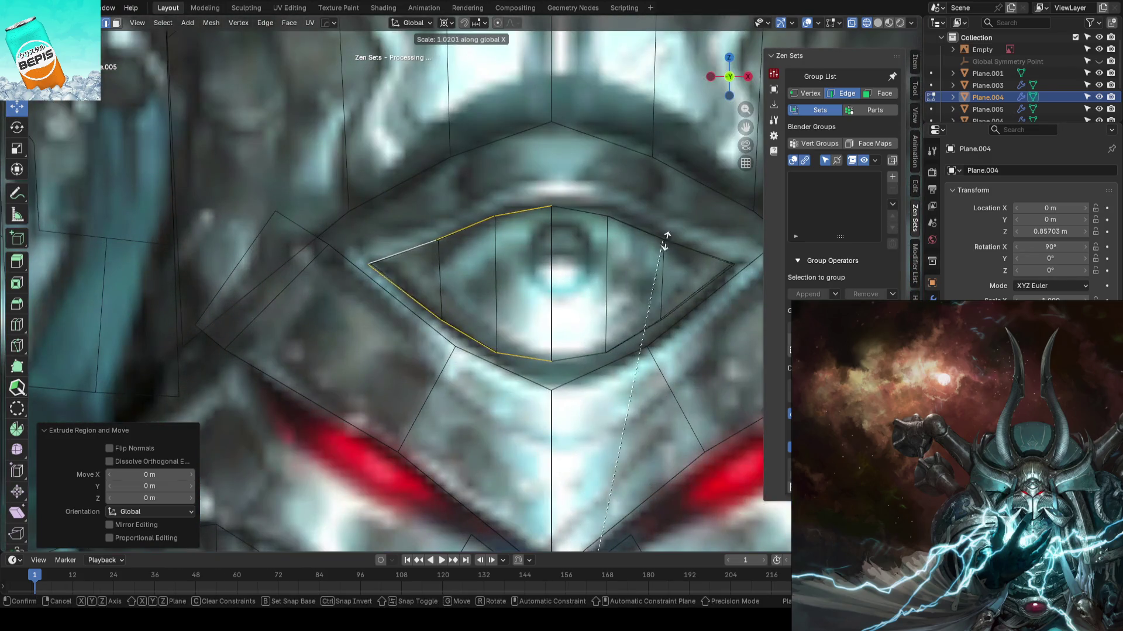
{"action": "key", "text": "Return"}
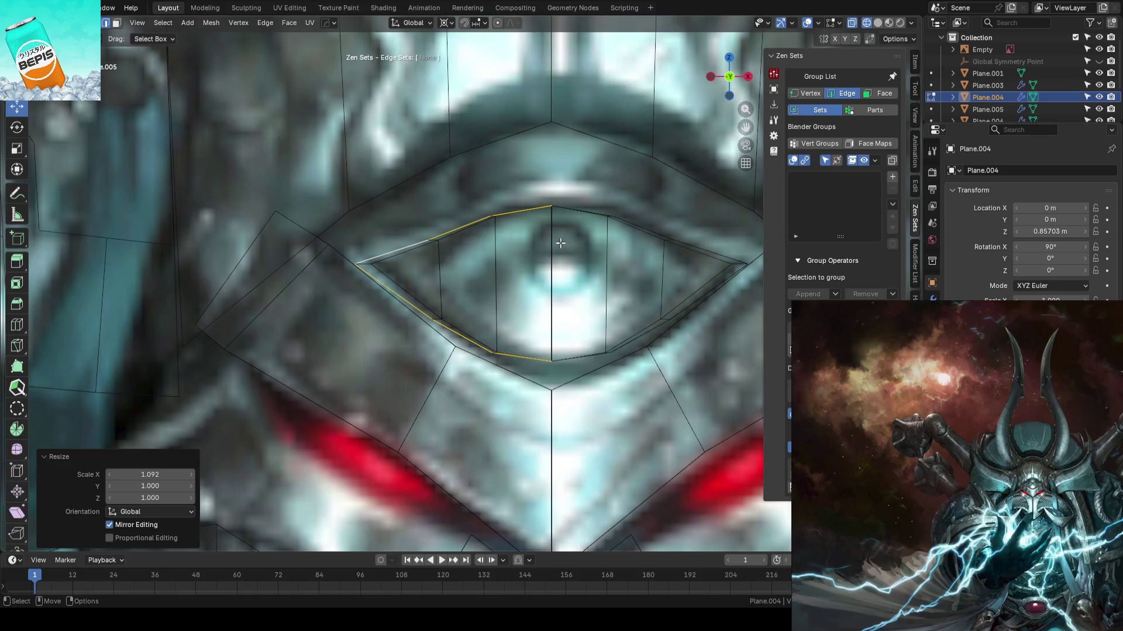
{"action": "key", "text": "s"}
{"action": "key", "text": "z"}
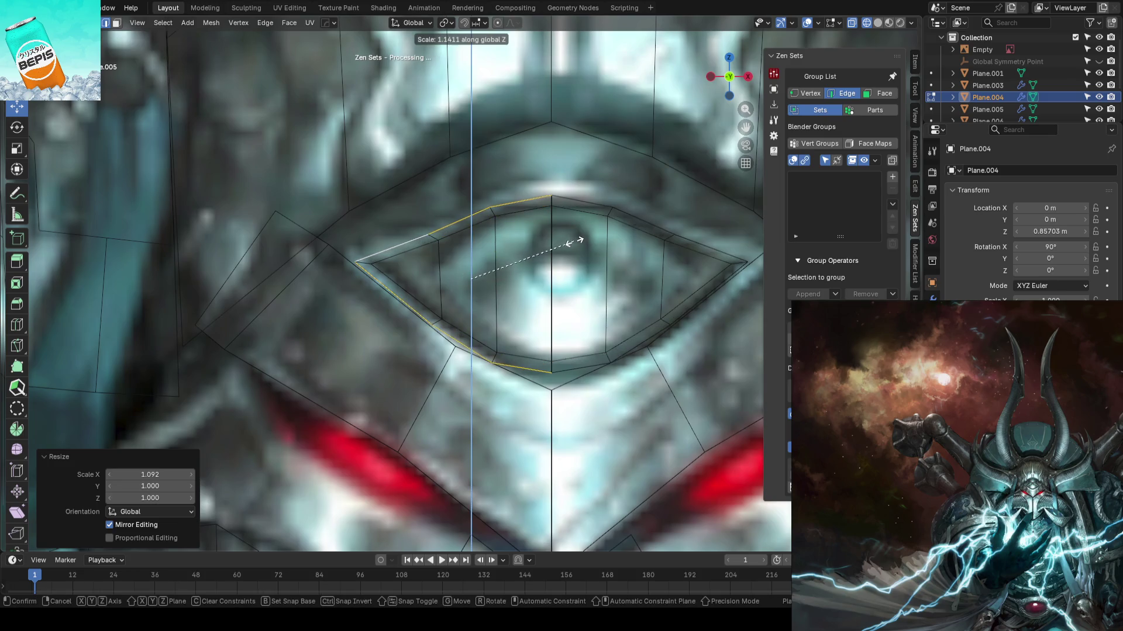
{"action": "key", "text": "Return"}
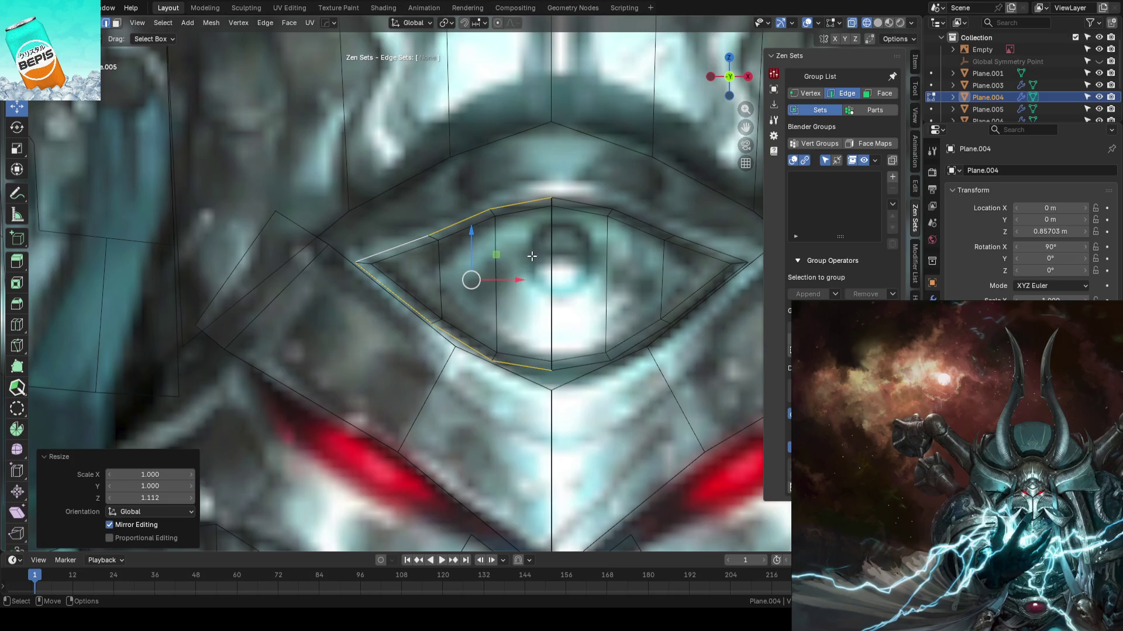
- Orbit to view the eyelid rim at an angle and return to Object Mode
{"action": "scroll", "coordinate": [532, 252], "scroll_direction": "down", "scroll_amount": 3}
{"action": "mouse_move", "coordinate": [531, 252]}
{"action": "middle_mouse_down"}
{"action": "mouse_move", "coordinate": [556, 268]}
{"action": "mouse_move", "coordinate": [531, 225]}
{"action": "mouse_move", "coordinate": [549, 466]}
{"action": "middle_mouse_up"}
{"action": "key", "text": "Tab"}
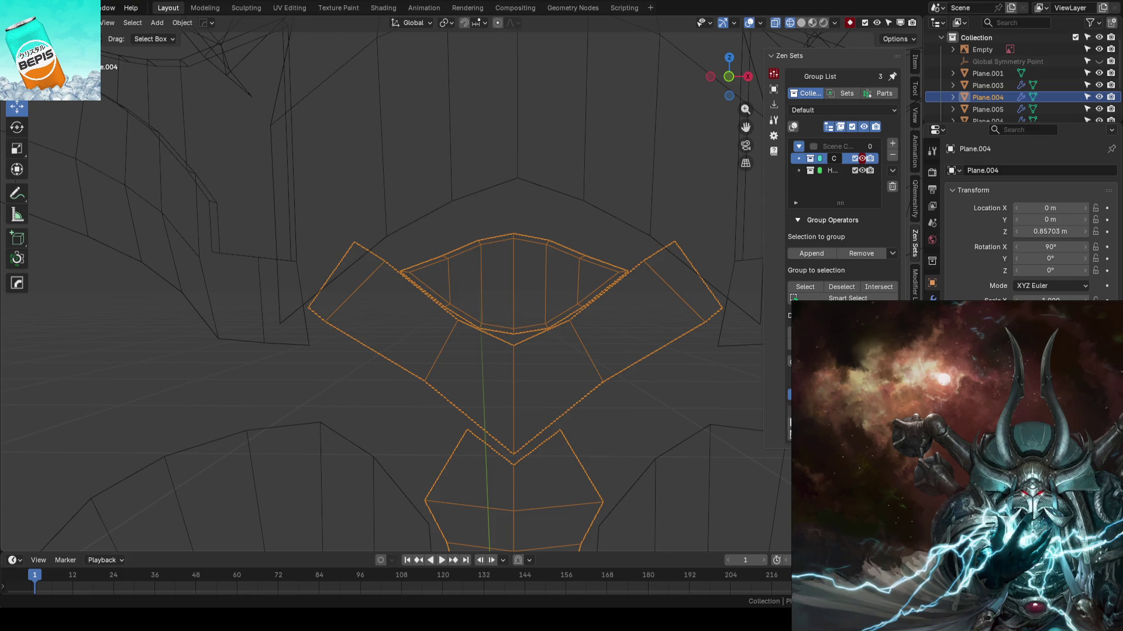
- Switch the plate around the eye to face selection mode, then save the blockout
{"action": "scroll", "coordinate": [598, 349], "scroll_direction": "up", "scroll_amount": 3}
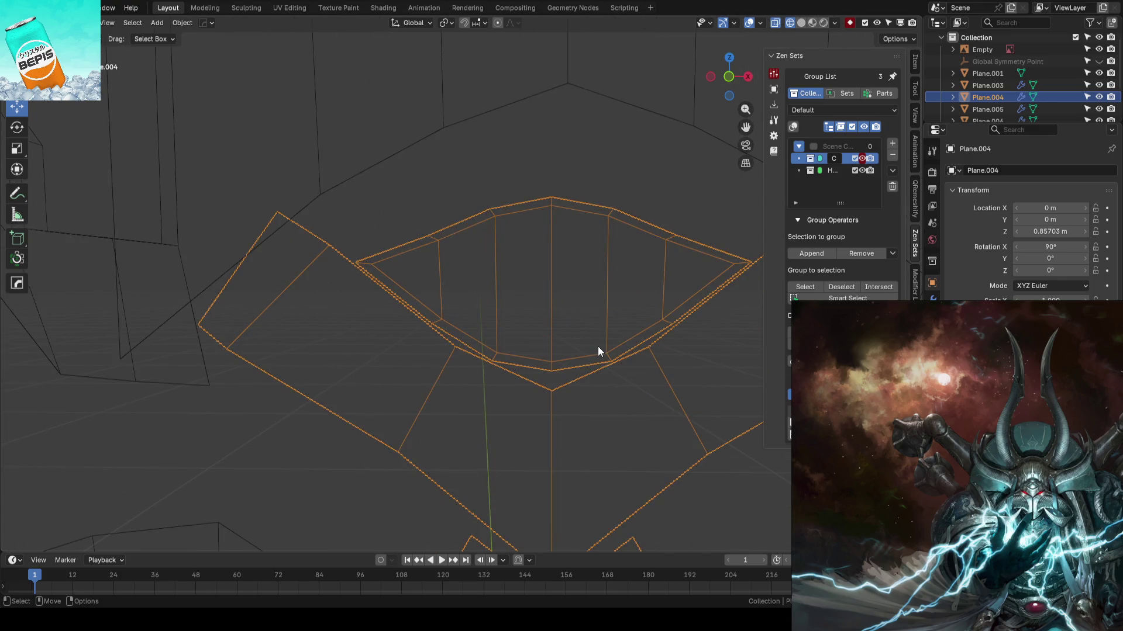
{"action": "key", "text": "Tab"}
{"action": "scroll", "coordinate": [554, 226], "scroll_direction": "down", "scroll_amount": 2}
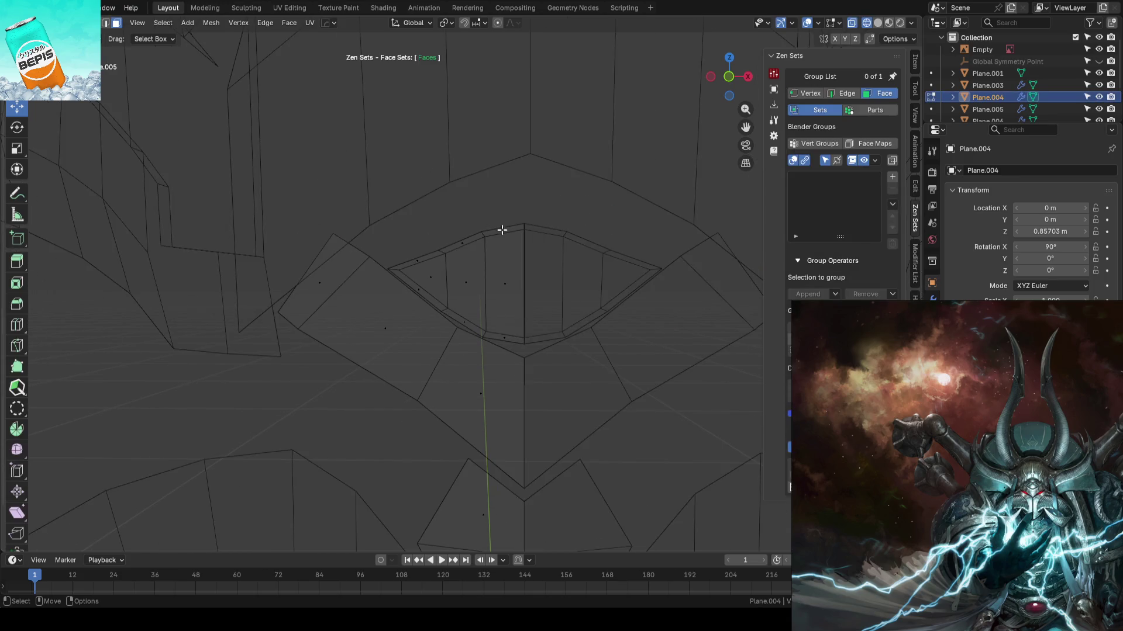
{"action": "key", "text": "shift+w"}
{"action": "left_click", "coordinate": [493, 360]}
{"action": "key", "text": "Tab"}
{"action": "key", "text": "ctrl+s"}
- In solid shading, select three faces of eye plate Plane.007 and nudge them slightly along Y
{"action": "left_click", "coordinate": [566, 242]}
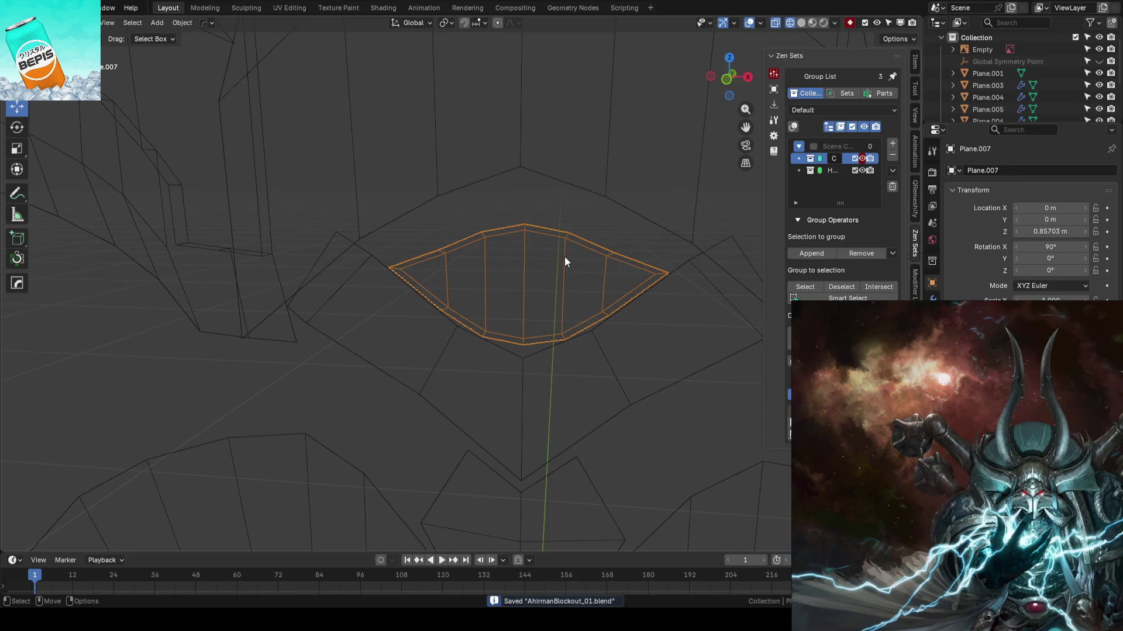
{"action": "key", "text": "shift+z"}
{"action": "mouse_move", "coordinate": [520, 302]}
{"action": "middle_mouse_down"}
{"action": "mouse_move", "coordinate": [542, 294]}
{"action": "mouse_move", "coordinate": [413, 306]}
{"action": "mouse_move", "coordinate": [584, 301]}
{"action": "mouse_move", "coordinate": [530, 258]}
{"action": "mouse_move", "coordinate": [508, 278]}
{"action": "mouse_move", "coordinate": [430, 293]}
{"action": "mouse_move", "coordinate": [554, 218]}
{"action": "mouse_move", "coordinate": [533, 246]}
{"action": "middle_mouse_up"}
{"action": "key", "text": "Tab"}
{"action": "key", "text": "3"}
{"action": "left_click", "coordinate": [412, 280]}
{"action": "left_click", "coordinate": [509, 278], "text": "ctrl"}
{"action": "key", "text": "g"}
{"action": "key", "text": "y"}
{"action": "left_click", "coordinate": [432, 292]}
- Move the eye plate faces further along Y, then clear the face selection
{"action": "left_click", "coordinate": [560, 236]}
{"action": "key", "text": "g"}
{"action": "key", "text": "y"}
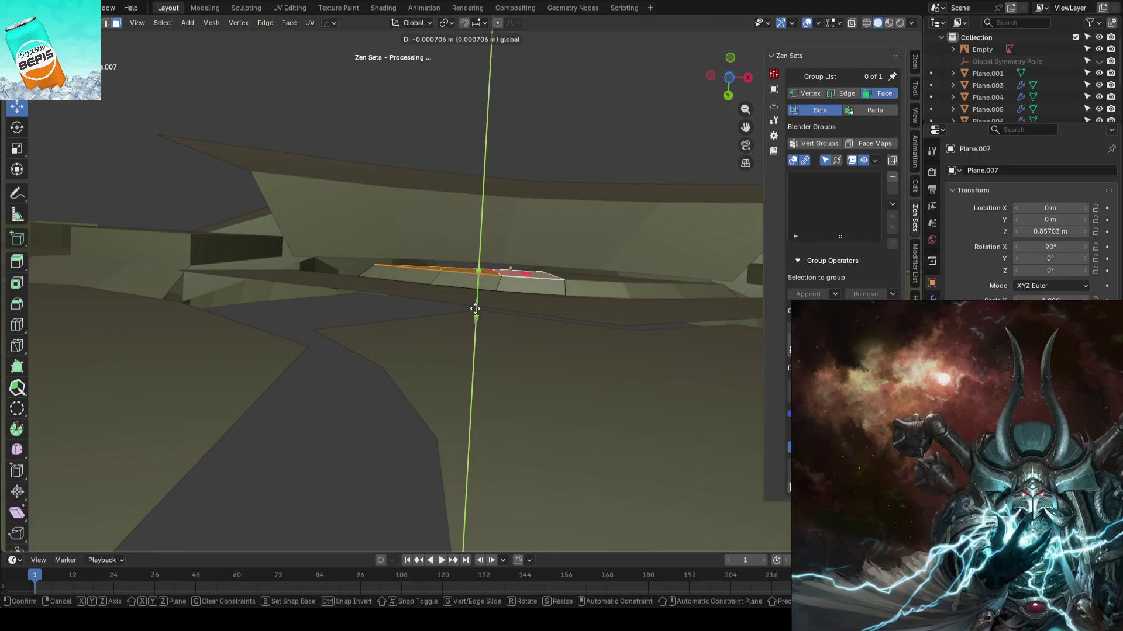
{"action": "left_click", "coordinate": [516, 297]}
{"action": "key", "text": "shift+w"}
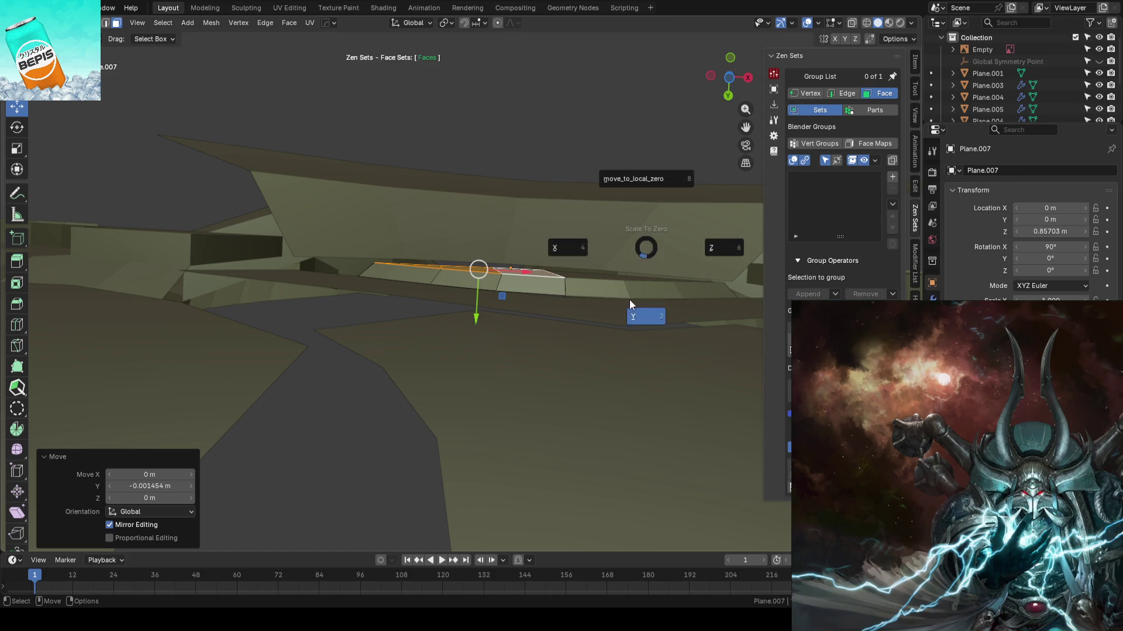
{"action": "left_click", "coordinate": [632, 301]}
- In Object Mode, push the whole eye plate back along global Y, then return to front view
{"action": "key", "text": "KP_1"}
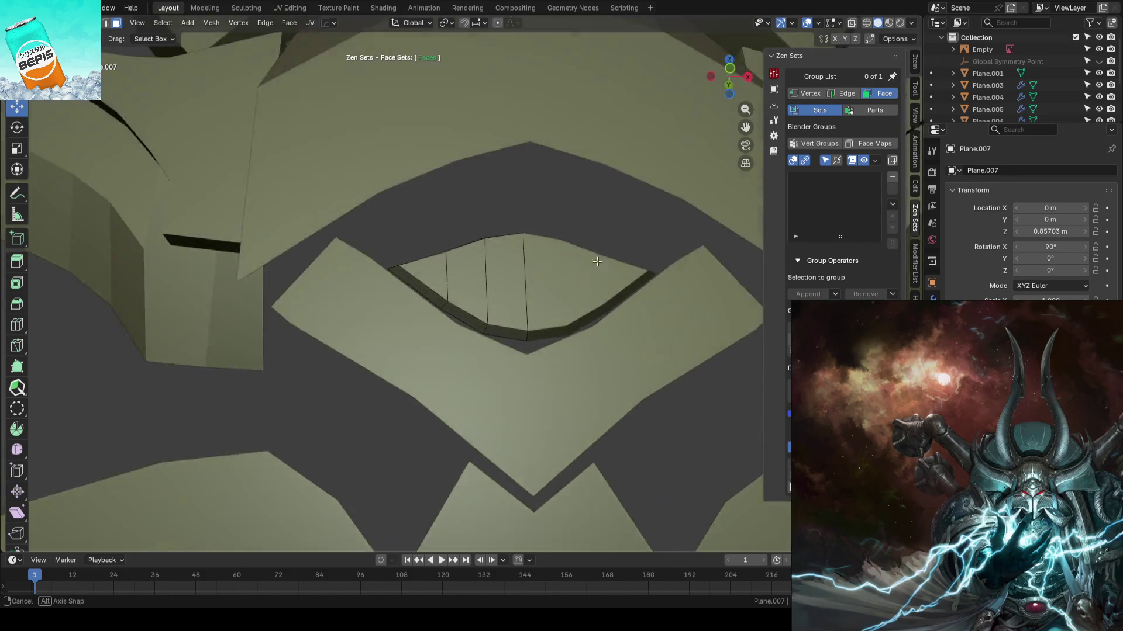
{"action": "scroll", "coordinate": [561, 298], "scroll_direction": "down", "scroll_amount": 3}
{"action": "key", "text": "Tab"}
{"action": "key", "text": "Tab"}
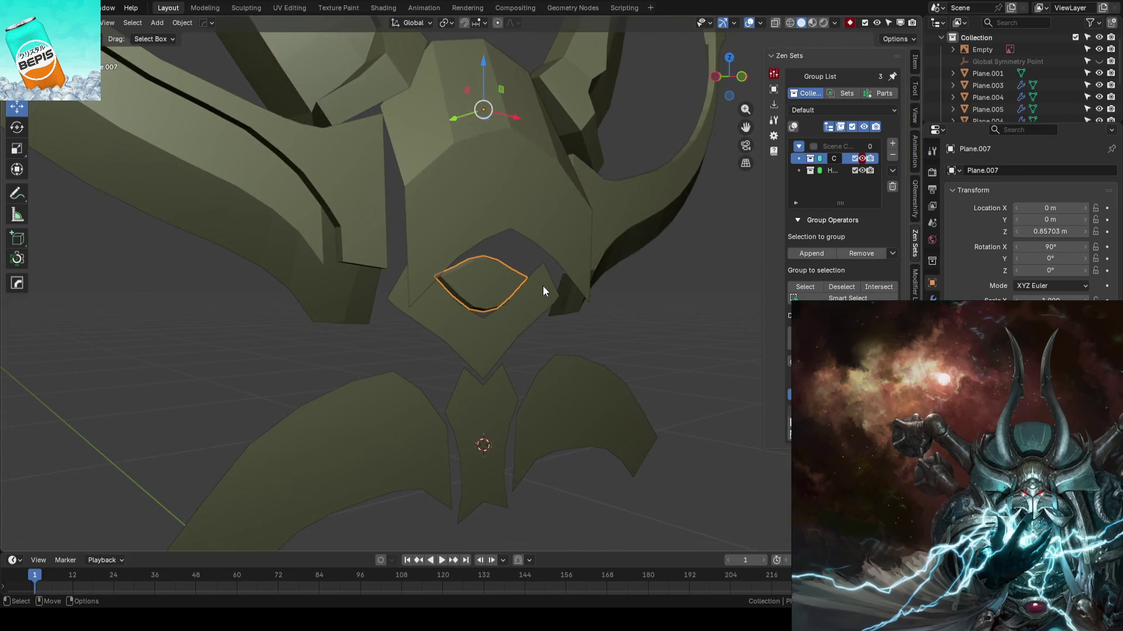
{"action": "middle_click_drag", "start_coordinate": [534, 286], "coordinate": [501, 283]}
{"action": "left_click", "coordinate": [505, 283]}
{"action": "key", "text": "ctrl+Tab"}
{"action": "left_click", "coordinate": [491, 290]}
{"action": "mouse_move", "coordinate": [491, 291]}
{"action": "middle_mouse_down"}
{"action": "mouse_move", "coordinate": [551, 296]}
{"action": "mouse_move", "coordinate": [517, 293]}
{"action": "middle_mouse_up"}
{"action": "key", "text": "g"}
{"action": "key", "text": "y"}
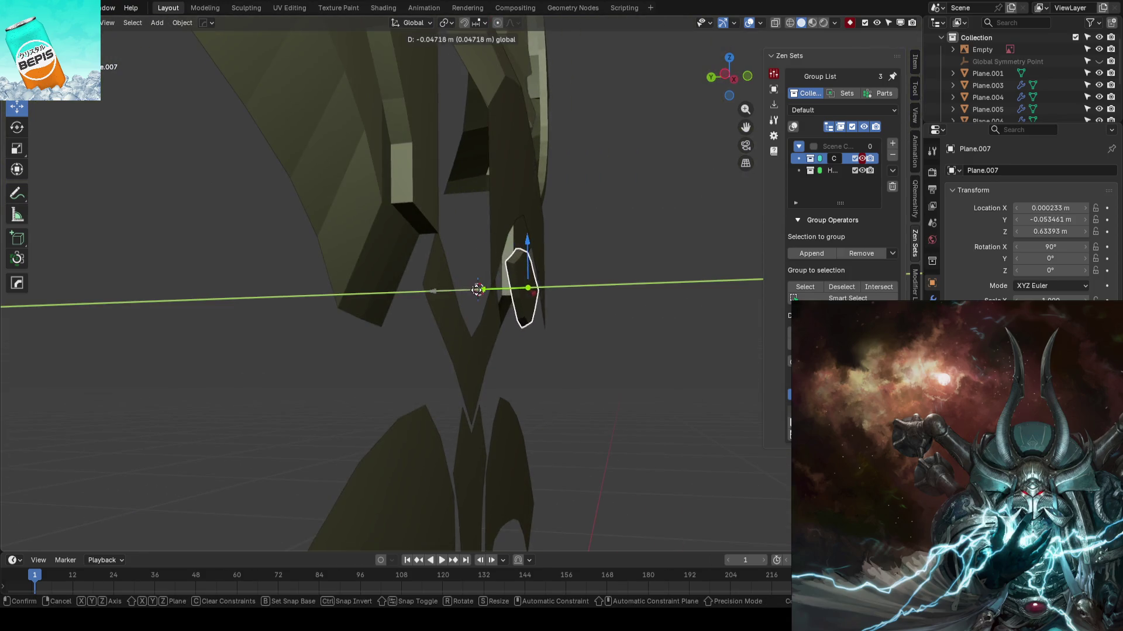
{"action": "left_click", "coordinate": [644, 276]}
{"action": "key", "text": "KP_1"}
{"action": "scroll", "coordinate": [580, 315], "scroll_direction": "up", "scroll_amount": 3}
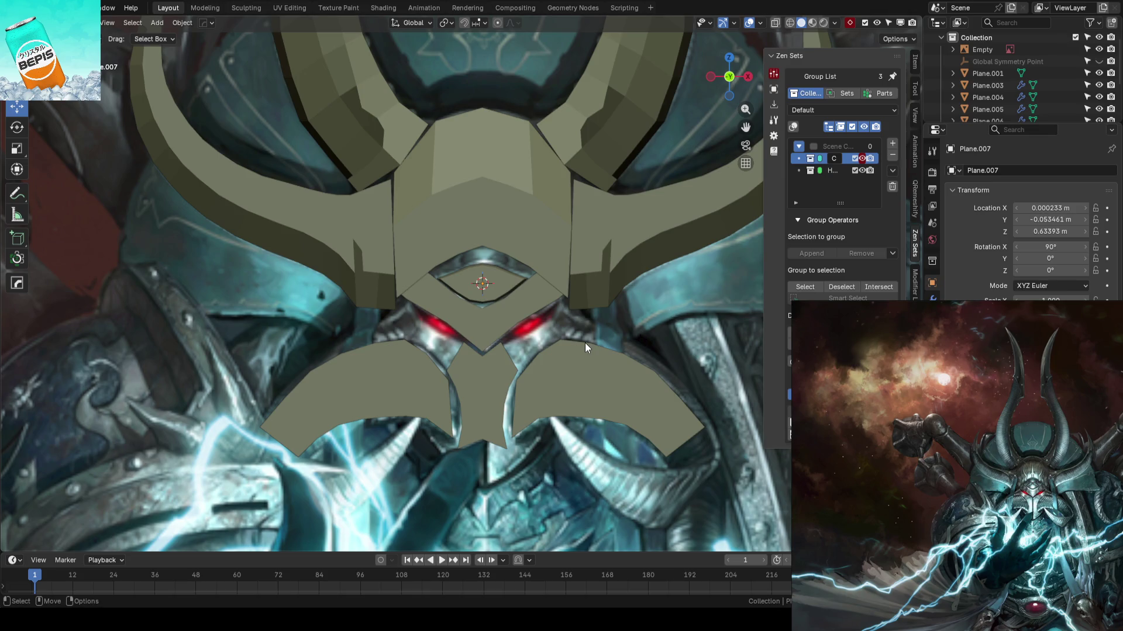
- In Edit Mode, snap the eye plate's vertical centre edge onto the middle line
{"action": "scroll", "coordinate": [585, 343], "scroll_direction": "up", "scroll_amount": 5}
{"action": "left_click", "coordinate": [517, 289]}
{"action": "key", "text": "Tab"}
{"action": "scroll", "coordinate": [517, 289], "scroll_direction": "up", "scroll_amount": 5}
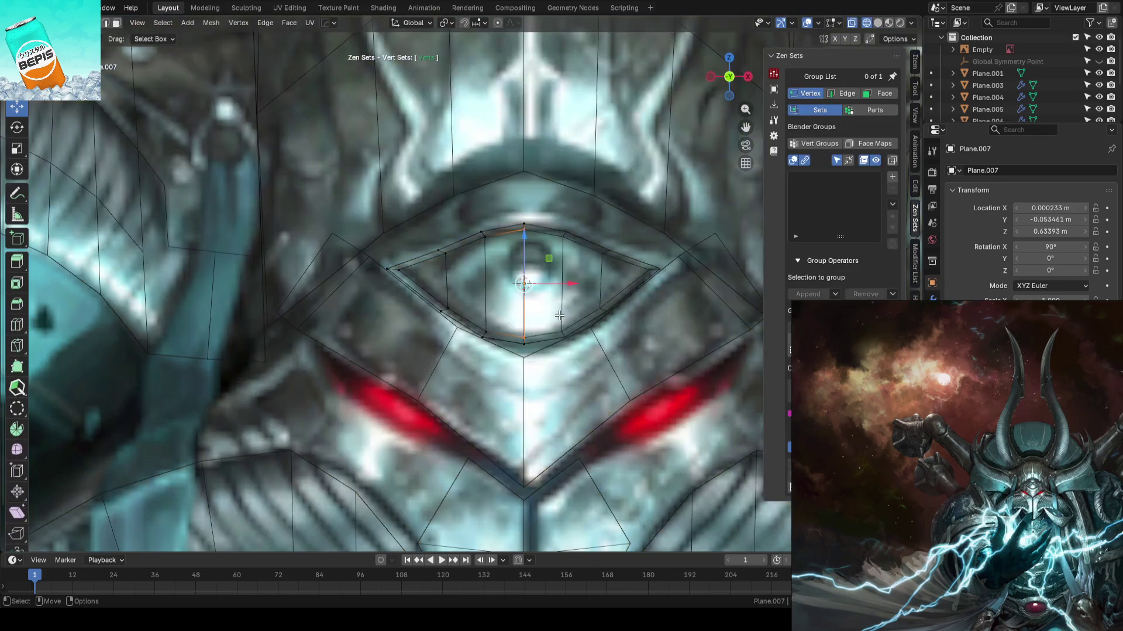
{"action": "middle_click_drag", "start_coordinate": [511, 303], "coordinate": [592, 351], "text": "shift"}
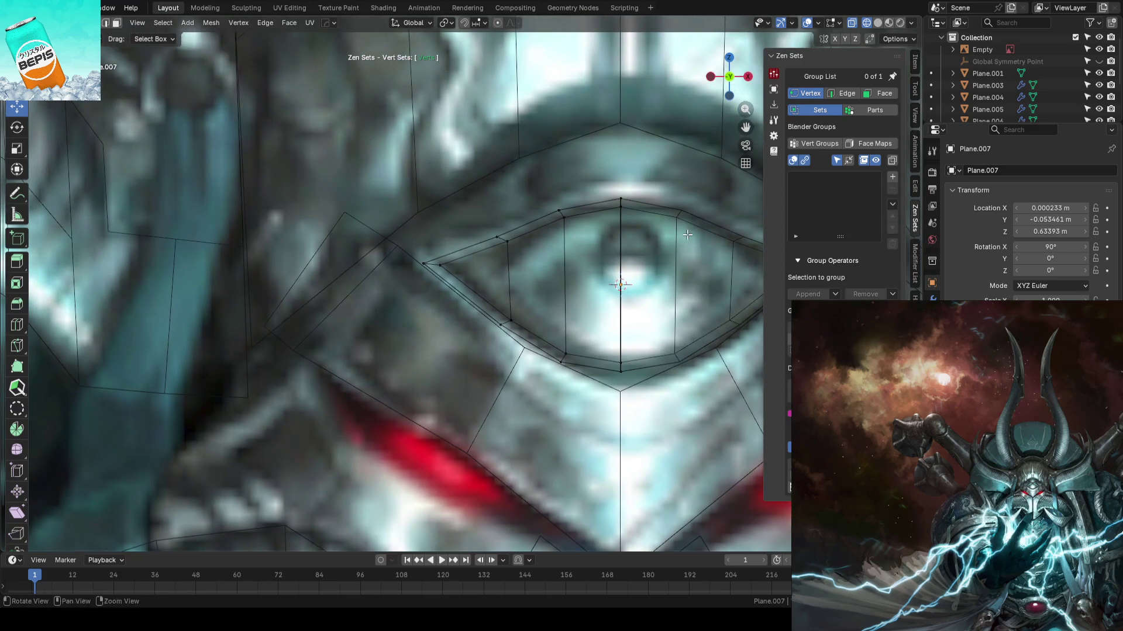
{"action": "middle_click_drag", "start_coordinate": [658, 247], "coordinate": [583, 264], "text": "shift"}
{"action": "key", "text": "2"}
{"action": "left_click", "coordinate": [522, 270]}
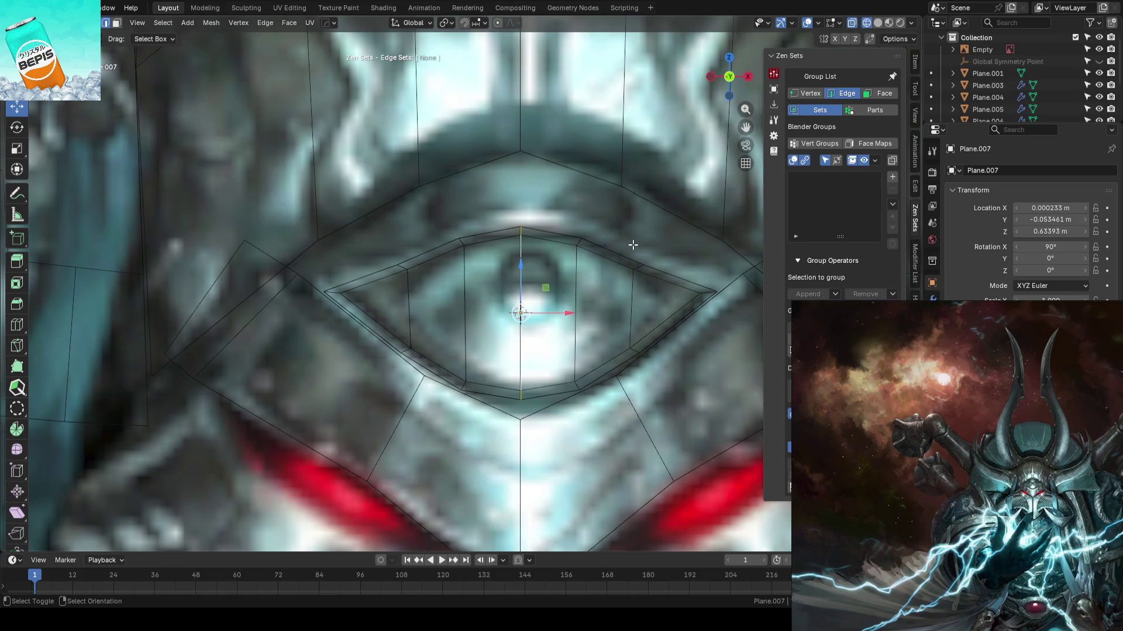
{"action": "key", "text": "shift+s"}
{"action": "left_click", "coordinate": [621, 176]}
- Save the blockout, check it in solid shading, then select the forehead plate in wireframe
{"action": "key", "text": "Tab"}
{"action": "left_click", "coordinate": [581, 209]}
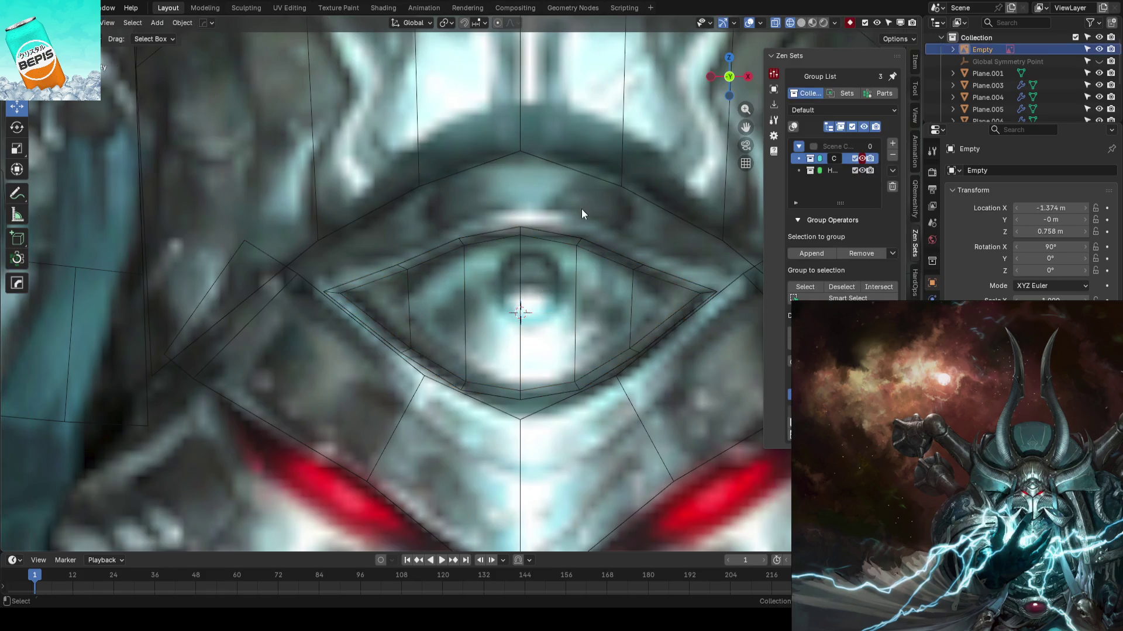
{"action": "key", "text": "ctrl+s"}
{"action": "key", "text": "shift+z"}
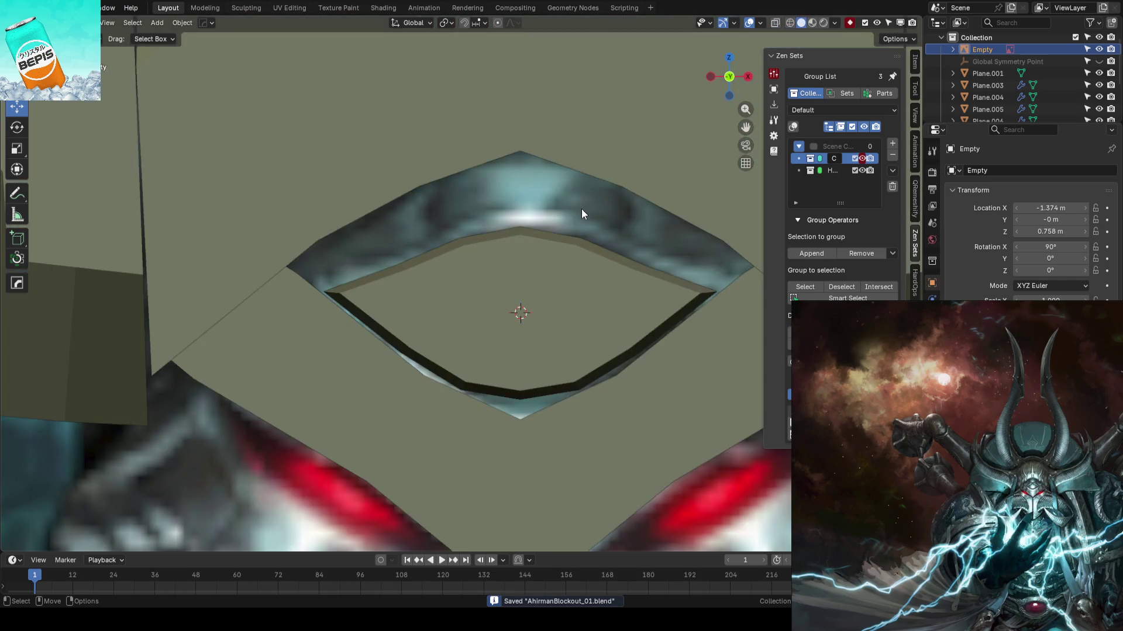
{"action": "scroll", "coordinate": [580, 226], "scroll_direction": "down", "scroll_amount": 10}
{"action": "scroll", "coordinate": [500, 226], "scroll_direction": "up", "scroll_amount": 3}
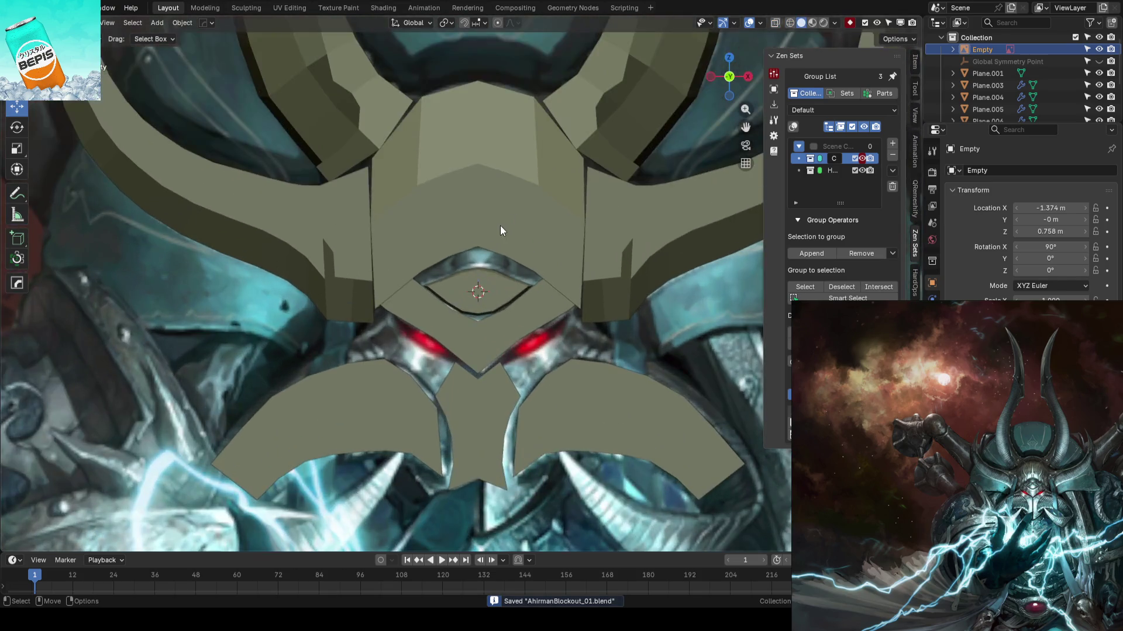
{"action": "left_click", "coordinate": [500, 225]}
{"action": "key", "text": "shift+z"}
{"action": "scroll", "coordinate": [531, 212], "scroll_direction": "up", "scroll_amount": 8}
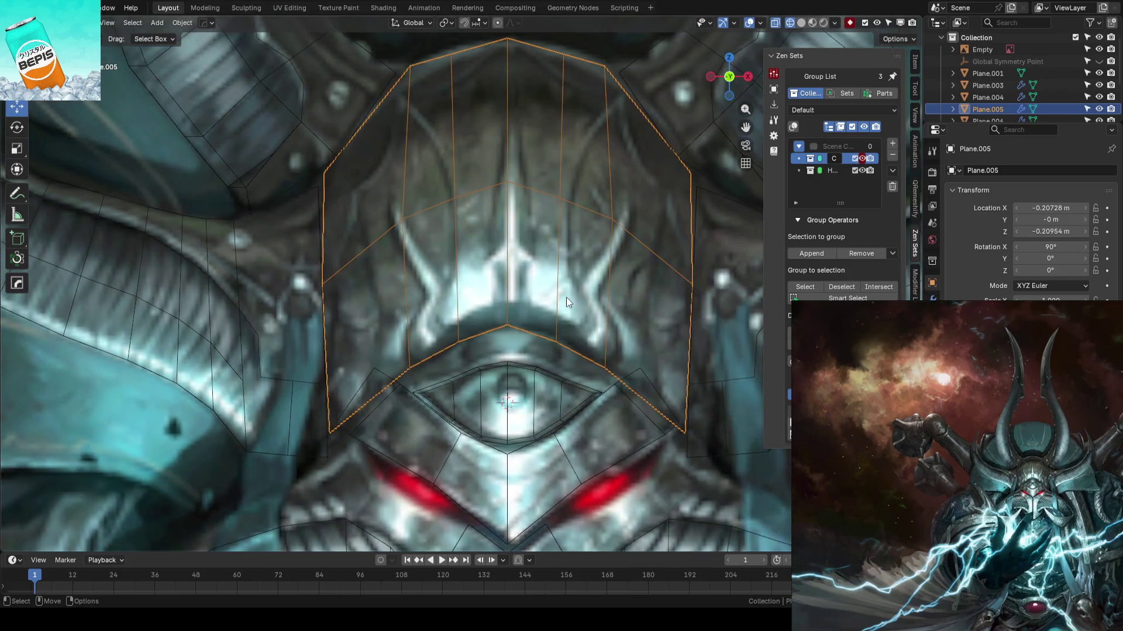
- Slide the forehead plate's top corner vertex along its edge
{"action": "key", "text": "Tab"}
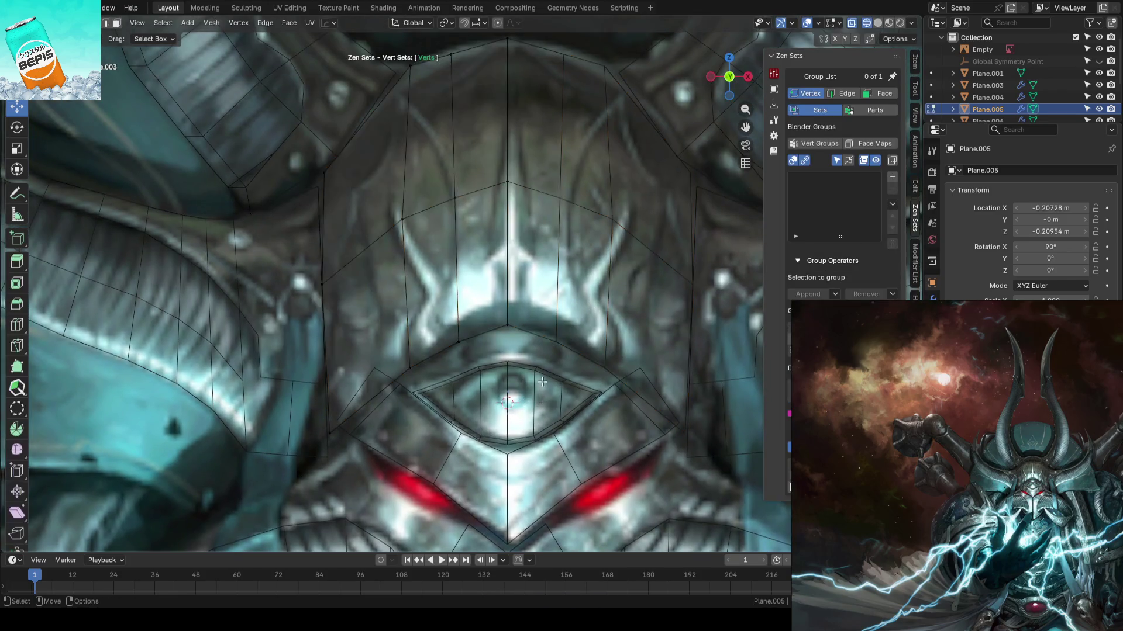
{"action": "scroll", "coordinate": [538, 374], "scroll_direction": "down", "scroll_amount": 2}
{"action": "scroll", "coordinate": [538, 349], "scroll_direction": "up", "scroll_amount": 2}
{"action": "scroll", "coordinate": [539, 349], "scroll_direction": "down", "scroll_amount": 3}
{"action": "scroll", "coordinate": [514, 307], "scroll_direction": "up", "scroll_amount": 1}
{"action": "scroll", "coordinate": [508, 261], "scroll_direction": "up", "scroll_amount": 1}
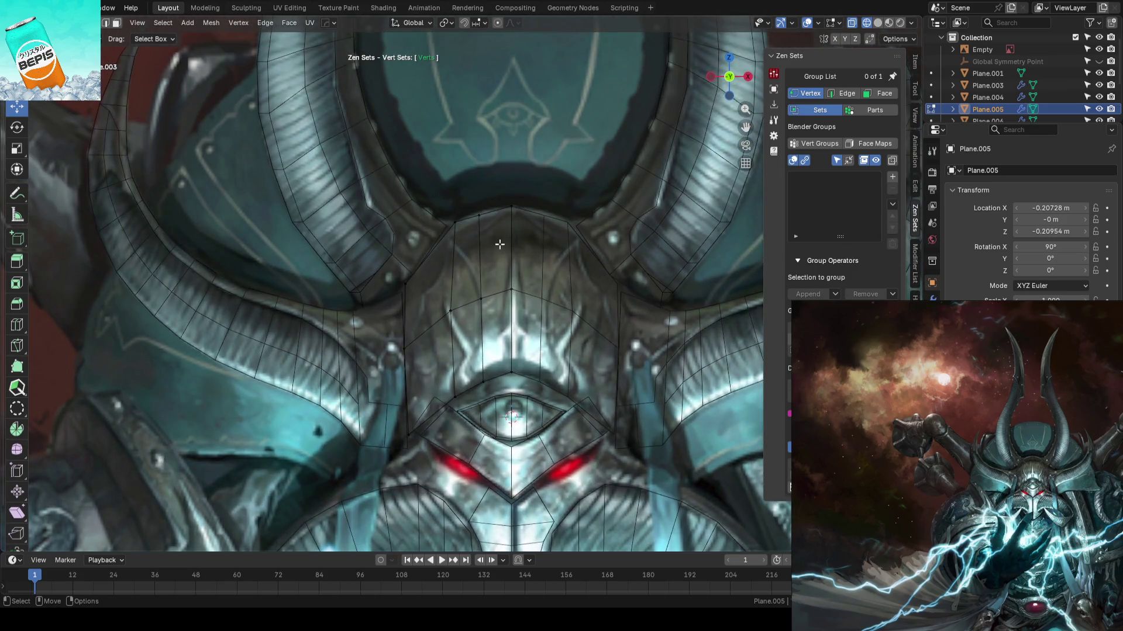
{"action": "scroll", "coordinate": [500, 245], "scroll_direction": "up", "scroll_amount": 2}
{"action": "left_click_drag", "start_coordinate": [466, 171], "coordinate": [501, 195]}
{"action": "left_click_drag", "start_coordinate": [487, 148], "coordinate": [489, 147]}
{"action": "key", "text": "g"}
{"action": "left_click", "coordinate": [547, 183]}
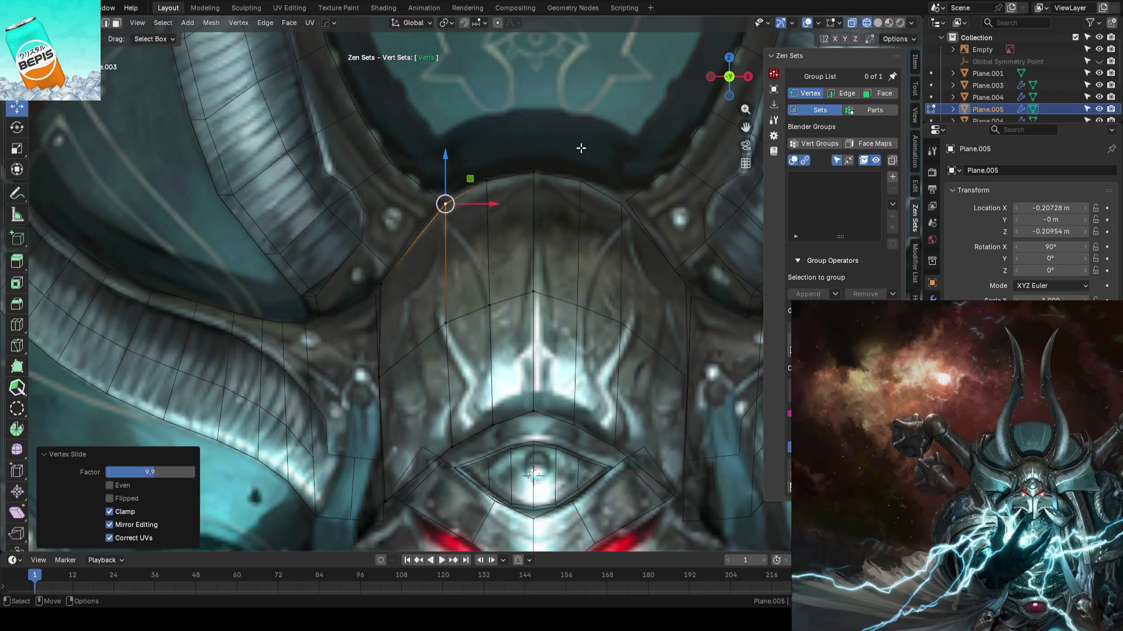
- Slide the lower vertex above the eye down along its edge in two passes
{"action": "scroll", "coordinate": [585, 152], "scroll_direction": "up", "scroll_amount": 2}
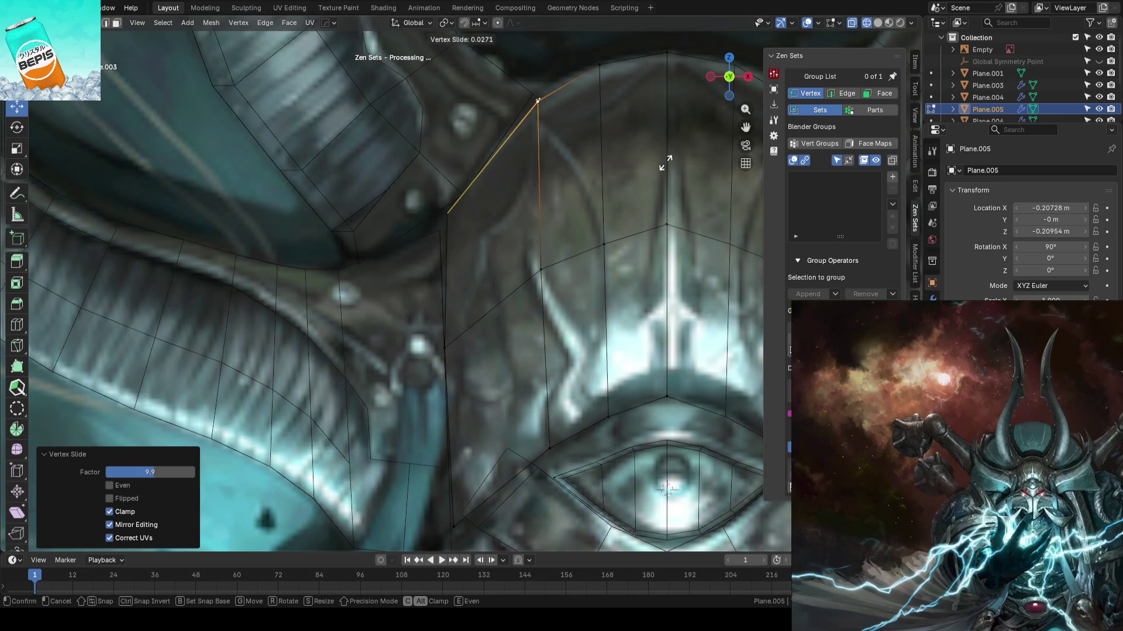
{"action": "scroll", "coordinate": [662, 165], "scroll_direction": "down", "scroll_amount": 2}
{"action": "left_click", "coordinate": [614, 122]}
{"action": "scroll", "coordinate": [596, 158], "scroll_direction": "up", "scroll_amount": 2}
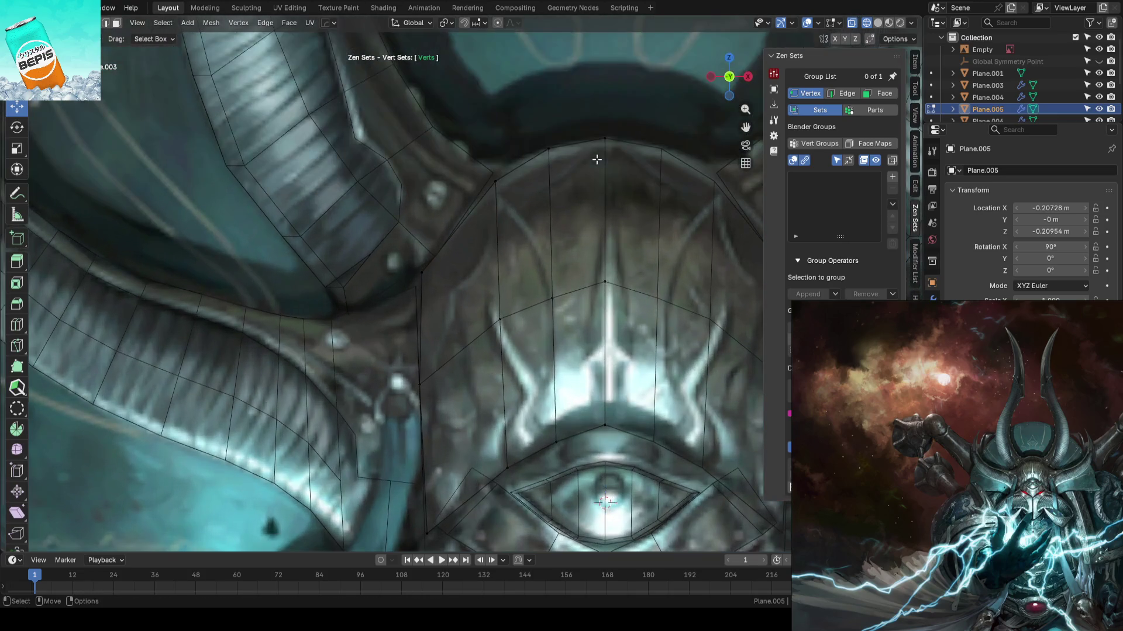
{"action": "left_click", "coordinate": [540, 151]}
{"action": "scroll", "coordinate": [539, 193], "scroll_direction": "down", "scroll_amount": 1}
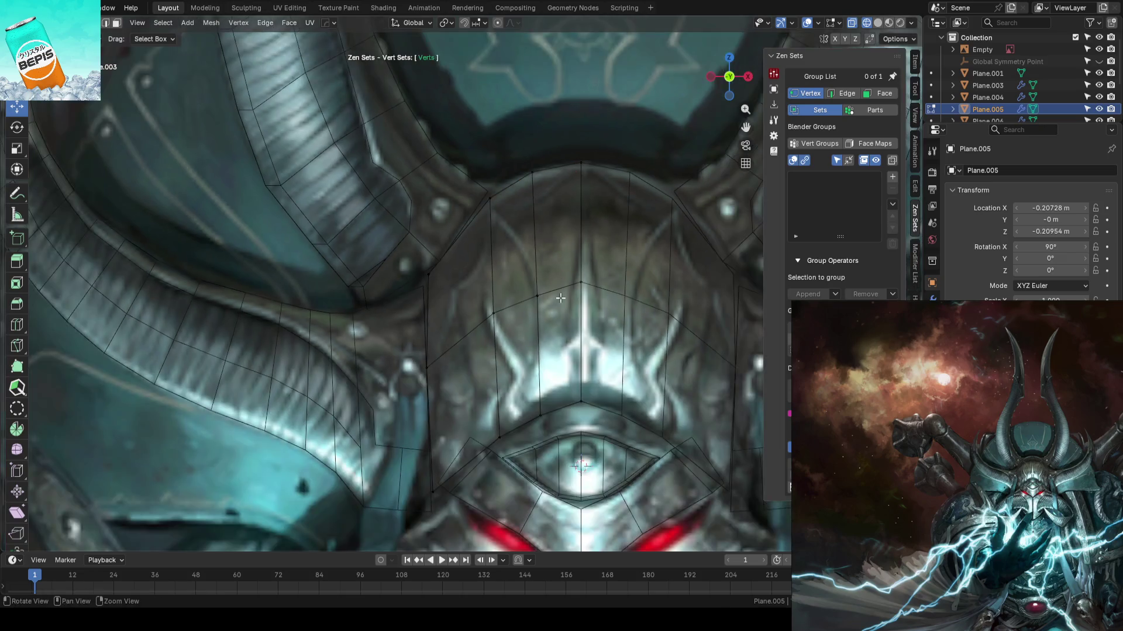
{"action": "left_click", "coordinate": [527, 224]}
{"action": "left_click", "coordinate": [531, 343]}
{"action": "key", "text": "shift+v"}
{"action": "left_click", "coordinate": [542, 346]}
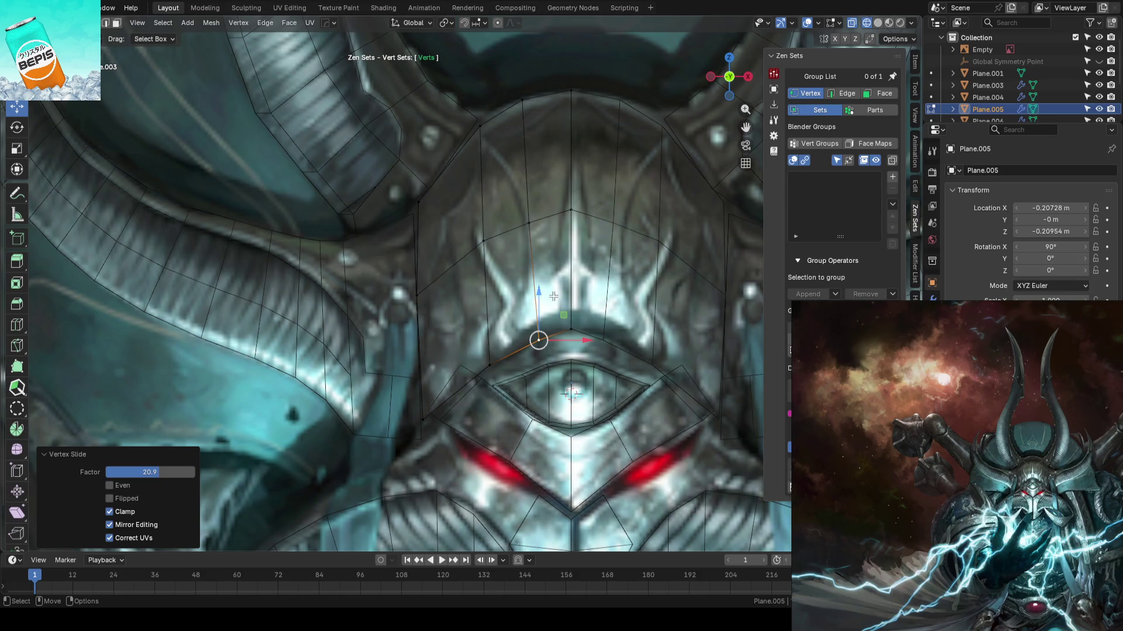
{"action": "key", "text": "shift+v"}
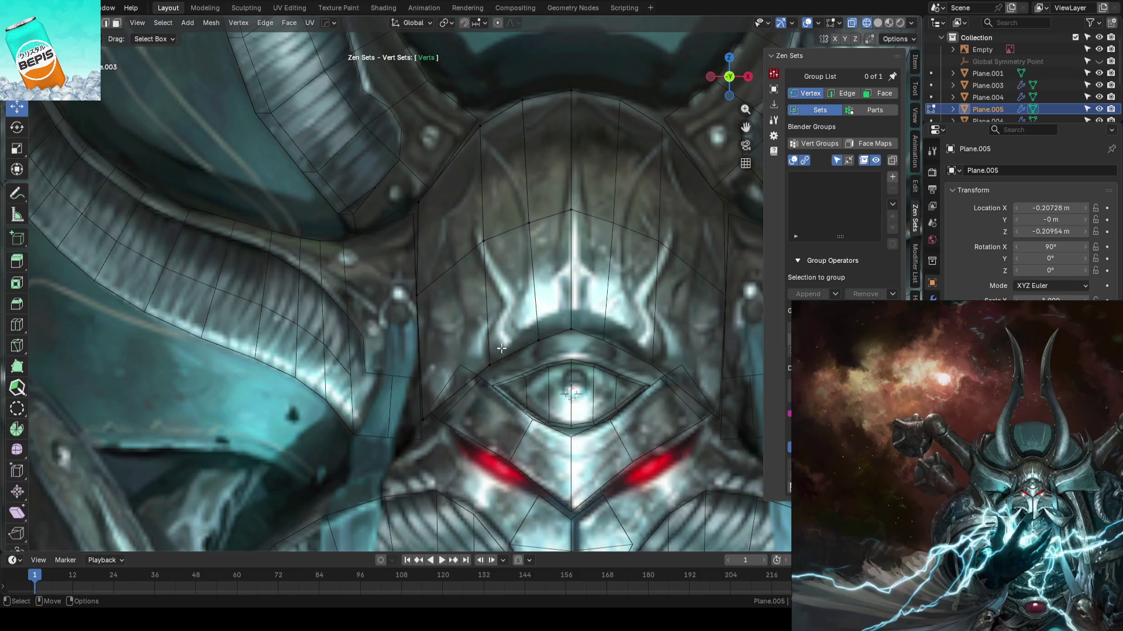
{"action": "left_click", "coordinate": [509, 345]}
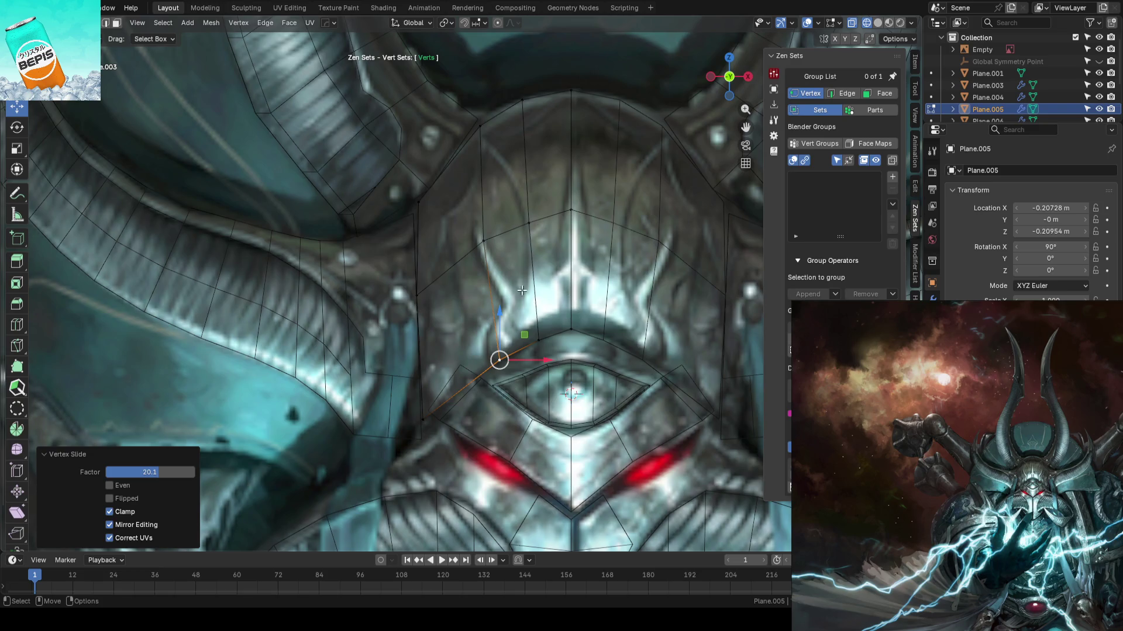
- Lower the vertex above the eye slightly along Z and leave Edit Mode
{"action": "middle_click_drag", "start_coordinate": [575, 310], "coordinate": [579, 234], "text": "shift"}
{"action": "key", "text": "comma"}
{"action": "left_click", "coordinate": [522, 219]}
{"action": "key", "text": "g"}
{"action": "key", "text": "z"}
{"action": "left_click", "coordinate": [578, 255]}
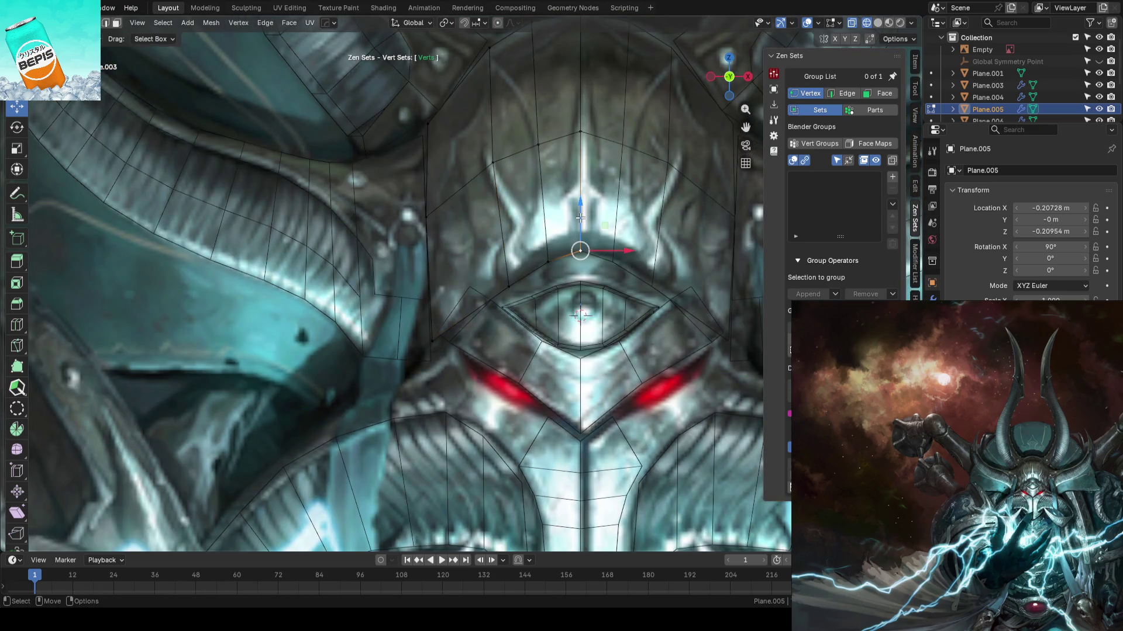
{"action": "key", "text": "Tab"}
{"action": "left_click", "coordinate": [596, 209]}
{"action": "scroll", "coordinate": [596, 207], "scroll_direction": "down", "scroll_amount": 1}
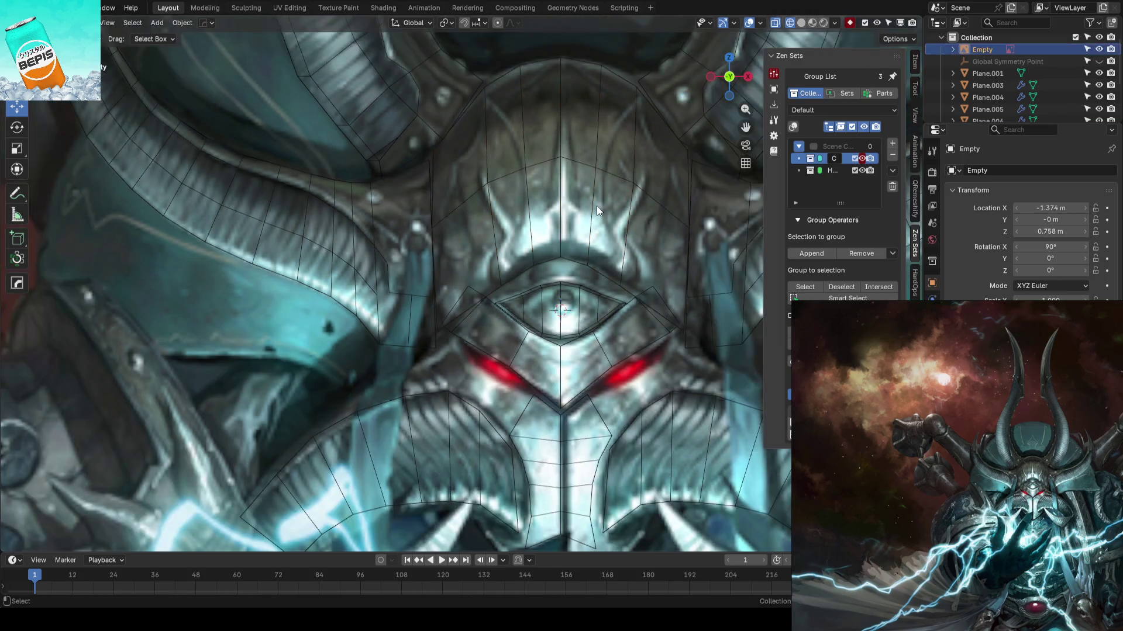
- Save the blockout file
{"action": "key", "text": "ctrl+s"}
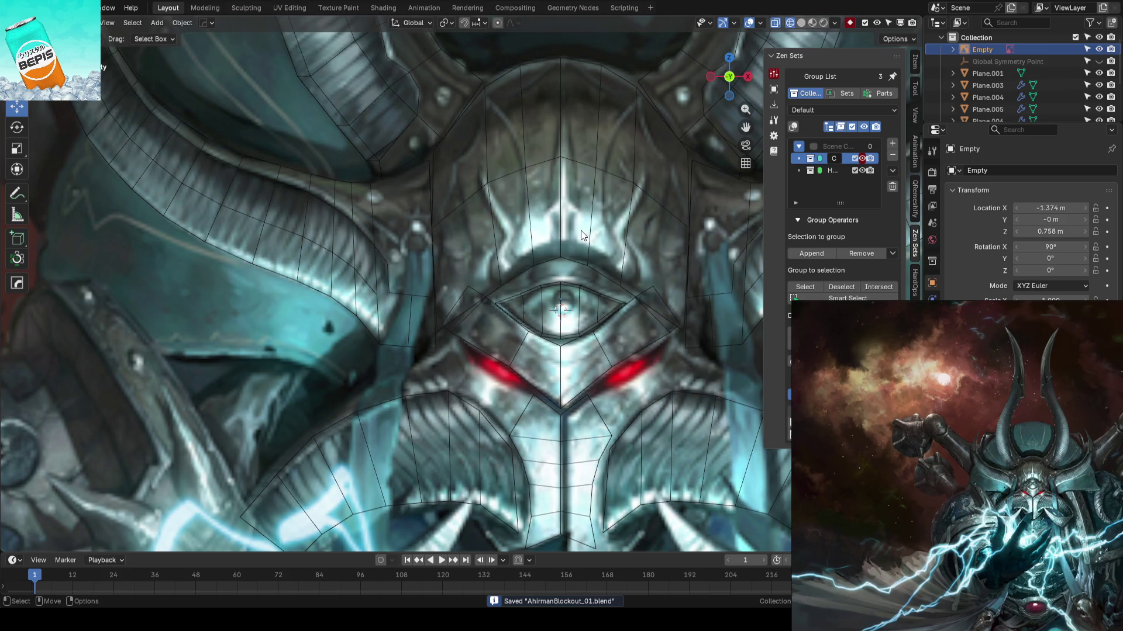
{"action": "scroll", "coordinate": [546, 238], "scroll_direction": "up", "scroll_amount": 2}
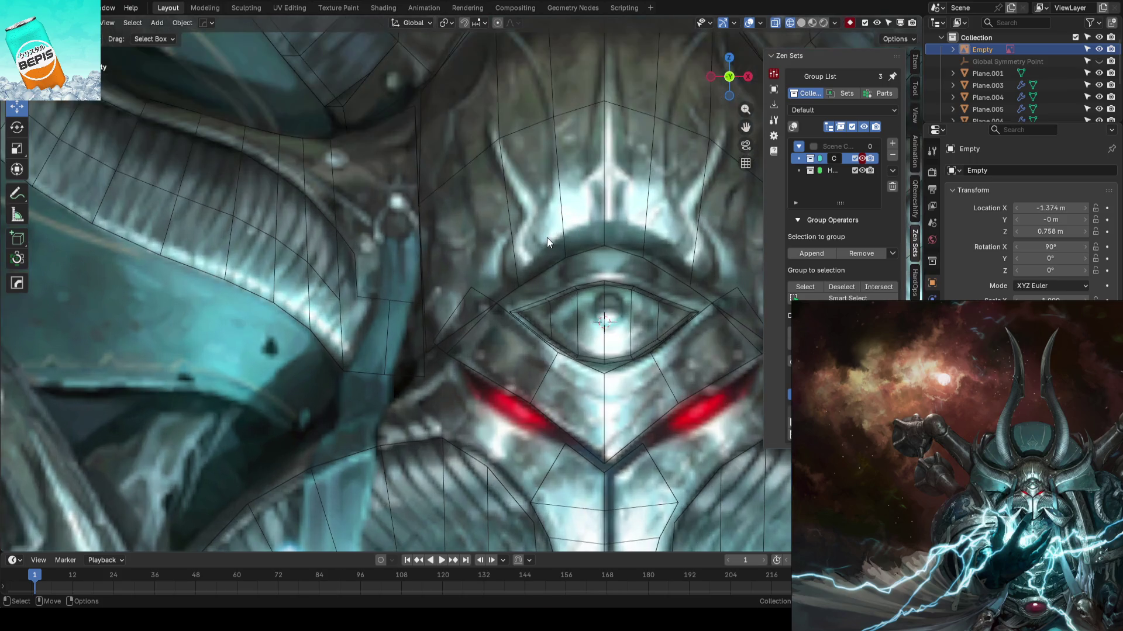
{"action": "scroll", "coordinate": [548, 229], "scroll_direction": "down", "scroll_amount": 3}
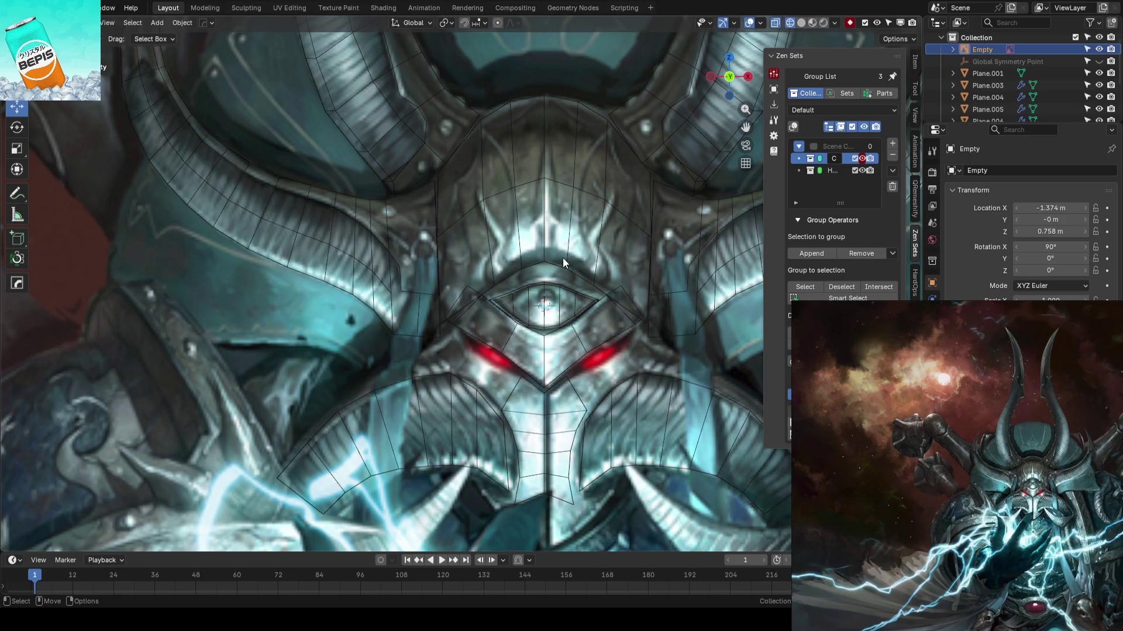
- Zoom on the eye area and select a vertex on forehead plate Plane.005's upper edge in Edit Mode
{"action": "scroll", "coordinate": [550, 215], "scroll_direction": "up", "scroll_amount": 5}
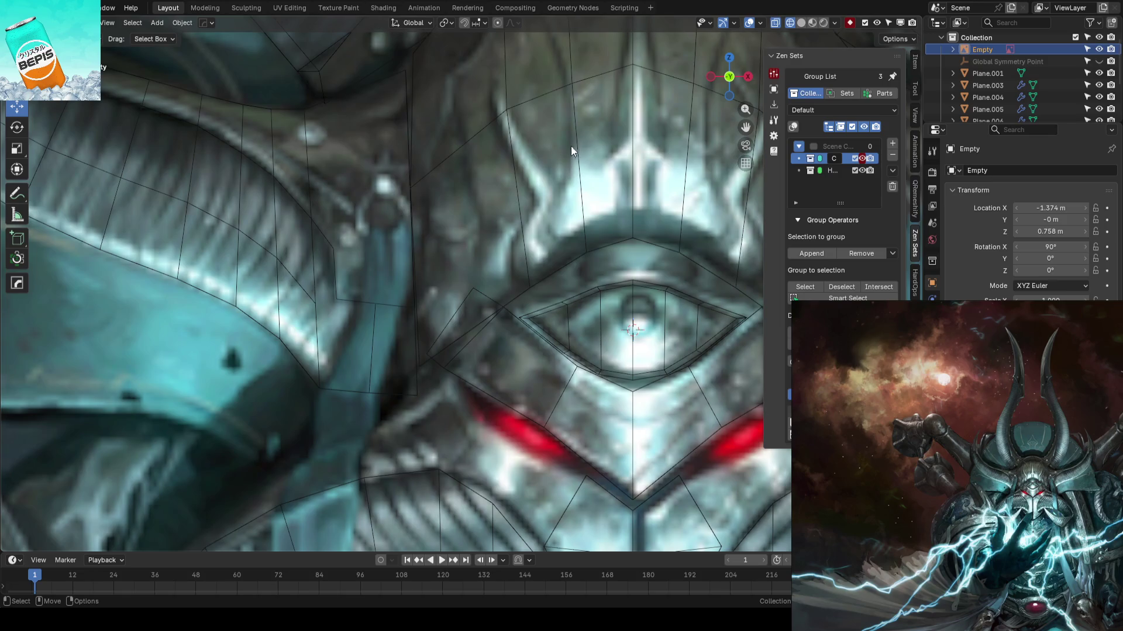
{"action": "middle_click_drag", "start_coordinate": [574, 146], "coordinate": [595, 167], "text": "ctrl"}
{"action": "left_click", "coordinate": [494, 184]}
{"action": "key", "text": "Tab"}
{"action": "left_click", "coordinate": [500, 186]}
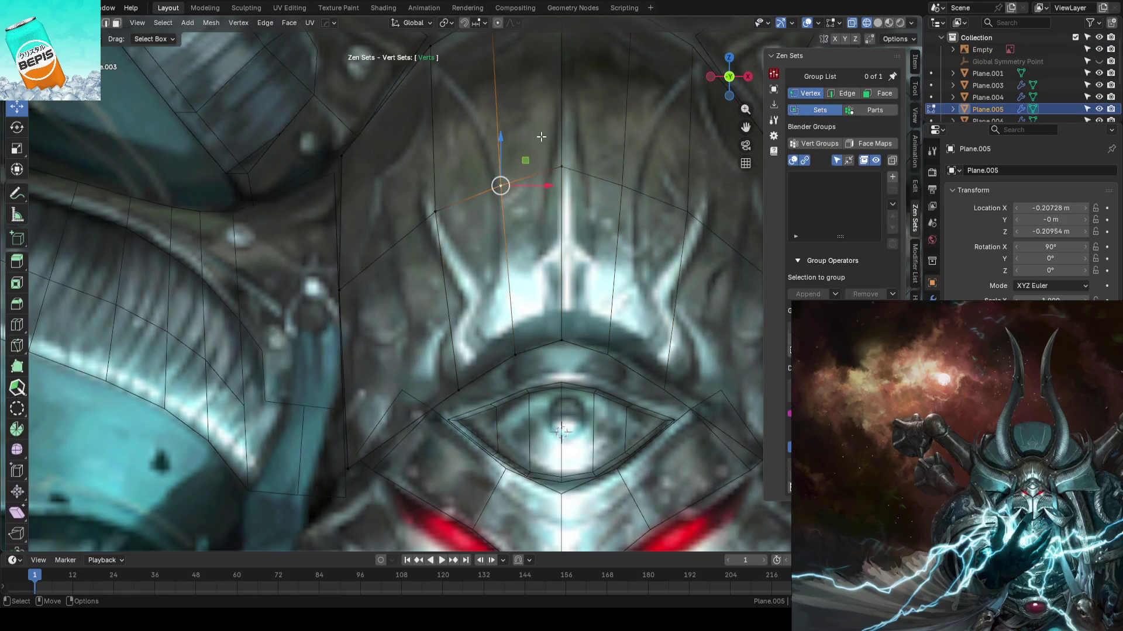
- Raise two forehead plate vertices along Z and nudge an edge vertex sideways to match the art
{"action": "left_click_drag", "start_coordinate": [500, 147], "coordinate": [500, 135]}
{"action": "left_click", "coordinate": [435, 211]}
{"action": "left_click_drag", "start_coordinate": [436, 170], "coordinate": [438, 162]}
{"action": "scroll", "coordinate": [449, 186], "scroll_direction": "down", "scroll_amount": 3}
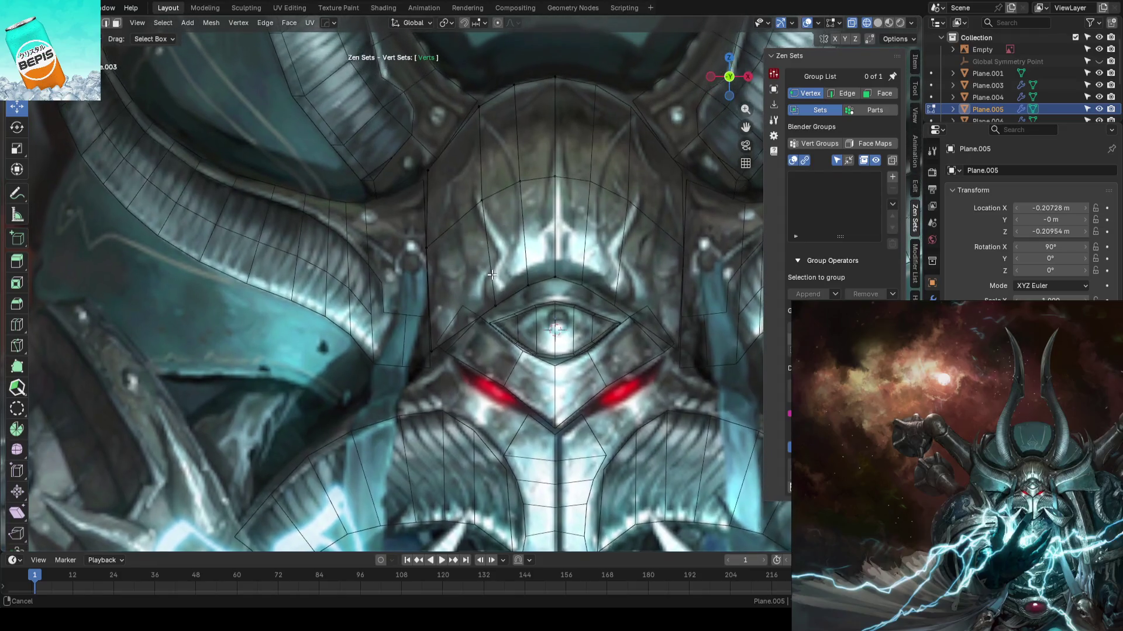
{"action": "left_click", "coordinate": [426, 174]}
{"action": "left_click_drag", "start_coordinate": [472, 178], "coordinate": [463, 177]}
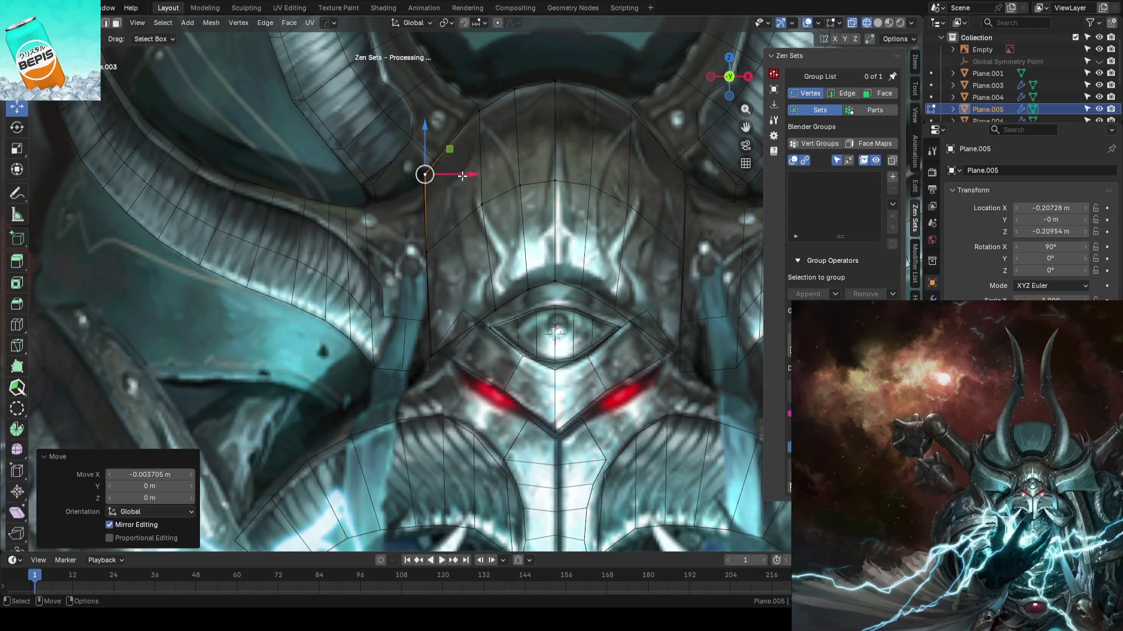
{"action": "left_click", "coordinate": [513, 89]}
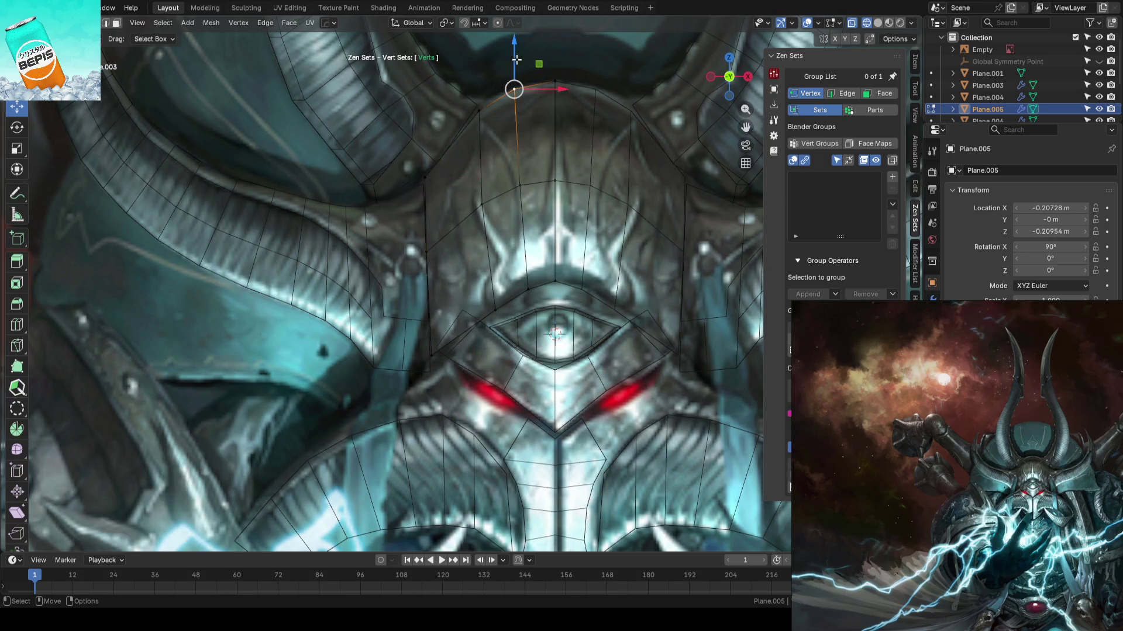
{"action": "key", "text": "Tab"}
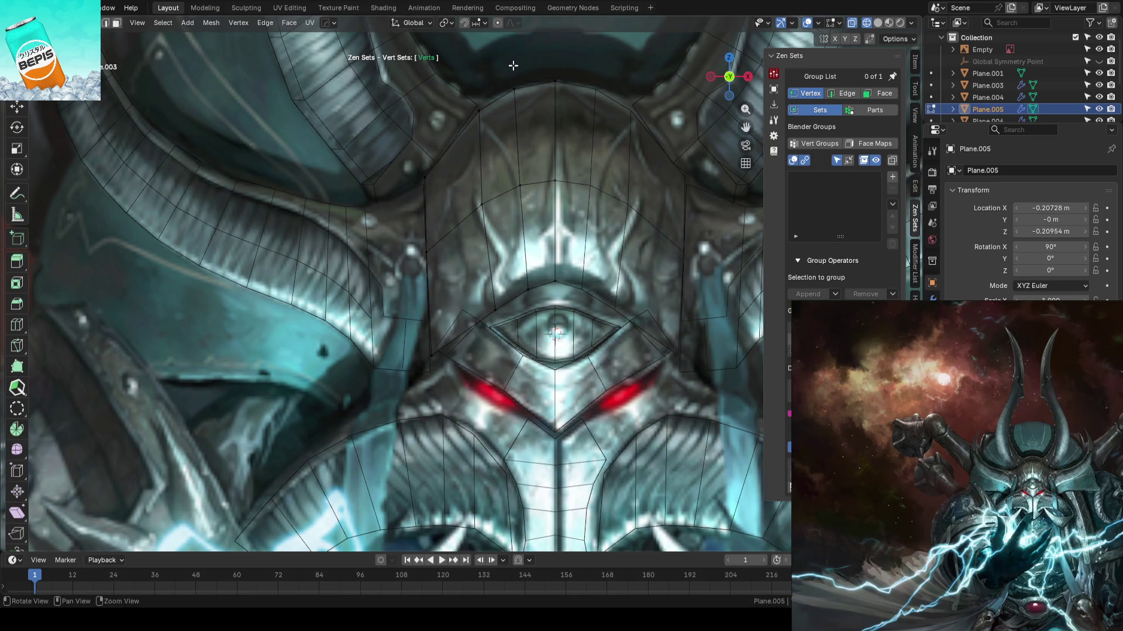
- Add a new vertical edge loop on the left side of the forehead plate
{"action": "key", "text": "Tab"}
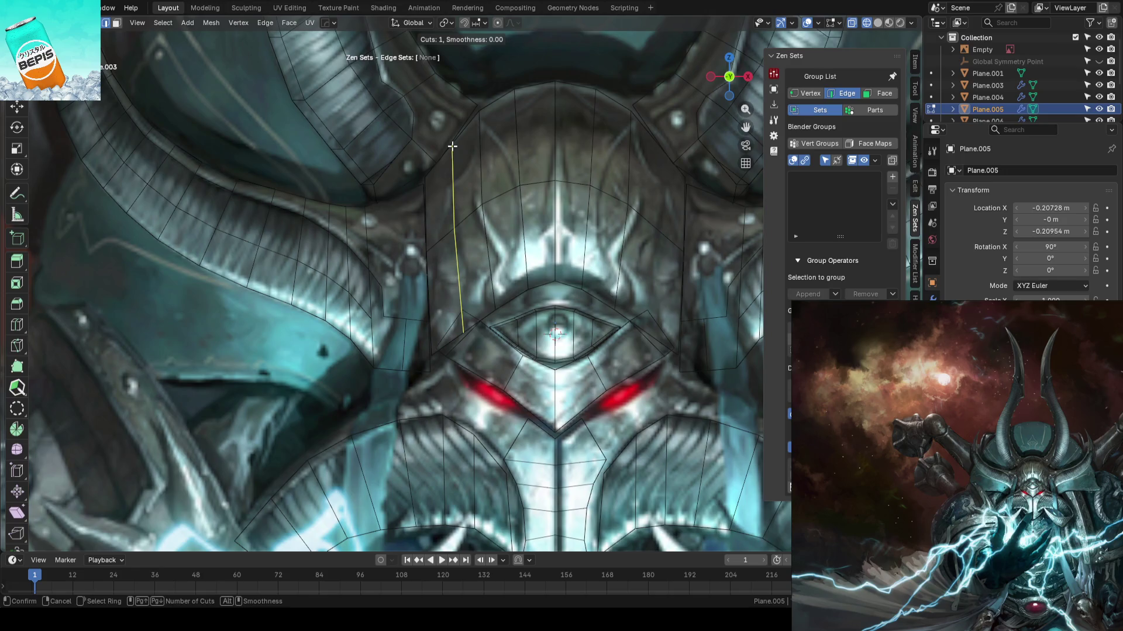
{"action": "left_click", "coordinate": [452, 151], "text": "alt"}
{"action": "scroll", "coordinate": [515, 258], "scroll_direction": "up", "scroll_amount": 2}
- Slide two vertices near the eye outline against the gem frame, then leave Edit Mode
{"action": "left_click", "coordinate": [515, 258]}
{"action": "key", "text": "g"}
{"action": "key", "text": "g"}
{"action": "left_click", "coordinate": [489, 297]}
{"action": "left_click", "coordinate": [474, 310]}
{"action": "key", "text": "g"}
{"action": "key", "text": "g"}
{"action": "left_click", "coordinate": [480, 304]}
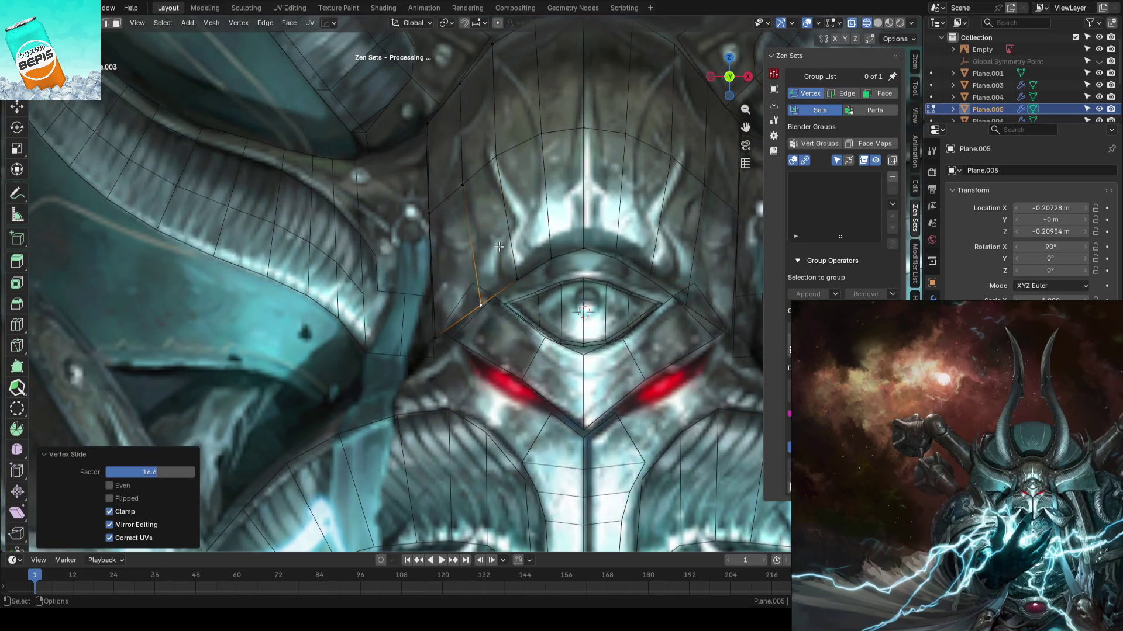
{"action": "key", "text": "shift+space"}
{"action": "key", "text": "g"}
{"action": "left_click", "coordinate": [517, 280]}
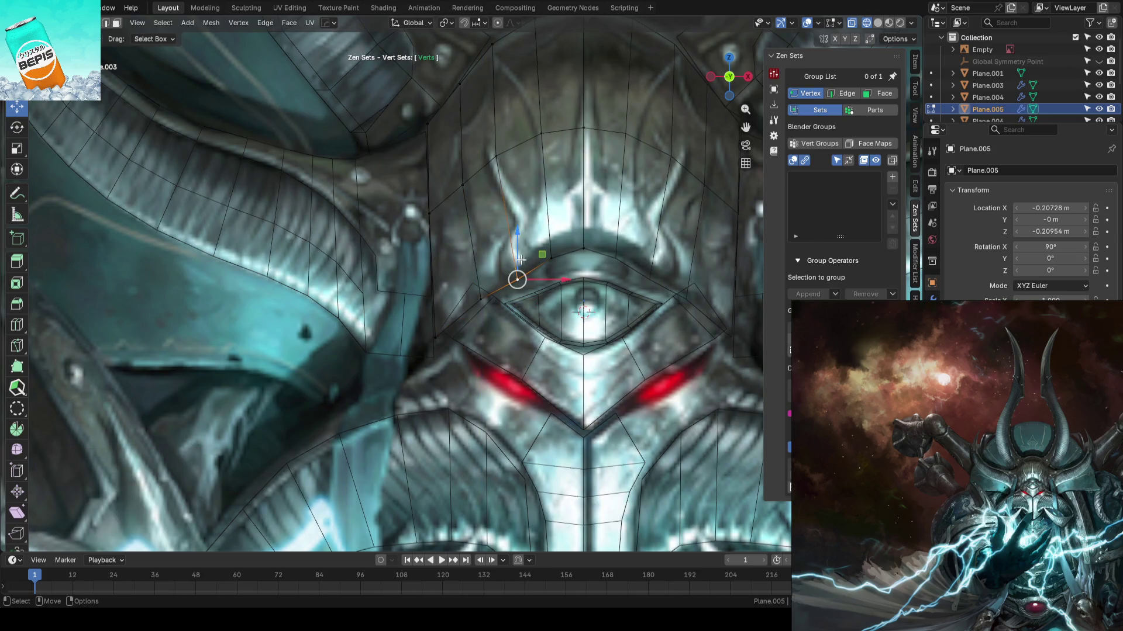
{"action": "key", "text": "Tab"}
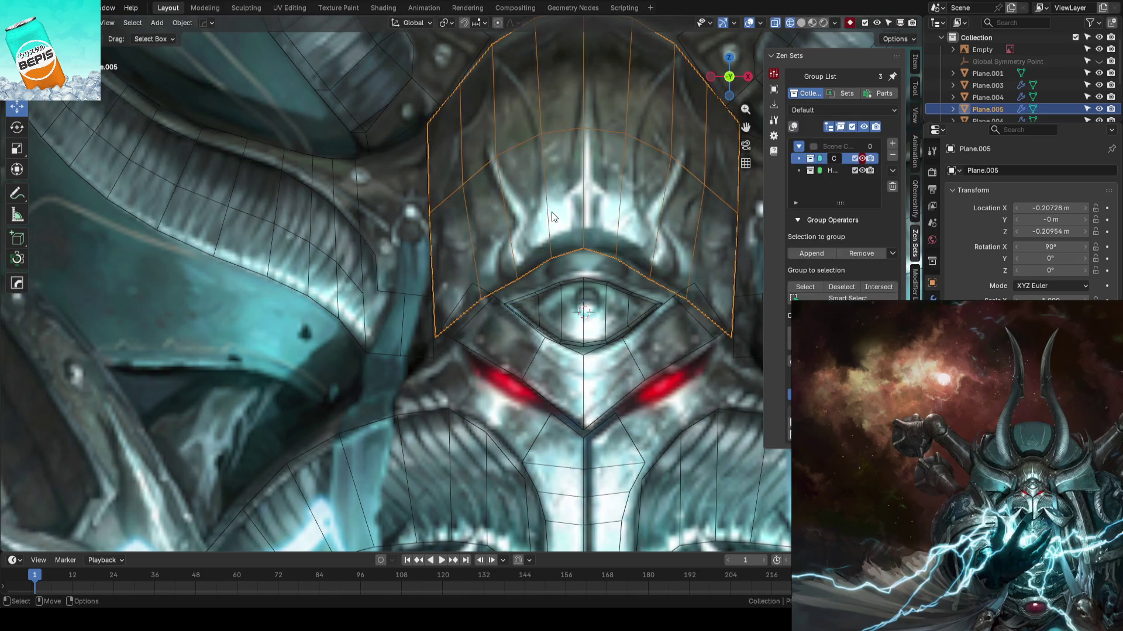
- Save, then raise the forehead plate's upper-edge and arch-top vertices slightly
{"action": "key", "text": "ctrl+s"}
{"action": "key", "text": "Tab"}
{"action": "key", "text": "Tab"}
{"action": "key", "text": "Tab"}
{"action": "left_click", "coordinate": [526, 272]}
{"action": "left_click_drag", "start_coordinate": [516, 229], "coordinate": [516, 224]}
{"action": "left_click", "coordinate": [584, 235]}
{"action": "left_click_drag", "start_coordinate": [584, 234], "coordinate": [549, 219]}
{"action": "key", "text": "comma"}
{"action": "left_click", "coordinate": [608, 200]}
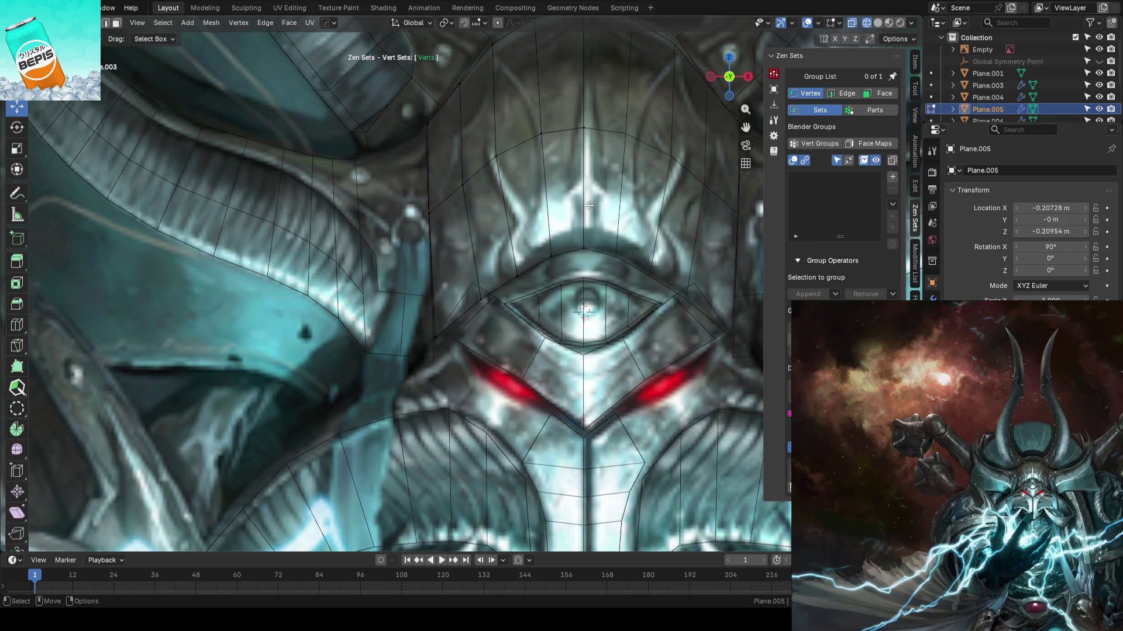
{"action": "scroll", "coordinate": [528, 214], "scroll_direction": "down", "scroll_amount": 2}
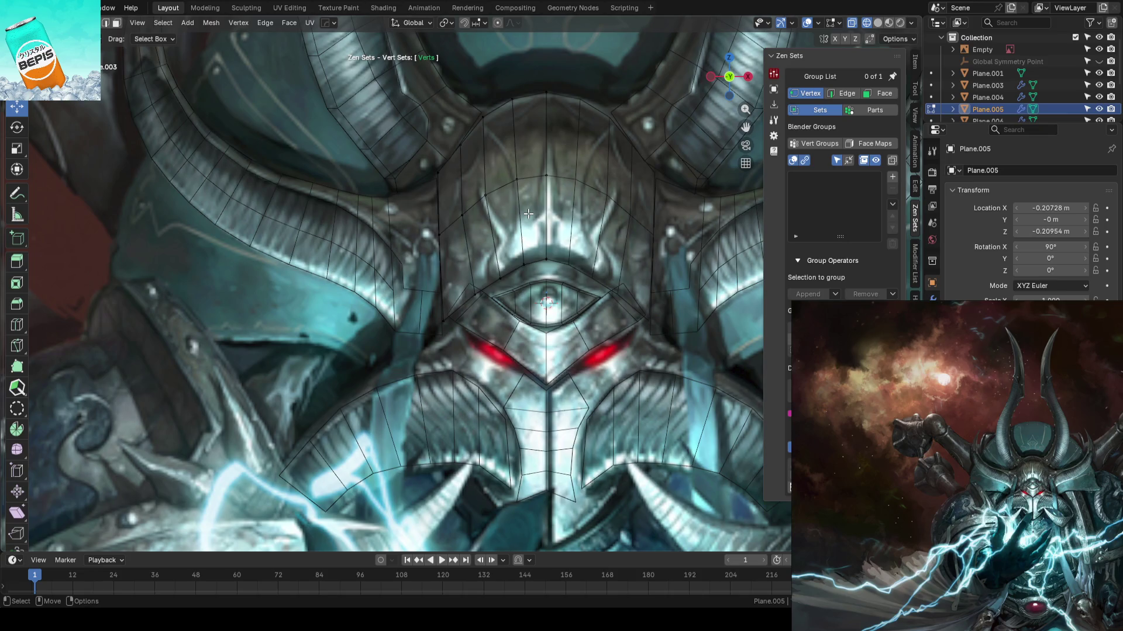
{"action": "scroll", "coordinate": [579, 188], "scroll_direction": "down", "scroll_amount": 1}
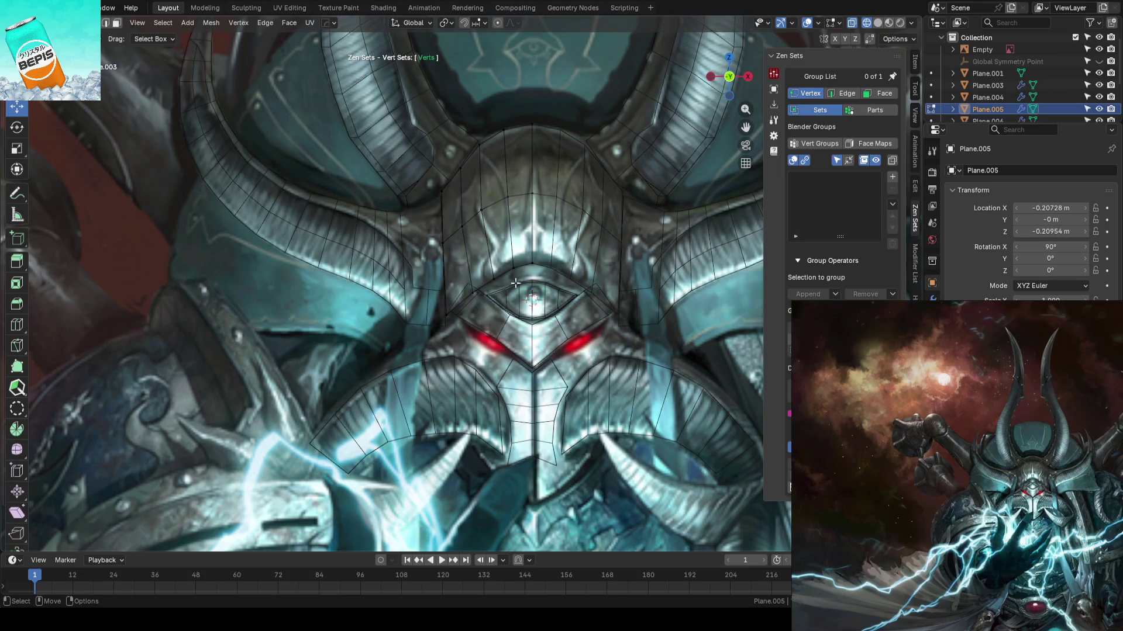
{"action": "scroll", "coordinate": [366, 300], "scroll_direction": "down", "scroll_amount": 8}
{"action": "key", "text": "Tab"}
- Save the blockout again and view the whole helmet in solid shading
{"action": "left_click", "coordinate": [363, 300]}
{"action": "key", "text": "ctrl+s"}
{"action": "scroll", "coordinate": [410, 292], "scroll_direction": "up", "scroll_amount": 2}
{"action": "mouse_move", "coordinate": [409, 291]}
{"action": "middle_mouse_down"}
{"action": "mouse_move", "coordinate": [436, 310]}
{"action": "mouse_move", "coordinate": [584, 254]}
{"action": "mouse_move", "coordinate": [609, 257]}
{"action": "mouse_move", "coordinate": [537, 254]}
{"action": "mouse_move", "coordinate": [492, 205]}
{"action": "mouse_move", "coordinate": [542, 253]}
{"action": "mouse_move", "coordinate": [539, 272]}
{"action": "middle_mouse_up"}
{"action": "key", "text": "shift+z"}
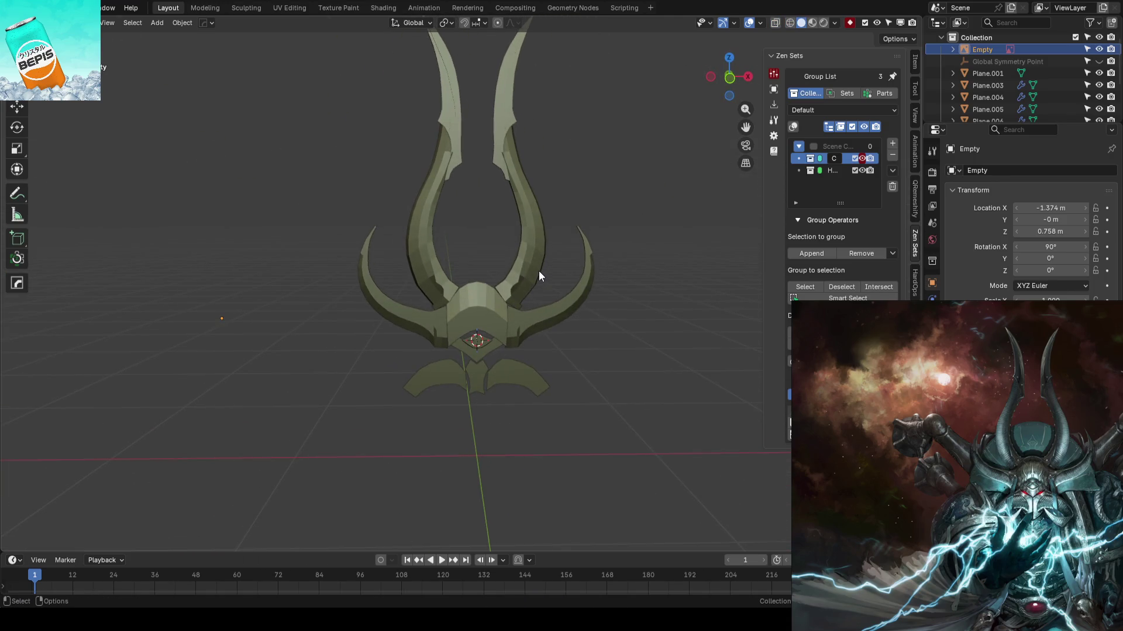
- Compare the helmet in front view over the reference, then open cheek plate Plane.006 in Edit Mode
{"action": "key", "text": "KP_1"}
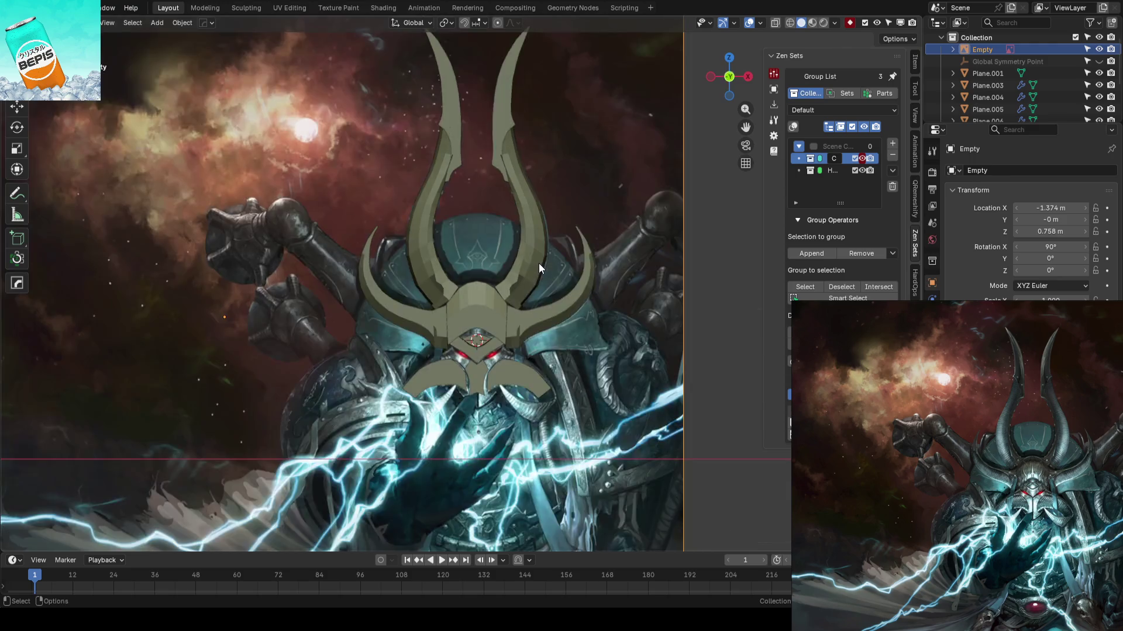
{"action": "scroll", "coordinate": [539, 260], "scroll_direction": "up", "scroll_amount": 5}
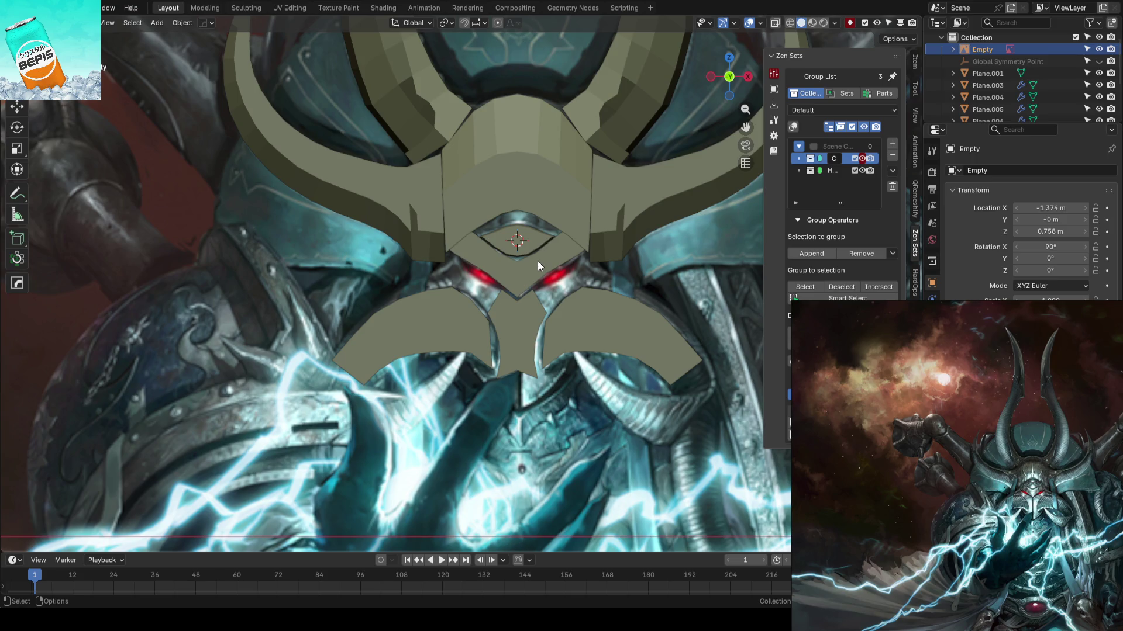
{"action": "left_click", "coordinate": [538, 261]}
{"action": "key", "text": "Tab"}
{"action": "scroll", "coordinate": [462, 287], "scroll_direction": "up", "scroll_amount": 6}
{"action": "scroll", "coordinate": [551, 313], "scroll_direction": "down", "scroll_amount": 5}
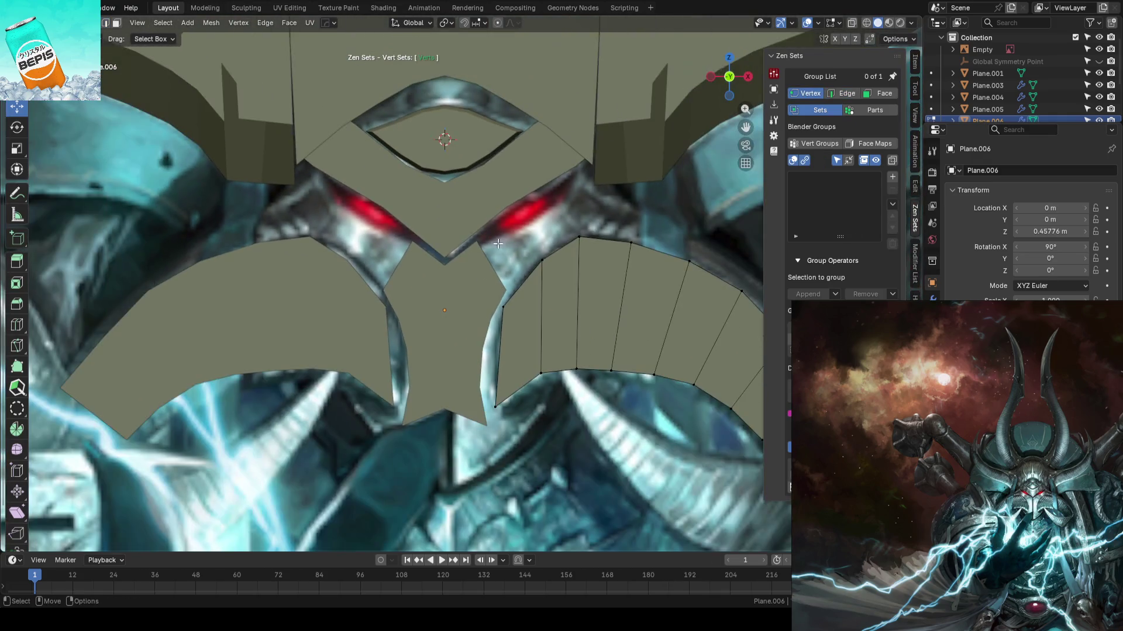
- Turn on X-ray and slide the vertical edge right of centre toward the middle of the cheek plate
{"action": "key", "text": "alt+z"}
{"action": "scroll", "coordinate": [534, 239], "scroll_direction": "up", "scroll_amount": 1}
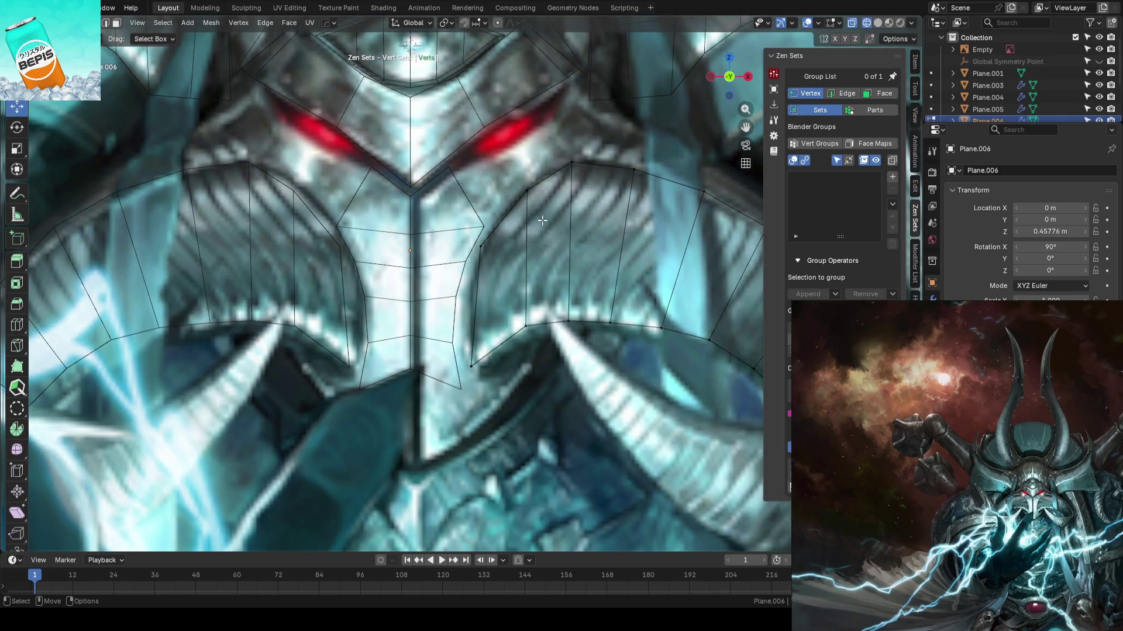
{"action": "left_click", "coordinate": [527, 221], "text": "alt"}
{"action": "key", "text": "g"}
{"action": "key", "text": "g"}
{"action": "left_click", "coordinate": [509, 210]}
{"action": "key", "text": "g"}
{"action": "left_click", "coordinate": [531, 180]}
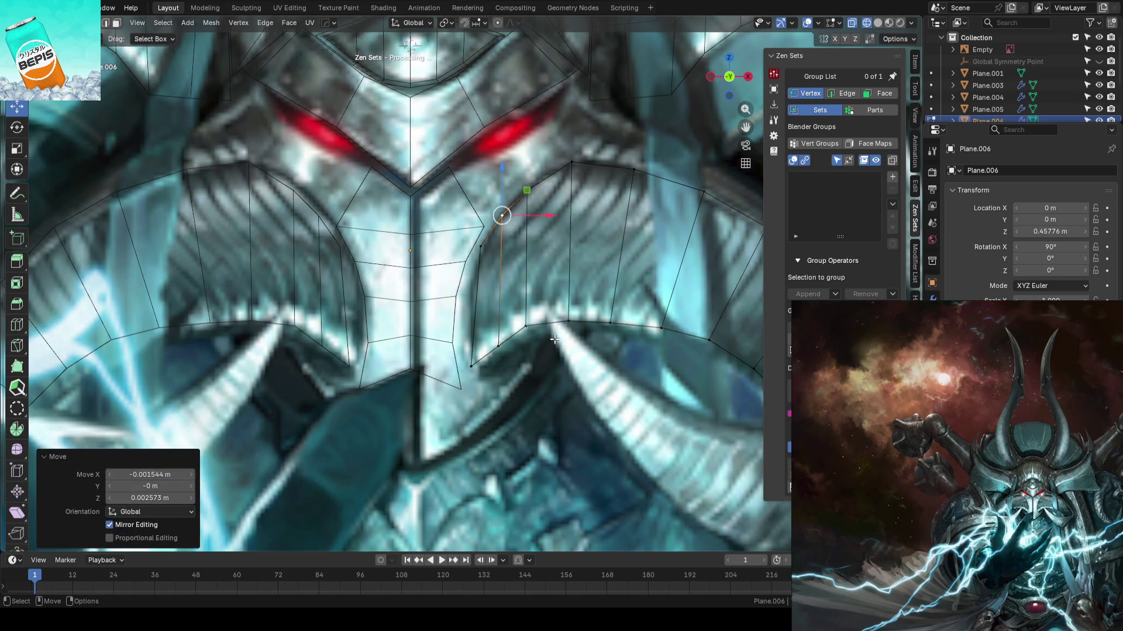
- Move the cheek plate's bottom vertex and lower rim vertices onto the cheek outline
{"action": "left_click", "coordinate": [472, 367]}
{"action": "key", "text": "g"}
{"action": "left_click", "coordinate": [496, 362]}
{"action": "left_click", "coordinate": [499, 348]}
{"action": "key", "text": "g"}
{"action": "left_click", "coordinate": [512, 346]}
{"action": "left_click", "coordinate": [528, 326]}
{"action": "key", "text": "g"}
{"action": "left_click", "coordinate": [534, 332]}
- Snap the neighbouring cheek rim vertices outward onto the art's cheek guard edge
{"action": "left_click", "coordinate": [584, 321]}
{"action": "key", "text": "g"}
{"action": "left_click", "coordinate": [573, 325]}
{"action": "left_click", "coordinate": [610, 323]}
{"action": "key", "text": "g"}
{"action": "left_click", "coordinate": [613, 323]}
{"action": "key", "text": "g"}
{"action": "left_click", "coordinate": [650, 325]}
{"action": "scroll", "coordinate": [667, 353], "scroll_direction": "down", "scroll_amount": 2}
{"action": "scroll", "coordinate": [530, 373], "scroll_direction": "up", "scroll_amount": 1}
- Pull the lower rim vertices down and along the cheek edge to match the rim outline
{"action": "left_click", "coordinate": [541, 330]}
{"action": "left_click", "coordinate": [585, 354]}
{"action": "key", "text": "g"}
{"action": "left_click", "coordinate": [599, 372]}
{"action": "key", "text": "g"}
{"action": "left_click", "coordinate": [621, 393]}
{"action": "scroll", "coordinate": [554, 360], "scroll_direction": "down", "scroll_amount": 1}
{"action": "mouse_move", "coordinate": [510, 343]}
{"action": "left_mouse_down"}
{"action": "mouse_move", "coordinate": [431, 346]}
{"action": "mouse_move", "coordinate": [401, 370]}
{"action": "mouse_move", "coordinate": [434, 348]}
{"action": "left_mouse_up"}
- Vertex-slide the inner lower corner vertex along its edge to hug the tusk base
{"action": "left_click", "coordinate": [434, 351]}
{"action": "left_click", "coordinate": [402, 370]}
{"action": "key", "text": "shift+v"}
{"action": "left_click", "coordinate": [428, 355]}
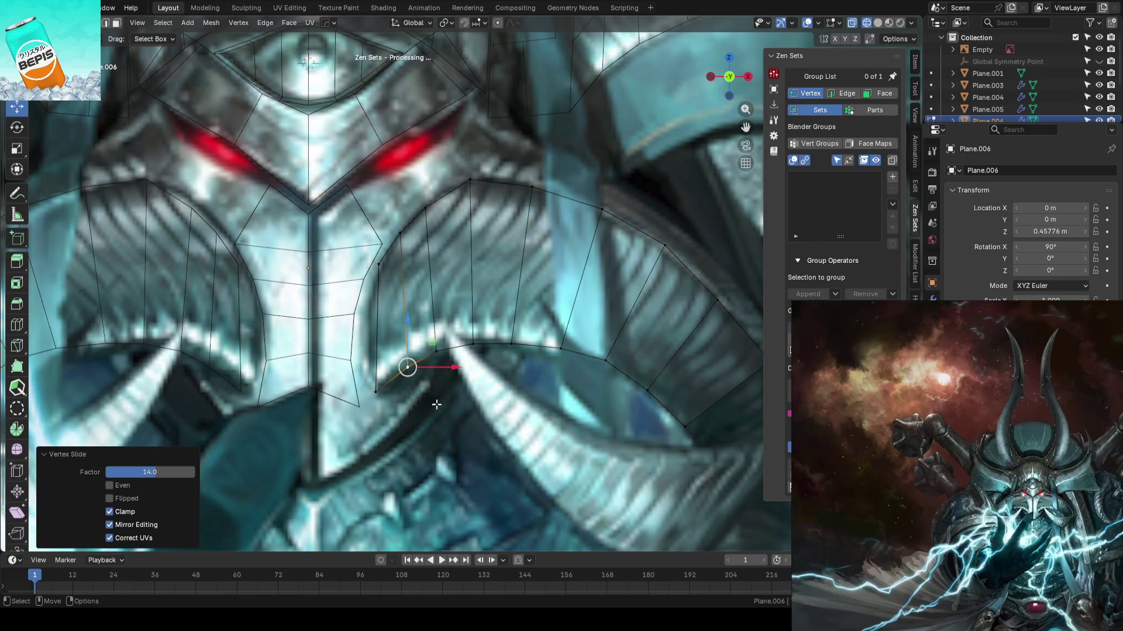
{"action": "scroll", "coordinate": [450, 408], "scroll_direction": "down", "scroll_amount": 8}
- Leave Edit Mode and save AhrimanBlockout_01.blend
{"action": "key", "text": "Tab"}
{"action": "left_click", "coordinate": [454, 377]}
{"action": "key", "text": "ctrl+s"}
{"action": "scroll", "coordinate": [450, 338], "scroll_direction": "up", "scroll_amount": 2}
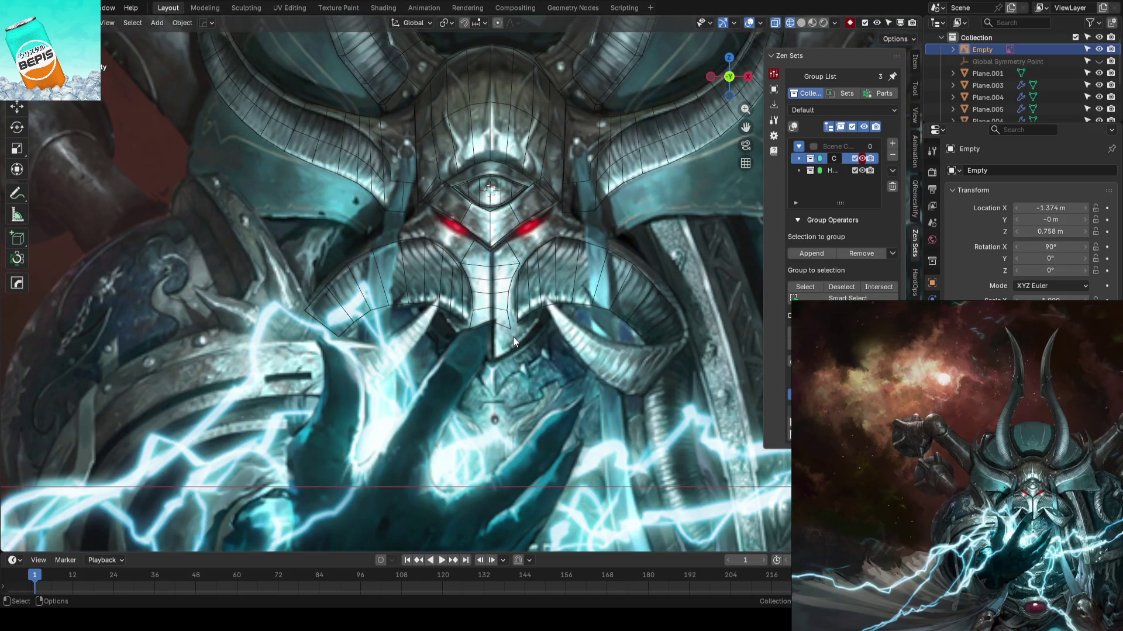
- Try moving an outer-edge vertex of the Plane.006 cheek plate, then undo the move
{"action": "left_click", "coordinate": [608, 244]}
{"action": "key", "text": "Tab"}
{"action": "scroll", "coordinate": [528, 292], "scroll_direction": "up", "scroll_amount": 3}
{"action": "left_click", "coordinate": [613, 267]}
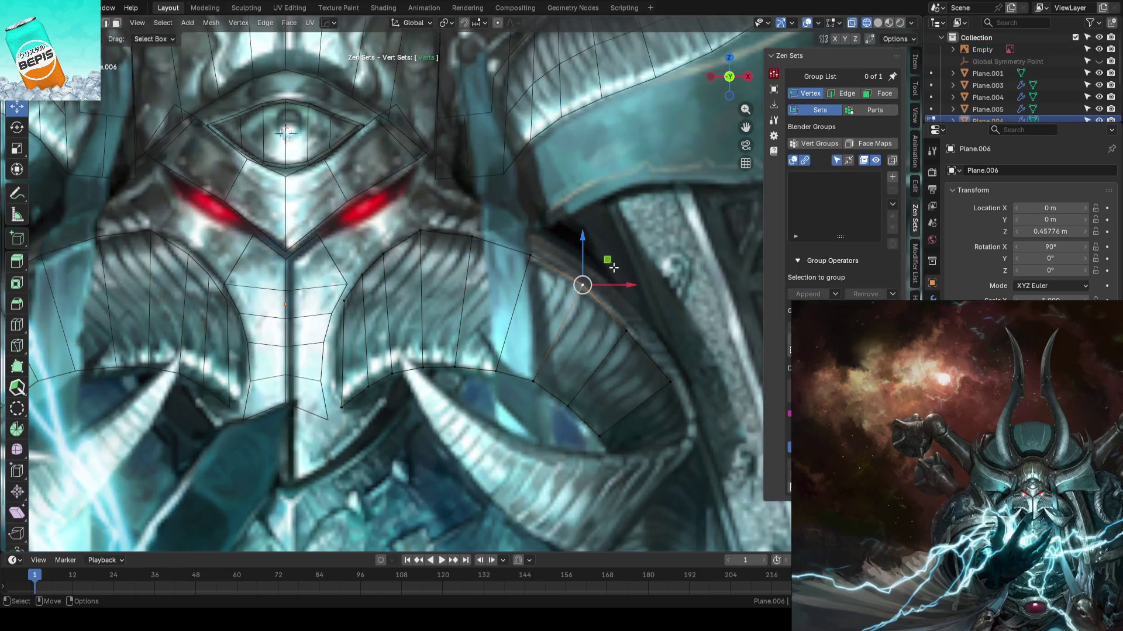
{"action": "mouse_move", "coordinate": [613, 266]}
{"action": "left_mouse_down"}
{"action": "mouse_move", "coordinate": [421, 229]}
{"action": "mouse_move", "coordinate": [394, 238]}
{"action": "left_mouse_up"}
{"action": "key", "text": "ctrl+z"}
{"action": "key", "text": "ctrl+z"}
{"action": "key", "text": "ctrl+z"}
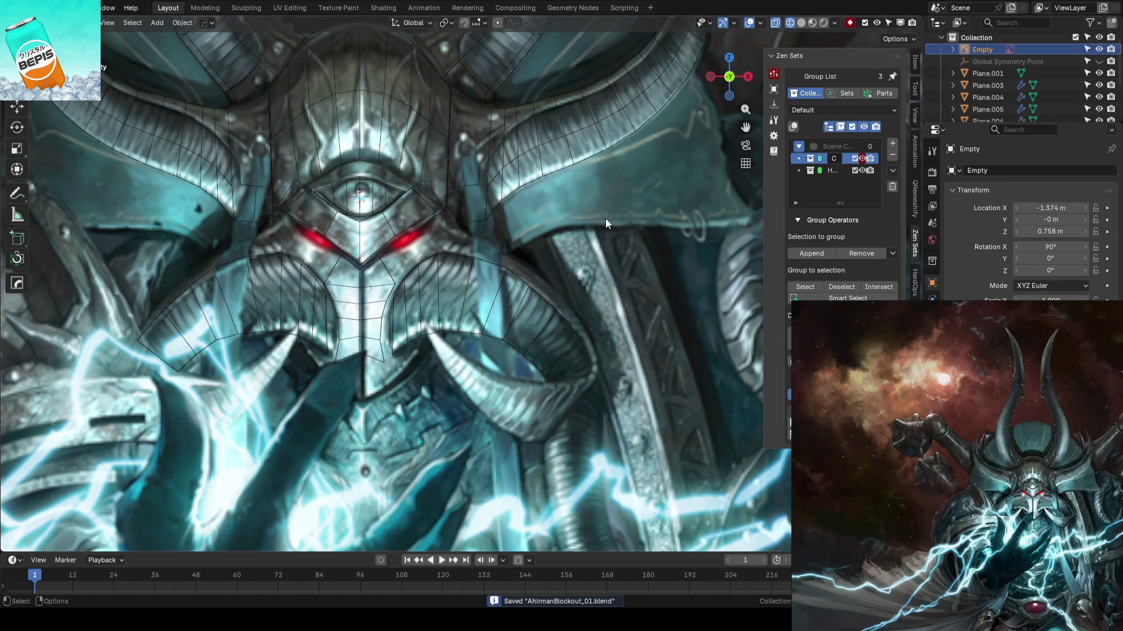
- Switch the helmet to solid shading, check it against the front view, and save
{"action": "scroll", "coordinate": [519, 268], "scroll_direction": "down", "scroll_amount": 1}
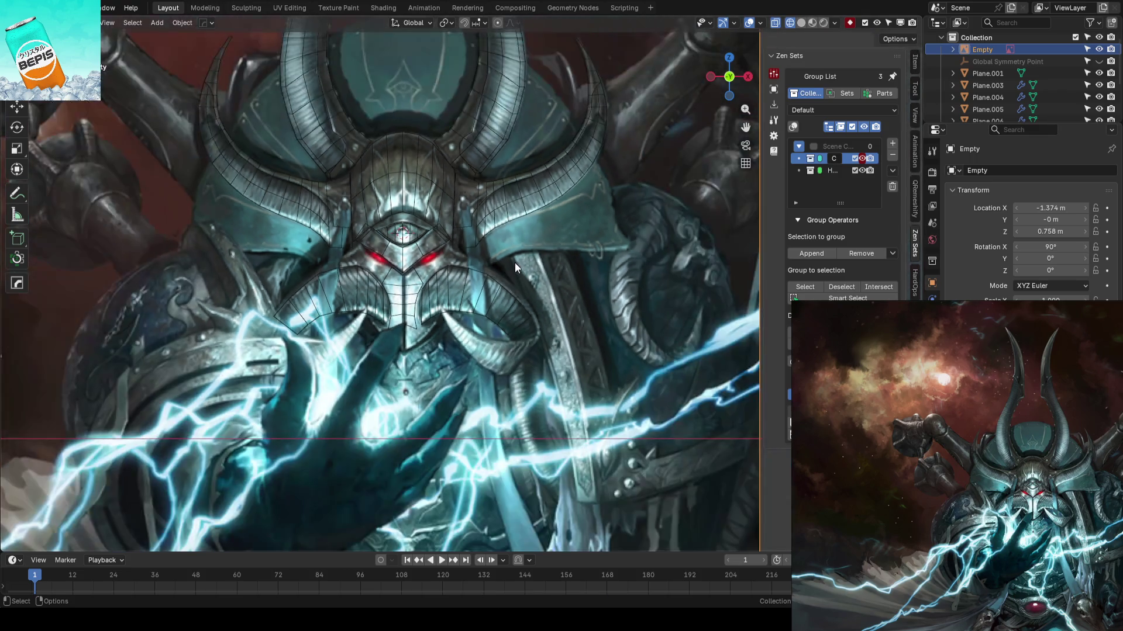
{"action": "key", "text": "shift+z"}
{"action": "mouse_move", "coordinate": [514, 262]}
{"action": "middle_mouse_down"}
{"action": "mouse_move", "coordinate": [561, 188]}
{"action": "mouse_move", "coordinate": [553, 285]}
{"action": "mouse_move", "coordinate": [474, 276]}
{"action": "mouse_move", "coordinate": [585, 235]}
{"action": "mouse_move", "coordinate": [425, 268]}
{"action": "mouse_move", "coordinate": [517, 280]}
{"action": "mouse_move", "coordinate": [462, 284]}
{"action": "mouse_move", "coordinate": [421, 269]}
{"action": "middle_mouse_up"}
{"action": "key", "text": "ctrl+s"}
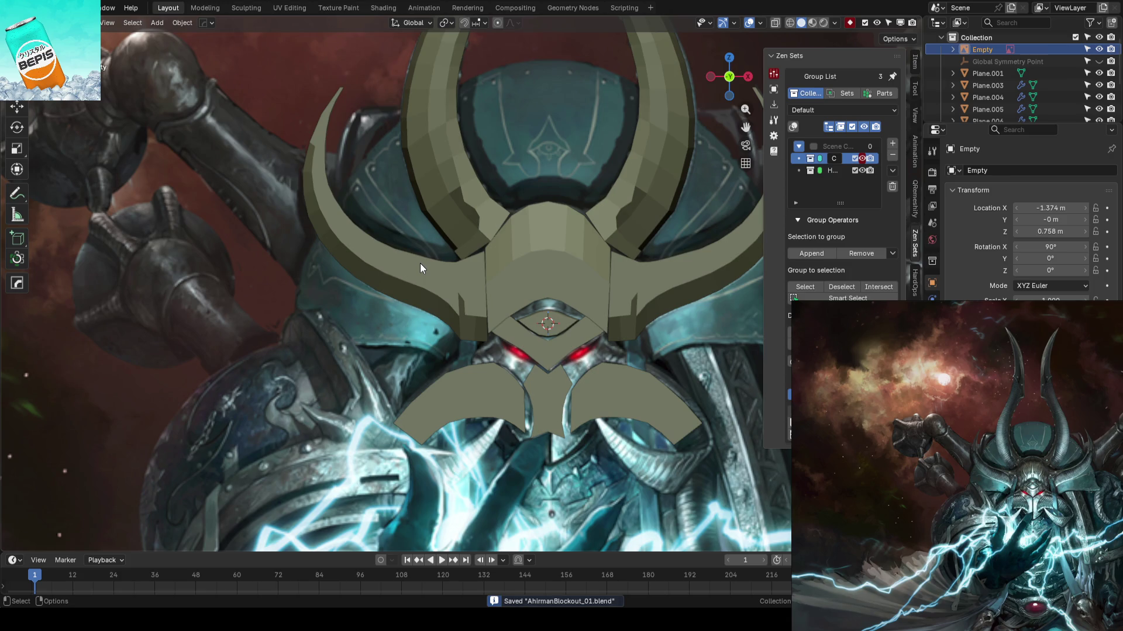
- Select the left horn strip Plane.003 and enter its Edit Mode
{"action": "left_click", "coordinate": [420, 263]}
{"action": "key", "text": "Tab"}
{"action": "scroll", "coordinate": [425, 286], "scroll_direction": "up", "scroll_amount": 6}
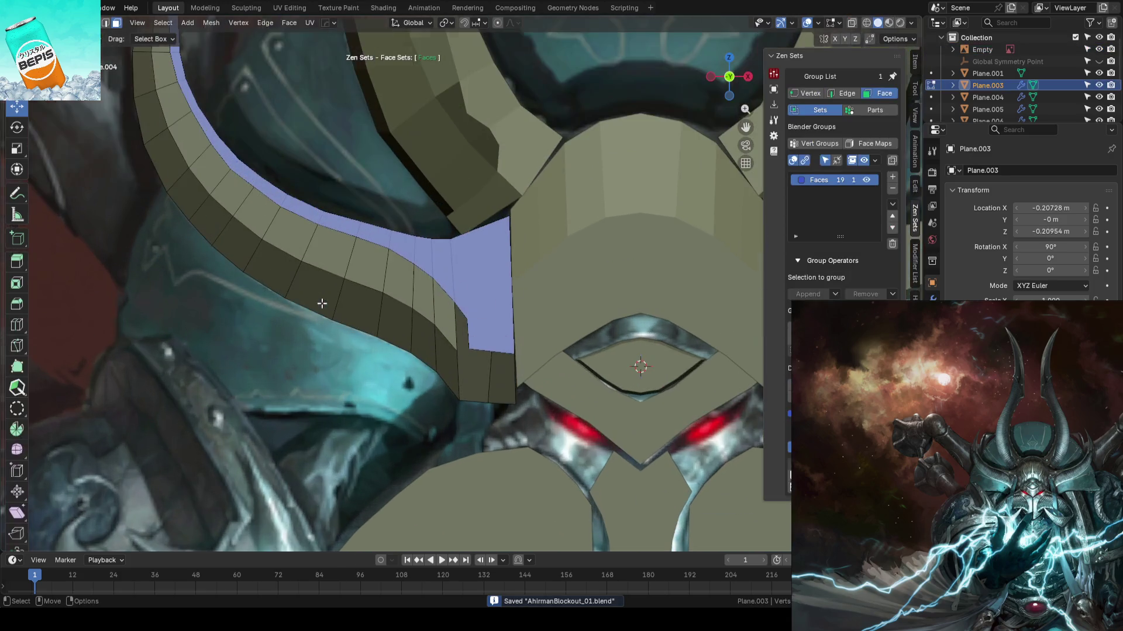
{"action": "scroll", "coordinate": [216, 329], "scroll_direction": "up", "scroll_amount": 3}
{"action": "scroll", "coordinate": [338, 369], "scroll_direction": "down", "scroll_amount": 3}
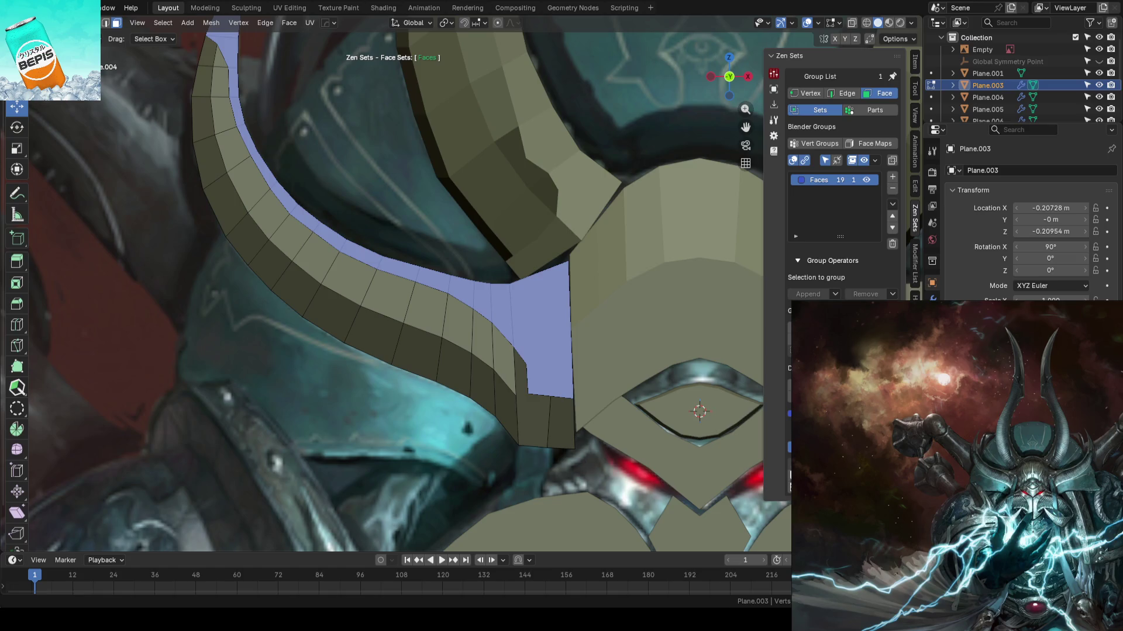
- Leave the horn piece's Edit Mode, deselect it and save AhrimanBlockout_01.blend
{"action": "key", "text": "Tab"}
{"action": "scroll", "coordinate": [428, 233], "scroll_direction": "down", "scroll_amount": 4}
{"action": "scroll", "coordinate": [428, 233], "scroll_direction": "up", "scroll_amount": 2}
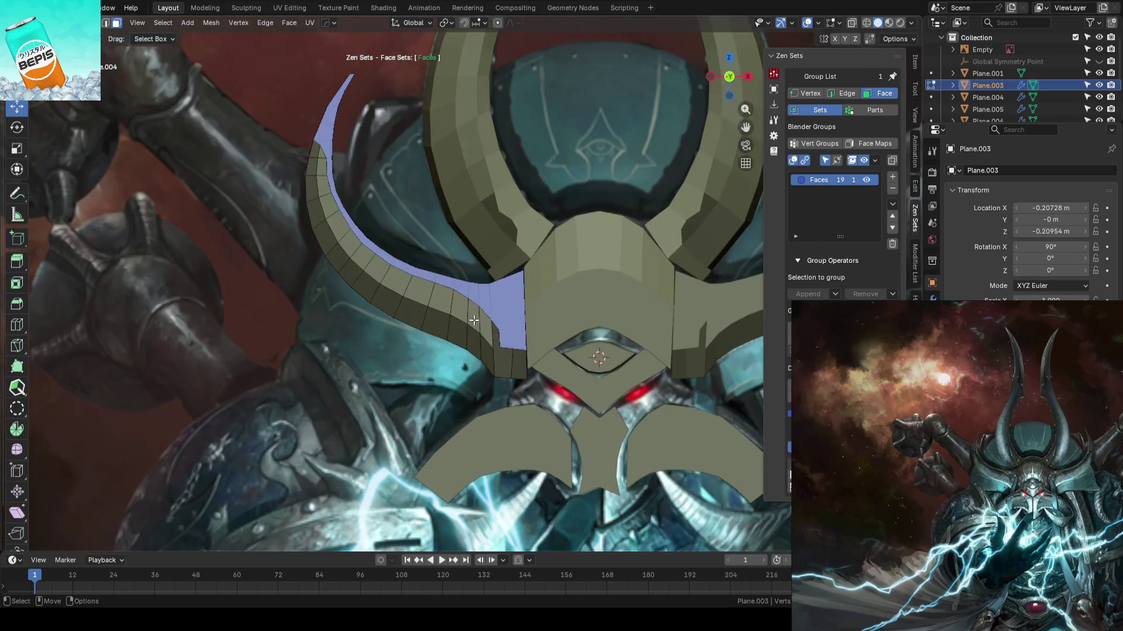
{"action": "left_click", "coordinate": [428, 232]}
{"action": "key", "text": "ctrl+s"}
- Orbit around the helmet, then return to front orthographic view over the concept art and save
{"action": "scroll", "coordinate": [427, 230], "scroll_direction": "up", "scroll_amount": 2}
{"action": "middle_click_drag", "start_coordinate": [427, 229], "coordinate": [564, 319]}
{"action": "mouse_move", "coordinate": [497, 334]}
{"action": "middle_mouse_down"}
{"action": "mouse_move", "coordinate": [601, 295]}
{"action": "mouse_move", "coordinate": [572, 283]}
{"action": "mouse_move", "coordinate": [554, 246]}
{"action": "mouse_move", "coordinate": [521, 315]}
{"action": "mouse_move", "coordinate": [497, 317]}
{"action": "middle_mouse_up"}
{"action": "key", "text": "KP_1"}
{"action": "key", "text": "ctrl+s"}
{"action": "scroll", "coordinate": [497, 307], "scroll_direction": "down", "scroll_amount": 3}
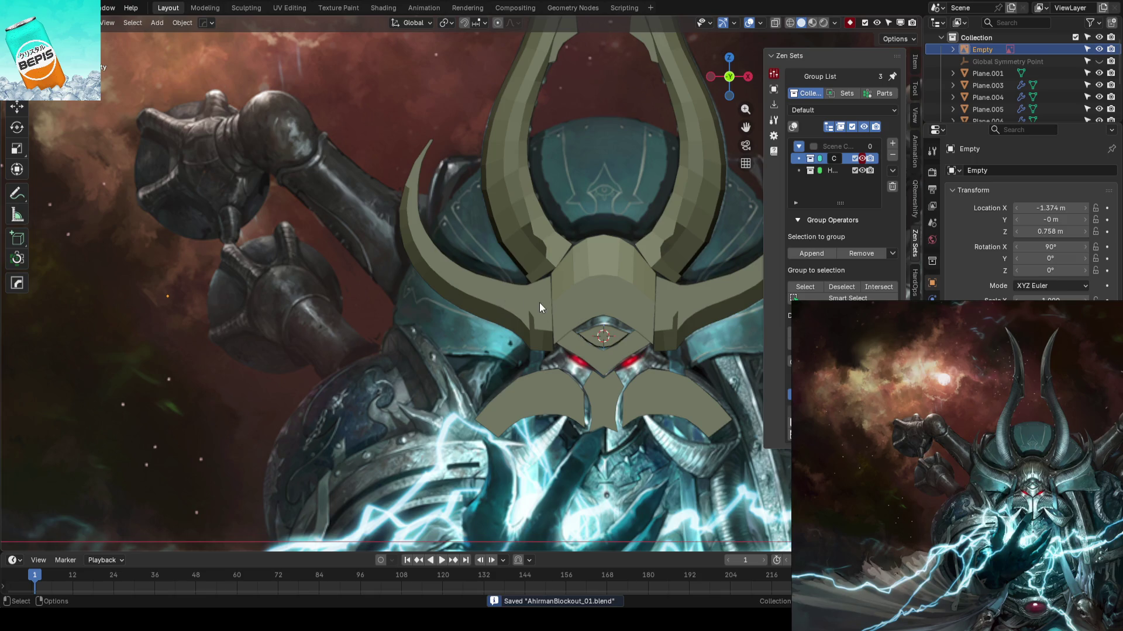
- Select the cheek plate piece (Plane.006) and frame it in the view
{"action": "mouse_move", "coordinate": [568, 293]}
{"action": "middle_mouse_down", "text": "shift"}
{"action": "mouse_move", "coordinate": [489, 286]}
{"action": "mouse_move", "coordinate": [406, 187]}
{"action": "middle_mouse_up", "text": "shift"}
{"action": "scroll", "coordinate": [503, 245], "scroll_direction": "up", "scroll_amount": 3}
{"action": "left_click", "coordinate": [553, 273]}
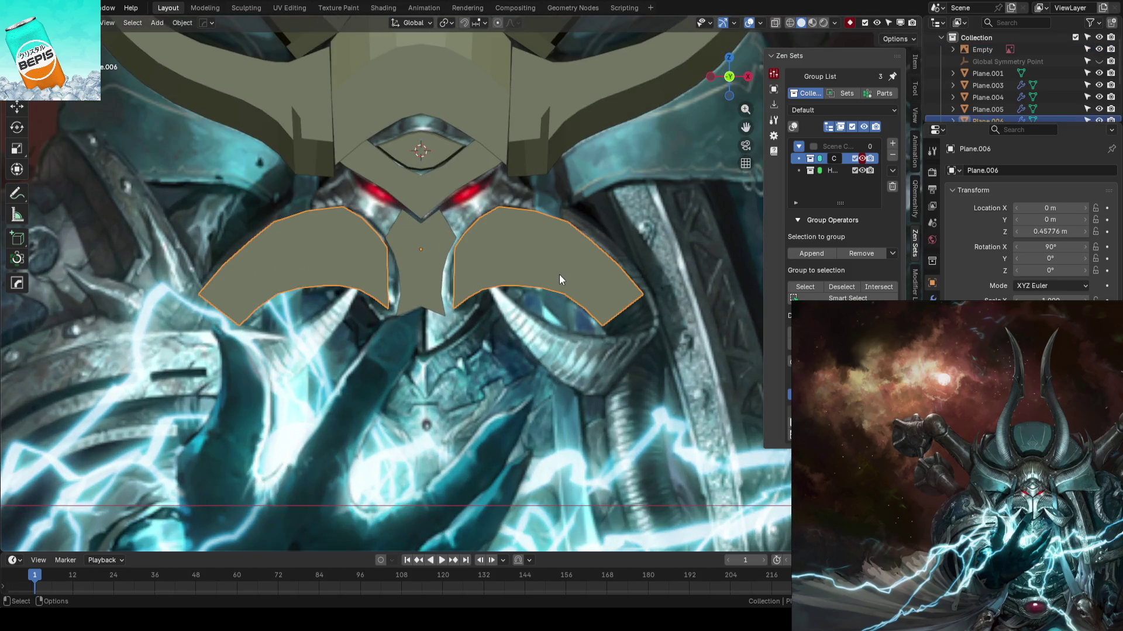
{"action": "middle_click_drag", "start_coordinate": [559, 275], "coordinate": [437, 340], "text": "shift"}
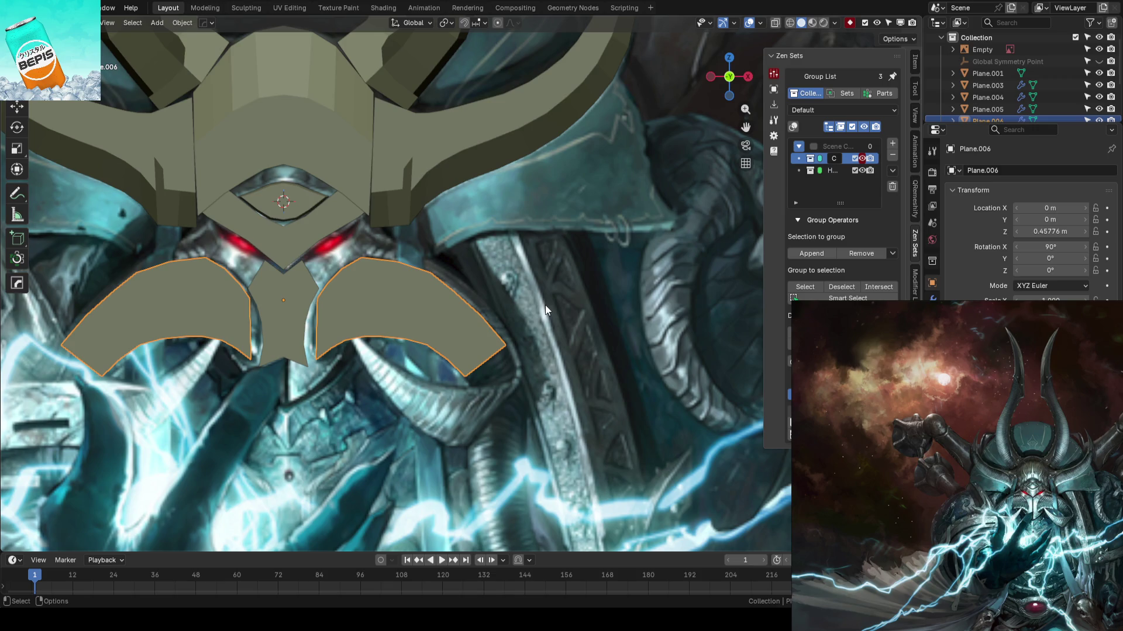
- Tweak the right cheek plate's lower-edge vertices to trace the concept art, then save
{"action": "key", "text": "Tab"}
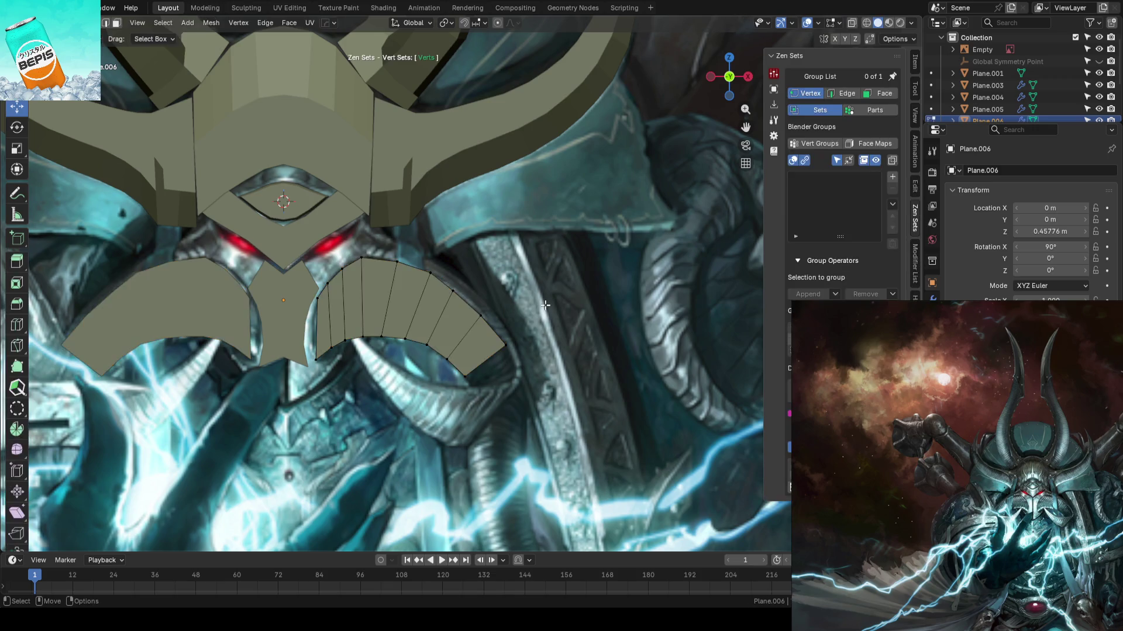
{"action": "scroll", "coordinate": [545, 304], "scroll_direction": "up", "scroll_amount": 5}
{"action": "key", "text": "ctrl+shift+t"}
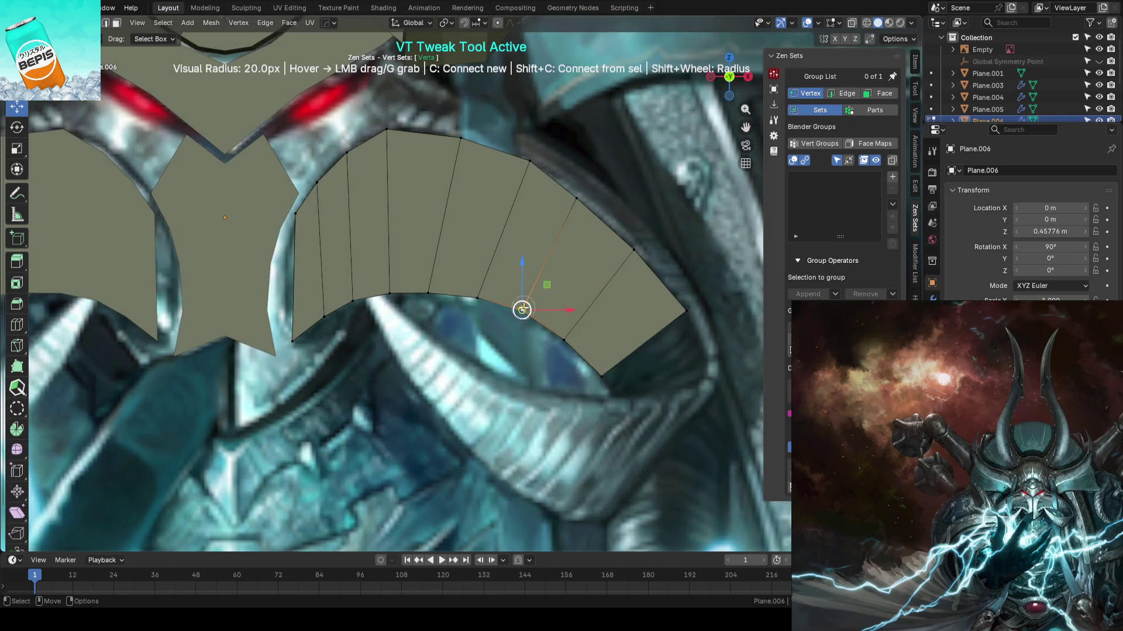
{"action": "left_click_drag", "start_coordinate": [522, 310], "coordinate": [435, 281]}
{"action": "left_click_drag", "start_coordinate": [541, 305], "coordinate": [542, 303]}
{"action": "scroll", "coordinate": [617, 344], "scroll_direction": "down", "scroll_amount": 8}
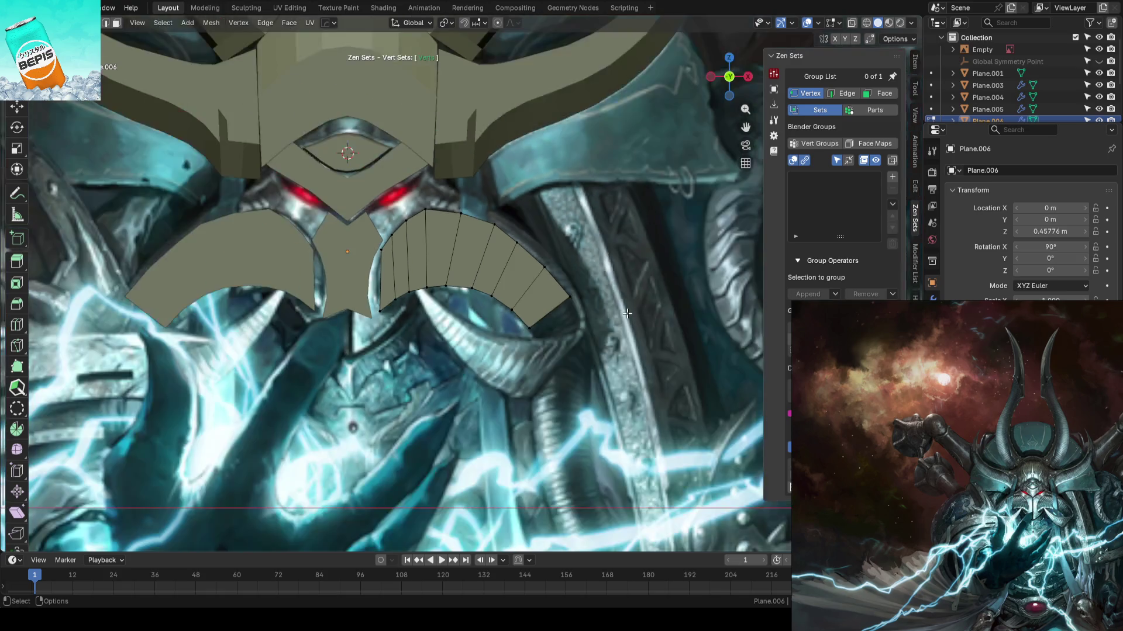
{"action": "key", "text": "Tab"}
{"action": "key", "text": "ctrl+s"}
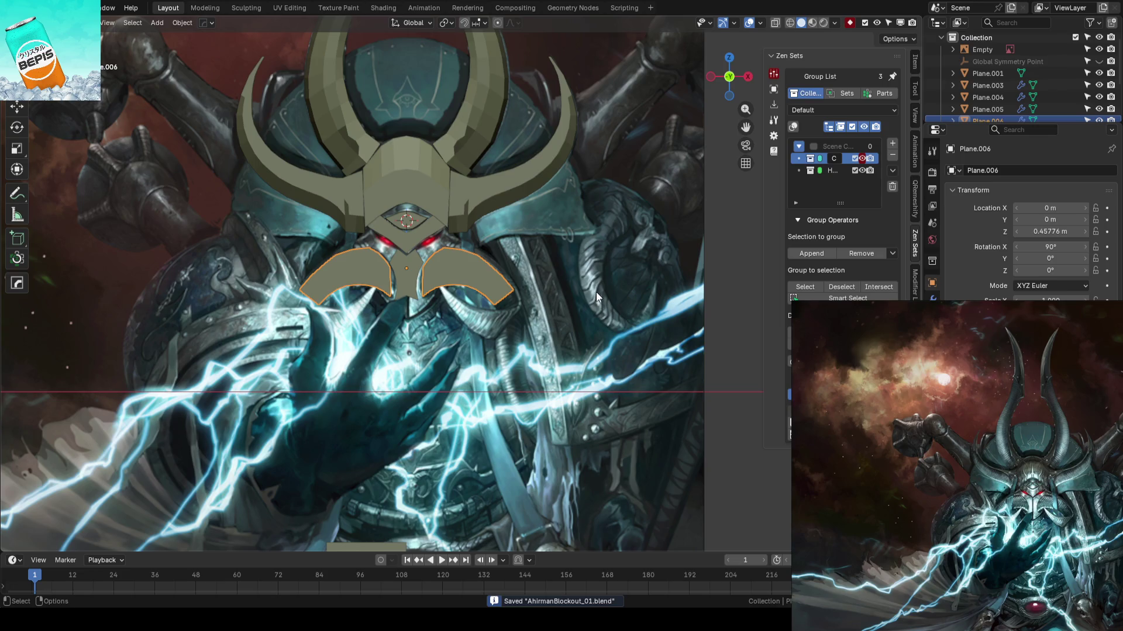
{"action": "key", "text": "Tab"}
{"action": "scroll", "coordinate": [596, 293], "scroll_direction": "up", "scroll_amount": 5}
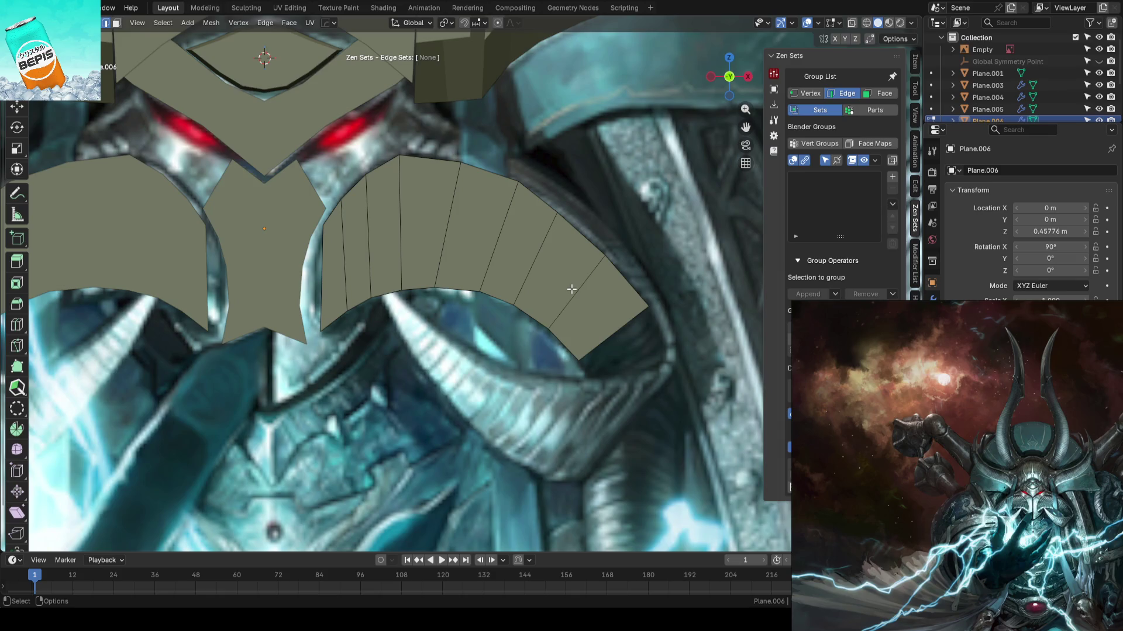
{"action": "scroll", "coordinate": [572, 289], "scroll_direction": "down", "scroll_amount": 5}
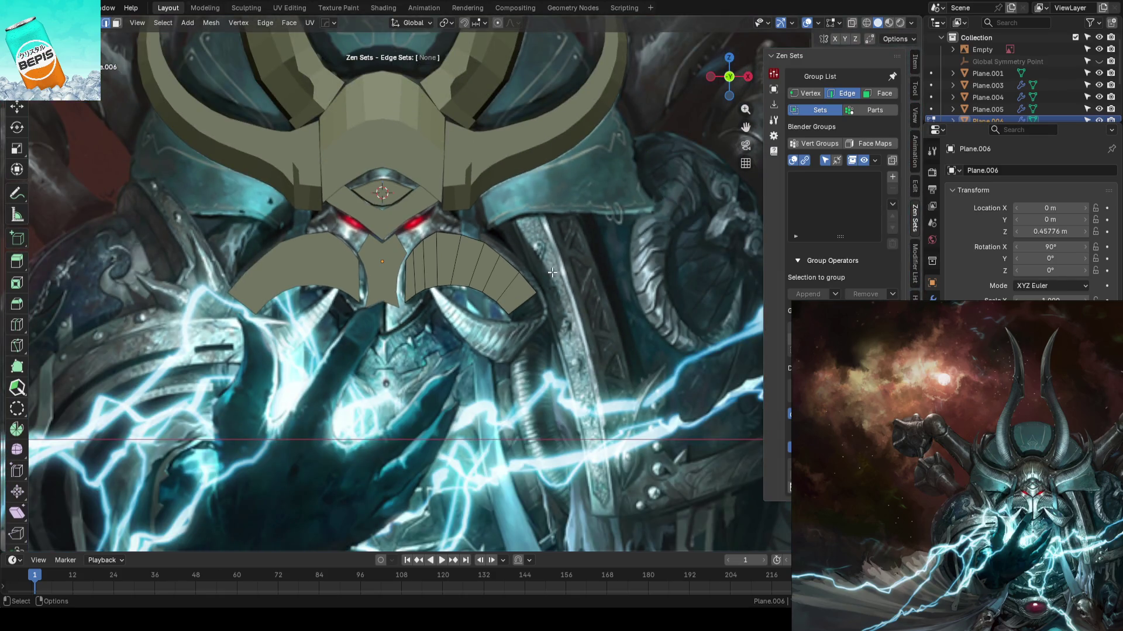
{"action": "key", "text": "Tab"}
{"action": "key", "text": "alt+z"}
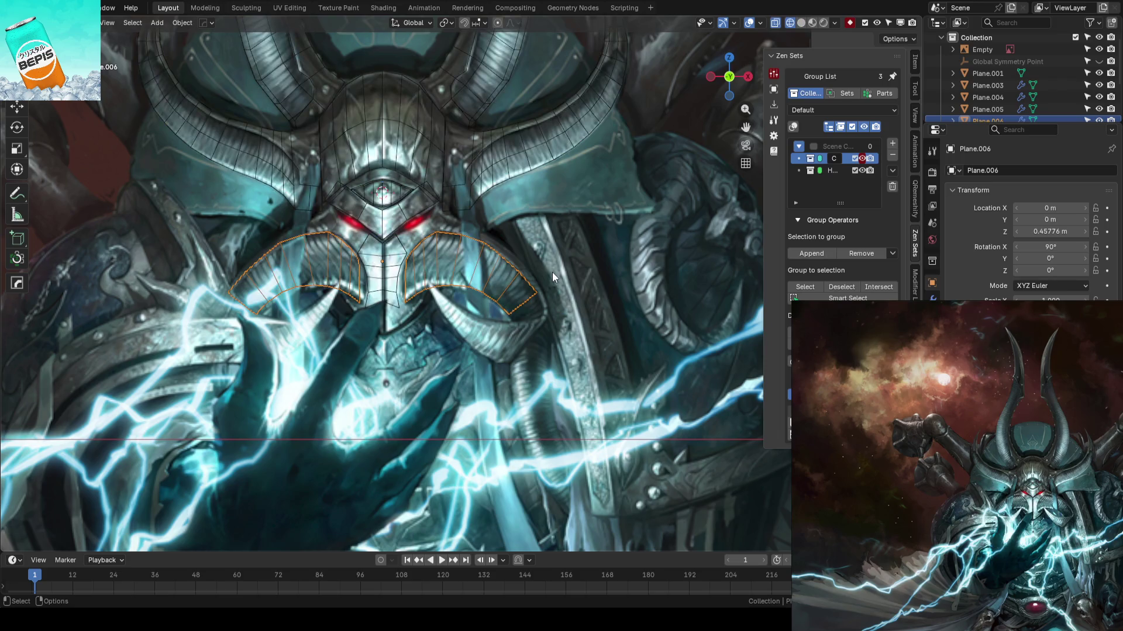
{"action": "scroll", "coordinate": [552, 271], "scroll_direction": "up", "scroll_amount": 2}
{"action": "scroll", "coordinate": [559, 256], "scroll_direction": "up", "scroll_amount": 1}
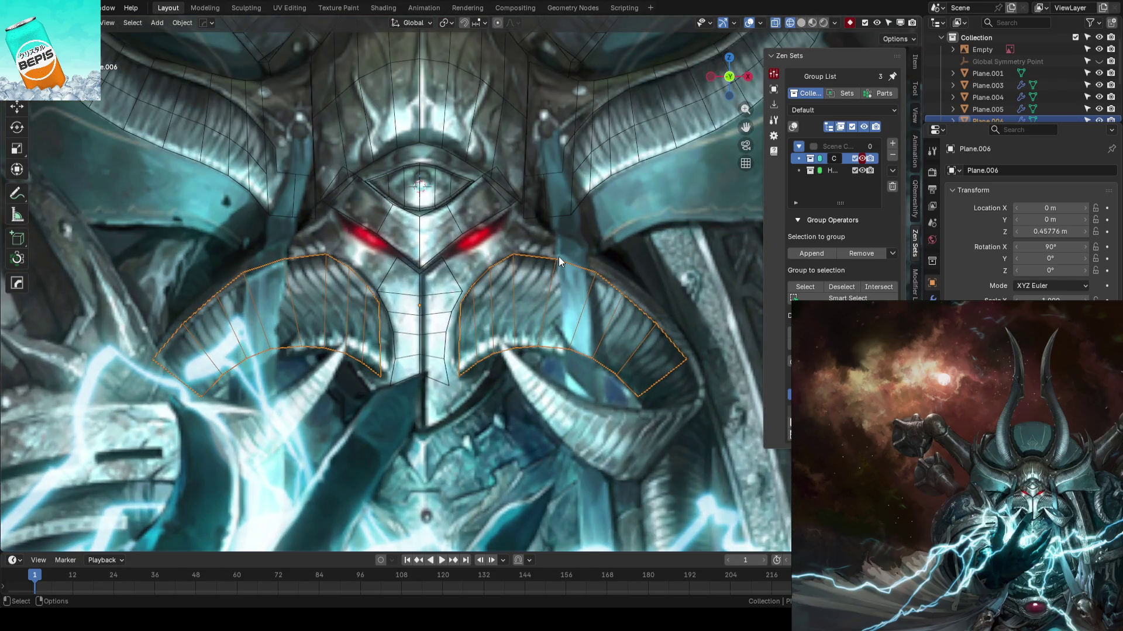
{"action": "scroll", "coordinate": [559, 257], "scroll_direction": "down", "scroll_amount": 4}
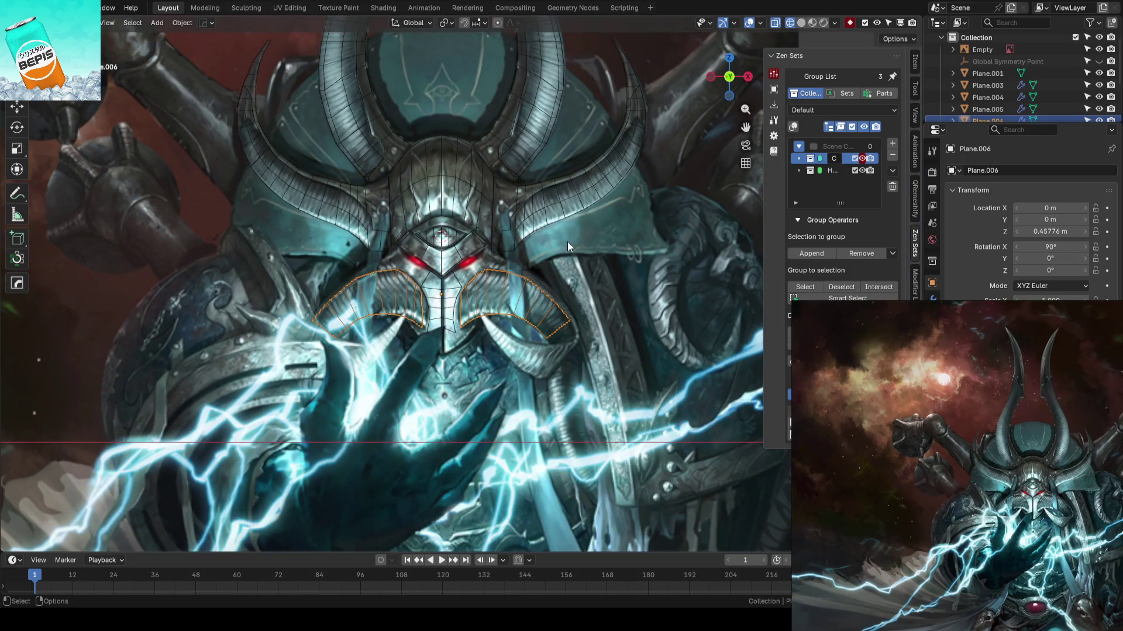
{"action": "key", "text": "alt+z"}
{"action": "mouse_move", "coordinate": [559, 205]}
{"action": "middle_mouse_down", "text": "shift"}
{"action": "mouse_move", "coordinate": [551, 234]}
{"action": "mouse_move", "coordinate": [562, 305]}
{"action": "middle_mouse_up", "text": "shift"}
{"action": "middle_click_drag", "start_coordinate": [395, 292], "coordinate": [445, 303], "text": "ctrl"}
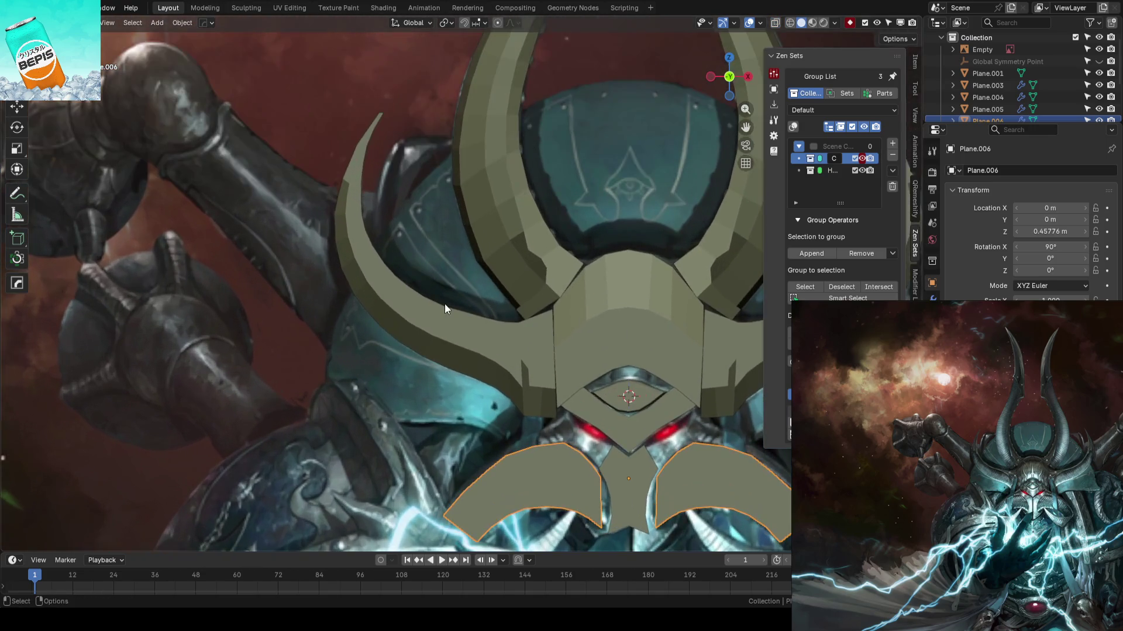
{"action": "scroll", "coordinate": [500, 306], "scroll_direction": "down", "scroll_amount": 2}
{"action": "mouse_move", "coordinate": [493, 258]}
{"action": "middle_mouse_down"}
{"action": "mouse_move", "coordinate": [525, 276]}
{"action": "mouse_move", "coordinate": [578, 278]}
{"action": "mouse_move", "coordinate": [485, 276]}
{"action": "middle_mouse_up"}
{"action": "left_click", "coordinate": [485, 276]}
{"action": "scroll", "coordinate": [534, 278], "scroll_direction": "up", "scroll_amount": 2}
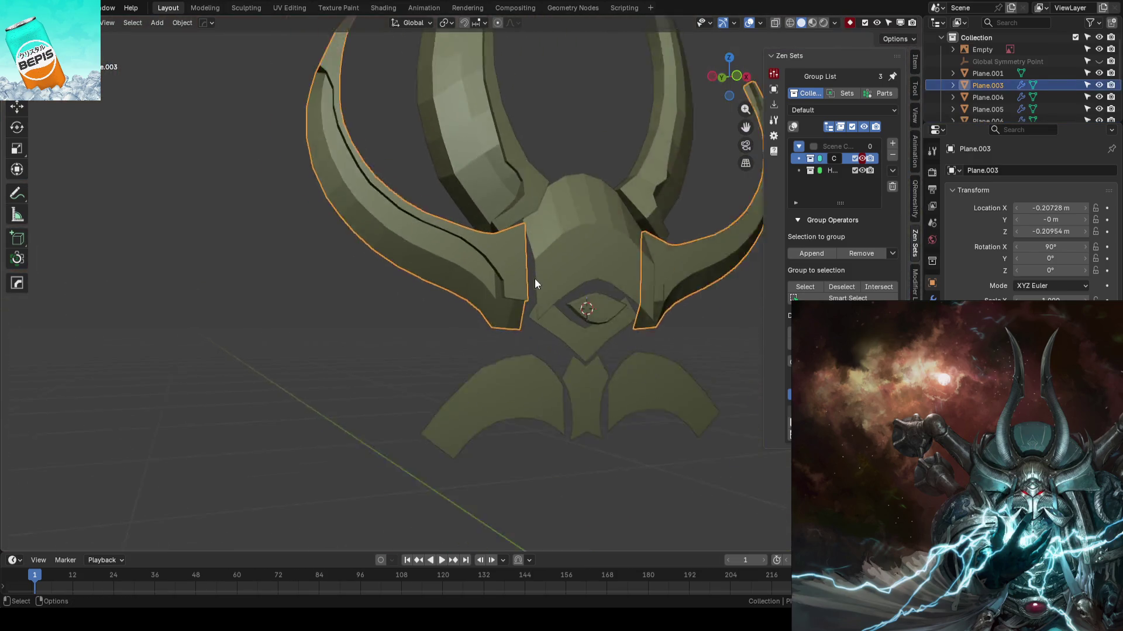
- Inspect the horn's corner vertex where it meets the brow plate, then save
{"action": "key", "text": "Tab"}
{"action": "scroll", "coordinate": [498, 267], "scroll_direction": "up", "scroll_amount": 4}
{"action": "scroll", "coordinate": [499, 268], "scroll_direction": "up", "scroll_amount": 2}
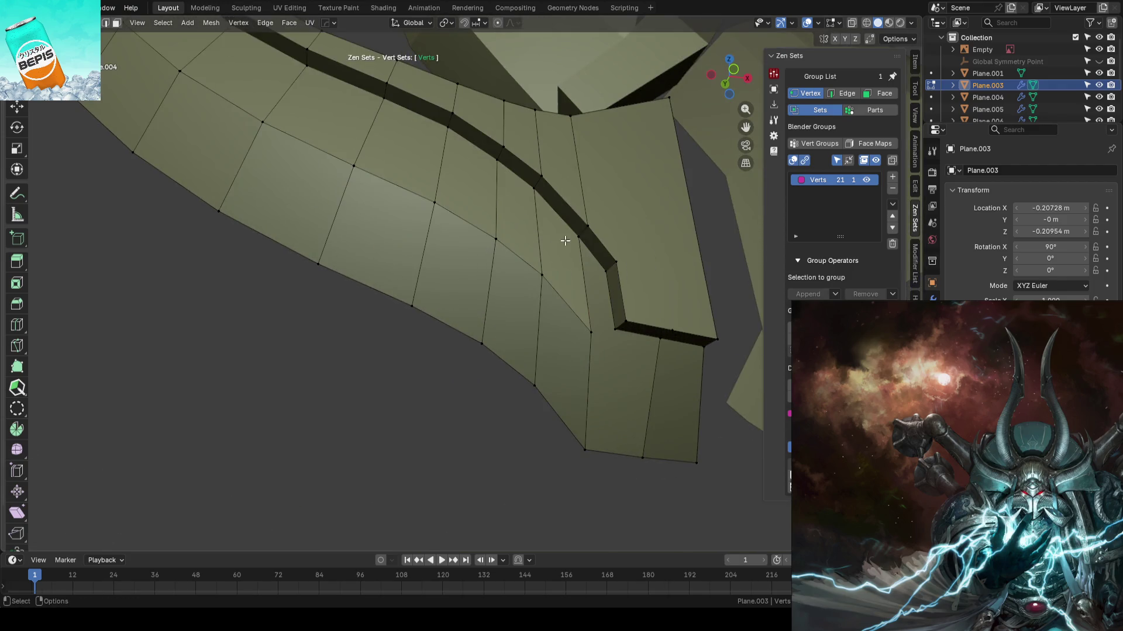
{"action": "left_click", "coordinate": [551, 263]}
{"action": "middle_click_drag", "start_coordinate": [551, 264], "coordinate": [489, 220], "text": "ctrl"}
{"action": "scroll", "coordinate": [489, 220], "scroll_direction": "down", "scroll_amount": 1}
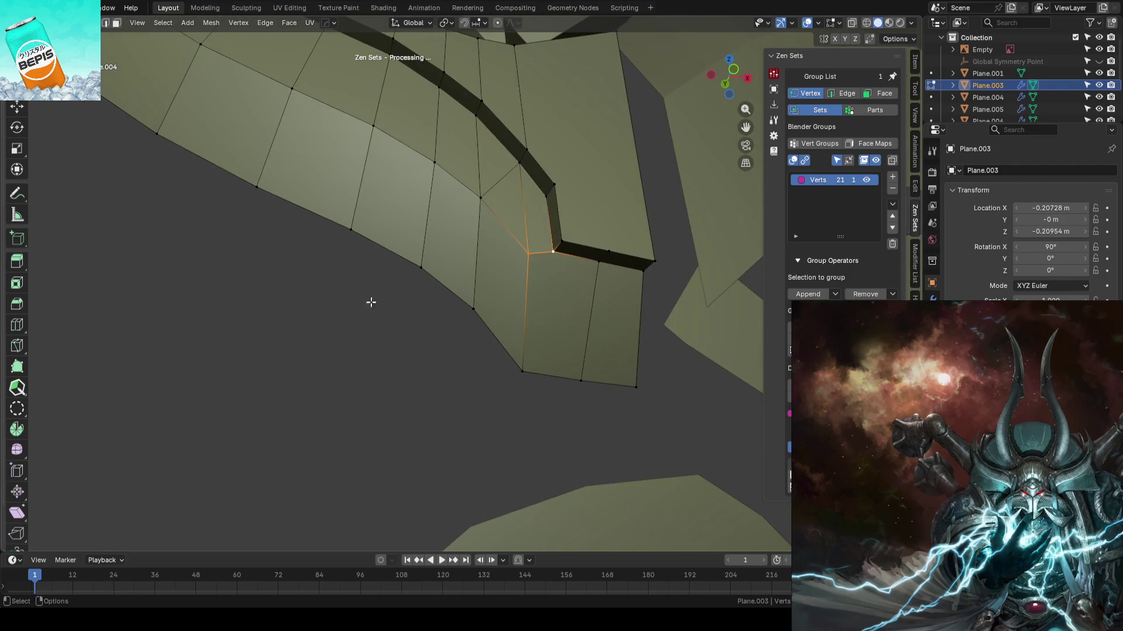
{"action": "left_click", "coordinate": [393, 293]}
{"action": "scroll", "coordinate": [348, 328], "scroll_direction": "down", "scroll_amount": 2}
{"action": "key", "text": "ctrl+s"}
- Exit the horn's Edit Mode, return to front view and save again
{"action": "mouse_move", "coordinate": [345, 323]}
{"action": "middle_mouse_down"}
{"action": "mouse_move", "coordinate": [454, 248]}
{"action": "mouse_move", "coordinate": [432, 313]}
{"action": "middle_mouse_up"}
{"action": "key", "text": "Tab"}
{"action": "key", "text": "KP_1"}
{"action": "left_click", "coordinate": [286, 324]}
{"action": "key", "text": "ctrl+s"}
- Select the central brow plate (Plane.005) and enter Edit Mode
{"action": "mouse_move", "coordinate": [286, 324]}
{"action": "middle_mouse_down", "text": "ctrl"}
{"action": "mouse_move", "coordinate": [453, 258]}
{"action": "mouse_move", "coordinate": [434, 299]}
{"action": "mouse_move", "coordinate": [548, 311]}
{"action": "mouse_move", "coordinate": [421, 315]}
{"action": "mouse_move", "coordinate": [403, 322]}
{"action": "mouse_move", "coordinate": [411, 333]}
{"action": "mouse_move", "coordinate": [393, 305]}
{"action": "mouse_move", "coordinate": [466, 286]}
{"action": "middle_mouse_up", "text": "ctrl"}
{"action": "left_click", "coordinate": [452, 285]}
{"action": "key", "text": "Tab"}
{"action": "scroll", "coordinate": [514, 272], "scroll_direction": "up", "scroll_amount": 2}
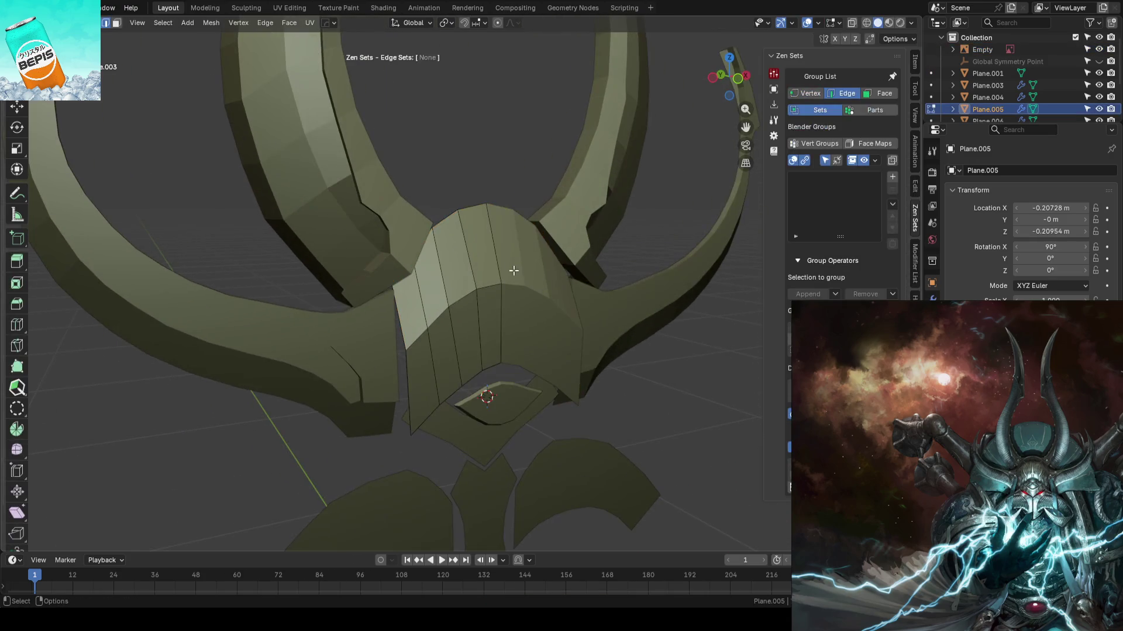
- Add a loop cut across the brow plate and push it along global Y
{"action": "left_click", "coordinate": [470, 243]}
{"action": "mouse_move", "coordinate": [470, 242]}
{"action": "middle_mouse_down"}
{"action": "mouse_move", "coordinate": [556, 241]}
{"action": "mouse_move", "coordinate": [524, 261]}
{"action": "middle_mouse_up"}
{"action": "key", "text": "comma"}
{"action": "left_click", "coordinate": [526, 261]}
{"action": "left_click_drag", "start_coordinate": [381, 271], "coordinate": [391, 271]}
{"action": "mouse_move", "coordinate": [564, 283]}
{"action": "middle_mouse_down"}
{"action": "mouse_move", "coordinate": [463, 283]}
{"action": "mouse_move", "coordinate": [454, 348]}
{"action": "mouse_move", "coordinate": [465, 366]}
{"action": "mouse_move", "coordinate": [471, 318]}
{"action": "middle_mouse_up"}
{"action": "key", "text": "KP_1"}
{"action": "scroll", "coordinate": [475, 286], "scroll_direction": "down", "scroll_amount": 2}
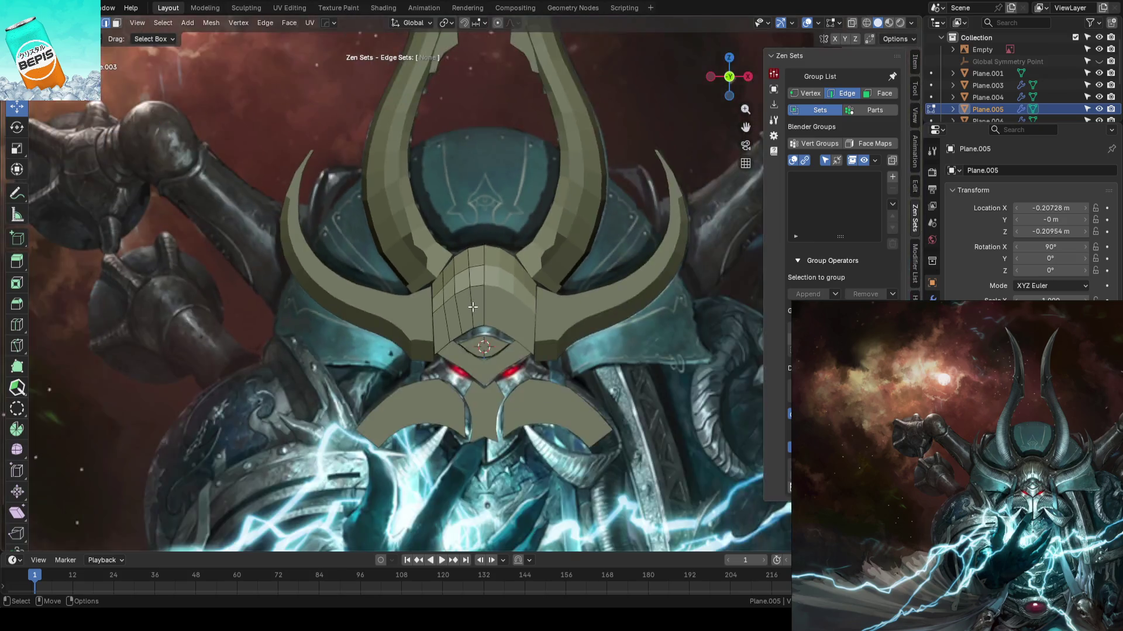
{"action": "scroll", "coordinate": [475, 280], "scroll_direction": "up", "scroll_amount": 2}
{"action": "mouse_move", "coordinate": [475, 280]}
{"action": "middle_mouse_down"}
{"action": "mouse_move", "coordinate": [463, 258]}
{"action": "mouse_move", "coordinate": [394, 253]}
{"action": "mouse_move", "coordinate": [502, 231]}
{"action": "mouse_move", "coordinate": [591, 230]}
{"action": "mouse_move", "coordinate": [468, 257]}
{"action": "mouse_move", "coordinate": [528, 248]}
{"action": "middle_mouse_up"}
{"action": "scroll", "coordinate": [468, 257], "scroll_direction": "down", "scroll_amount": 3}
{"action": "key", "text": "Tab"}
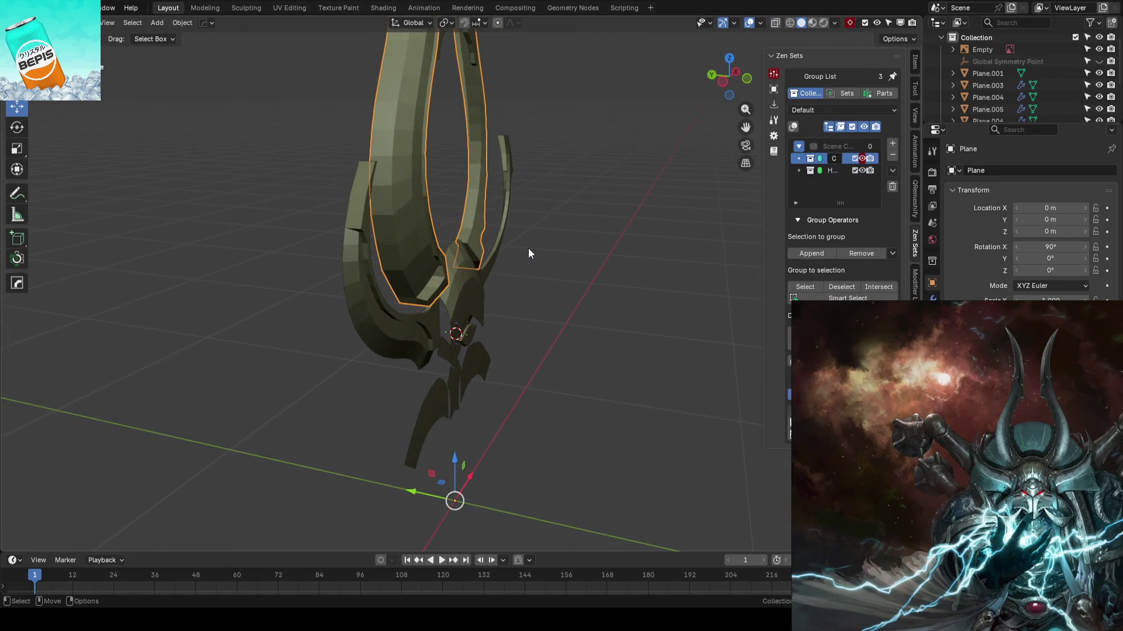
- Move the tall horns 0.0254 m back along Y
{"action": "key", "text": "g"}
{"action": "key", "text": "y"}
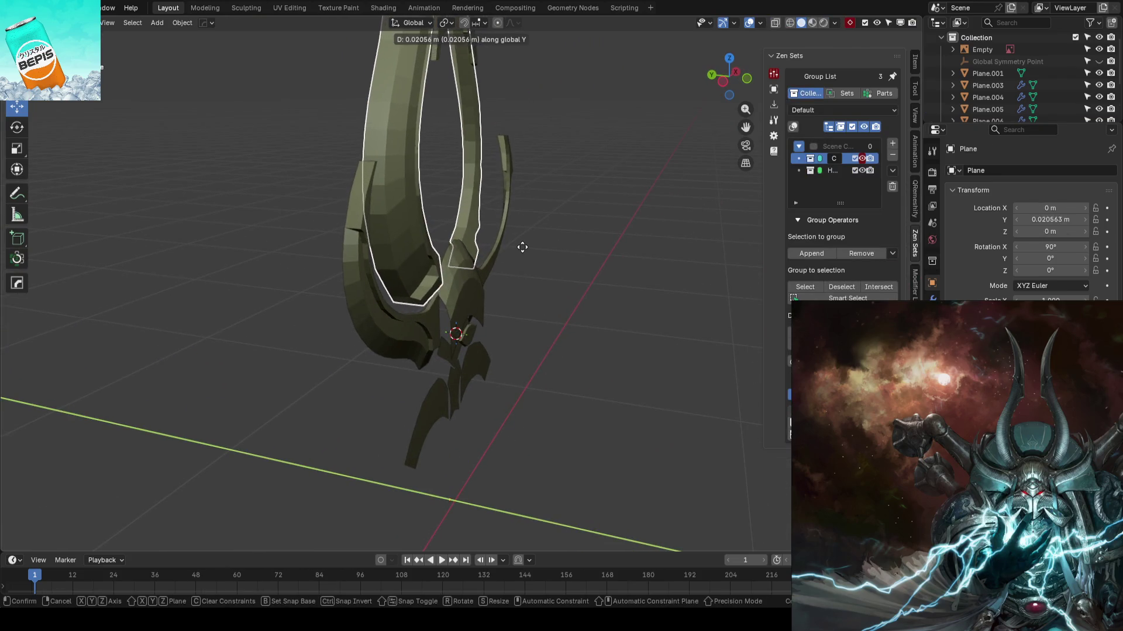
{"action": "left_click", "coordinate": [522, 247]}
{"action": "mouse_move", "coordinate": [521, 247]}
{"action": "middle_mouse_down"}
{"action": "mouse_move", "coordinate": [551, 250]}
{"action": "mouse_move", "coordinate": [489, 225]}
{"action": "mouse_move", "coordinate": [501, 248]}
{"action": "middle_mouse_up"}
{"action": "left_click", "coordinate": [490, 225]}
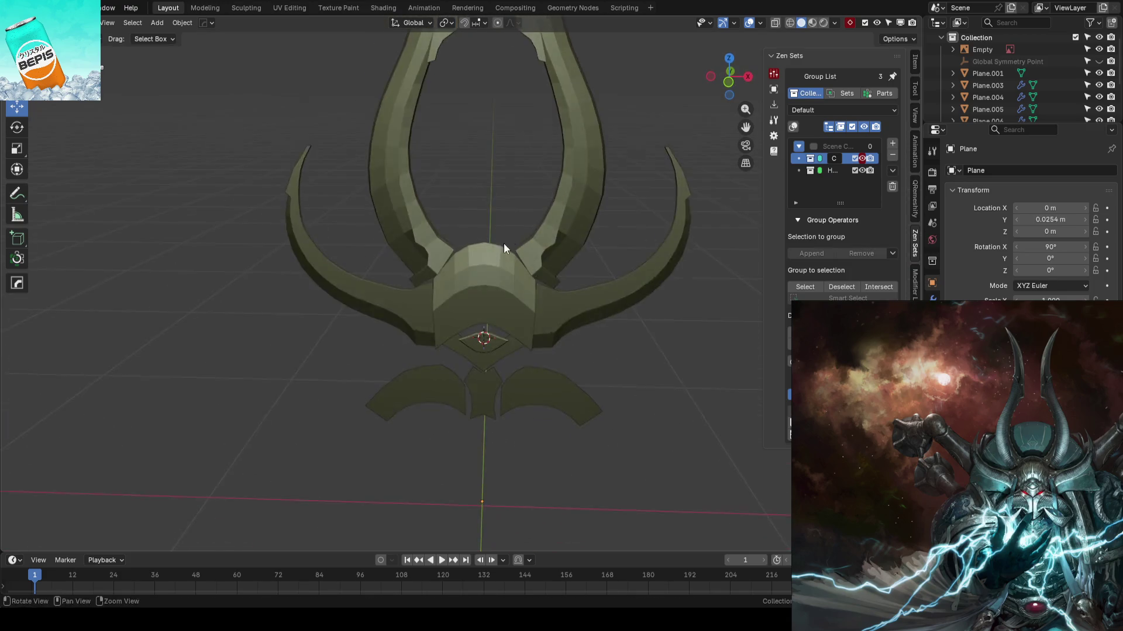
{"action": "scroll", "coordinate": [500, 247], "scroll_direction": "up", "scroll_amount": 3}
- Extrude the brow plate's top edge and push it 0.042608 m back along Y
{"action": "left_click", "coordinate": [480, 360]}
{"action": "key", "text": "Tab"}
{"action": "mouse_move", "coordinate": [481, 360]}
{"action": "middle_mouse_down"}
{"action": "mouse_move", "coordinate": [447, 300]}
{"action": "mouse_move", "coordinate": [550, 288]}
{"action": "middle_mouse_up"}
{"action": "key", "text": "e"}
{"action": "right_click", "coordinate": [549, 287]}
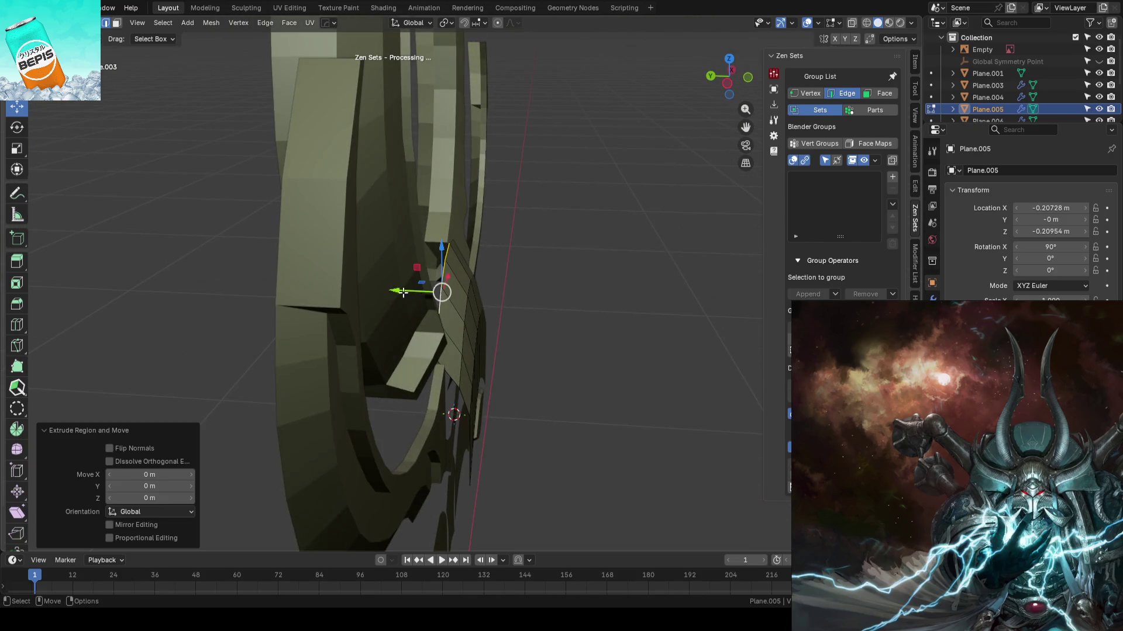
{"action": "key", "text": "g"}
{"action": "key", "text": "y"}
{"action": "left_click", "coordinate": [374, 286]}
- Raise the brow plate's new top edge slightly upward into a peak, then save
{"action": "middle_click_drag", "start_coordinate": [374, 286], "coordinate": [446, 280]}
{"action": "scroll", "coordinate": [450, 258], "scroll_direction": "up", "scroll_amount": 2}
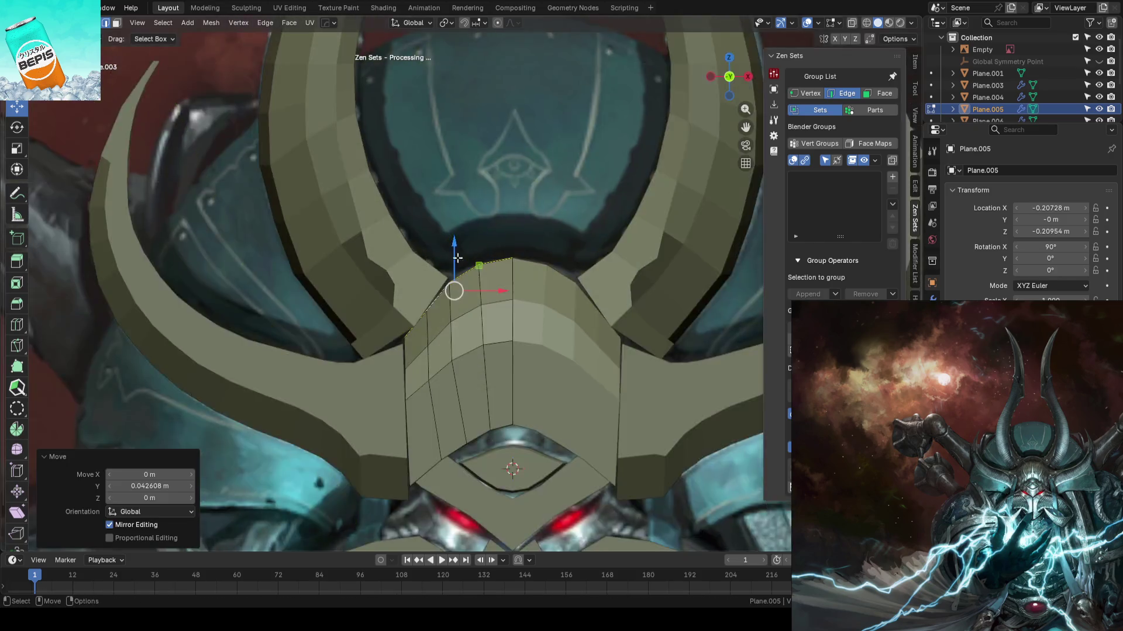
{"action": "scroll", "coordinate": [450, 258], "scroll_direction": "up", "scroll_amount": 2}
{"action": "left_click", "coordinate": [510, 252]}
{"action": "key", "text": "g"}
{"action": "key", "text": "g"}
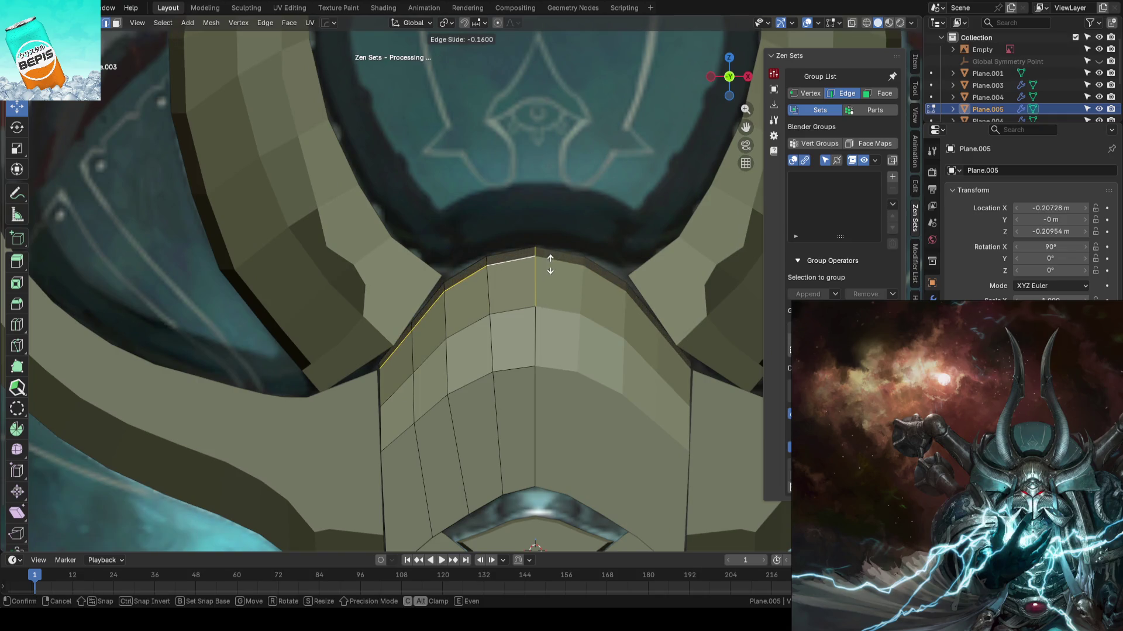
{"action": "left_click", "coordinate": [549, 265]}
{"action": "key", "text": "ctrl+z"}
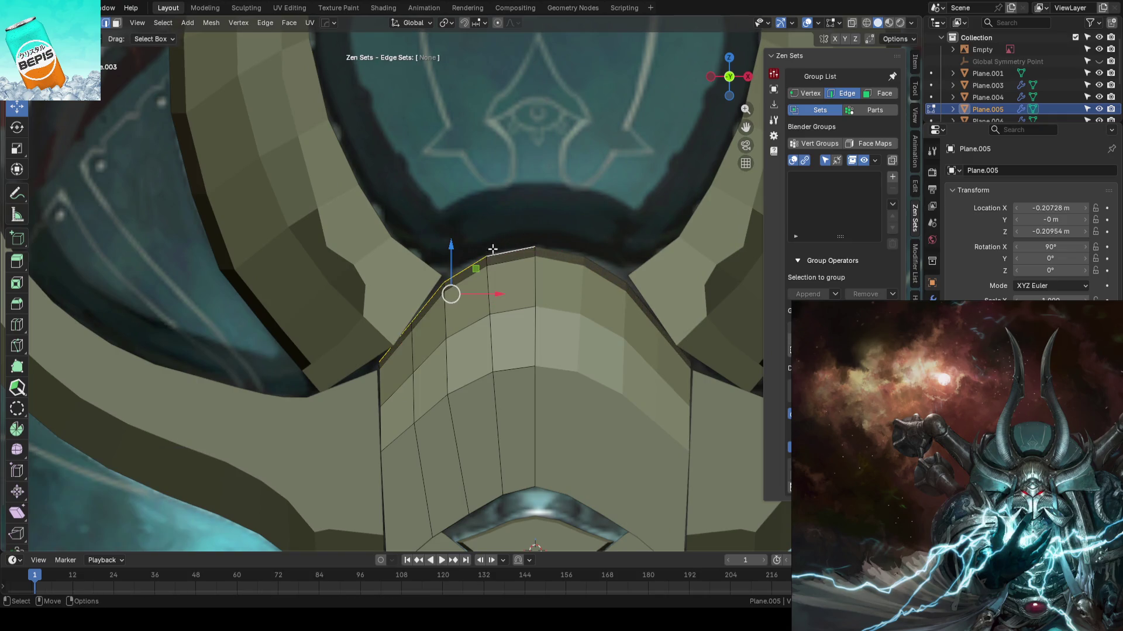
{"action": "left_click_drag", "start_coordinate": [450, 248], "coordinate": [449, 245]}
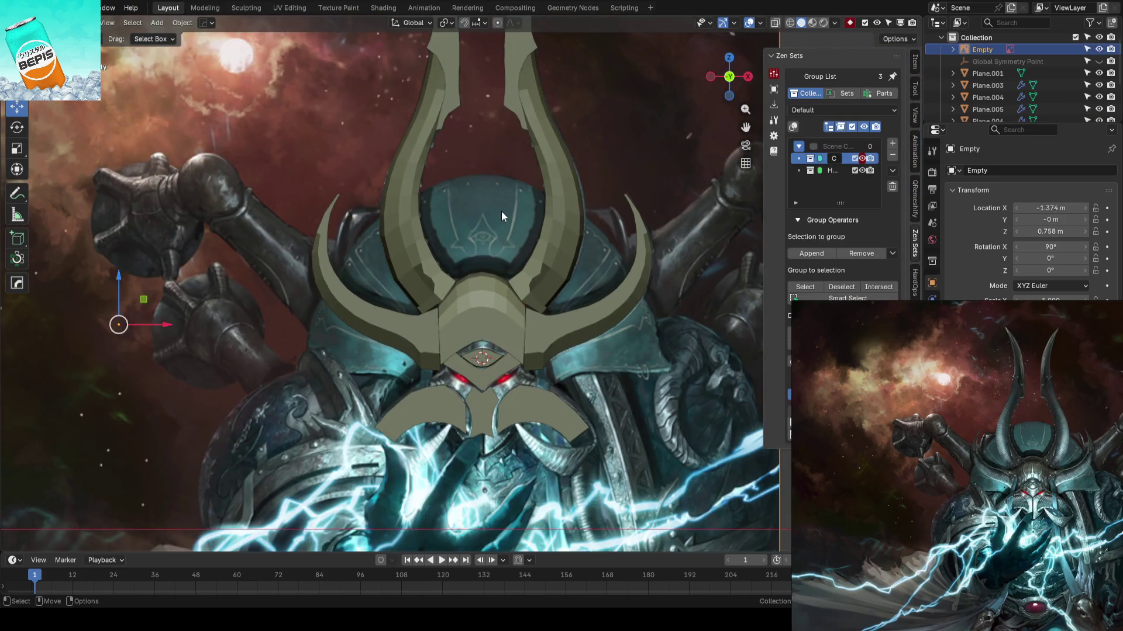
{"action": "key", "text": "ctrl+s"}
{"action": "middle_click_drag", "start_coordinate": [491, 224], "coordinate": [514, 265]}
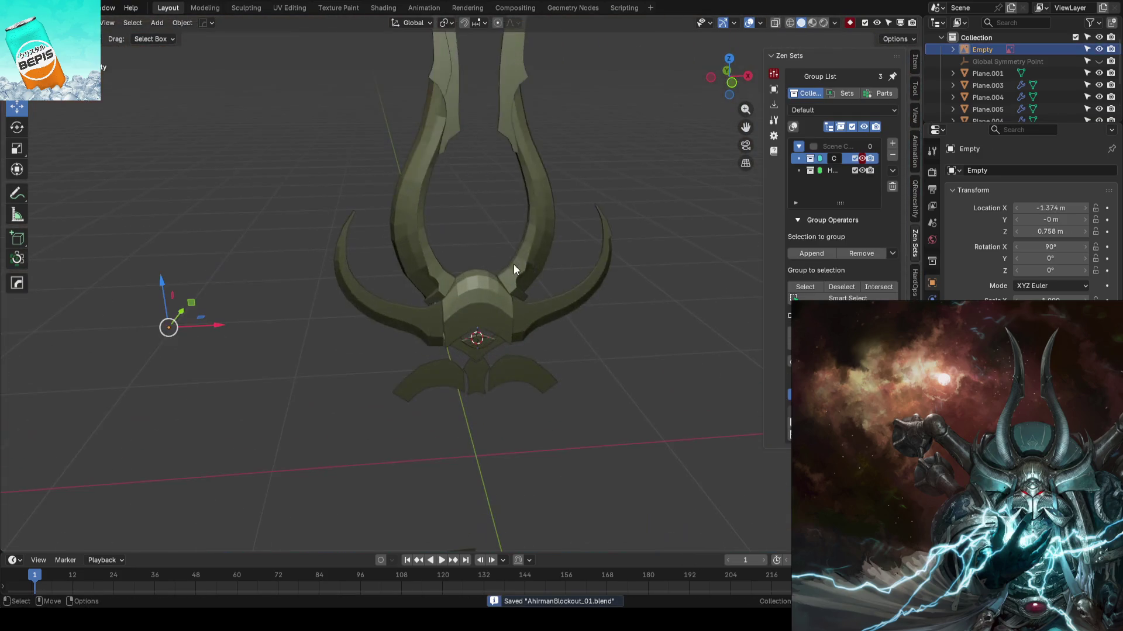
- Switch to front view with X-ray on and open the brow plate for editing
{"action": "scroll", "coordinate": [588, 322], "scroll_direction": "up", "scroll_amount": 3}
{"action": "key", "text": "KP_1"}
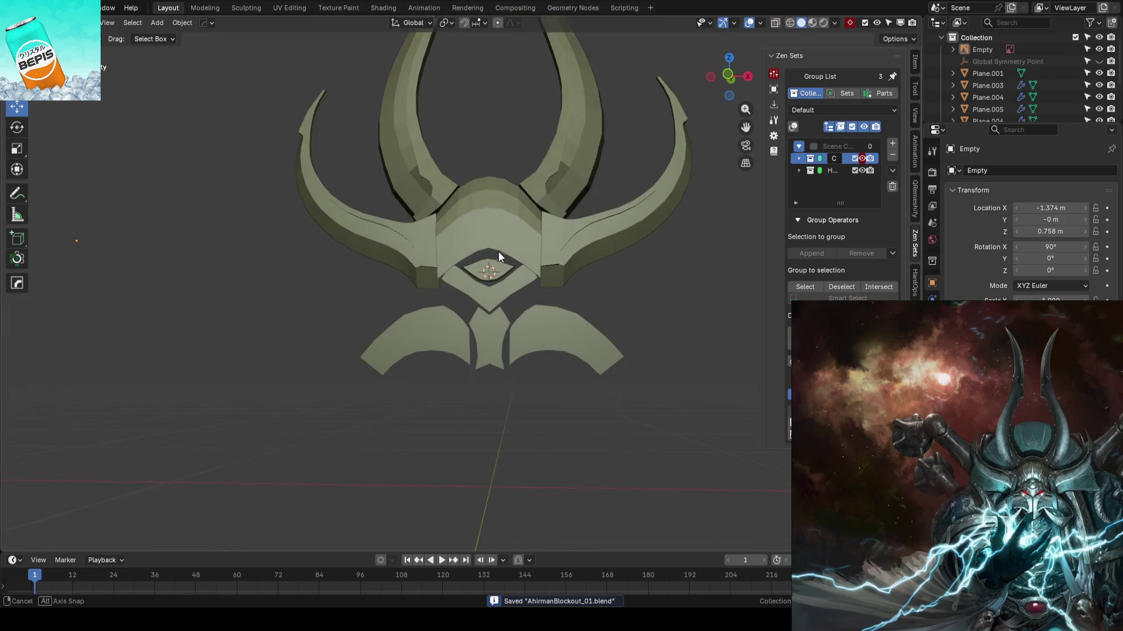
{"action": "key", "text": "shift+z"}
{"action": "scroll", "coordinate": [501, 250], "scroll_direction": "up", "scroll_amount": 5}
{"action": "middle_click_drag", "start_coordinate": [540, 224], "coordinate": [522, 304], "text": "shift"}
{"action": "scroll", "coordinate": [523, 304], "scroll_direction": "up", "scroll_amount": 2}
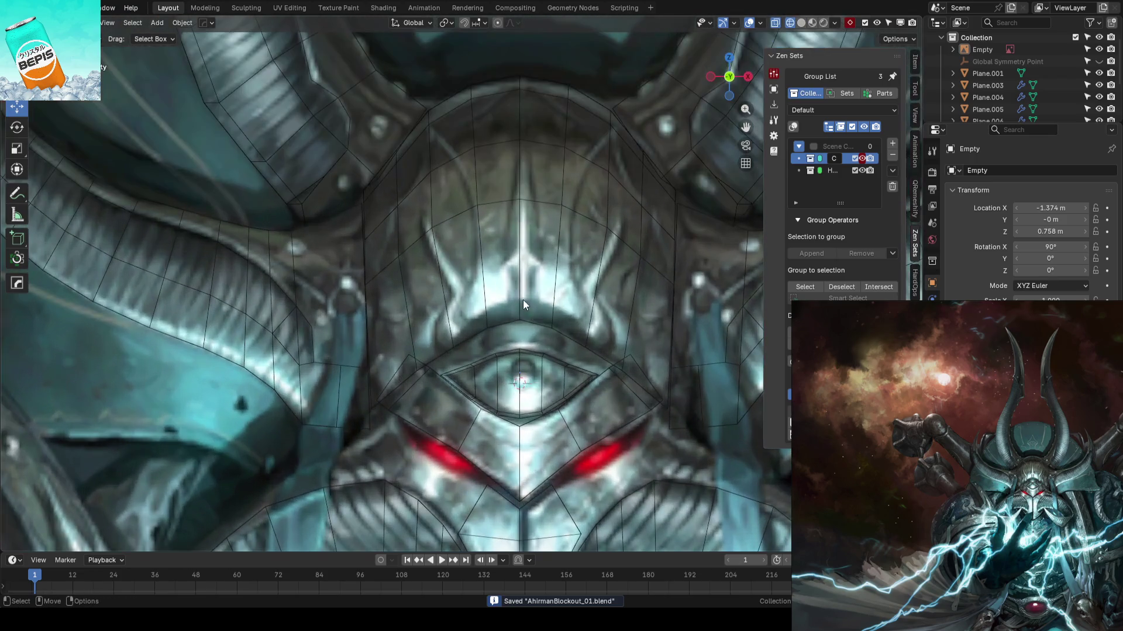
{"action": "left_click", "coordinate": [522, 289]}
{"action": "scroll", "coordinate": [532, 281], "scroll_direction": "up", "scroll_amount": 2}
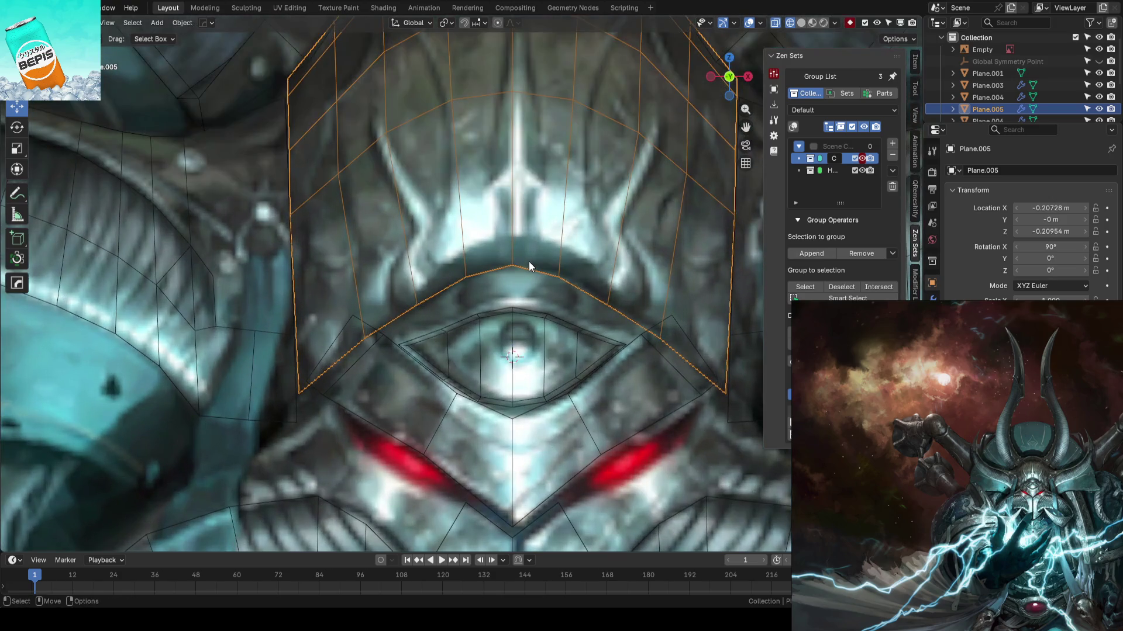
{"action": "key", "text": "Tab"}
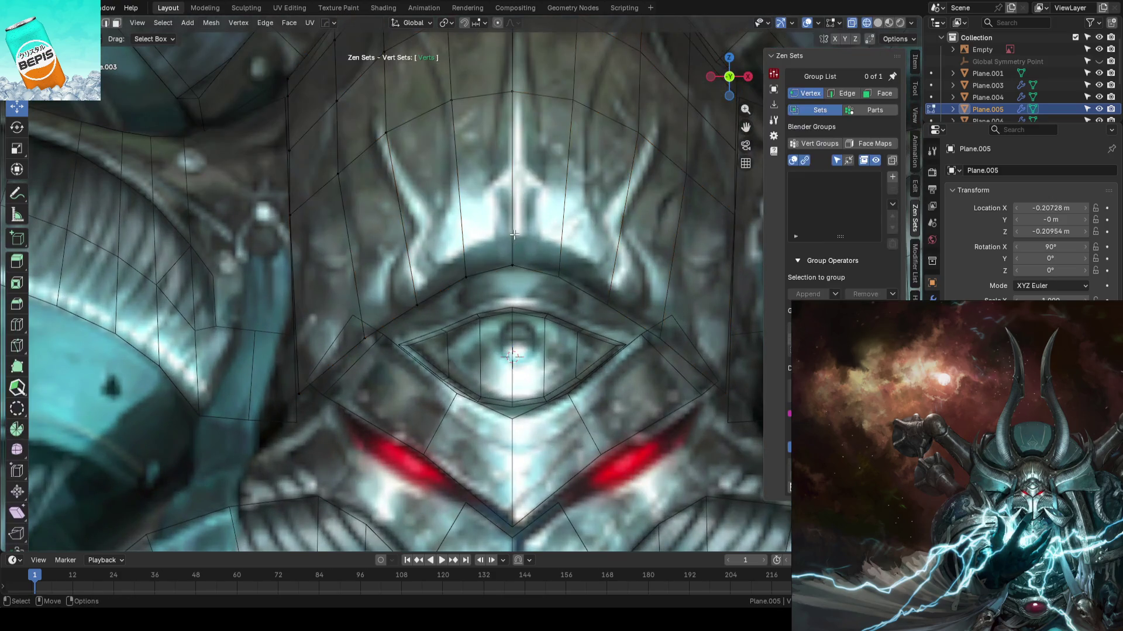
- Knife-cut new edges and add a centred vertical loop to the brow plate, raising its lower point
{"action": "key", "text": "k"}
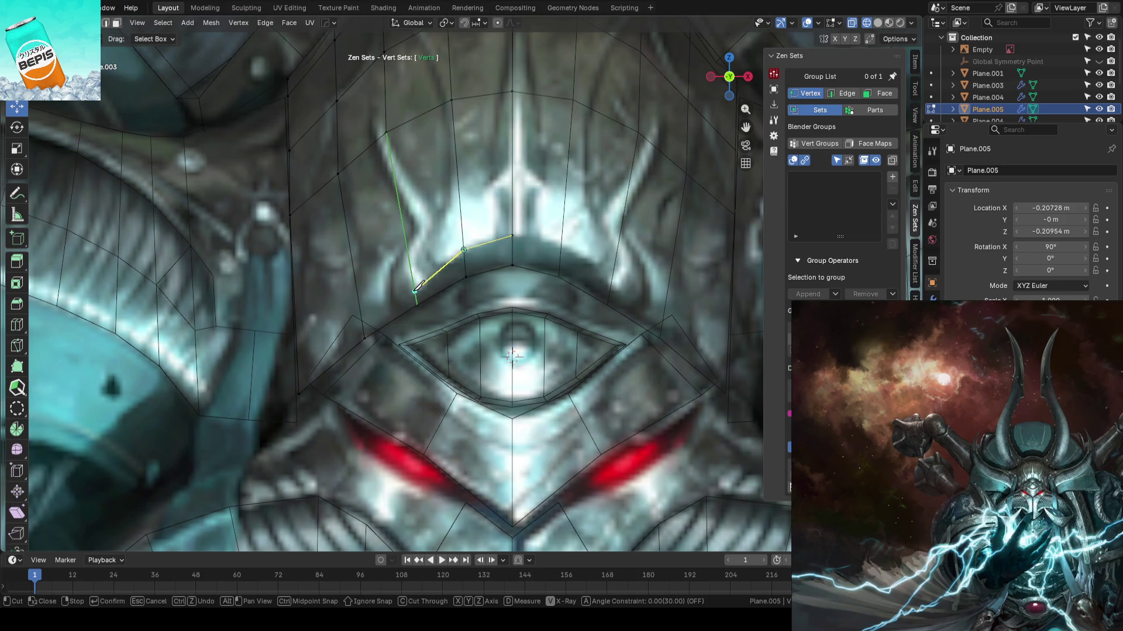
{"action": "key", "text": "Return"}
{"action": "key", "text": "ctrl+r"}
{"action": "left_click", "coordinate": [444, 271]}
{"action": "right_click", "coordinate": [444, 271]}
{"action": "middle_click_drag", "start_coordinate": [535, 202], "coordinate": [535, 272], "text": "shift"}
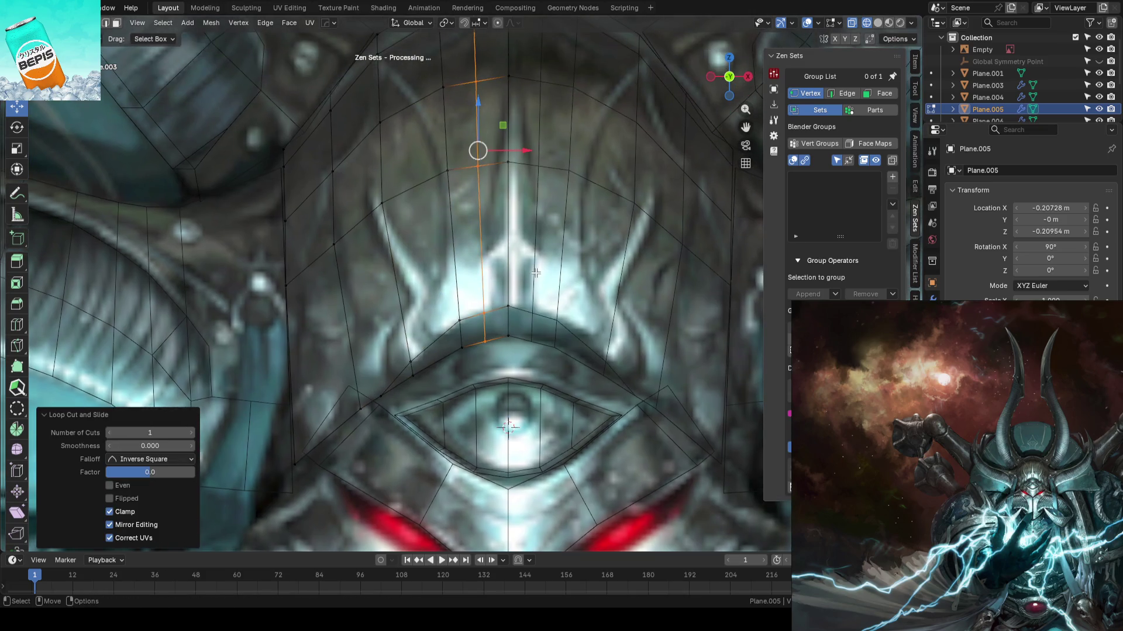
{"action": "left_click", "coordinate": [484, 305]}
{"action": "left_click_drag", "start_coordinate": [482, 289], "coordinate": [481, 282]}
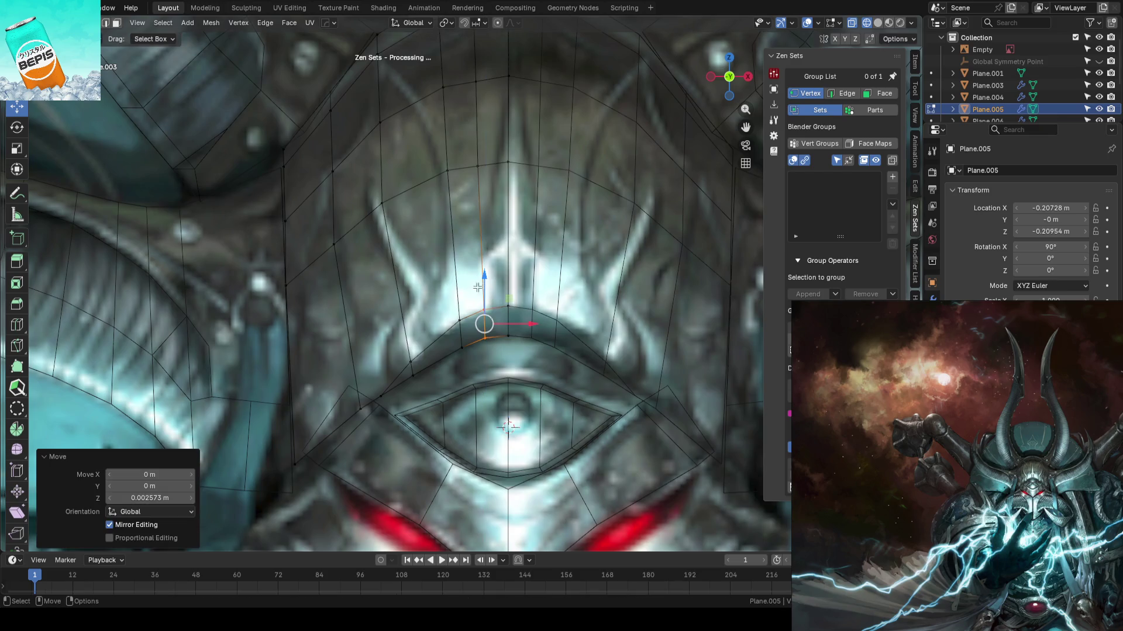
- Select the brow plate's lower rim edge row and push it 0.013 m back in depth
{"action": "scroll", "coordinate": [430, 308], "scroll_direction": "down", "scroll_amount": 2}
{"action": "scroll", "coordinate": [429, 308], "scroll_direction": "down", "scroll_amount": 3}
{"action": "key", "text": "Tab"}
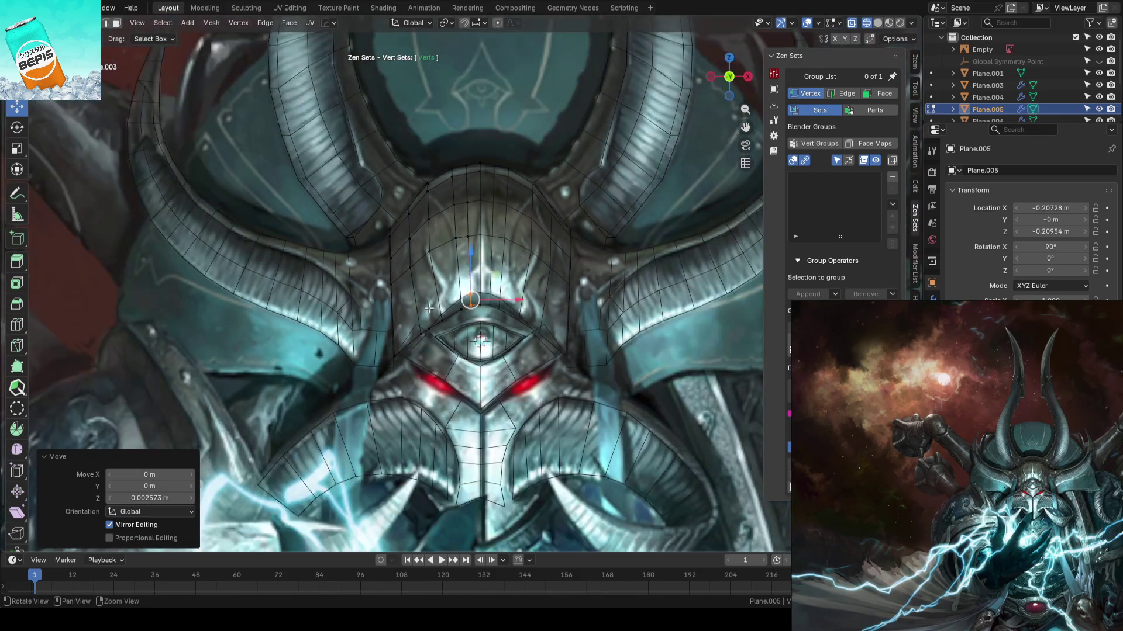
{"action": "scroll", "coordinate": [428, 281], "scroll_direction": "up", "scroll_amount": 8}
{"action": "key", "text": "Tab"}
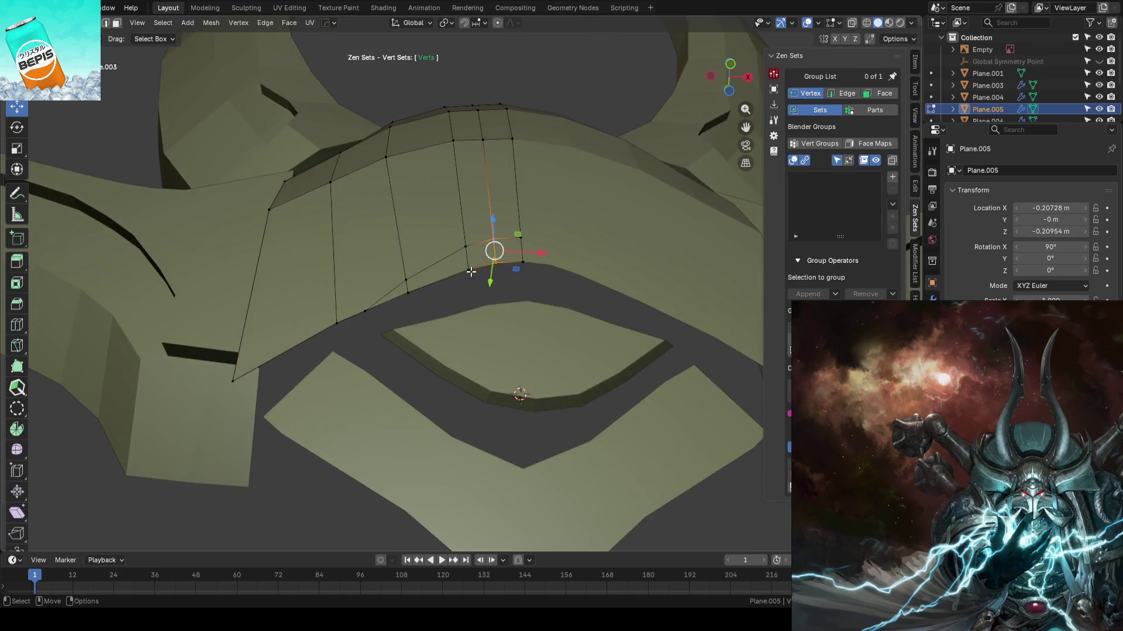
{"action": "mouse_move", "coordinate": [523, 274]}
{"action": "middle_mouse_down"}
{"action": "mouse_move", "coordinate": [497, 231]}
{"action": "mouse_move", "coordinate": [558, 331]}
{"action": "mouse_move", "coordinate": [556, 306]}
{"action": "mouse_move", "coordinate": [514, 265]}
{"action": "mouse_move", "coordinate": [503, 275]}
{"action": "middle_mouse_up"}
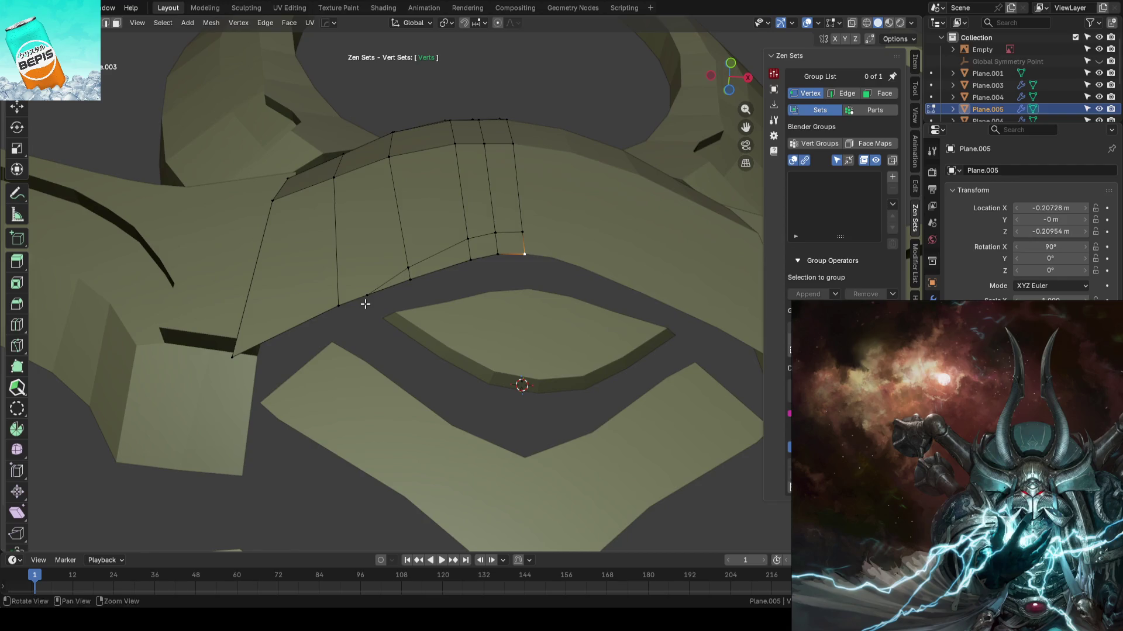
{"action": "left_click", "coordinate": [357, 271], "text": "ctrl"}
{"action": "mouse_move", "coordinate": [356, 271]}
{"action": "middle_mouse_down"}
{"action": "mouse_move", "coordinate": [451, 256]}
{"action": "mouse_move", "coordinate": [450, 281]}
{"action": "mouse_move", "coordinate": [405, 329]}
{"action": "middle_mouse_up"}
{"action": "key", "text": "ctrl+z"}
{"action": "left_click", "coordinate": [359, 368], "text": "ctrl"}
{"action": "mouse_move", "coordinate": [360, 368]}
{"action": "middle_mouse_down"}
{"action": "mouse_move", "coordinate": [446, 289]}
{"action": "mouse_move", "coordinate": [501, 352]}
{"action": "middle_mouse_up"}
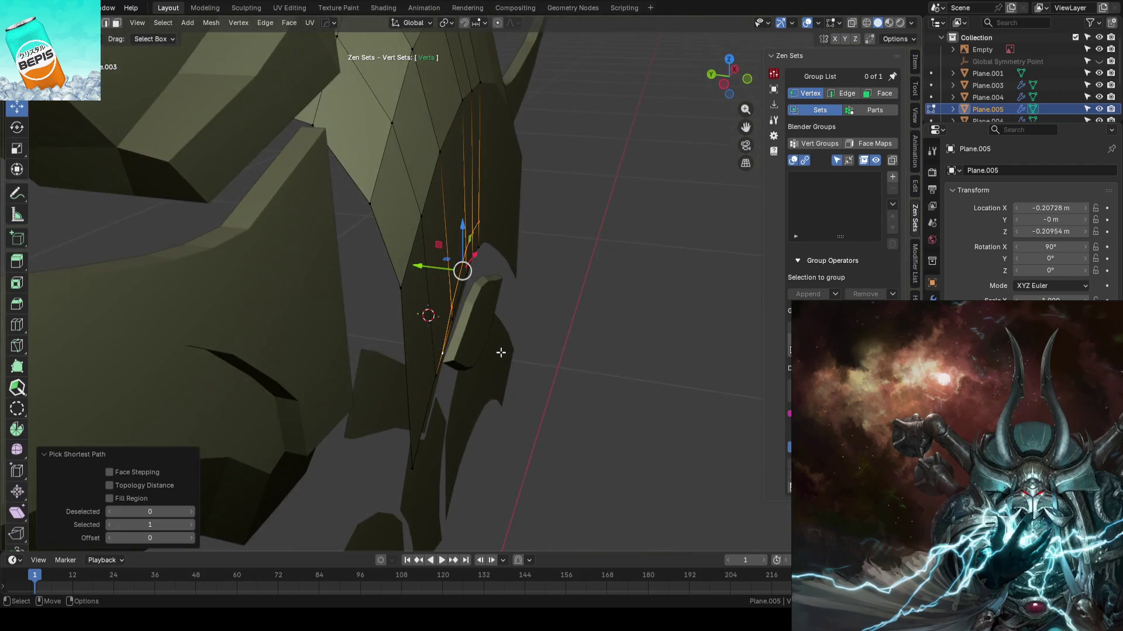
{"action": "left_click_drag", "start_coordinate": [421, 269], "coordinate": [439, 273]}
- Move the outer top-edge vertex 0.011 m back, then return to front view in Object Mode
{"action": "mouse_move", "coordinate": [439, 273]}
{"action": "middle_mouse_down"}
{"action": "mouse_move", "coordinate": [574, 310]}
{"action": "mouse_move", "coordinate": [536, 296]}
{"action": "mouse_move", "coordinate": [462, 142]}
{"action": "mouse_move", "coordinate": [414, 227]}
{"action": "middle_mouse_up"}
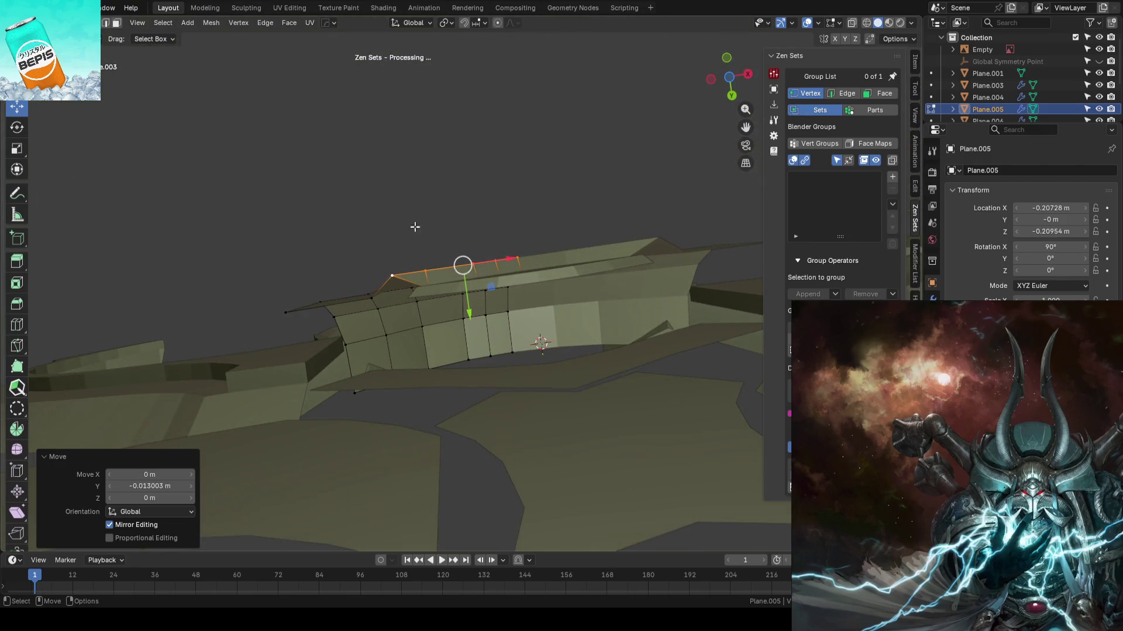
{"action": "left_click", "coordinate": [371, 292]}
{"action": "left_click_drag", "start_coordinate": [337, 341], "coordinate": [331, 321]}
{"action": "left_click", "coordinate": [434, 223]}
{"action": "key", "text": "KP_1"}
{"action": "key", "text": "Tab"}
{"action": "scroll", "coordinate": [433, 222], "scroll_direction": "down", "scroll_amount": 3}
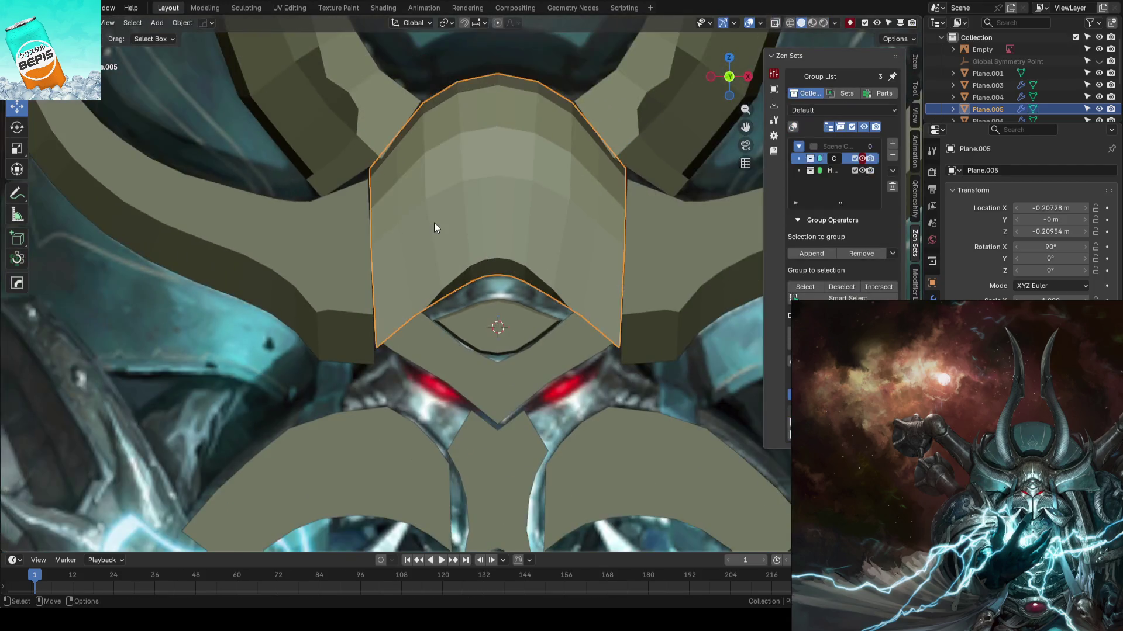
- Add a centred horizontal edge loop and a knife cut across the brow plate
{"action": "key", "text": "Tab"}
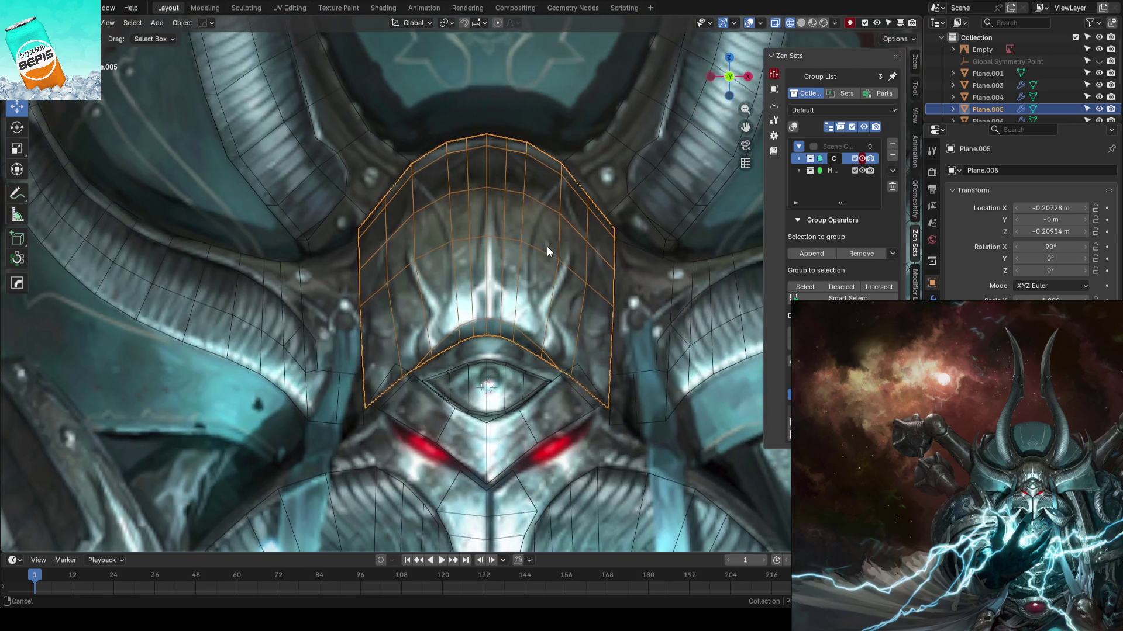
{"action": "key", "text": "alt+a"}
{"action": "scroll", "coordinate": [539, 273], "scroll_direction": "up", "scroll_amount": 2}
{"action": "scroll", "coordinate": [539, 273], "scroll_direction": "up", "scroll_amount": 1}
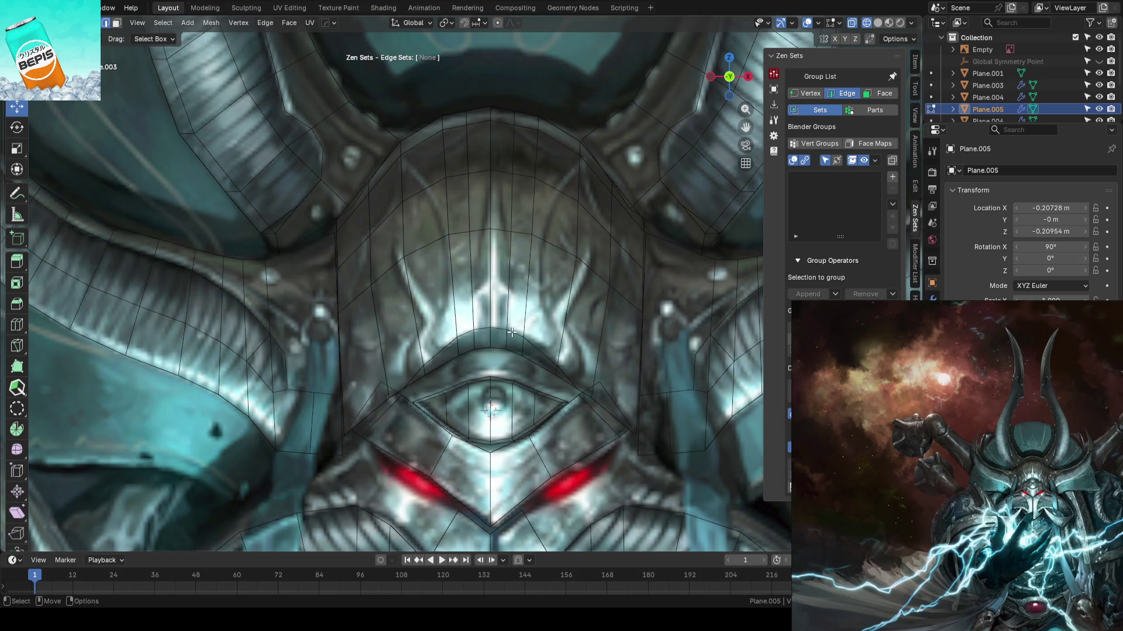
{"action": "key", "text": "ctrl+r"}
{"action": "left_click", "coordinate": [544, 308]}
{"action": "right_click", "coordinate": [543, 308]}
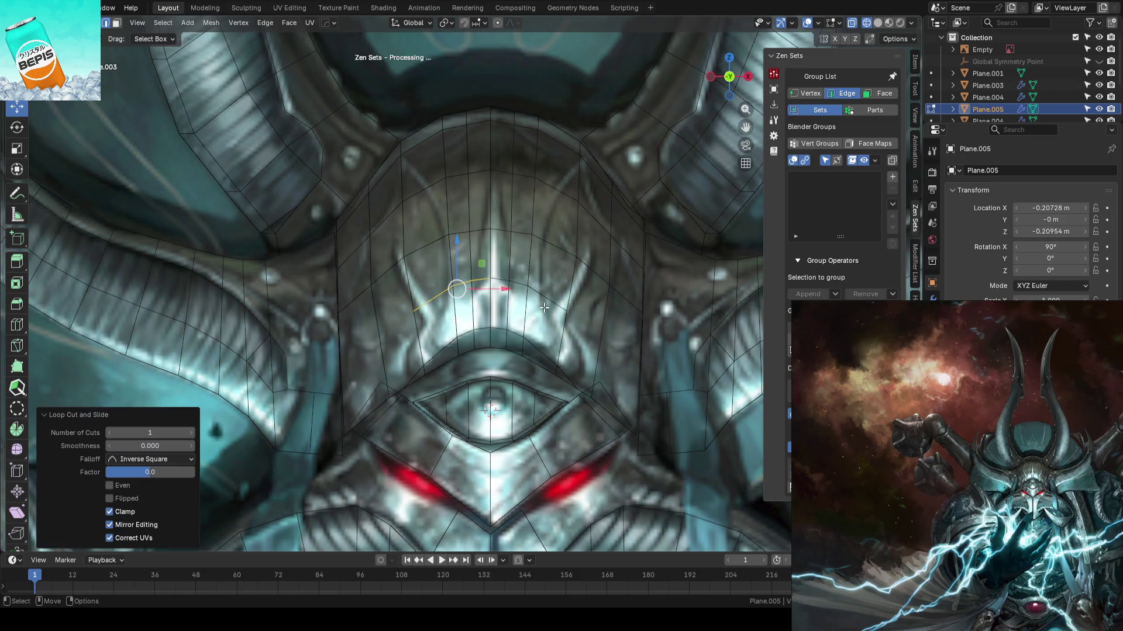
{"action": "mouse_move", "coordinate": [443, 344]}
{"action": "middle_mouse_down", "text": "shift"}
{"action": "mouse_move", "coordinate": [535, 269]}
{"action": "mouse_move", "coordinate": [558, 281]}
{"action": "mouse_move", "coordinate": [570, 266]}
{"action": "mouse_move", "coordinate": [547, 288]}
{"action": "middle_mouse_up", "text": "shift"}
{"action": "scroll", "coordinate": [507, 287], "scroll_direction": "up", "scroll_amount": 2}
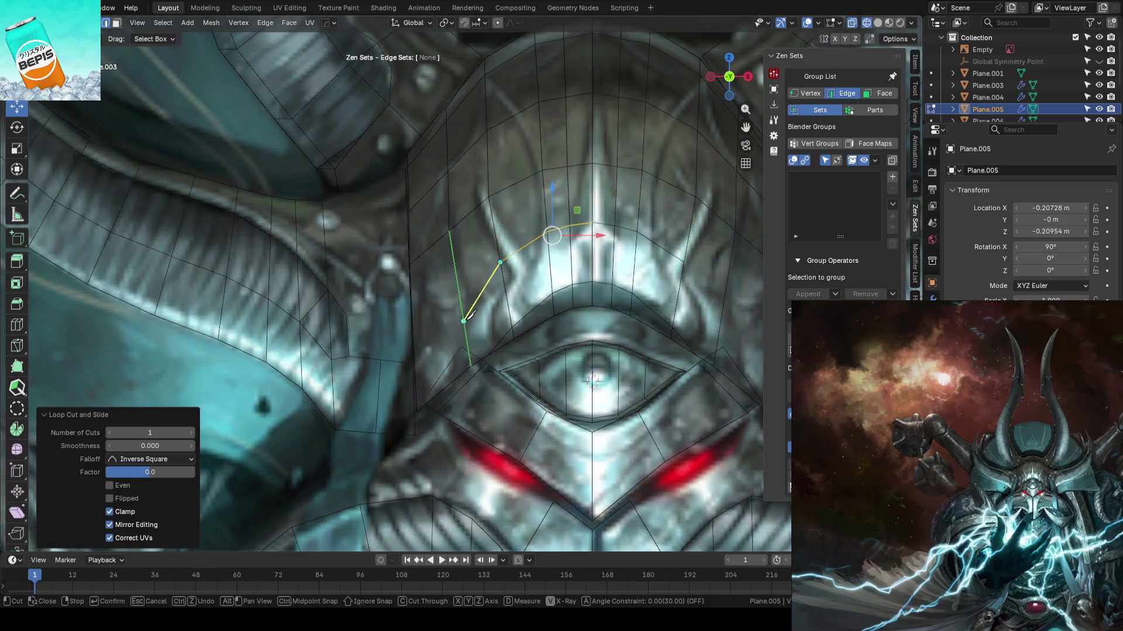
{"action": "key", "text": "Return"}
{"action": "scroll", "coordinate": [567, 321], "scroll_direction": "down", "scroll_amount": 2}
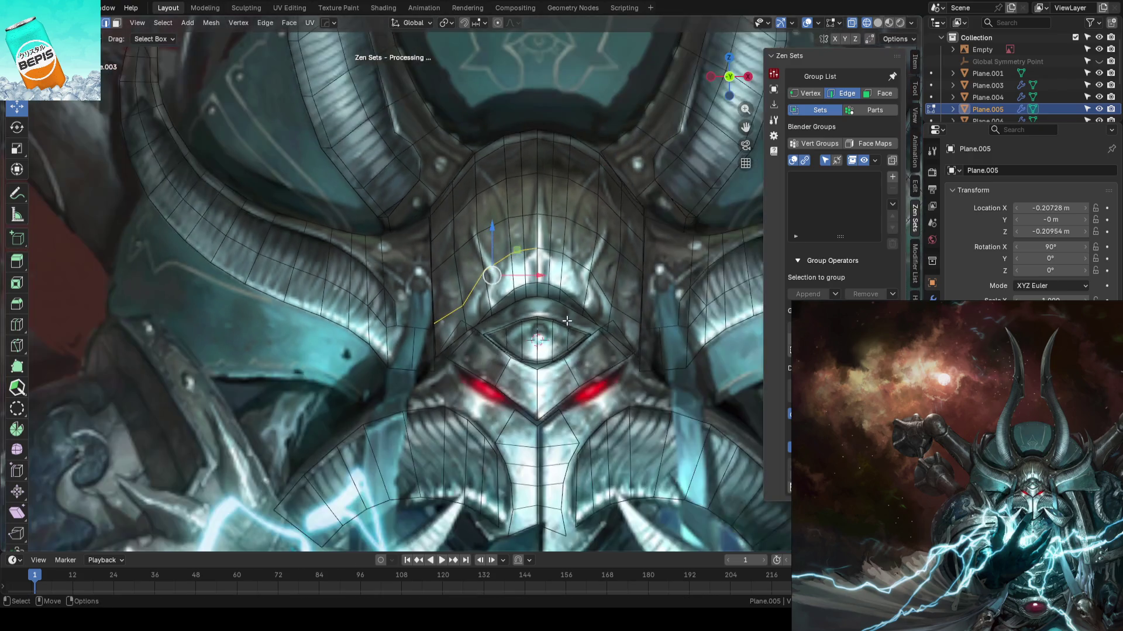
{"action": "scroll", "coordinate": [567, 321], "scroll_direction": "down", "scroll_amount": 2}
- Switch to solid shading and save the blockout file
{"action": "key", "text": "shift+z"}
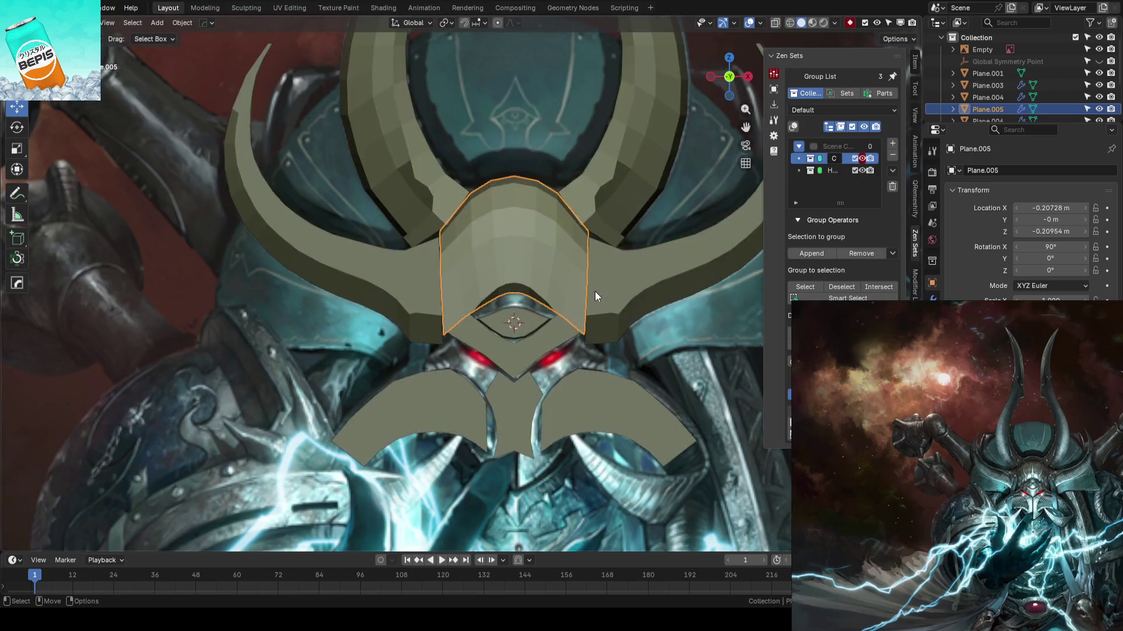
{"action": "scroll", "coordinate": [594, 291], "scroll_direction": "up", "scroll_amount": 3}
{"action": "scroll", "coordinate": [594, 291], "scroll_direction": "down", "scroll_amount": 3}
{"action": "key", "text": "ctrl+s"}
- Move a side vertex of the brow plate outward in depth, in global orientation
{"action": "key", "text": "2"}
{"action": "mouse_move", "coordinate": [551, 292]}
{"action": "middle_mouse_down"}
{"action": "mouse_move", "coordinate": [523, 294]}
{"action": "mouse_move", "coordinate": [567, 304]}
{"action": "mouse_move", "coordinate": [494, 221]}
{"action": "mouse_move", "coordinate": [534, 250]}
{"action": "mouse_move", "coordinate": [485, 351]}
{"action": "middle_mouse_up"}
{"action": "key", "text": "1"}
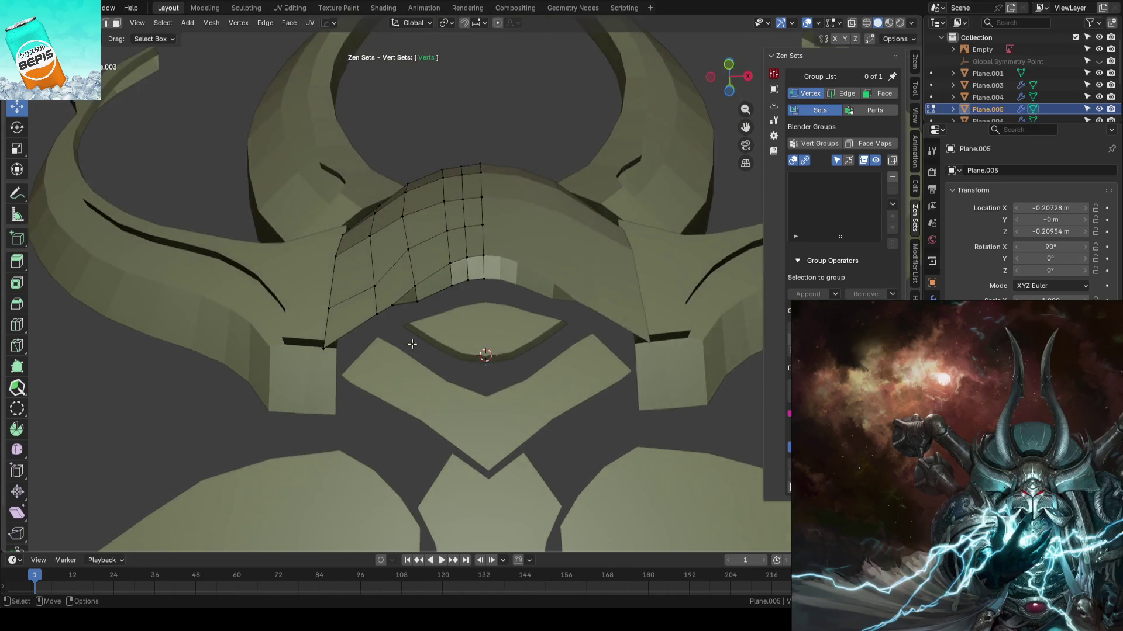
{"action": "scroll", "coordinate": [281, 370], "scroll_direction": "up", "scroll_amount": 2}
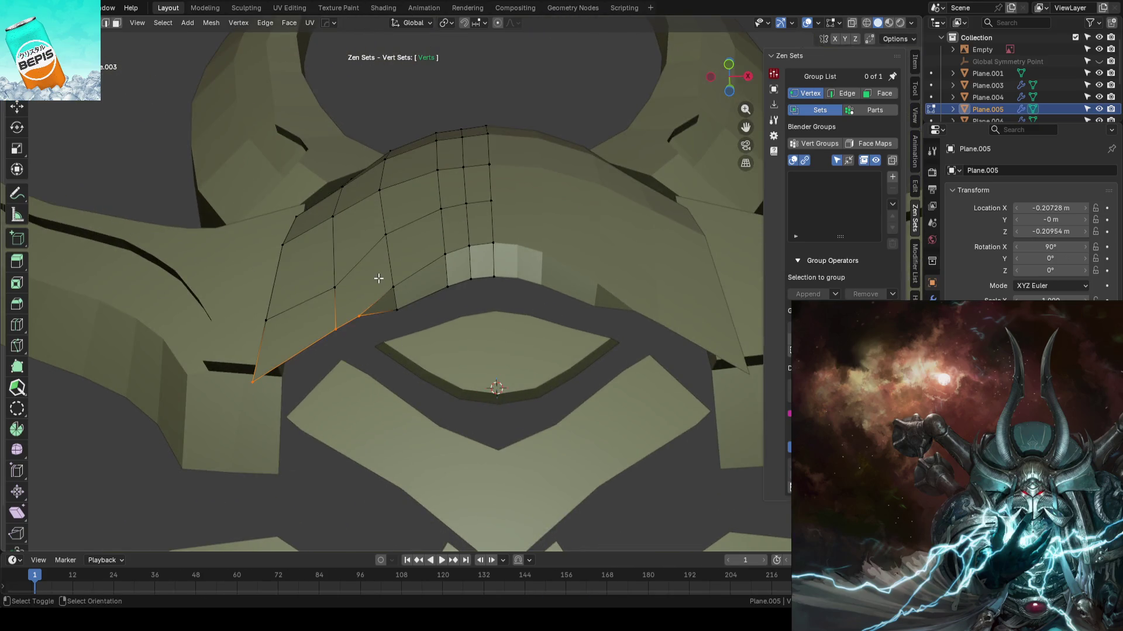
{"action": "mouse_move", "coordinate": [482, 317]}
{"action": "middle_mouse_down"}
{"action": "mouse_move", "coordinate": [513, 359]}
{"action": "mouse_move", "coordinate": [585, 374]}
{"action": "middle_mouse_up"}
{"action": "key", "text": "comma"}
{"action": "left_click", "coordinate": [544, 301]}
{"action": "left_click_drag", "start_coordinate": [428, 288], "coordinate": [416, 289]}
- Move a strip of faces on the brow plate's side along Y
{"action": "mouse_move", "coordinate": [534, 305]}
{"action": "middle_mouse_down"}
{"action": "mouse_move", "coordinate": [526, 251]}
{"action": "mouse_move", "coordinate": [471, 259]}
{"action": "mouse_move", "coordinate": [601, 366]}
{"action": "middle_mouse_up"}
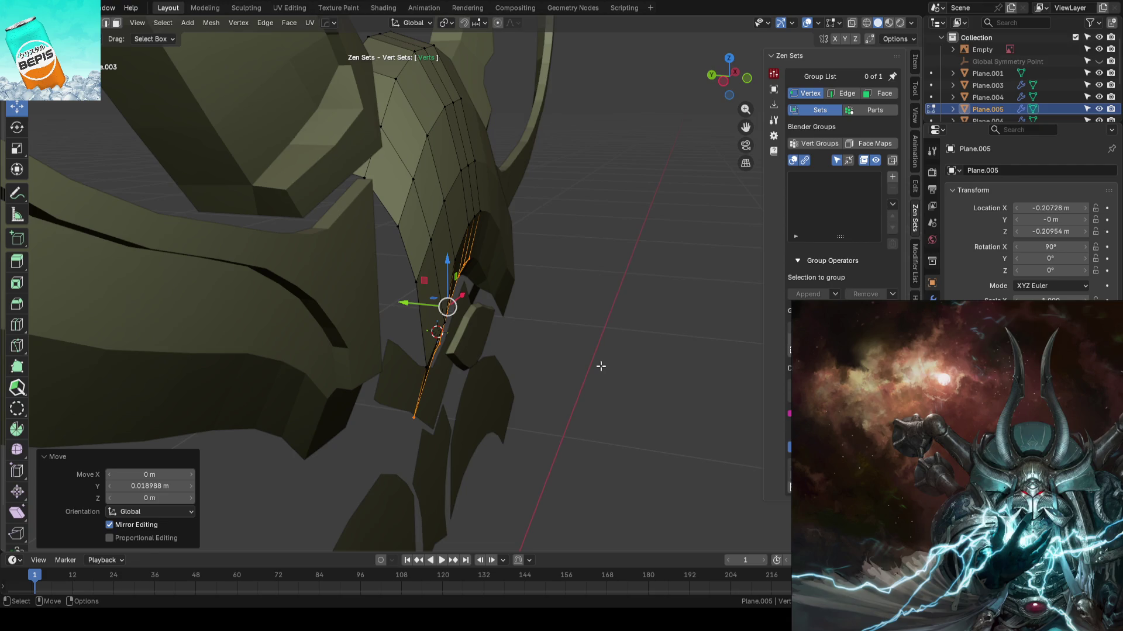
{"action": "mouse_move", "coordinate": [601, 366]}
{"action": "middle_mouse_down"}
{"action": "mouse_move", "coordinate": [529, 306]}
{"action": "mouse_move", "coordinate": [361, 310]}
{"action": "mouse_move", "coordinate": [521, 282]}
{"action": "mouse_move", "coordinate": [464, 238]}
{"action": "mouse_move", "coordinate": [527, 271]}
{"action": "mouse_move", "coordinate": [615, 257]}
{"action": "mouse_move", "coordinate": [514, 221]}
{"action": "mouse_move", "coordinate": [491, 263]}
{"action": "mouse_move", "coordinate": [549, 208]}
{"action": "mouse_move", "coordinate": [601, 277]}
{"action": "mouse_move", "coordinate": [578, 252]}
{"action": "mouse_move", "coordinate": [619, 266]}
{"action": "mouse_move", "coordinate": [535, 209]}
{"action": "middle_mouse_up"}
{"action": "key", "text": "3"}
{"action": "left_click", "coordinate": [463, 238], "text": "alt"}
{"action": "key", "text": "g"}
{"action": "key", "text": "y"}
{"action": "left_click", "coordinate": [605, 257]}
- Nudge a side edge loop in depth so the sides wrap back 0.019 m, then leave Edit Mode
{"action": "key", "text": "2"}
{"action": "left_click", "coordinate": [529, 215], "text": "alt"}
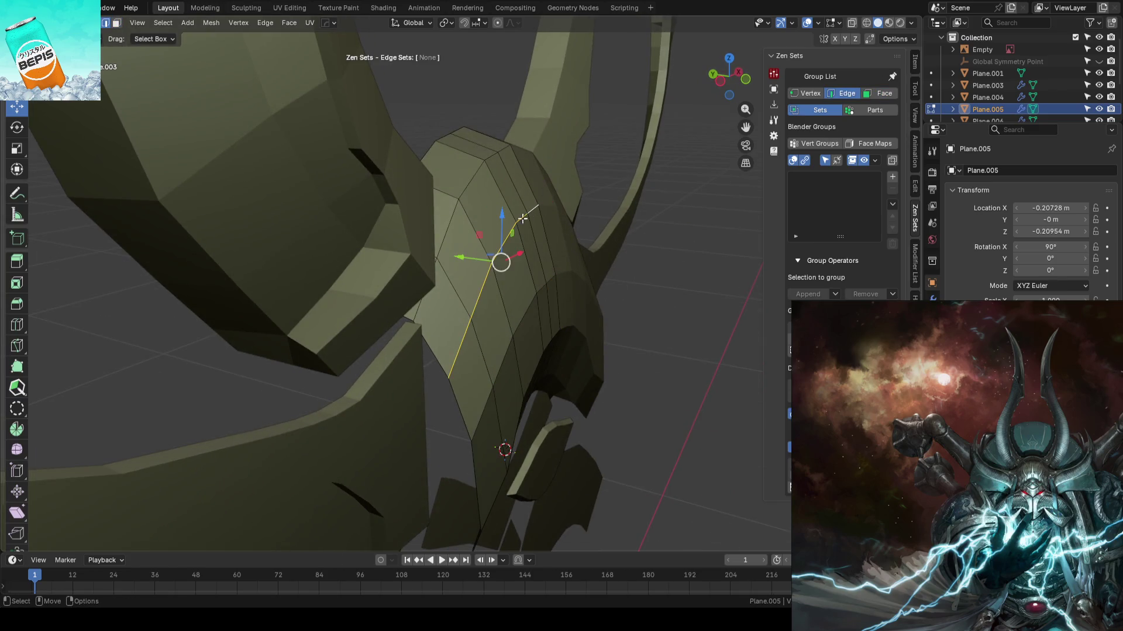
{"action": "left_click_drag", "start_coordinate": [458, 258], "coordinate": [462, 259]}
{"action": "mouse_move", "coordinate": [462, 259]}
{"action": "middle_mouse_down"}
{"action": "mouse_move", "coordinate": [612, 310]}
{"action": "mouse_move", "coordinate": [518, 216]}
{"action": "middle_mouse_up"}
{"action": "key", "text": "KP_1"}
{"action": "key", "text": "Tab"}
{"action": "left_click", "coordinate": [668, 212]}
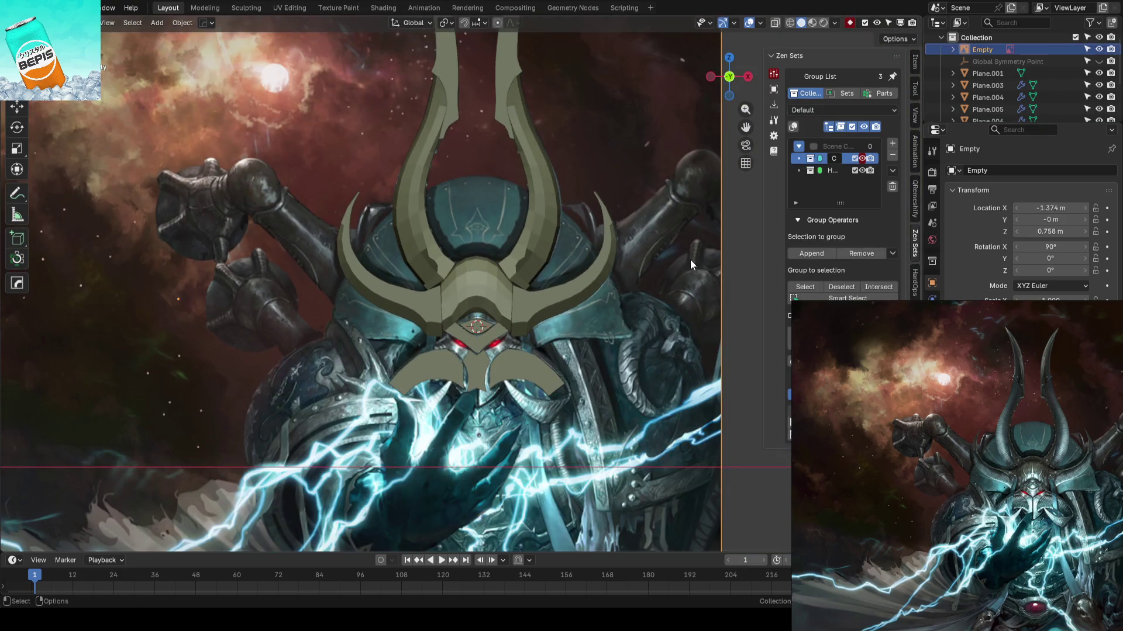
- Check the helmet in front wireframe view, then select the brow plate in solid shading
{"action": "scroll", "coordinate": [472, 415], "scroll_direction": "up", "scroll_amount": 6}
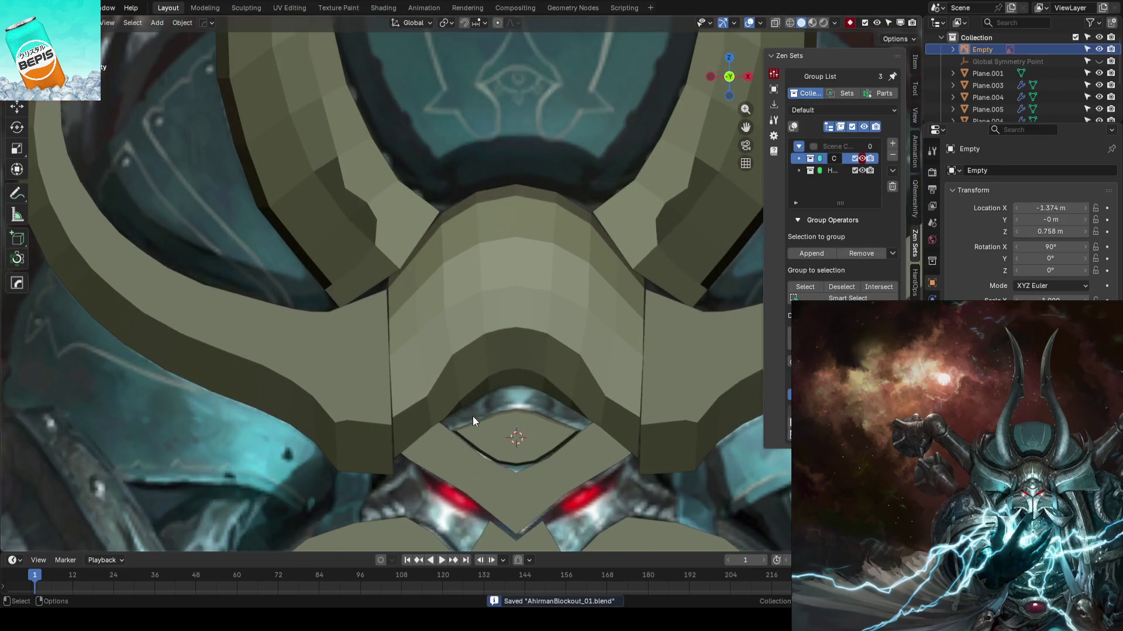
{"action": "middle_click_drag", "start_coordinate": [473, 416], "coordinate": [462, 316], "text": "shift"}
{"action": "scroll", "coordinate": [534, 328], "scroll_direction": "down", "scroll_amount": 5}
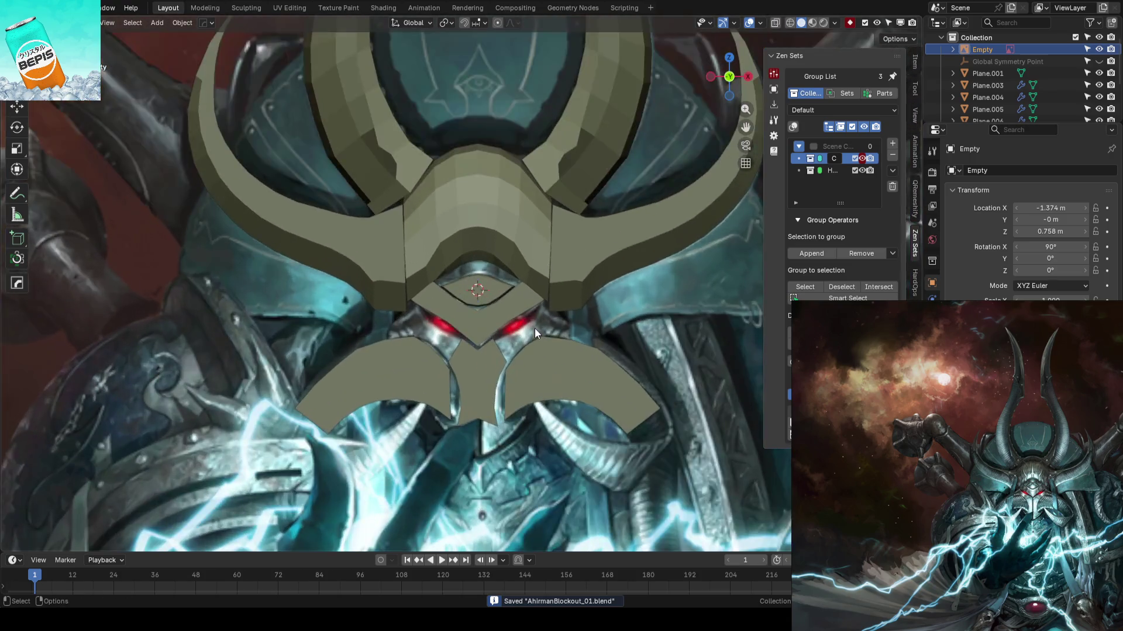
{"action": "mouse_move", "coordinate": [534, 328]}
{"action": "middle_mouse_down"}
{"action": "mouse_move", "coordinate": [522, 358]}
{"action": "mouse_move", "coordinate": [605, 343]}
{"action": "mouse_move", "coordinate": [521, 311]}
{"action": "middle_mouse_up"}
{"action": "key", "text": "KP_1"}
{"action": "key", "text": "shift+z"}
{"action": "scroll", "coordinate": [499, 314], "scroll_direction": "up", "scroll_amount": 4}
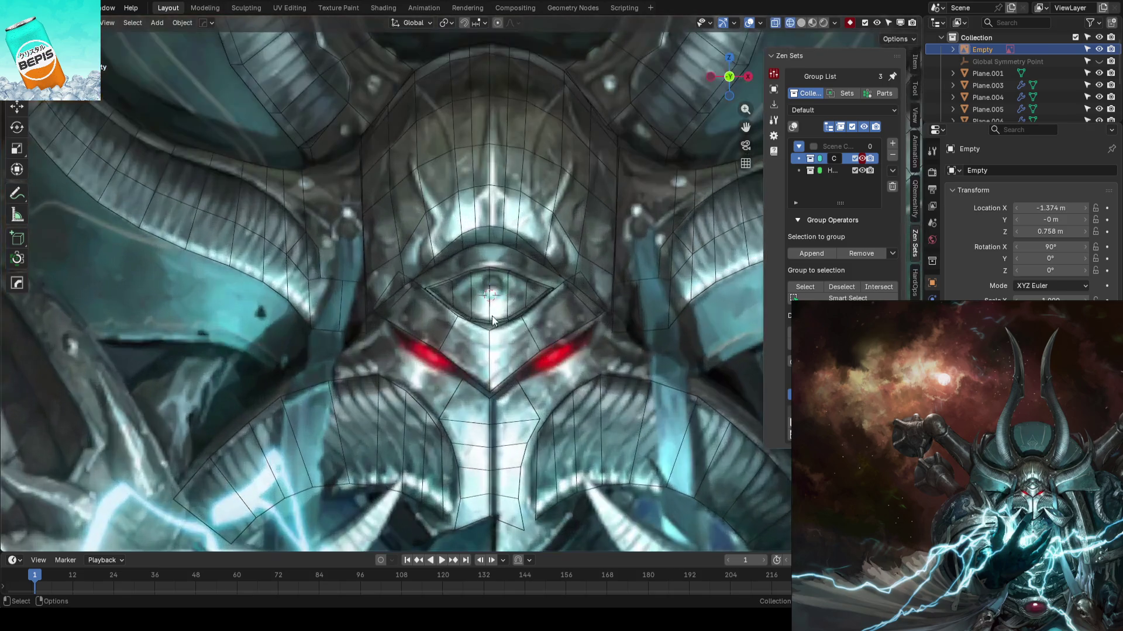
{"action": "left_click", "coordinate": [408, 250]}
{"action": "mouse_move", "coordinate": [408, 251]}
{"action": "middle_mouse_down"}
{"action": "mouse_move", "coordinate": [477, 261]}
{"action": "mouse_move", "coordinate": [497, 242]}
{"action": "mouse_move", "coordinate": [521, 275]}
{"action": "mouse_move", "coordinate": [503, 236]}
{"action": "middle_mouse_up"}
{"action": "key", "text": "shift+z"}
- Move a vertex path along the brow plate's side in depth along Y
{"action": "key", "text": "Tab"}
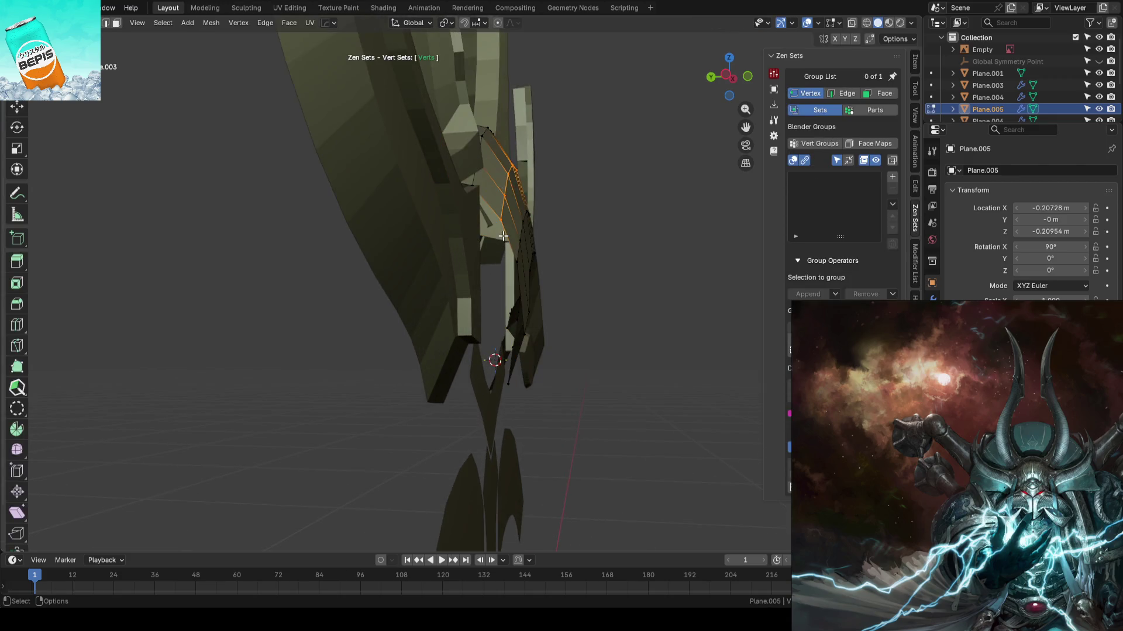
{"action": "middle_click_drag", "start_coordinate": [530, 282], "coordinate": [491, 301]}
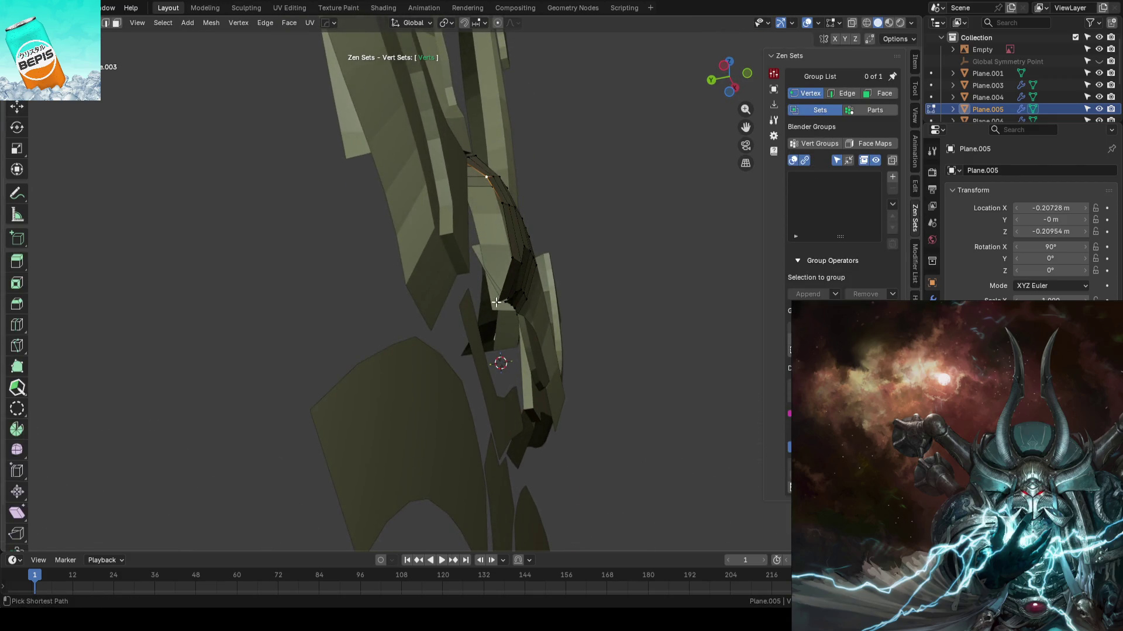
{"action": "left_click", "coordinate": [489, 304], "text": "ctrl"}
{"action": "key", "text": "g"}
{"action": "key", "text": "y"}
{"action": "left_click", "coordinate": [437, 244]}
- Pull the brow plate's lower centre vertices forward -0.043 m along Y and exit Edit Mode
{"action": "mouse_move", "coordinate": [437, 244]}
{"action": "middle_mouse_down"}
{"action": "mouse_move", "coordinate": [405, 237]}
{"action": "mouse_move", "coordinate": [460, 223]}
{"action": "middle_mouse_up"}
{"action": "left_click", "coordinate": [426, 224]}
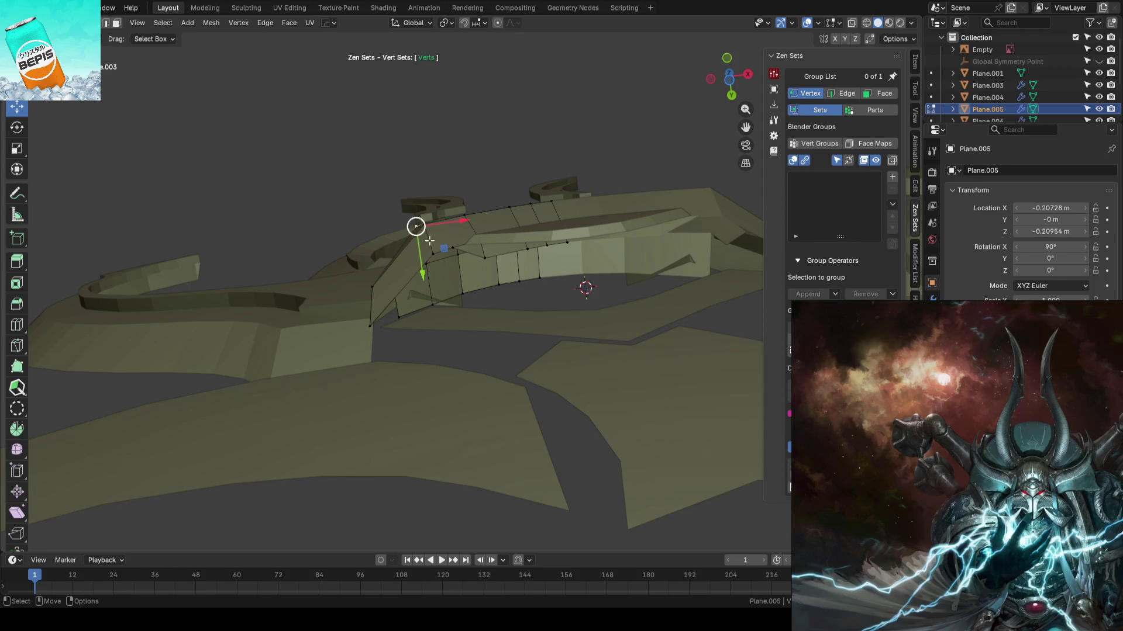
{"action": "left_click", "coordinate": [433, 260], "text": "ctrl"}
{"action": "left_click_drag", "start_coordinate": [433, 286], "coordinate": [434, 291]}
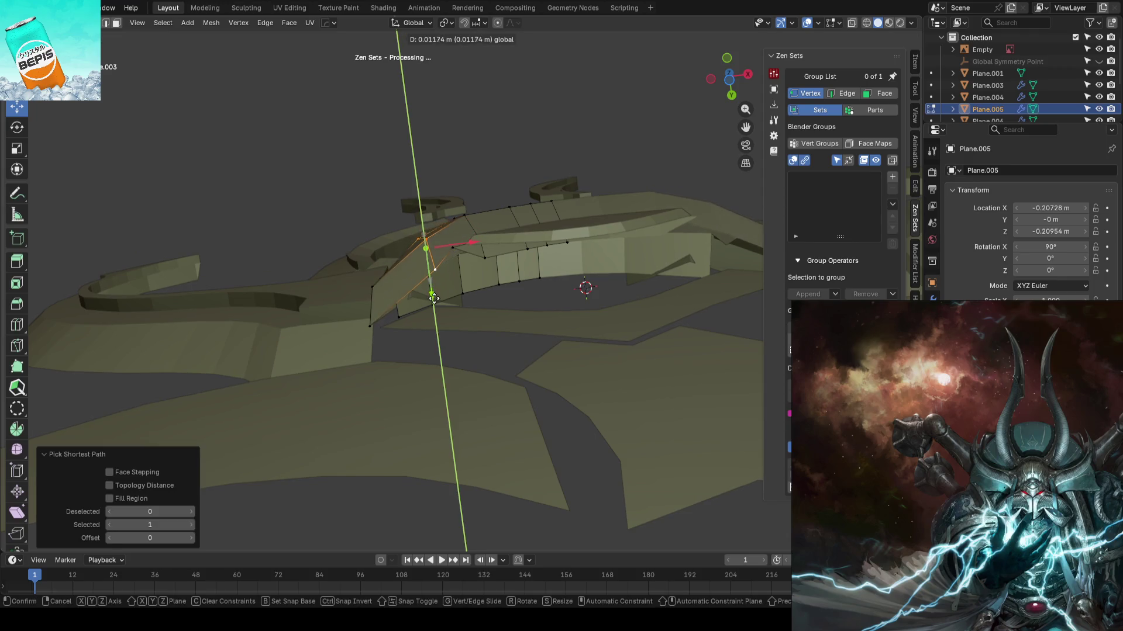
{"action": "left_click", "coordinate": [433, 294]}
{"action": "mouse_move", "coordinate": [433, 294]}
{"action": "middle_mouse_down"}
{"action": "mouse_move", "coordinate": [488, 194]}
{"action": "mouse_move", "coordinate": [438, 261]}
{"action": "middle_mouse_up"}
{"action": "key", "text": "g"}
{"action": "key", "text": "y"}
{"action": "key", "text": "Escape"}
{"action": "key", "text": "g"}
{"action": "key", "text": "y"}
{"action": "left_click", "coordinate": [444, 293]}
{"action": "key", "text": "Tab"}
- Save AhirmanBlockout_01.blend from the front view
{"action": "key", "text": "KP_1"}
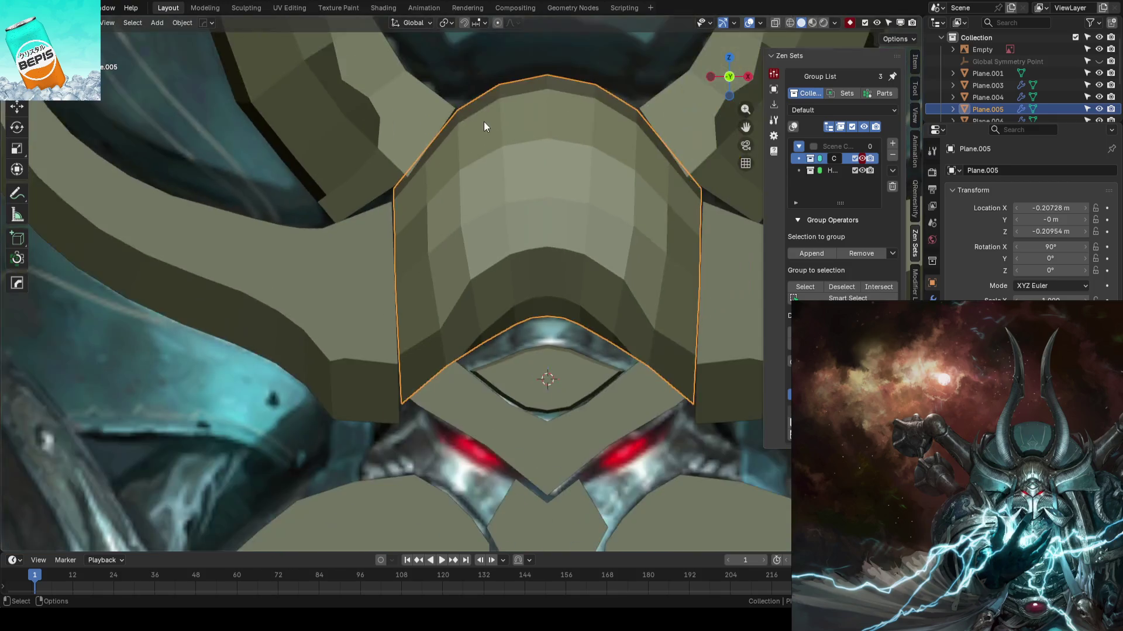
{"action": "scroll", "coordinate": [611, 115], "scroll_direction": "down", "scroll_amount": 5}
{"action": "left_click", "coordinate": [676, 113]}
{"action": "key", "text": "ctrl+s"}
{"action": "key", "text": "h"}
- Compare the helmet's front-view wireframe against the concept art, then return to solid shading
{"action": "mouse_move", "coordinate": [640, 144]}
{"action": "middle_mouse_down"}
{"action": "mouse_move", "coordinate": [553, 243]}
{"action": "mouse_move", "coordinate": [603, 245]}
{"action": "mouse_move", "coordinate": [503, 261]}
{"action": "mouse_move", "coordinate": [540, 229]}
{"action": "middle_mouse_up"}
{"action": "scroll", "coordinate": [503, 261], "scroll_direction": "down", "scroll_amount": 3}
{"action": "key", "text": "KP_1"}
{"action": "scroll", "coordinate": [507, 346], "scroll_direction": "up", "scroll_amount": 5}
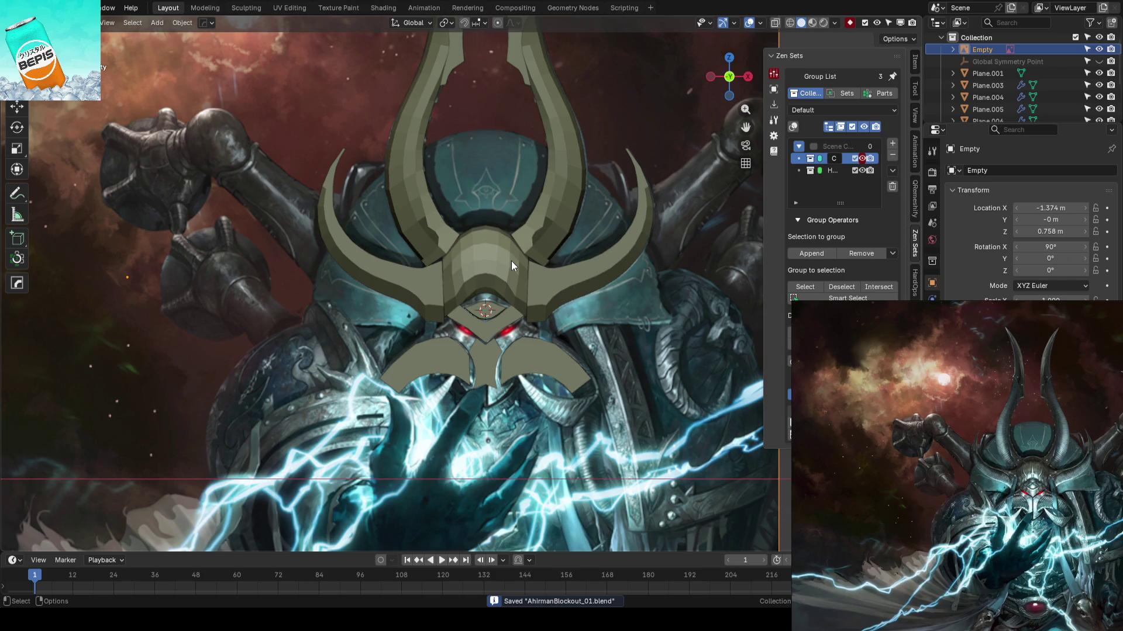
{"action": "key", "text": "shift+z"}
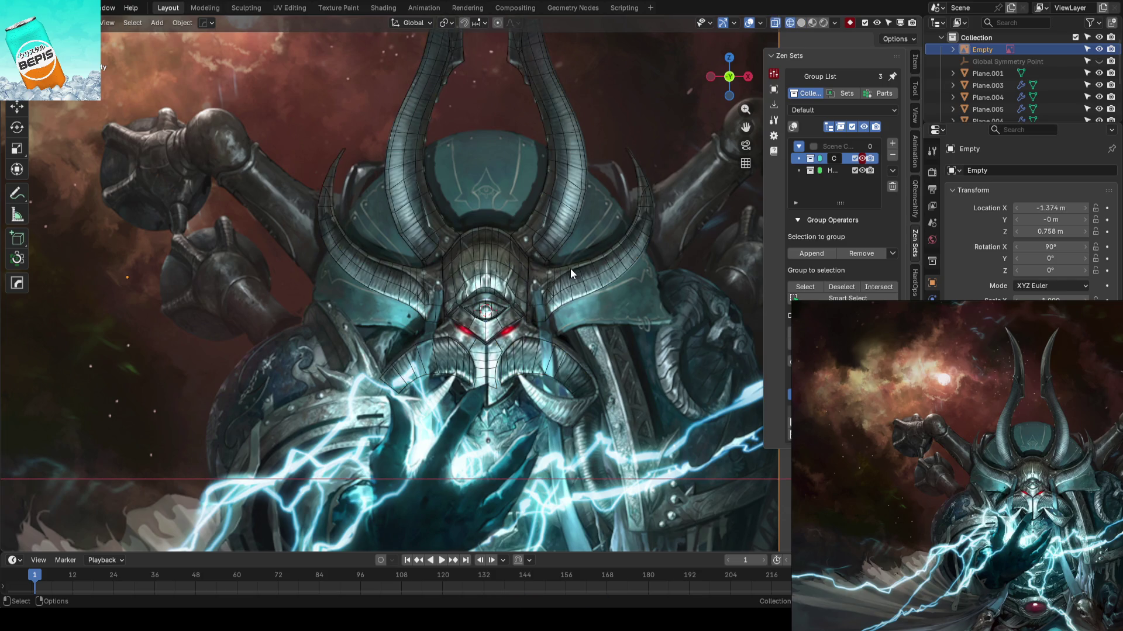
{"action": "scroll", "coordinate": [525, 324], "scroll_direction": "up", "scroll_amount": 6}
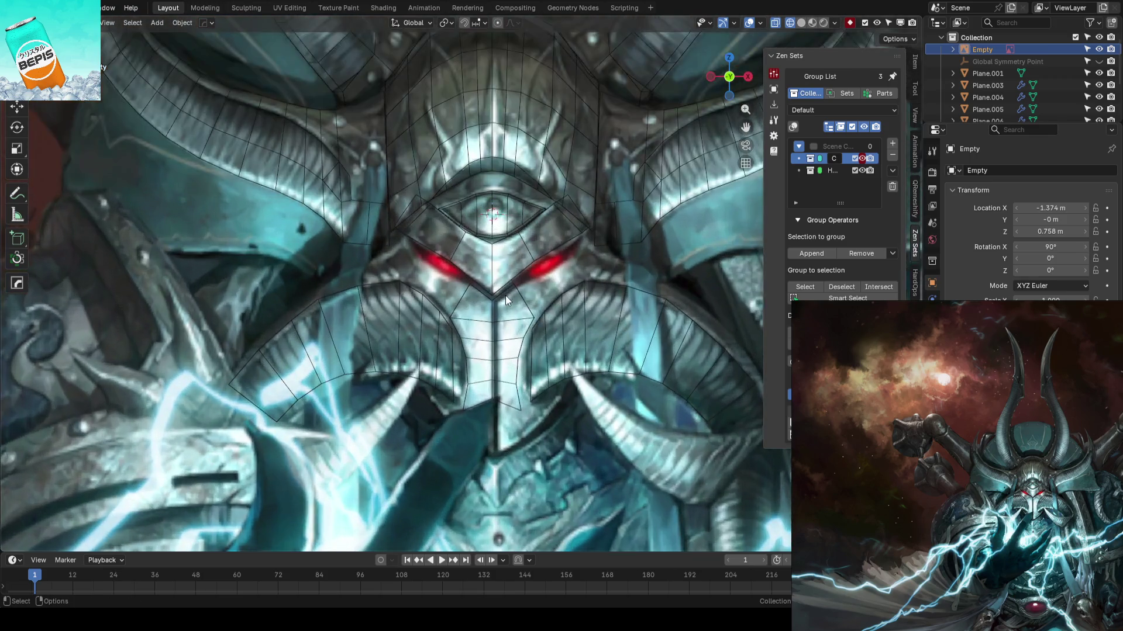
{"action": "key", "text": "shift+z"}
{"action": "left_click", "coordinate": [501, 247]}
- Push one edge of the central face guard back along Y
{"action": "key", "text": "Tab"}
{"action": "mouse_move", "coordinate": [500, 248]}
{"action": "middle_mouse_down"}
{"action": "mouse_move", "coordinate": [549, 282]}
{"action": "mouse_move", "coordinate": [491, 256]}
{"action": "mouse_move", "coordinate": [521, 256]}
{"action": "middle_mouse_up"}
{"action": "left_click", "coordinate": [486, 257]}
{"action": "left_click_drag", "start_coordinate": [416, 277], "coordinate": [446, 276]}
{"action": "key", "text": "ctrl+z"}
{"action": "mouse_move", "coordinate": [445, 276]}
{"action": "middle_mouse_down"}
{"action": "mouse_move", "coordinate": [459, 258]}
{"action": "mouse_move", "coordinate": [389, 233]}
{"action": "middle_mouse_up"}
{"action": "left_click_drag", "start_coordinate": [459, 275], "coordinate": [455, 277]}
{"action": "middle_click_drag", "start_coordinate": [455, 277], "coordinate": [433, 298]}
- Shift more face guard edges slightly front-to-back along Y
{"action": "left_click", "coordinate": [425, 258]}
{"action": "left_click_drag", "start_coordinate": [422, 264], "coordinate": [420, 270]}
{"action": "mouse_move", "coordinate": [420, 271]}
{"action": "middle_mouse_down"}
{"action": "mouse_move", "coordinate": [460, 323]}
{"action": "mouse_move", "coordinate": [551, 336]}
{"action": "mouse_move", "coordinate": [446, 215]}
{"action": "middle_mouse_up"}
{"action": "left_click_drag", "start_coordinate": [463, 208], "coordinate": [438, 207]}
{"action": "left_click", "coordinate": [445, 209]}
{"action": "mouse_move", "coordinate": [581, 236]}
{"action": "middle_mouse_down"}
{"action": "mouse_move", "coordinate": [391, 263]}
{"action": "mouse_move", "coordinate": [521, 286]}
{"action": "mouse_move", "coordinate": [488, 258]}
{"action": "middle_mouse_up"}
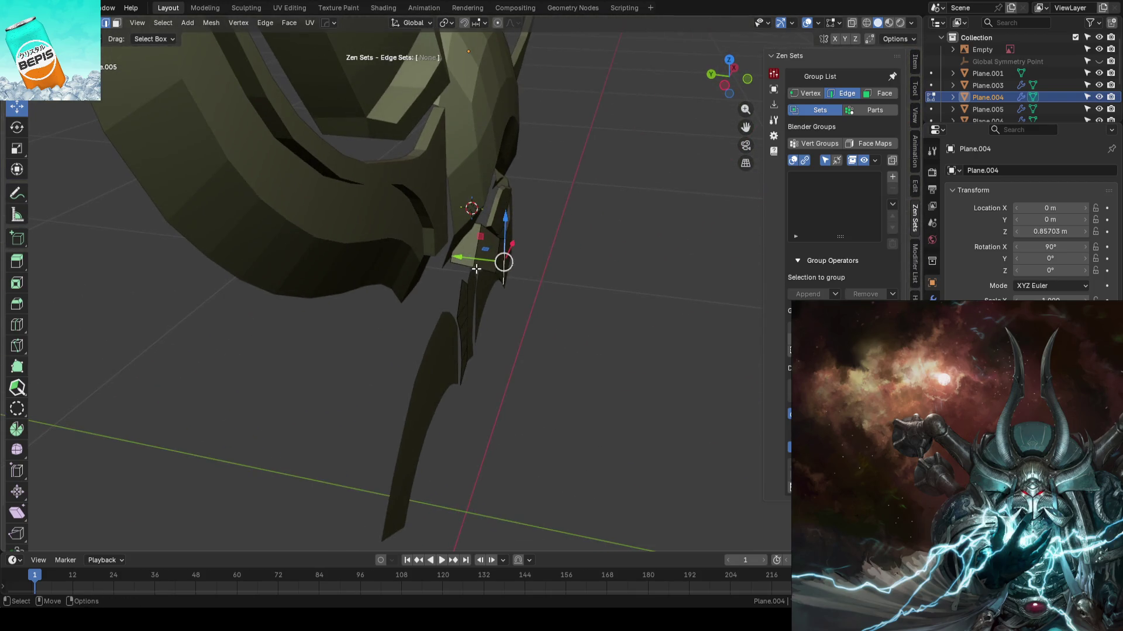
{"action": "left_click_drag", "start_coordinate": [472, 259], "coordinate": [474, 261]}
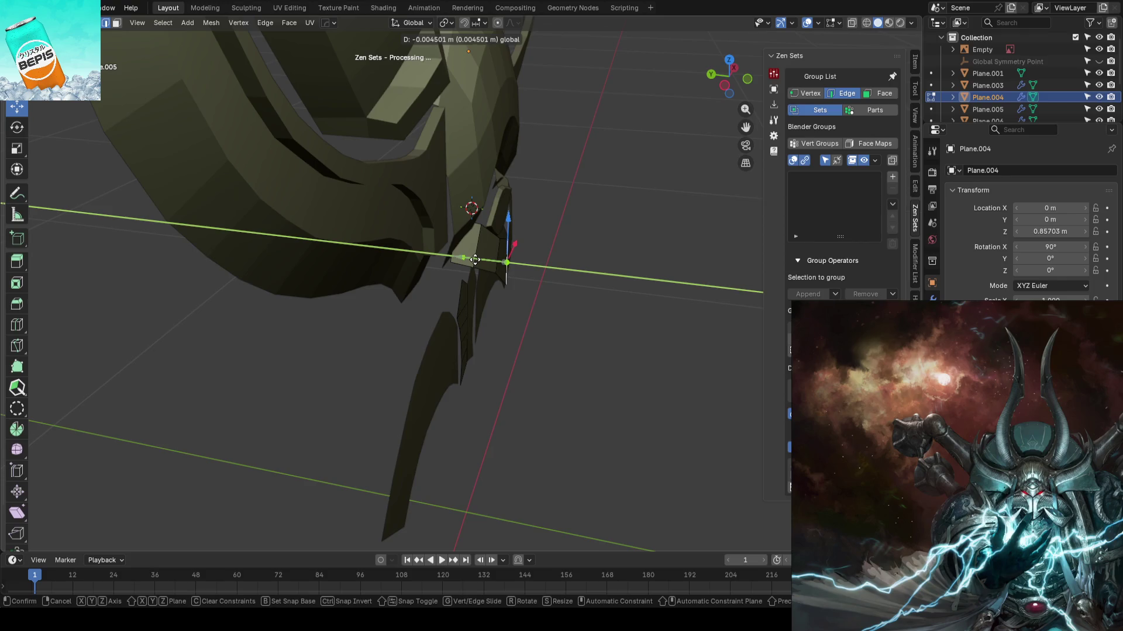
{"action": "left_click_drag", "start_coordinate": [476, 259], "coordinate": [479, 261]}
{"action": "mouse_move", "coordinate": [587, 286]}
{"action": "middle_mouse_down"}
{"action": "mouse_move", "coordinate": [483, 156]}
{"action": "mouse_move", "coordinate": [484, 125]}
{"action": "mouse_move", "coordinate": [491, 242]}
{"action": "middle_mouse_up"}
{"action": "mouse_move", "coordinate": [491, 241]}
{"action": "left_mouse_down"}
{"action": "mouse_move", "coordinate": [487, 274]}
{"action": "mouse_move", "coordinate": [454, 274]}
{"action": "left_mouse_up"}
{"action": "mouse_move", "coordinate": [542, 178]}
{"action": "middle_mouse_down"}
{"action": "mouse_move", "coordinate": [552, 318]}
{"action": "mouse_move", "coordinate": [572, 283]}
{"action": "middle_mouse_up"}
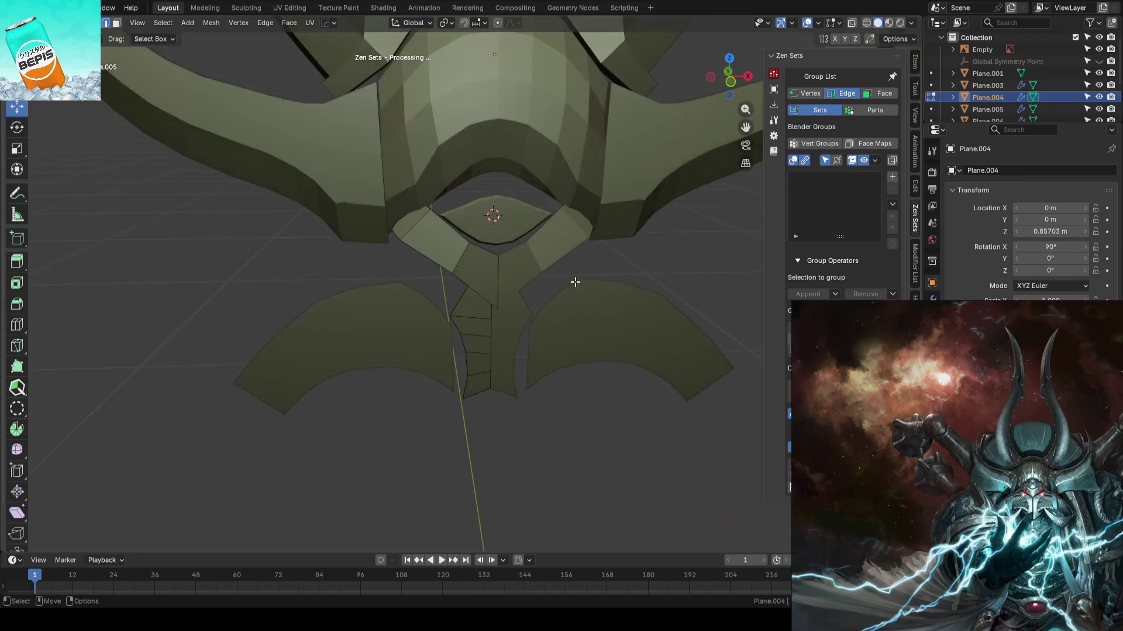
- Return to Object Mode, save AhrimanBlockout_01.blend, and check the front view in X-ray
{"action": "scroll", "coordinate": [572, 283], "scroll_direction": "down", "scroll_amount": 5}
{"action": "key", "text": "Tab"}
{"action": "scroll", "coordinate": [507, 387], "scroll_direction": "up", "scroll_amount": 3}
{"action": "key", "text": "ctrl+s"}
{"action": "mouse_move", "coordinate": [493, 300]}
{"action": "middle_mouse_down"}
{"action": "mouse_move", "coordinate": [605, 309]}
{"action": "mouse_move", "coordinate": [447, 307]}
{"action": "mouse_move", "coordinate": [525, 334]}
{"action": "middle_mouse_up"}
{"action": "key", "text": "KP_1"}
{"action": "key", "text": "alt+z"}
{"action": "scroll", "coordinate": [520, 285], "scroll_direction": "up", "scroll_amount": 4}
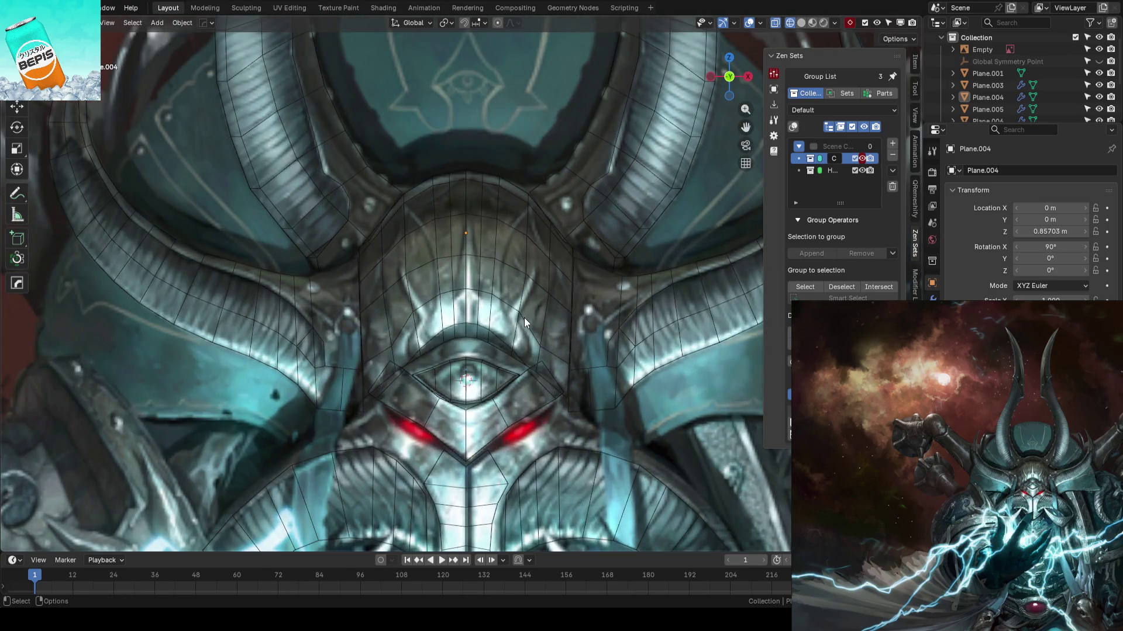
{"action": "key", "text": "alt+z"}
{"action": "mouse_move", "coordinate": [524, 318]}
{"action": "middle_mouse_down"}
{"action": "mouse_move", "coordinate": [514, 305]}
{"action": "mouse_move", "coordinate": [577, 298]}
{"action": "mouse_move", "coordinate": [576, 318]}
{"action": "mouse_move", "coordinate": [464, 358]}
{"action": "mouse_move", "coordinate": [464, 386]}
{"action": "mouse_move", "coordinate": [513, 361]}
{"action": "mouse_move", "coordinate": [510, 249]}
{"action": "mouse_move", "coordinate": [521, 318]}
{"action": "mouse_move", "coordinate": [511, 263]}
{"action": "mouse_move", "coordinate": [588, 298]}
{"action": "middle_mouse_up"}
- In Edit Mode on brow plate Plane.005, try moving a vertical edge loop in depth, then undo
{"action": "left_click", "coordinate": [510, 249]}
{"action": "key", "text": "Tab"}
{"action": "left_click", "coordinate": [511, 263], "text": "alt"}
{"action": "left_click_drag", "start_coordinate": [416, 225], "coordinate": [418, 221]}
{"action": "key", "text": "ctrl+z"}
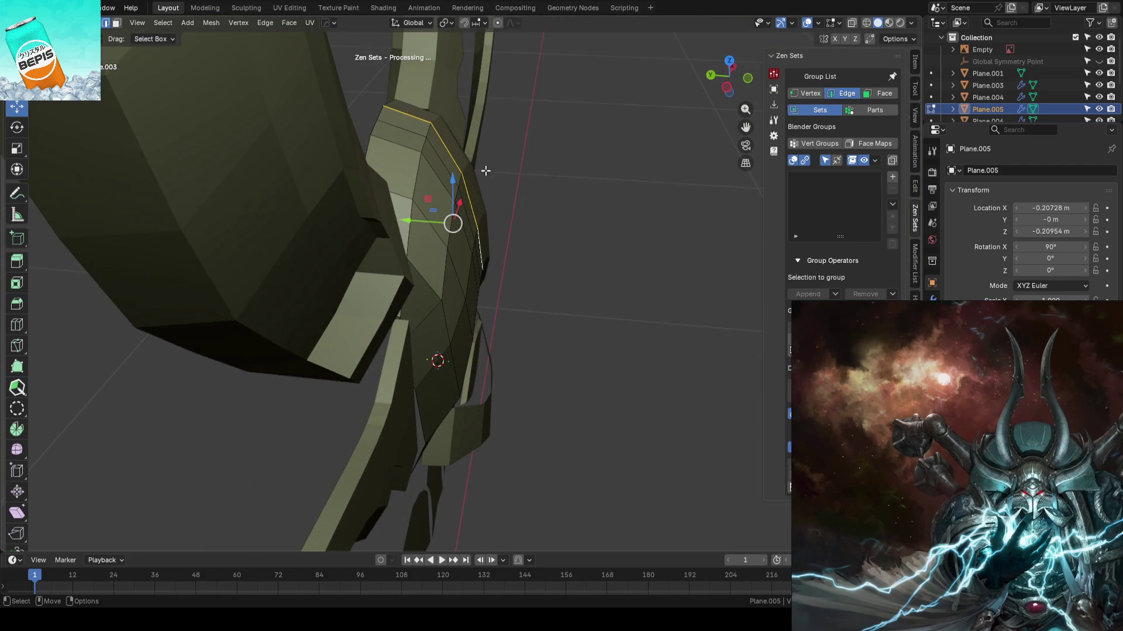
- Select vertices along the brow plate's top edge and trial a ~9 mm depth push, then undo it
{"action": "mouse_move", "coordinate": [430, 119]}
{"action": "middle_mouse_down"}
{"action": "mouse_move", "coordinate": [532, 250]}
{"action": "mouse_move", "coordinate": [448, 128]}
{"action": "mouse_move", "coordinate": [482, 244]}
{"action": "middle_mouse_up"}
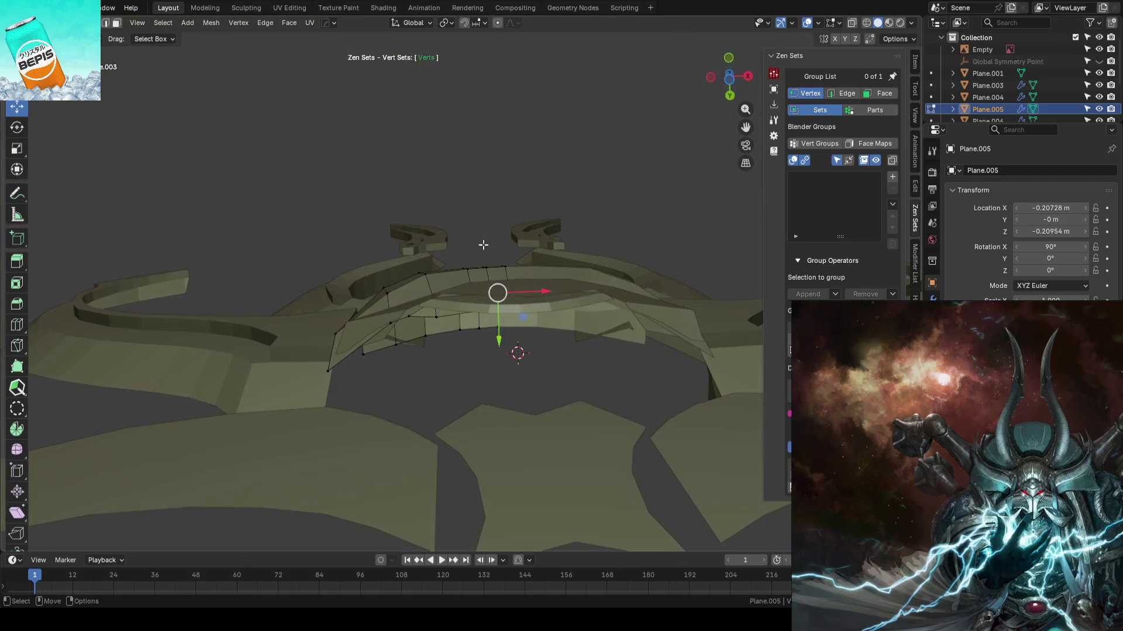
{"action": "middle_click_drag", "start_coordinate": [527, 282], "coordinate": [501, 268]}
{"action": "left_click", "coordinate": [502, 267], "text": "ctrl"}
{"action": "key", "text": "shift+space"}
{"action": "key", "text": "g"}
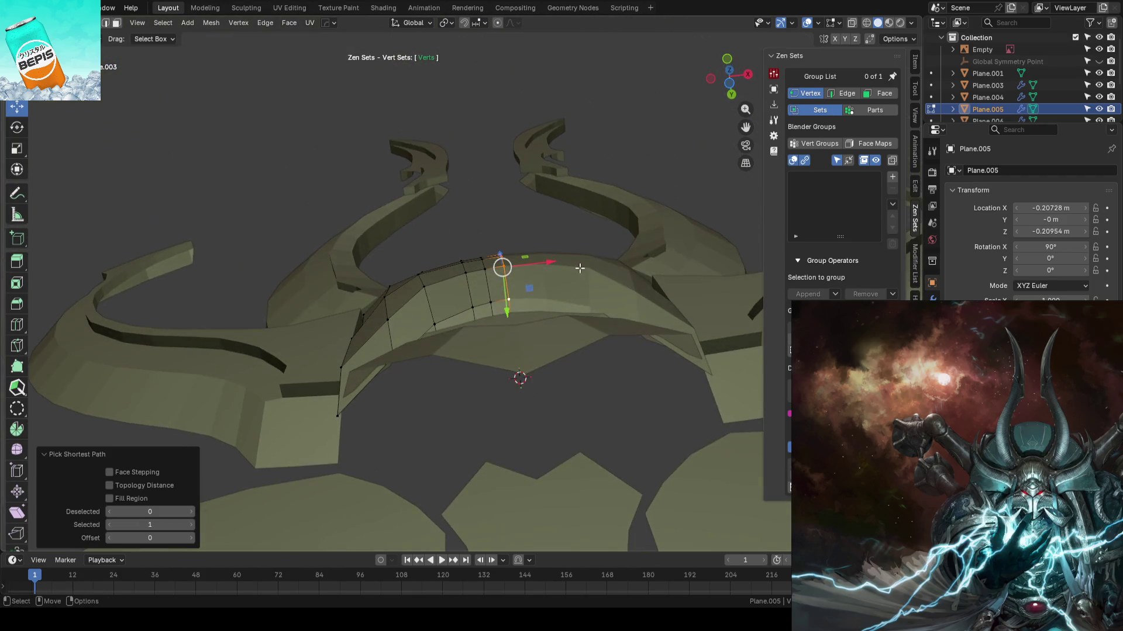
{"action": "left_click_drag", "start_coordinate": [503, 305], "coordinate": [505, 309]}
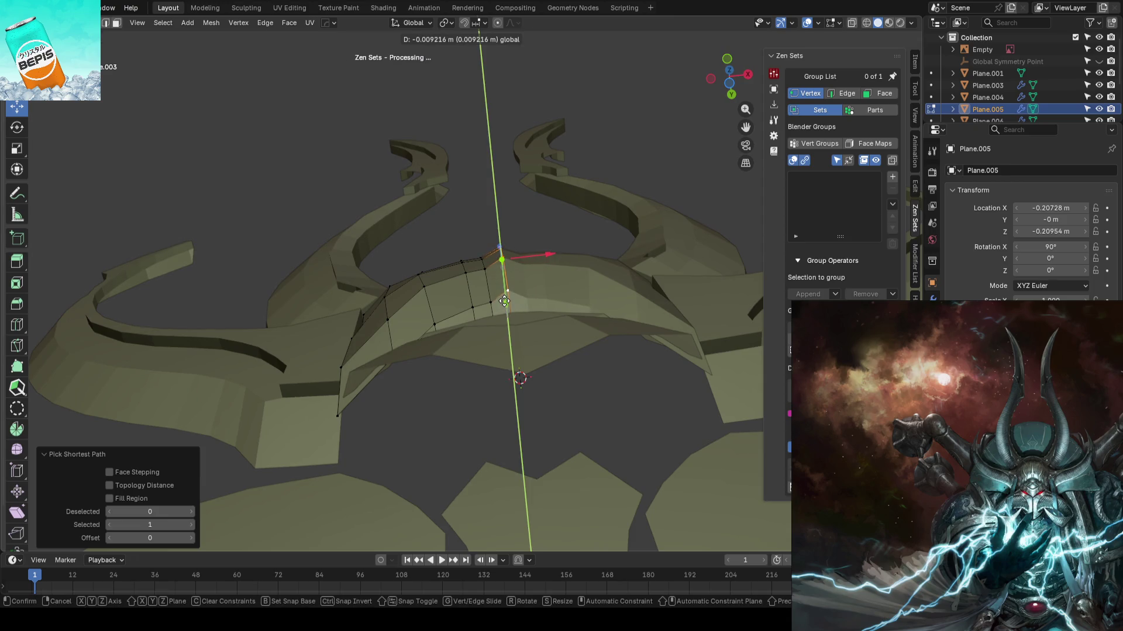
{"action": "left_click_drag", "start_coordinate": [504, 301], "coordinate": [504, 301]}
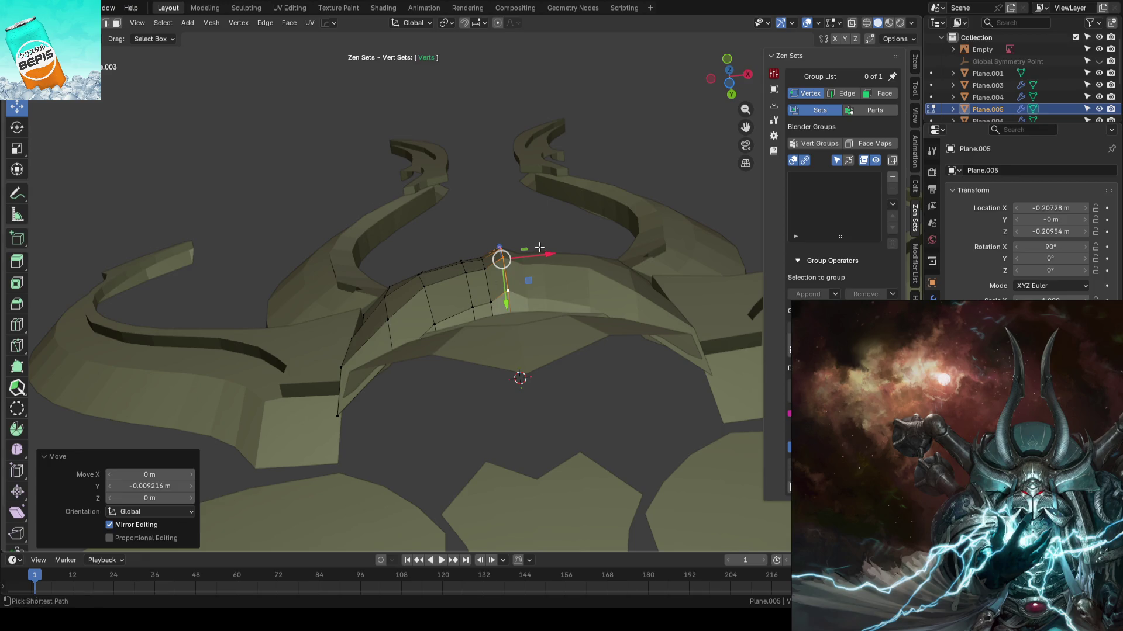
{"action": "key", "text": "ctrl+z"}
- In face select mode, try moving a brow plate face in depth and cancel the move
{"action": "mouse_move", "coordinate": [537, 229]}
{"action": "middle_mouse_down"}
{"action": "mouse_move", "coordinate": [586, 394]}
{"action": "mouse_move", "coordinate": [636, 400]}
{"action": "middle_mouse_up"}
{"action": "key", "text": "3"}
{"action": "mouse_move", "coordinate": [517, 258]}
{"action": "middle_mouse_down"}
{"action": "mouse_move", "coordinate": [497, 264]}
{"action": "mouse_move", "coordinate": [502, 275]}
{"action": "middle_mouse_up"}
{"action": "left_click", "coordinate": [497, 264], "text": "ctrl"}
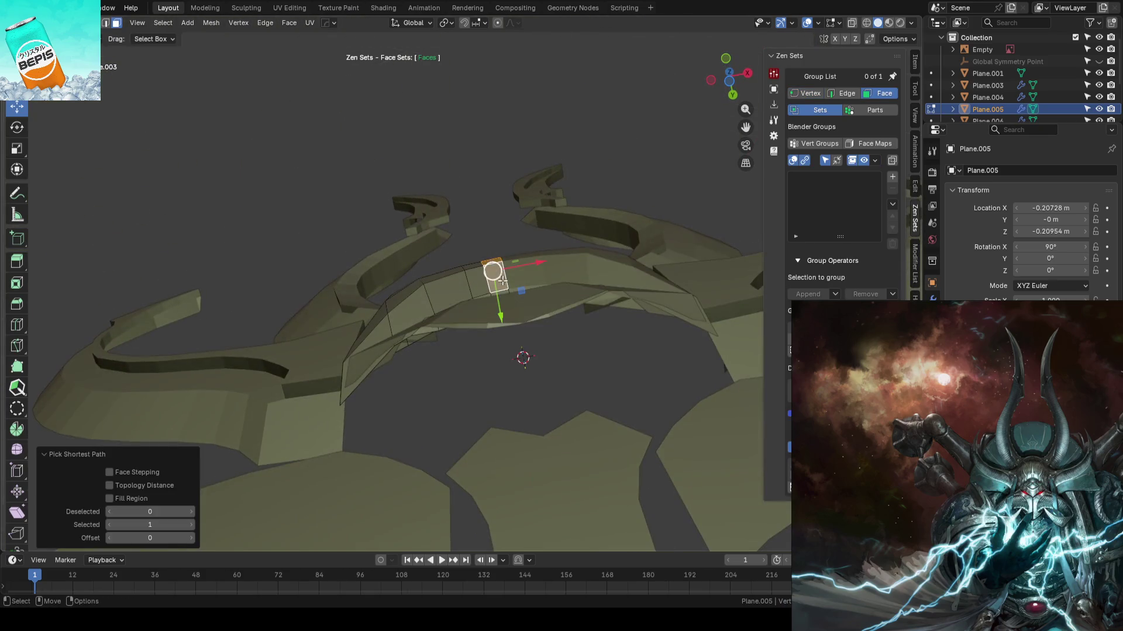
{"action": "left_click_drag", "start_coordinate": [498, 317], "coordinate": [493, 306]}
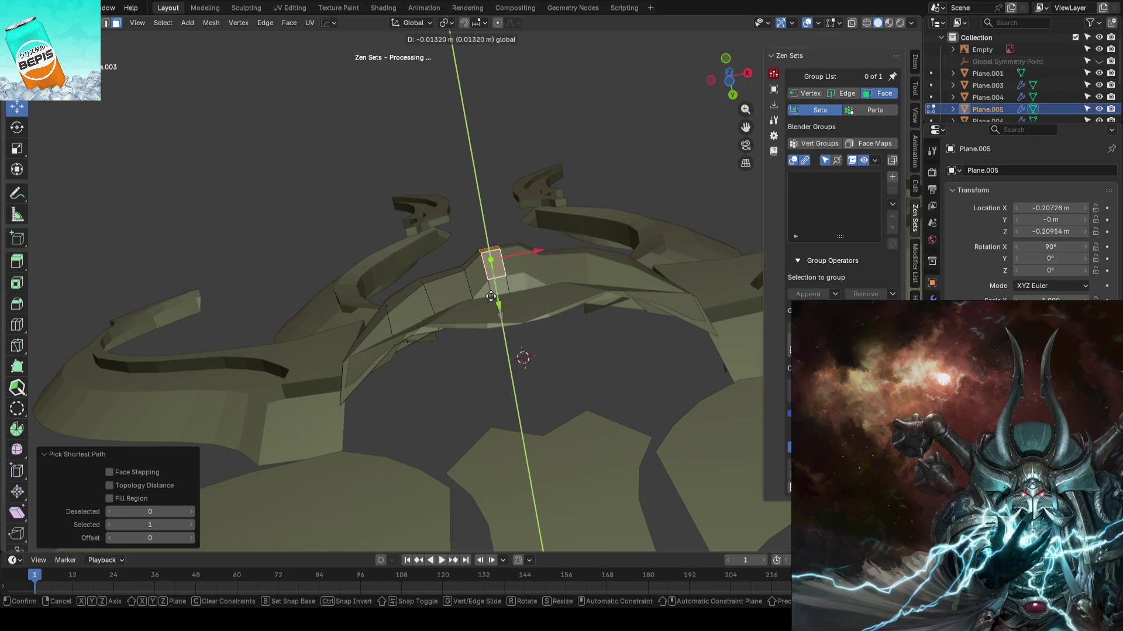
{"action": "right_click", "coordinate": [491, 296]}
- Back in vertex mode, move vertices along the brow plate edge about 1 cm in depth
{"action": "key", "text": "1"}
{"action": "mouse_move", "coordinate": [491, 296]}
{"action": "middle_mouse_down"}
{"action": "mouse_move", "coordinate": [472, 336]}
{"action": "mouse_move", "coordinate": [423, 178]}
{"action": "mouse_move", "coordinate": [421, 264]}
{"action": "middle_mouse_up"}
{"action": "left_click", "coordinate": [424, 179], "text": "ctrl"}
{"action": "left_click_drag", "start_coordinate": [421, 264], "coordinate": [420, 266]}
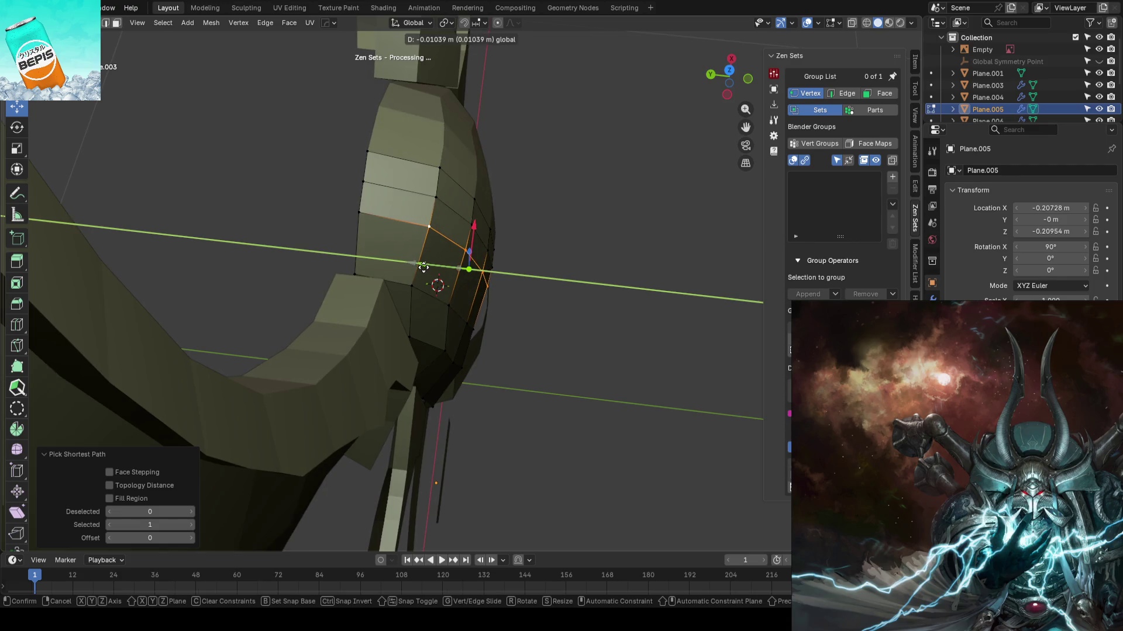
{"action": "left_click", "coordinate": [423, 268]}
{"action": "middle_click_drag", "start_coordinate": [538, 310], "coordinate": [566, 289]}
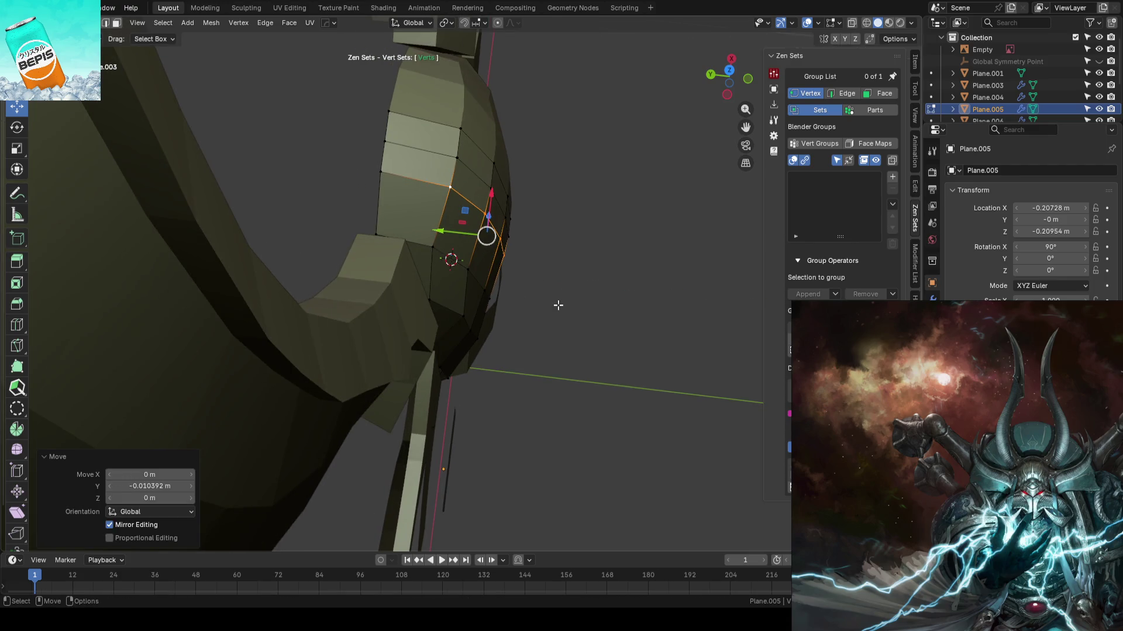
- Nudge an edge path and a single vertex on the brow plate -0.010 m along Y
{"action": "key", "text": "alt+a"}
{"action": "mouse_move", "coordinate": [606, 355]}
{"action": "middle_mouse_down"}
{"action": "mouse_move", "coordinate": [518, 304]}
{"action": "mouse_move", "coordinate": [483, 150]}
{"action": "middle_mouse_up"}
{"action": "left_click", "coordinate": [458, 268], "text": "ctrl"}
{"action": "middle_click_drag", "start_coordinate": [459, 267], "coordinate": [460, 297]}
{"action": "key", "text": "shift+space"}
{"action": "key", "text": "g"}
{"action": "left_click_drag", "start_coordinate": [460, 297], "coordinate": [471, 314]}
{"action": "left_click", "coordinate": [465, 284]}
{"action": "left_click", "coordinate": [470, 314]}
- Exit Edit Mode, check the front view over the concept art, and save AhrimanBlockout_01.blend
{"action": "key", "text": "Tab"}
{"action": "key", "text": "KP_1"}
{"action": "left_click", "coordinate": [672, 204]}
{"action": "key", "text": "ctrl+s"}
{"action": "scroll", "coordinate": [502, 300], "scroll_direction": "up", "scroll_amount": 2}
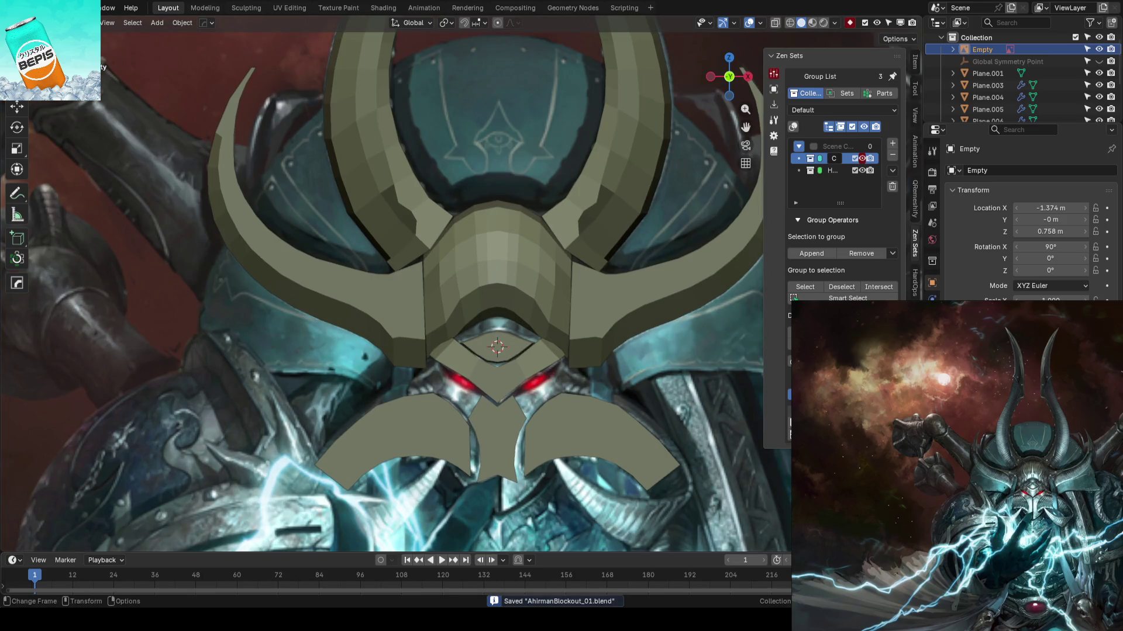
- Enter Edit Mode on the brow plate and line it up with the concept art in front view
{"action": "scroll", "coordinate": [528, 321], "scroll_direction": "up", "scroll_amount": 2}
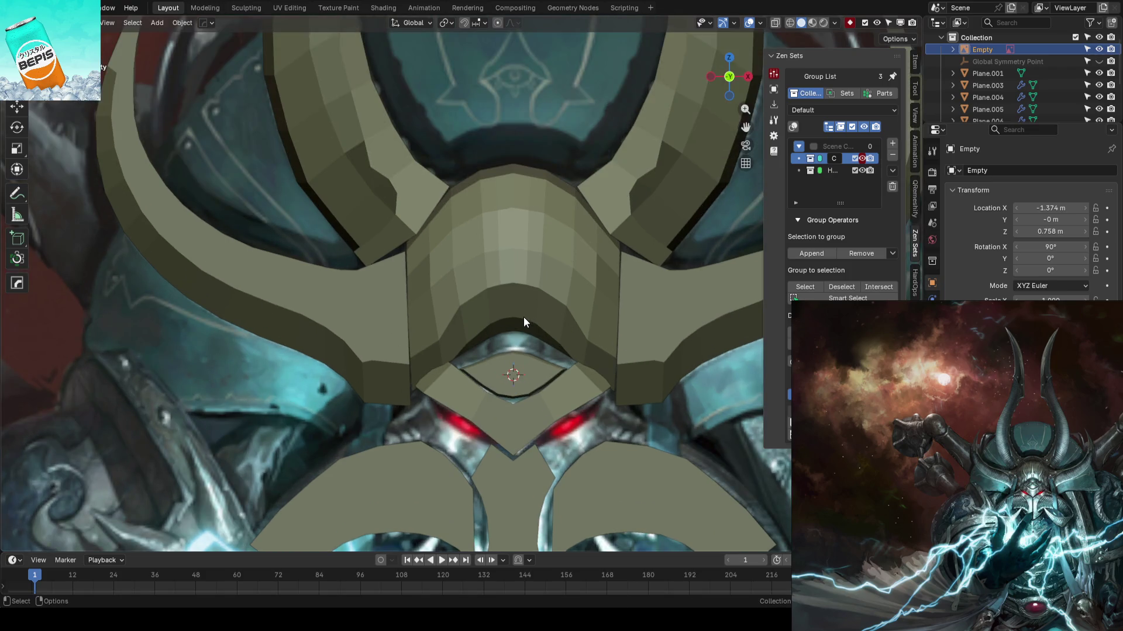
{"action": "scroll", "coordinate": [524, 317], "scroll_direction": "down", "scroll_amount": 3}
{"action": "mouse_move", "coordinate": [499, 317]}
{"action": "middle_mouse_down"}
{"action": "mouse_move", "coordinate": [592, 328]}
{"action": "mouse_move", "coordinate": [538, 363]}
{"action": "mouse_move", "coordinate": [501, 326]}
{"action": "middle_mouse_up"}
{"action": "left_click", "coordinate": [501, 326]}
{"action": "scroll", "coordinate": [556, 293], "scroll_direction": "up", "scroll_amount": 3}
{"action": "key", "text": "Tab"}
{"action": "mouse_move", "coordinate": [556, 298]}
{"action": "middle_mouse_down"}
{"action": "mouse_move", "coordinate": [554, 311]}
{"action": "mouse_move", "coordinate": [508, 263]}
{"action": "mouse_move", "coordinate": [496, 123]}
{"action": "mouse_move", "coordinate": [505, 273]}
{"action": "mouse_move", "coordinate": [505, 237]}
{"action": "middle_mouse_up"}
{"action": "key", "text": "KP_1"}
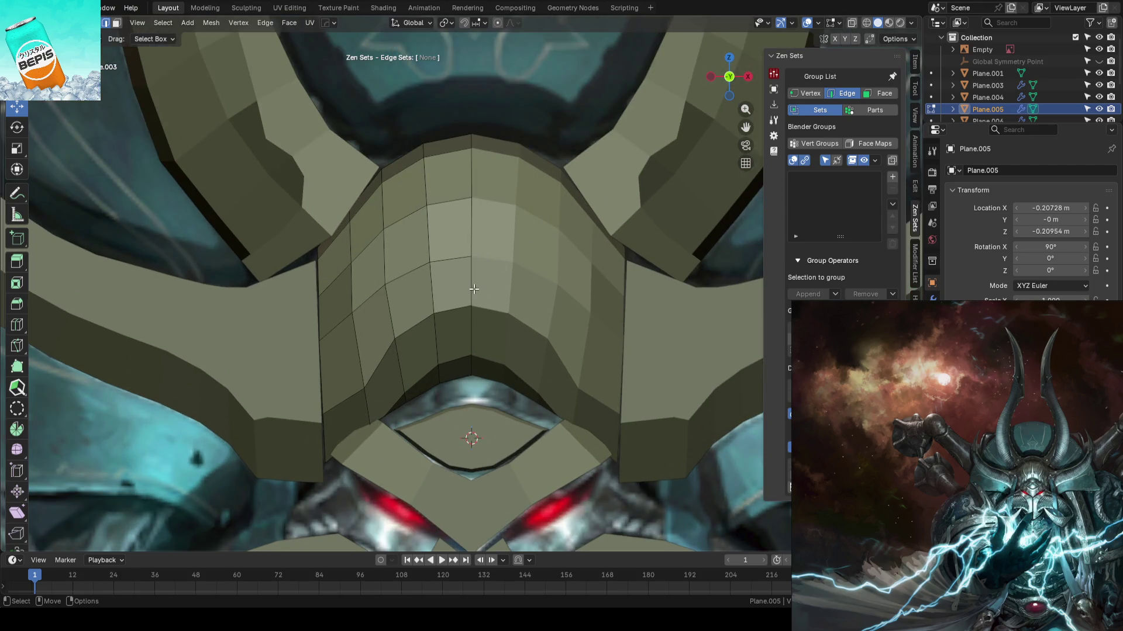
- Extend the selection along the brow plate's top edge and move it in depth
{"action": "middle_click_drag", "start_coordinate": [470, 195], "coordinate": [574, 260]}
{"action": "mouse_move", "coordinate": [484, 168]}
{"action": "middle_mouse_down"}
{"action": "mouse_move", "coordinate": [578, 304]}
{"action": "mouse_move", "coordinate": [533, 300]}
{"action": "mouse_move", "coordinate": [494, 217]}
{"action": "mouse_move", "coordinate": [558, 246]}
{"action": "middle_mouse_up"}
{"action": "left_click", "coordinate": [495, 218], "text": "ctrl"}
{"action": "left_click_drag", "start_coordinate": [505, 300], "coordinate": [502, 293]}
{"action": "mouse_move", "coordinate": [550, 188]}
{"action": "middle_mouse_down"}
{"action": "mouse_move", "coordinate": [474, 241]}
{"action": "mouse_move", "coordinate": [573, 279]}
{"action": "mouse_move", "coordinate": [620, 346]}
{"action": "middle_mouse_up"}
{"action": "mouse_move", "coordinate": [584, 291]}
{"action": "middle_mouse_down"}
{"action": "mouse_move", "coordinate": [498, 248]}
{"action": "mouse_move", "coordinate": [491, 258]}
{"action": "mouse_move", "coordinate": [515, 270]}
{"action": "mouse_move", "coordinate": [483, 210]}
{"action": "mouse_move", "coordinate": [486, 139]}
{"action": "mouse_move", "coordinate": [466, 231]}
{"action": "middle_mouse_up"}
- Move a vertex path on the brow plate in depth, redoing the move once
{"action": "left_click", "coordinate": [484, 153], "text": "ctrl"}
{"action": "key", "text": "shift+space"}
{"action": "key", "text": "g"}
{"action": "left_click_drag", "start_coordinate": [466, 231], "coordinate": [465, 264]}
{"action": "mouse_move", "coordinate": [465, 265]}
{"action": "middle_mouse_down"}
{"action": "mouse_move", "coordinate": [475, 260]}
{"action": "mouse_move", "coordinate": [479, 189]}
{"action": "mouse_move", "coordinate": [431, 286]}
{"action": "middle_mouse_up"}
{"action": "key", "text": "ctrl+z"}
{"action": "left_click_drag", "start_coordinate": [431, 287], "coordinate": [431, 292]}
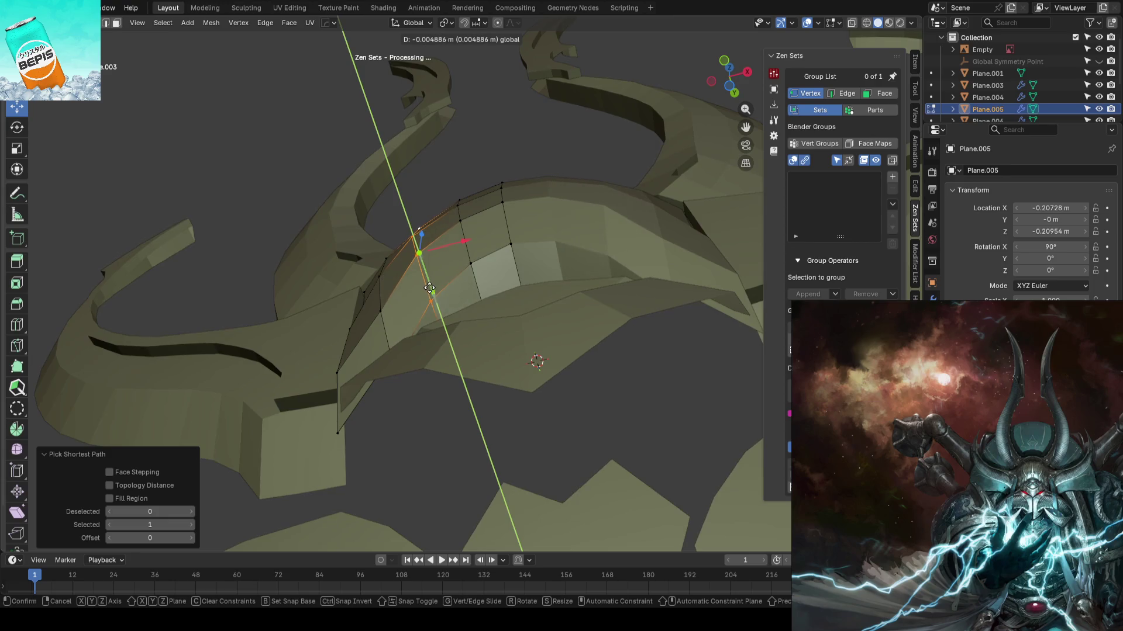
{"action": "left_click", "coordinate": [429, 288]}
- Exit Edit Mode and compare the plate against the concept art from the front
{"action": "key", "text": "Tab"}
{"action": "key", "text": "KP_1"}
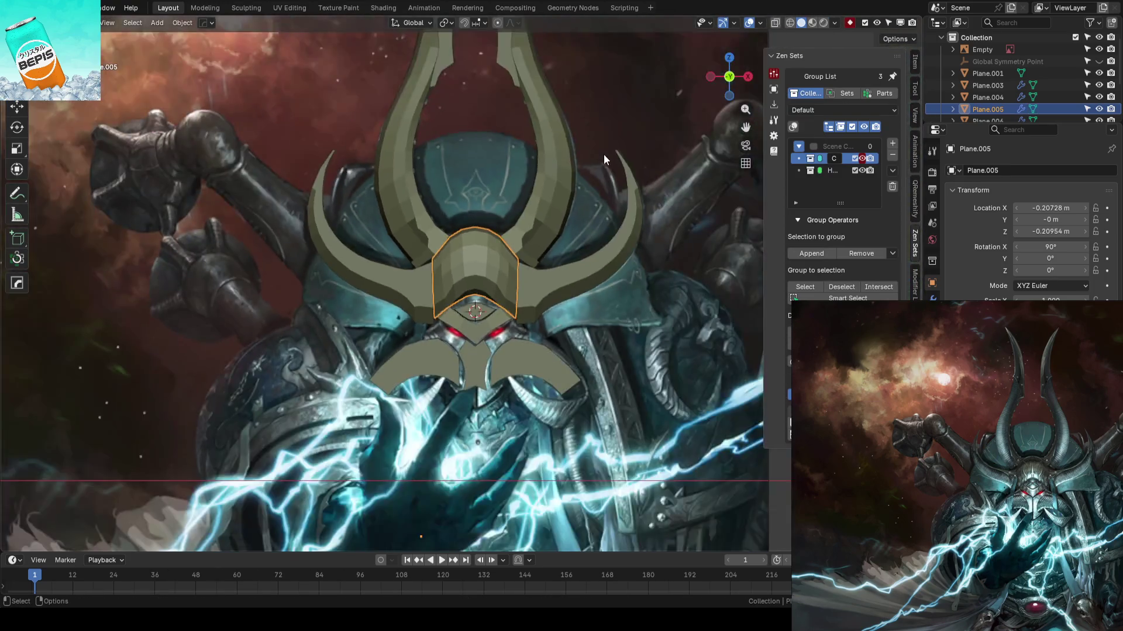
{"action": "scroll", "coordinate": [603, 152], "scroll_direction": "down", "scroll_amount": 3}
{"action": "left_click", "coordinate": [604, 136]}
{"action": "key", "text": "alt+a"}
{"action": "scroll", "coordinate": [534, 198], "scroll_direction": "up", "scroll_amount": 2}
- In Edit Mode on the brow plate again, move the selected vertices about 3 cm in depth
{"action": "mouse_move", "coordinate": [535, 198]}
{"action": "middle_mouse_down"}
{"action": "mouse_move", "coordinate": [518, 251]}
{"action": "mouse_move", "coordinate": [615, 260]}
{"action": "mouse_move", "coordinate": [559, 303]}
{"action": "mouse_move", "coordinate": [514, 296]}
{"action": "mouse_move", "coordinate": [527, 281]}
{"action": "mouse_move", "coordinate": [559, 300]}
{"action": "middle_mouse_up"}
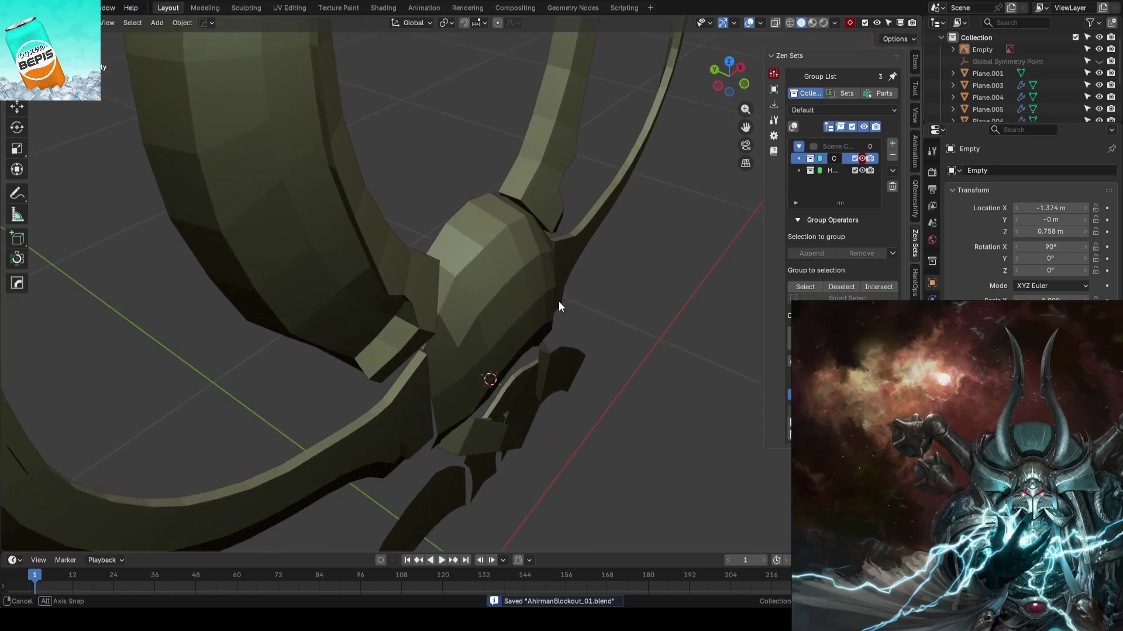
{"action": "left_click", "coordinate": [559, 300]}
{"action": "key", "text": "Tab"}
{"action": "mouse_move", "coordinate": [515, 264]}
{"action": "middle_mouse_down"}
{"action": "mouse_move", "coordinate": [475, 260]}
{"action": "mouse_move", "coordinate": [476, 183]}
{"action": "mouse_move", "coordinate": [456, 108]}
{"action": "mouse_move", "coordinate": [591, 200]}
{"action": "mouse_move", "coordinate": [459, 246]}
{"action": "mouse_move", "coordinate": [434, 284]}
{"action": "middle_mouse_up"}
{"action": "key", "text": "1"}
{"action": "key", "text": "shift+space"}
{"action": "key", "text": "g"}
{"action": "left_click_drag", "start_coordinate": [435, 186], "coordinate": [424, 171]}
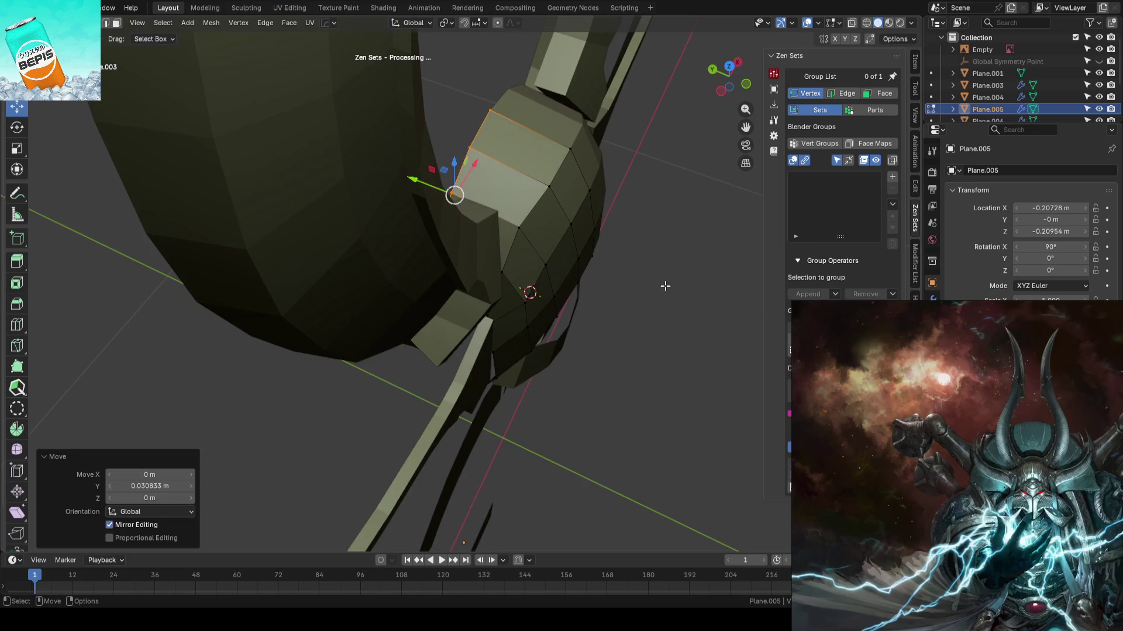
{"action": "left_click", "coordinate": [679, 288]}
- Edge-slide an edge path across the brow plate by a factor of 26.8
{"action": "mouse_move", "coordinate": [679, 289]}
{"action": "middle_mouse_down"}
{"action": "mouse_move", "coordinate": [655, 277]}
{"action": "mouse_move", "coordinate": [564, 280]}
{"action": "middle_mouse_up"}
{"action": "mouse_move", "coordinate": [462, 276]}
{"action": "middle_mouse_down"}
{"action": "mouse_move", "coordinate": [413, 251]}
{"action": "mouse_move", "coordinate": [351, 245]}
{"action": "mouse_move", "coordinate": [388, 298]}
{"action": "mouse_move", "coordinate": [461, 254]}
{"action": "middle_mouse_up"}
{"action": "left_click", "coordinate": [484, 214], "text": "ctrl"}
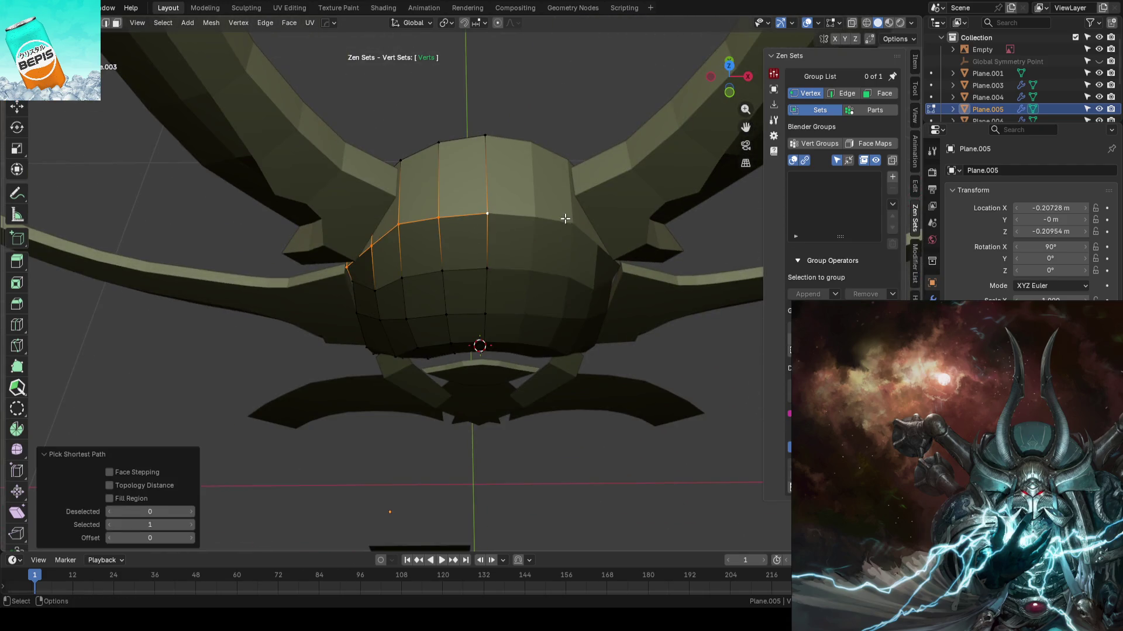
{"action": "key", "text": "g"}
{"action": "key", "text": "g"}
{"action": "left_click", "coordinate": [562, 208]}
{"action": "mouse_move", "coordinate": [388, 271]}
{"action": "middle_mouse_down"}
{"action": "mouse_move", "coordinate": [482, 210]}
{"action": "mouse_move", "coordinate": [445, 234]}
{"action": "mouse_move", "coordinate": [409, 222]}
{"action": "mouse_move", "coordinate": [465, 197]}
{"action": "mouse_move", "coordinate": [504, 201]}
{"action": "mouse_move", "coordinate": [542, 240]}
{"action": "mouse_move", "coordinate": [533, 338]}
{"action": "mouse_move", "coordinate": [541, 318]}
{"action": "mouse_move", "coordinate": [515, 255]}
{"action": "mouse_move", "coordinate": [541, 251]}
{"action": "mouse_move", "coordinate": [584, 186]}
{"action": "middle_mouse_up"}
- Exit Edit Mode and select the main horn Plane
{"action": "key", "text": "Tab"}
{"action": "left_click", "coordinate": [465, 198]}
{"action": "scroll", "coordinate": [515, 302], "scroll_direction": "up", "scroll_amount": 3}
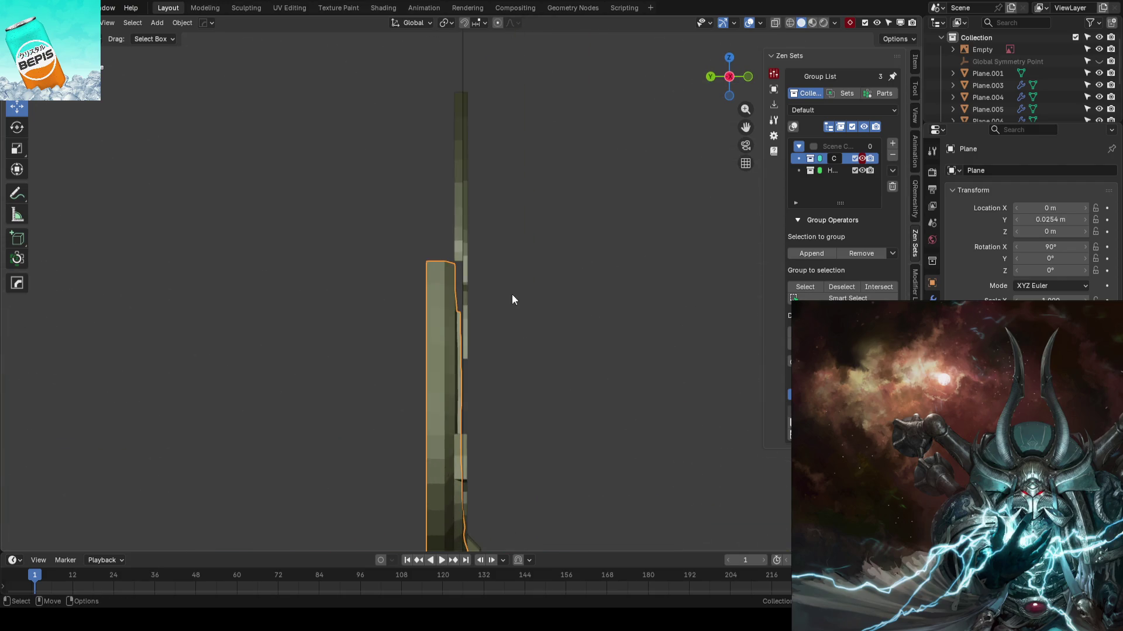
- Try shifting the reference image in depth, then undo the move
{"action": "left_click", "coordinate": [486, 249]}
{"action": "mouse_move", "coordinate": [485, 249]}
{"action": "middle_mouse_down"}
{"action": "mouse_move", "coordinate": [522, 352]}
{"action": "mouse_move", "coordinate": [521, 294]}
{"action": "mouse_move", "coordinate": [535, 356]}
{"action": "mouse_move", "coordinate": [516, 313]}
{"action": "middle_mouse_up"}
{"action": "left_click_drag", "start_coordinate": [409, 436], "coordinate": [400, 436]}
{"action": "key", "text": "ctrl+z"}
- Move the horn tip piece Plane.002 along Y
{"action": "left_click", "coordinate": [471, 154]}
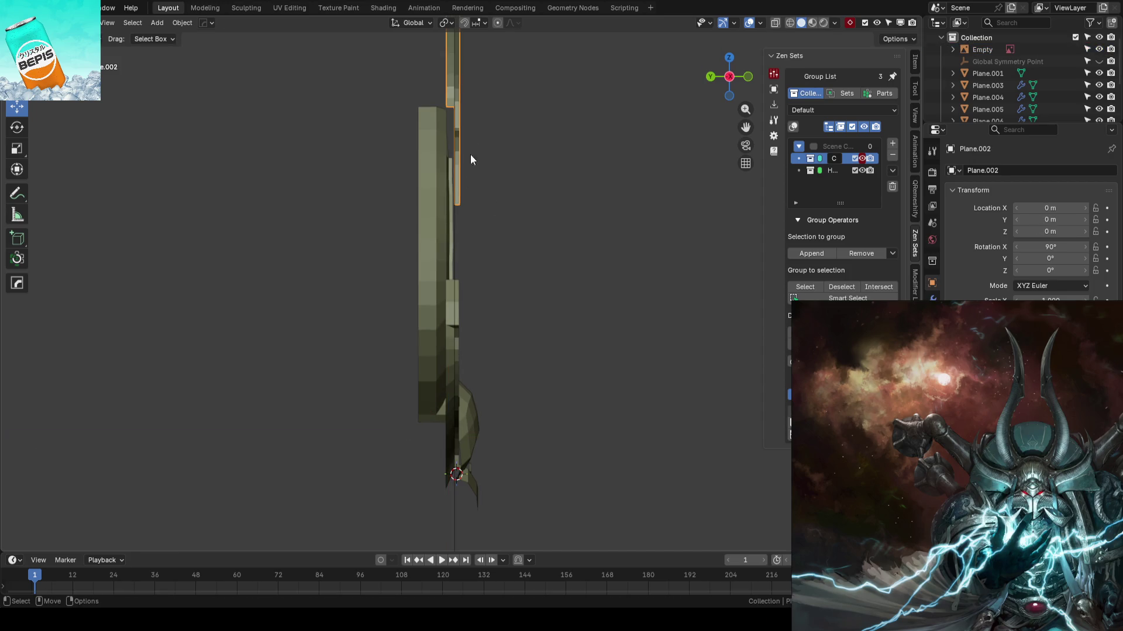
{"action": "key", "text": "g"}
{"action": "key", "text": "y"}
{"action": "left_click", "coordinate": [545, 375]}
{"action": "mouse_move", "coordinate": [546, 374]}
{"action": "middle_mouse_down"}
{"action": "mouse_move", "coordinate": [493, 353]}
{"action": "mouse_move", "coordinate": [413, 354]}
{"action": "mouse_move", "coordinate": [571, 331]}
{"action": "mouse_move", "coordinate": [458, 272]}
{"action": "middle_mouse_up"}
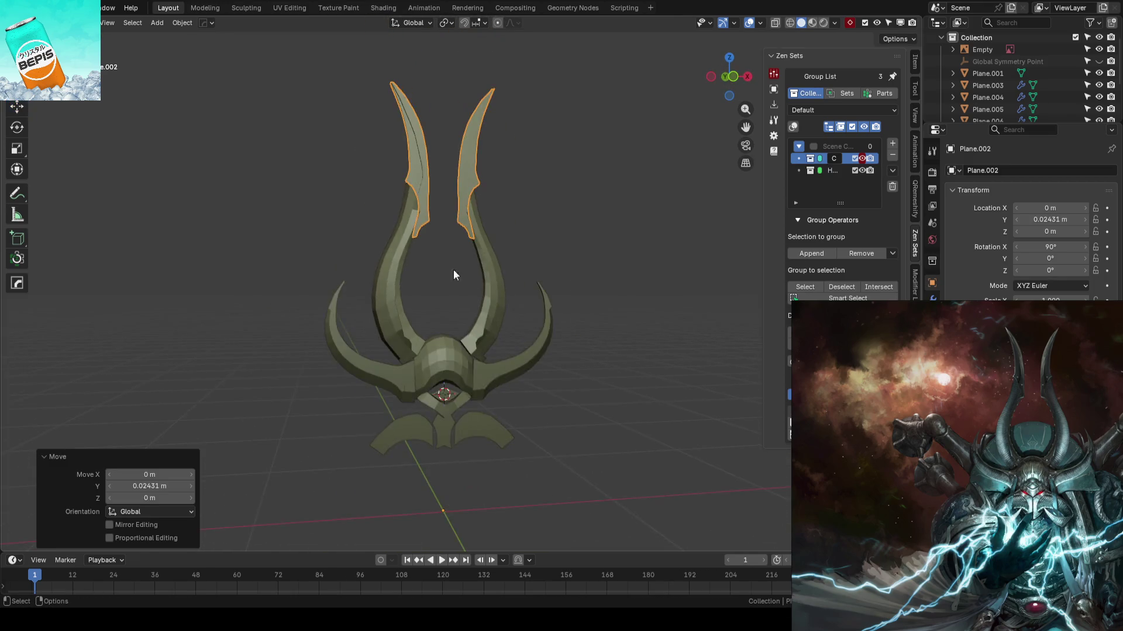
- Move the main horn piece along Y and check it from the front
{"action": "left_click", "coordinate": [391, 270]}
{"action": "middle_click_drag", "start_coordinate": [391, 270], "coordinate": [500, 323]}
{"action": "scroll", "coordinate": [573, 312], "scroll_direction": "up", "scroll_amount": 3}
{"action": "key", "text": "g"}
{"action": "key", "text": "y"}
{"action": "left_click", "coordinate": [601, 301]}
{"action": "key", "text": "KP_1"}
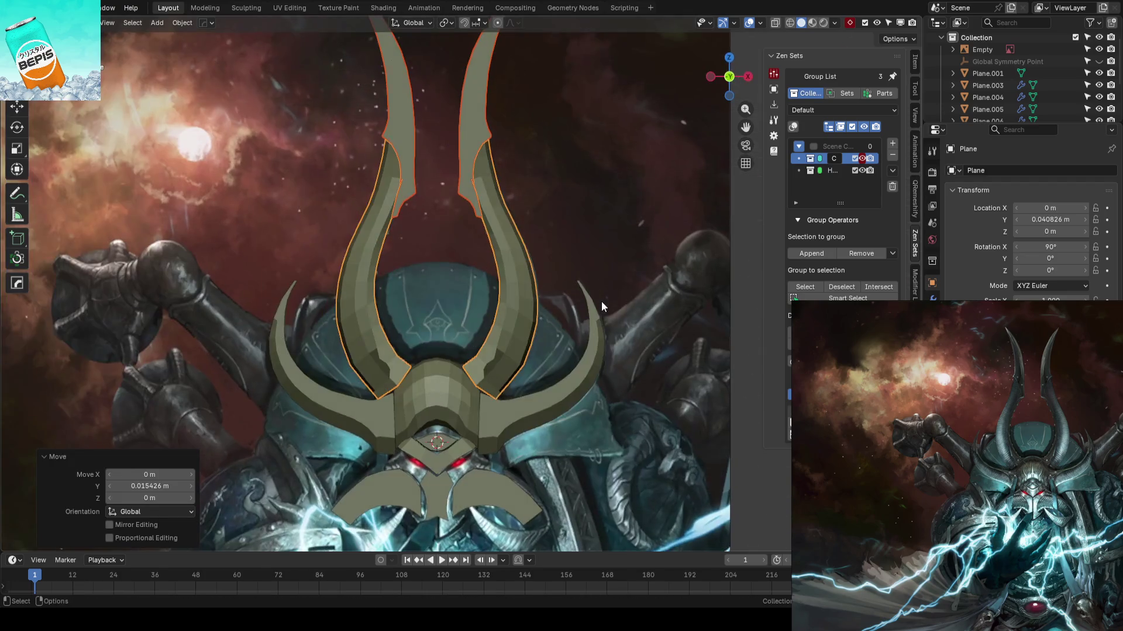
- Make the reference image unselectable in the outliner
{"action": "left_click", "coordinate": [601, 300]}
{"action": "scroll", "coordinate": [623, 275], "scroll_direction": "down", "scroll_amount": 1}
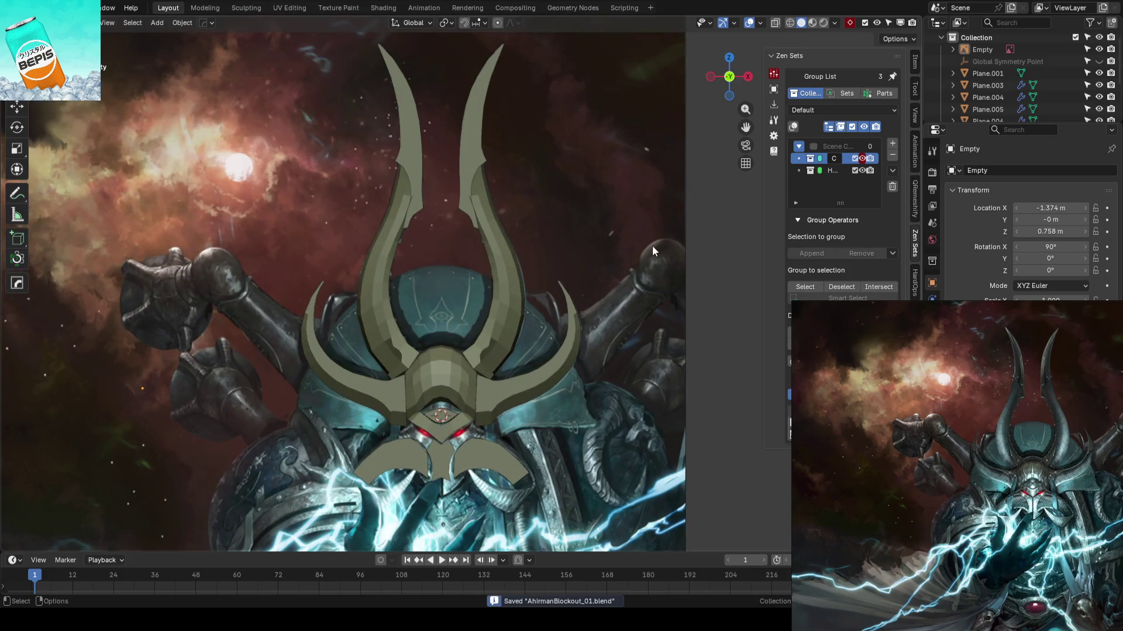
{"action": "left_click", "coordinate": [1086, 49]}
{"action": "mouse_move", "coordinate": [433, 222]}
{"action": "middle_mouse_down"}
{"action": "mouse_move", "coordinate": [519, 297]}
{"action": "mouse_move", "coordinate": [478, 293]}
{"action": "mouse_move", "coordinate": [532, 213]}
{"action": "mouse_move", "coordinate": [577, 279]}
{"action": "mouse_move", "coordinate": [565, 280]}
{"action": "mouse_move", "coordinate": [582, 307]}
{"action": "mouse_move", "coordinate": [397, 237]}
{"action": "middle_mouse_up"}
{"action": "left_click_drag", "start_coordinate": [397, 238], "coordinate": [508, 221]}
- Move both inner horn pieces along Y to about 0.098 m
{"action": "middle_click_drag", "start_coordinate": [507, 221], "coordinate": [440, 160]}
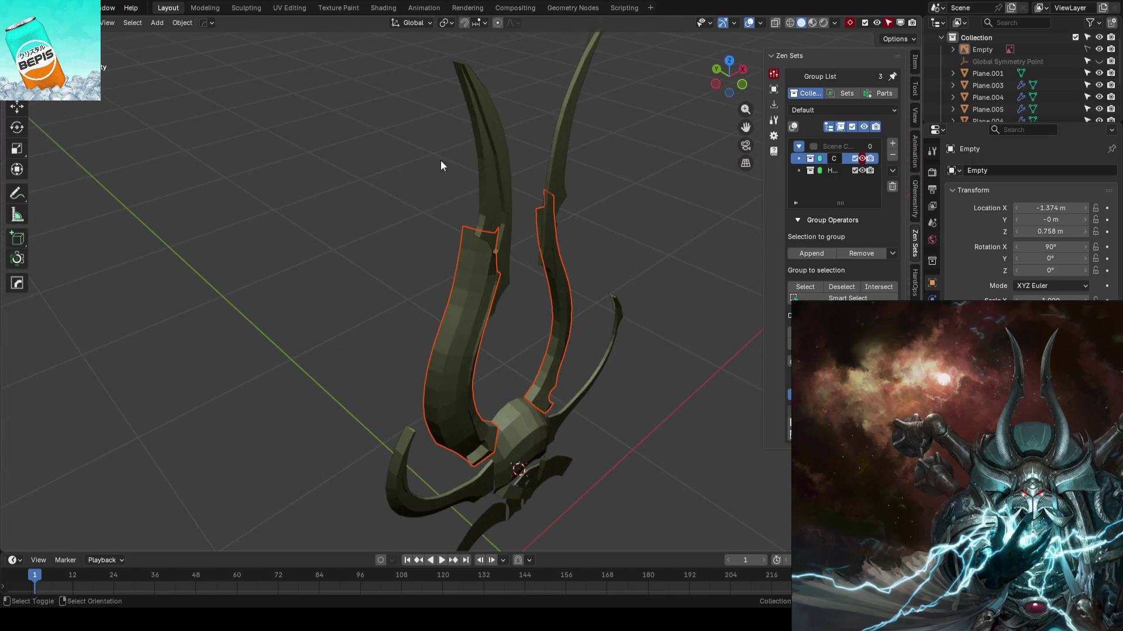
{"action": "key", "text": "shift+space"}
{"action": "key", "text": "g"}
{"action": "left_click", "coordinate": [500, 222], "text": "shift"}
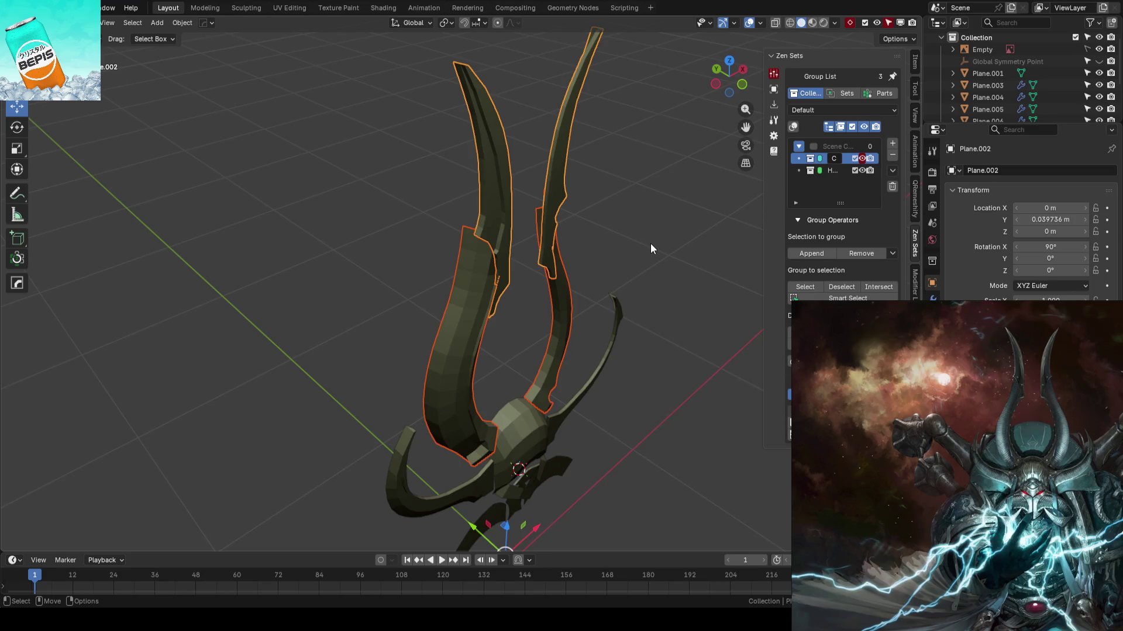
{"action": "key", "text": "g"}
{"action": "key", "text": "y"}
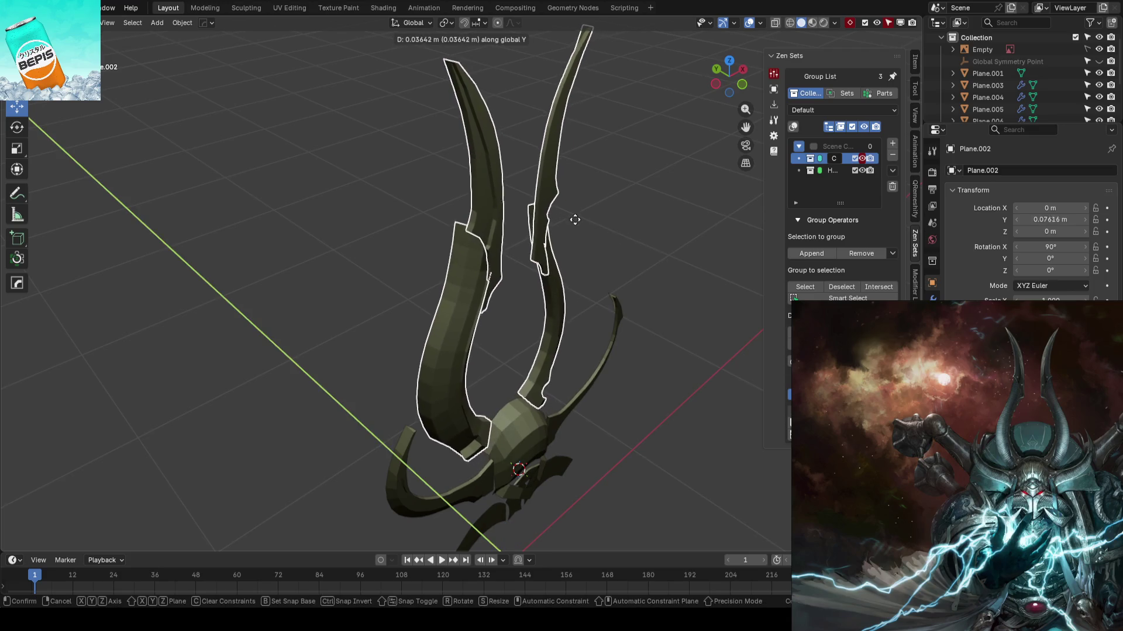
{"action": "left_click", "coordinate": [577, 223]}
- Check the horn placement in front view with see-through display, then save
{"action": "key", "text": "KP_1"}
{"action": "mouse_move", "coordinate": [539, 345]}
{"action": "middle_mouse_down"}
{"action": "mouse_move", "coordinate": [543, 304]}
{"action": "mouse_move", "coordinate": [622, 346]}
{"action": "mouse_move", "coordinate": [623, 322]}
{"action": "mouse_move", "coordinate": [550, 295]}
{"action": "middle_mouse_up"}
{"action": "key", "text": "KP_1"}
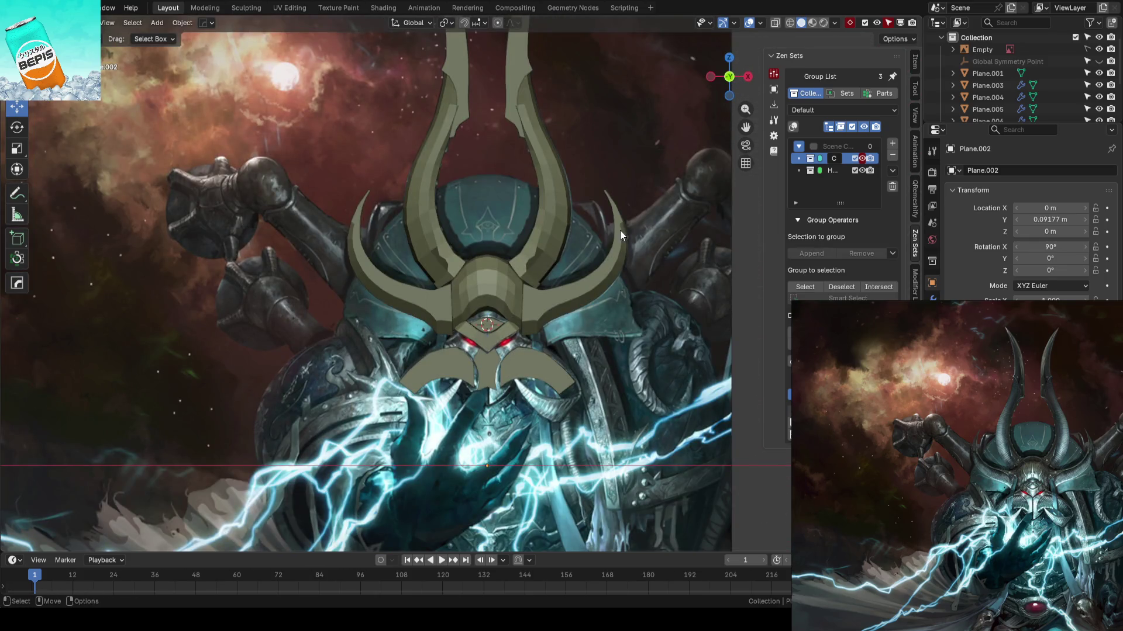
{"action": "key", "text": "shift+z"}
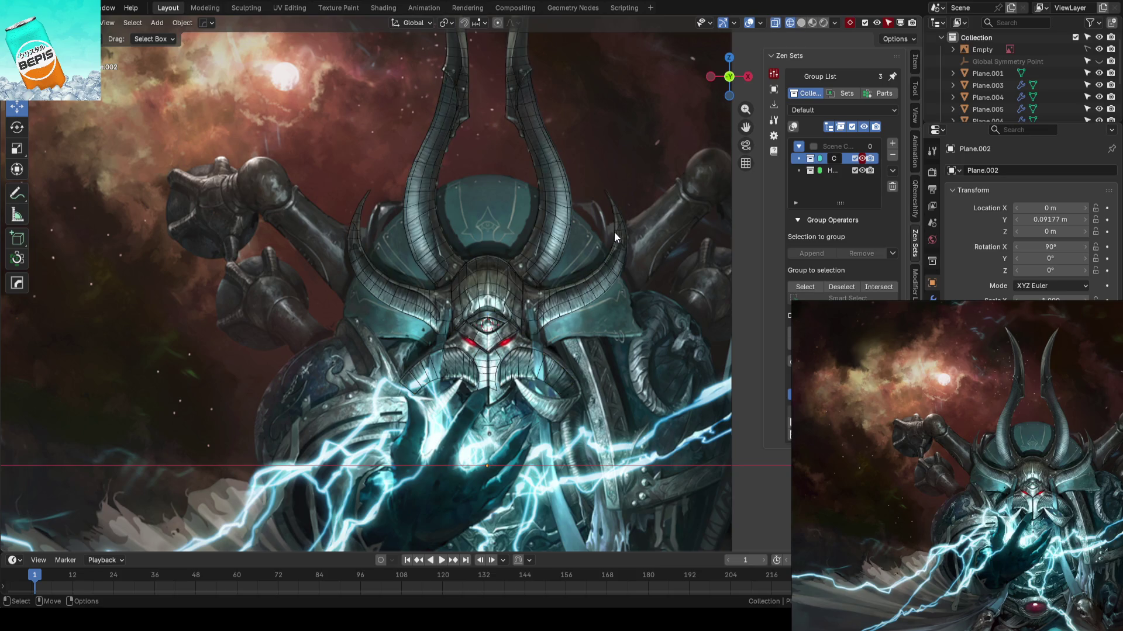
{"action": "scroll", "coordinate": [614, 231], "scroll_direction": "down", "scroll_amount": 4}
{"action": "mouse_move", "coordinate": [612, 229]}
{"action": "middle_mouse_down"}
{"action": "mouse_move", "coordinate": [629, 281]}
{"action": "mouse_move", "coordinate": [556, 277]}
{"action": "mouse_move", "coordinate": [606, 270]}
{"action": "mouse_move", "coordinate": [561, 237]}
{"action": "mouse_move", "coordinate": [532, 275]}
{"action": "mouse_move", "coordinate": [547, 237]}
{"action": "mouse_move", "coordinate": [501, 225]}
{"action": "mouse_move", "coordinate": [492, 156]}
{"action": "mouse_move", "coordinate": [550, 255]}
{"action": "mouse_move", "coordinate": [585, 359]}
{"action": "mouse_move", "coordinate": [356, 146]}
{"action": "mouse_move", "coordinate": [568, 180]}
{"action": "mouse_move", "coordinate": [630, 207]}
{"action": "middle_mouse_up"}
{"action": "key", "text": "shift+z"}
{"action": "key", "text": "ctrl+s"}
- Nudge the inner horn pieces slightly further along Y and save again
{"action": "left_click", "coordinate": [569, 180]}
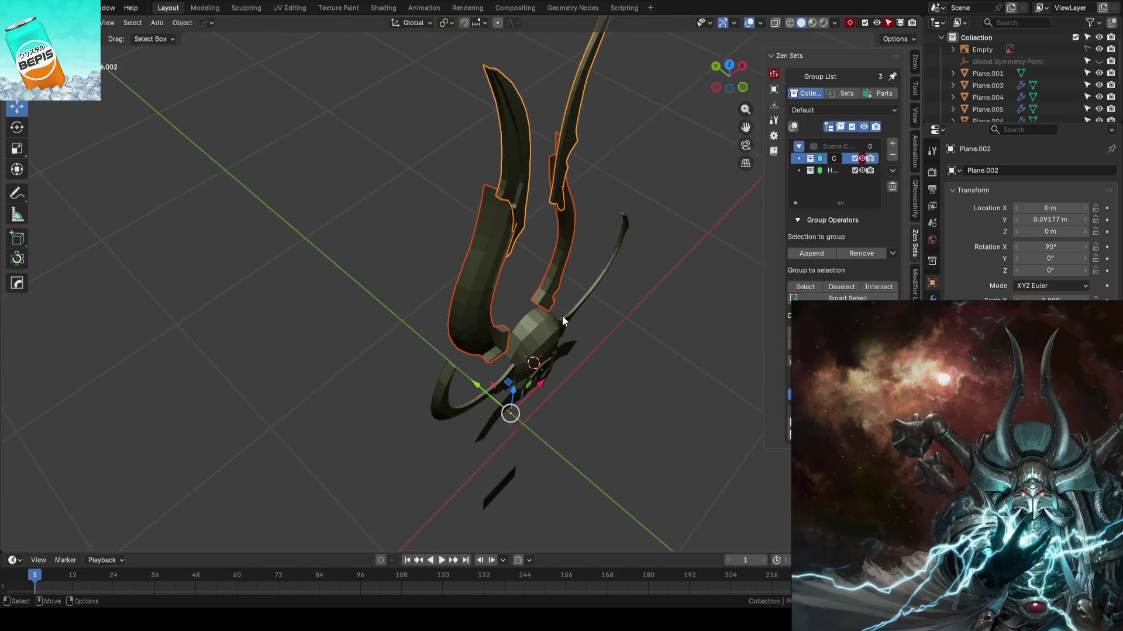
{"action": "key", "text": "g"}
{"action": "key", "text": "y"}
{"action": "left_click", "coordinate": [640, 391]}
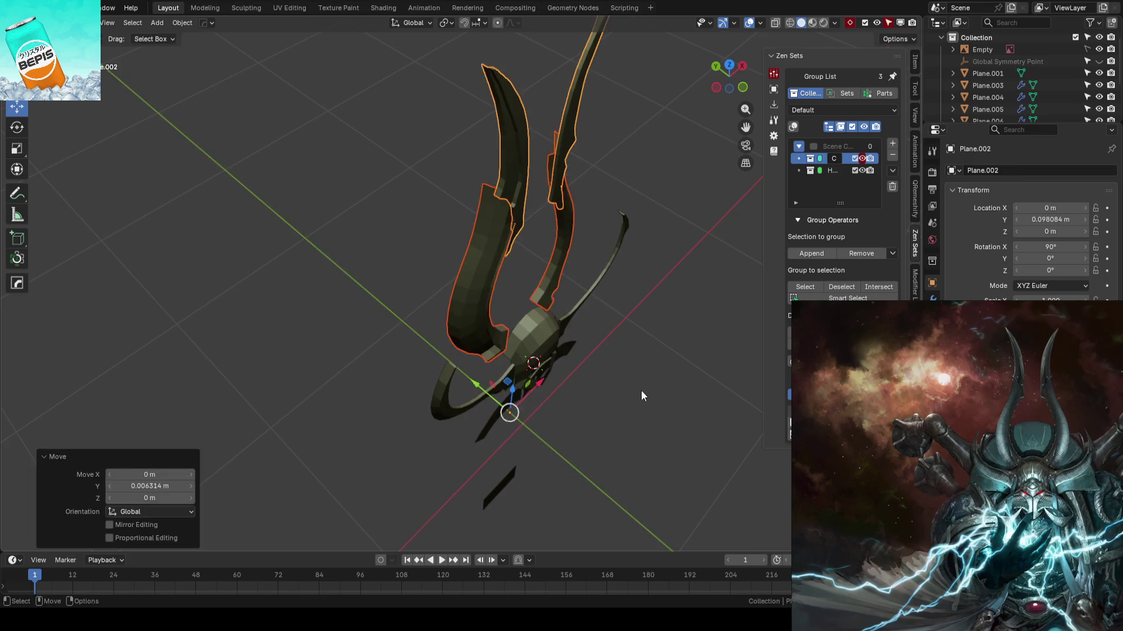
{"action": "left_click", "coordinate": [641, 391]}
{"action": "mouse_move", "coordinate": [641, 391]}
{"action": "middle_mouse_down"}
{"action": "mouse_move", "coordinate": [590, 366]}
{"action": "mouse_move", "coordinate": [606, 353]}
{"action": "middle_mouse_up"}
{"action": "key", "text": "ctrl+s"}
- Inspect the helmet from front and orbiting views, resaving the file
{"action": "mouse_move", "coordinate": [549, 386]}
{"action": "middle_mouse_down"}
{"action": "mouse_move", "coordinate": [539, 324]}
{"action": "mouse_move", "coordinate": [570, 355]}
{"action": "middle_mouse_up"}
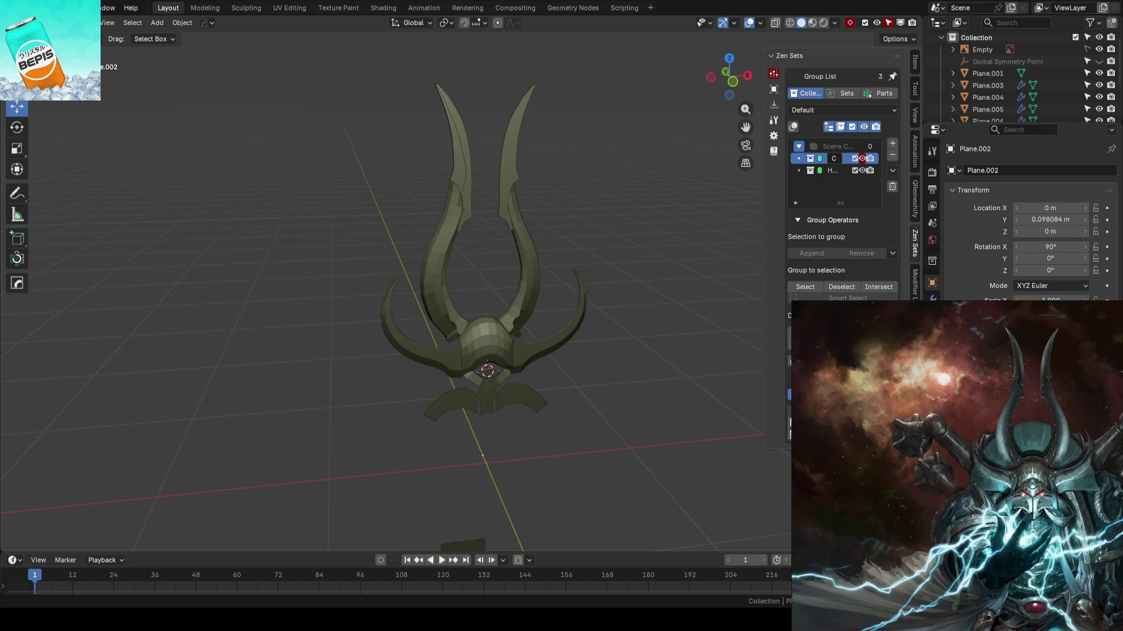
{"action": "key", "text": "KP_1"}
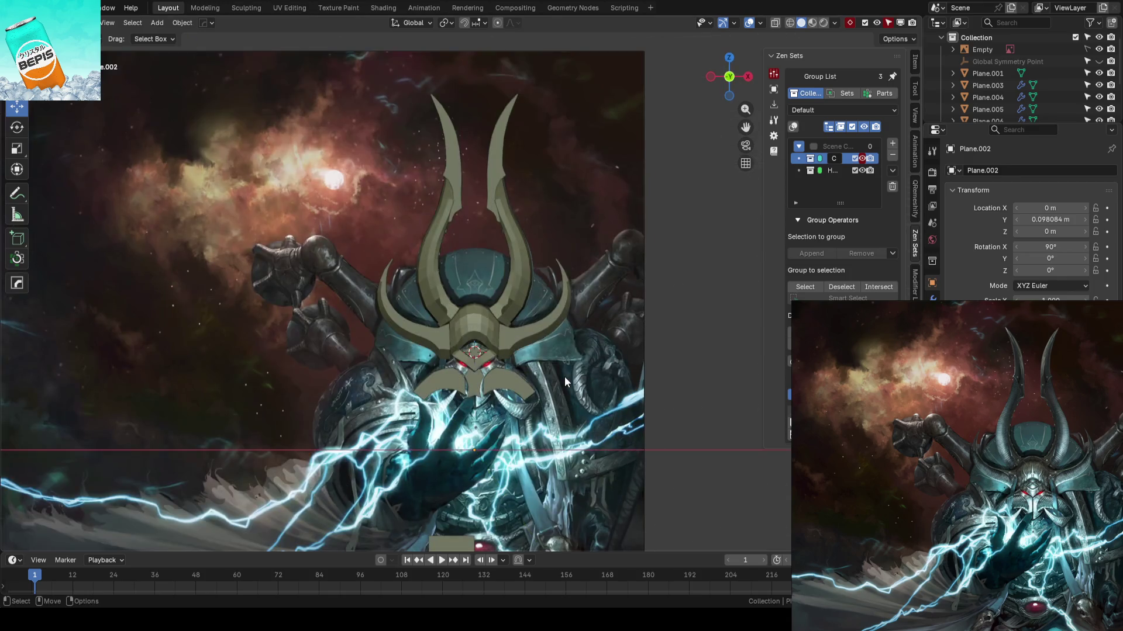
{"action": "key", "text": "ctrl+s"}
{"action": "scroll", "coordinate": [562, 376], "scroll_direction": "up", "scroll_amount": 5}
{"action": "mouse_move", "coordinate": [433, 314]}
{"action": "middle_mouse_down"}
{"action": "mouse_move", "coordinate": [459, 342]}
{"action": "mouse_move", "coordinate": [506, 328]}
{"action": "mouse_move", "coordinate": [578, 335]}
{"action": "mouse_move", "coordinate": [452, 341]}
{"action": "mouse_move", "coordinate": [581, 325]}
{"action": "middle_mouse_up"}
{"action": "key", "text": "shift+z"}
{"action": "key", "text": "shift+z"}
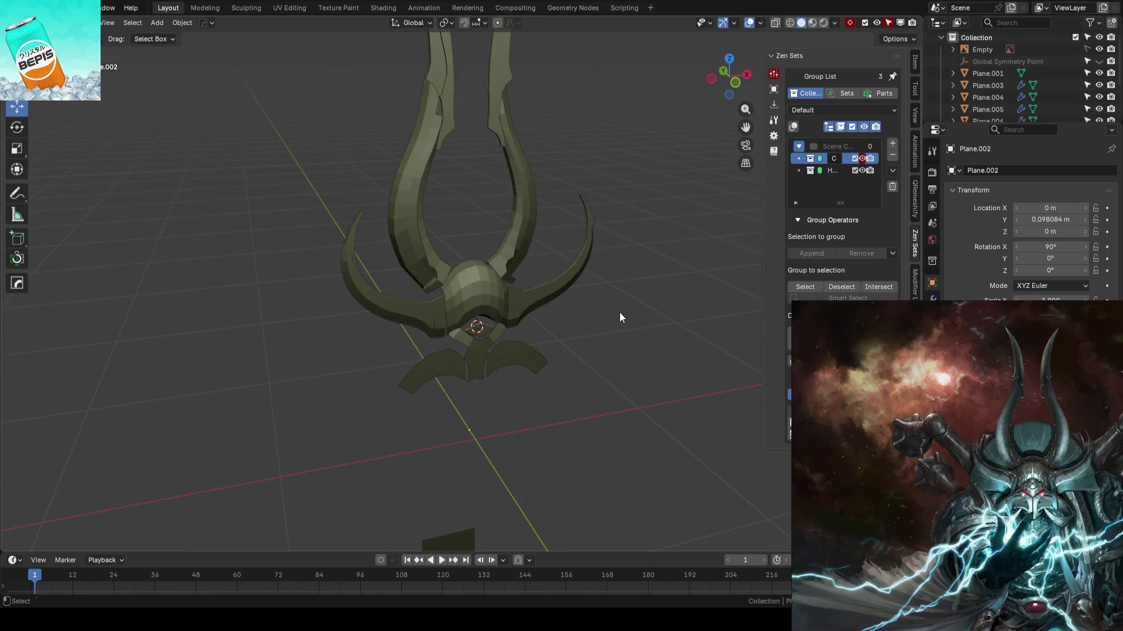
{"action": "key", "text": "ctrl+s"}
{"action": "scroll", "coordinate": [556, 293], "scroll_direction": "down", "scroll_amount": 5}
{"action": "mouse_move", "coordinate": [557, 293]}
{"action": "middle_mouse_down"}
{"action": "mouse_move", "coordinate": [532, 282]}
{"action": "mouse_move", "coordinate": [553, 297]}
{"action": "middle_mouse_up"}
{"action": "scroll", "coordinate": [467, 286], "scroll_direction": "up", "scroll_amount": 3}
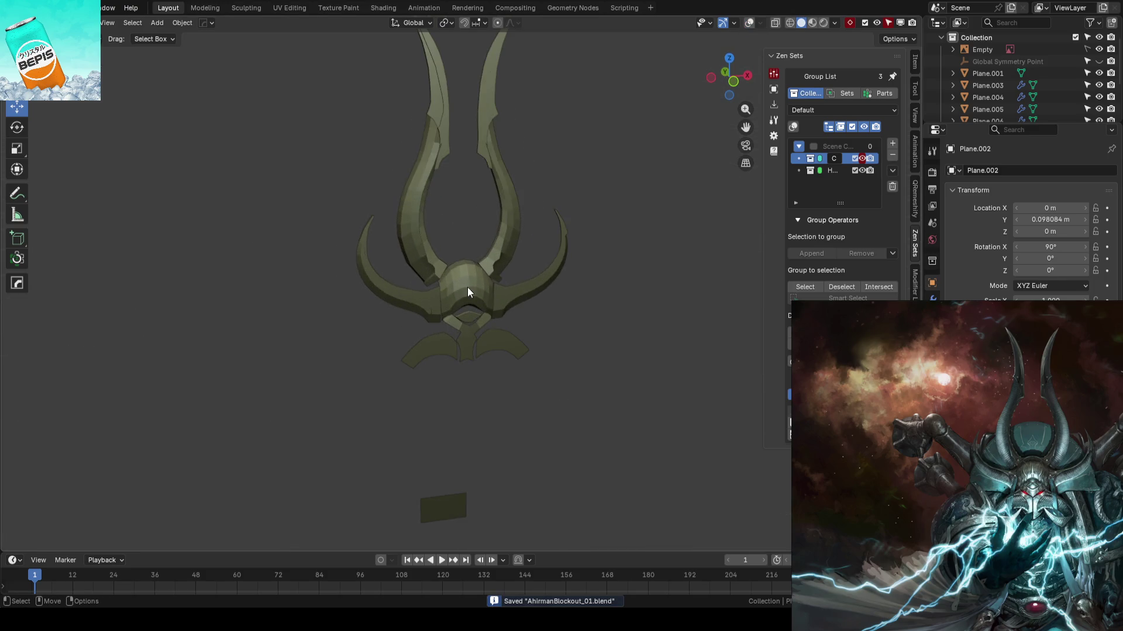
- Select the brow plate and enter Edit Mode on it
{"action": "left_click", "coordinate": [466, 286]}
{"action": "key", "text": "Tab"}
{"action": "scroll", "coordinate": [571, 283], "scroll_direction": "up", "scroll_amount": 3}
{"action": "left_click", "coordinate": [812, 24]}
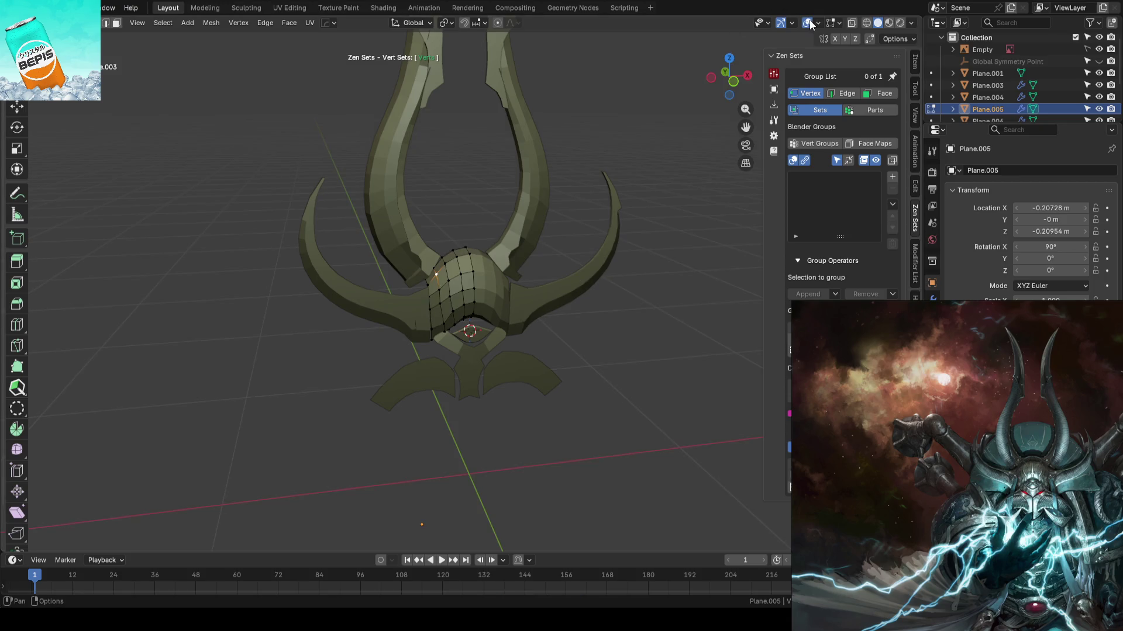
- Hide the Floor grid in the viewport overlays and leave Edit Mode on the brow plate
{"action": "left_click", "coordinate": [820, 22]}
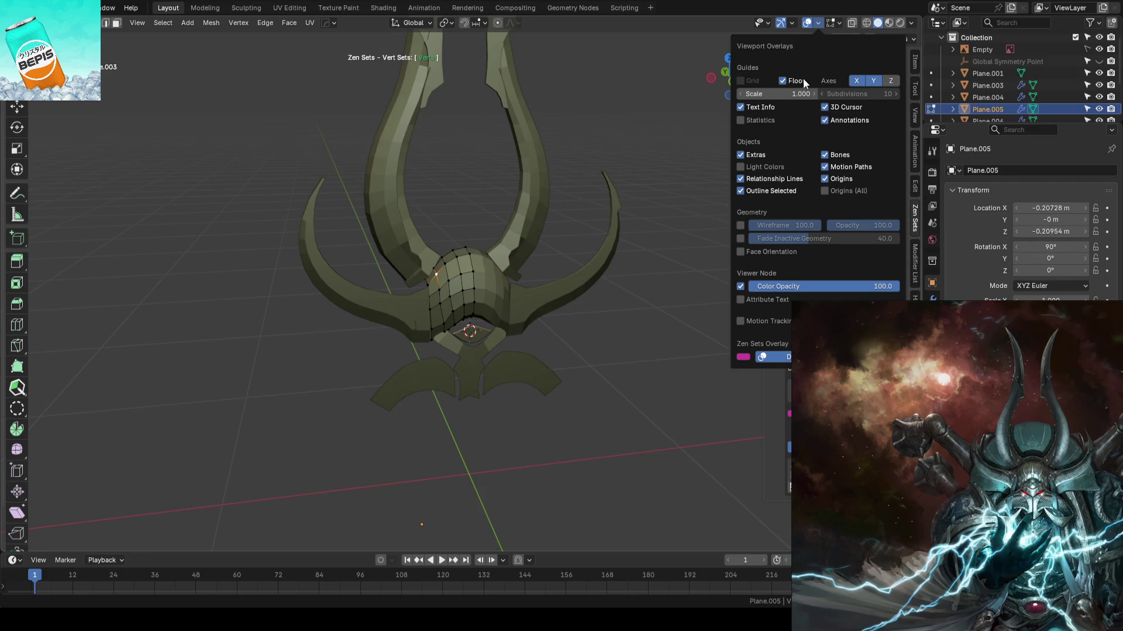
{"action": "left_click", "coordinate": [782, 80]}
{"action": "key", "text": "Tab"}
{"action": "key", "text": "KP_1"}
{"action": "key", "text": "ctrl+s"}
- Deselect the brow plate and save from the front view
{"action": "scroll", "coordinate": [611, 334], "scroll_direction": "down", "scroll_amount": 2}
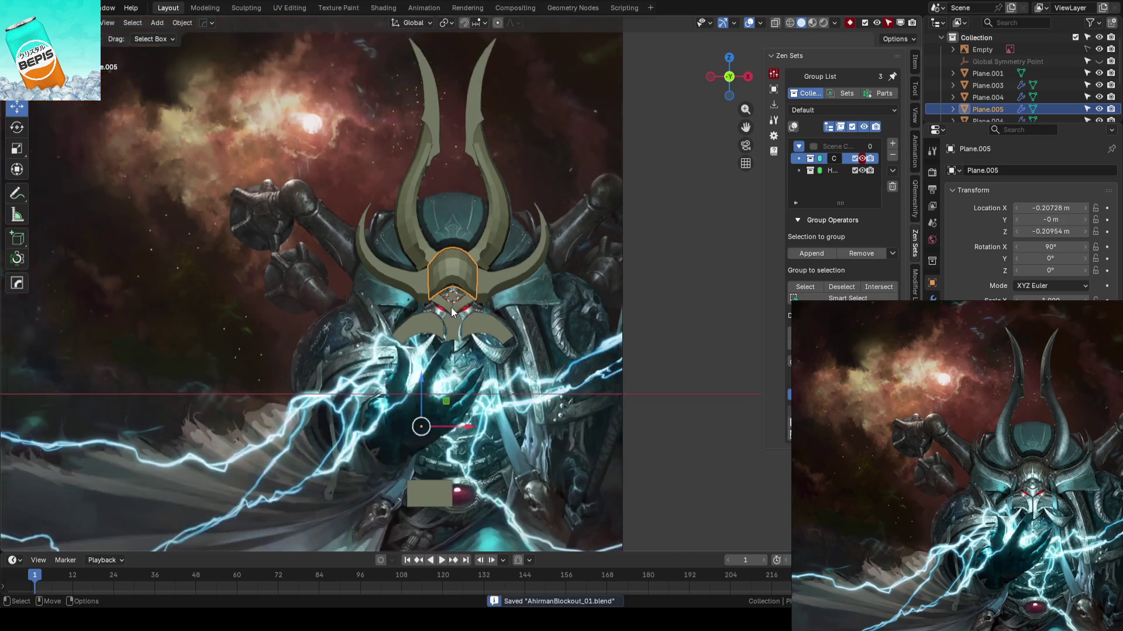
{"action": "scroll", "coordinate": [480, 292], "scroll_direction": "up", "scroll_amount": 3}
{"action": "mouse_move", "coordinate": [511, 278]}
{"action": "middle_mouse_down"}
{"action": "mouse_move", "coordinate": [528, 313]}
{"action": "mouse_move", "coordinate": [552, 322]}
{"action": "middle_mouse_up"}
{"action": "left_click", "coordinate": [652, 323]}
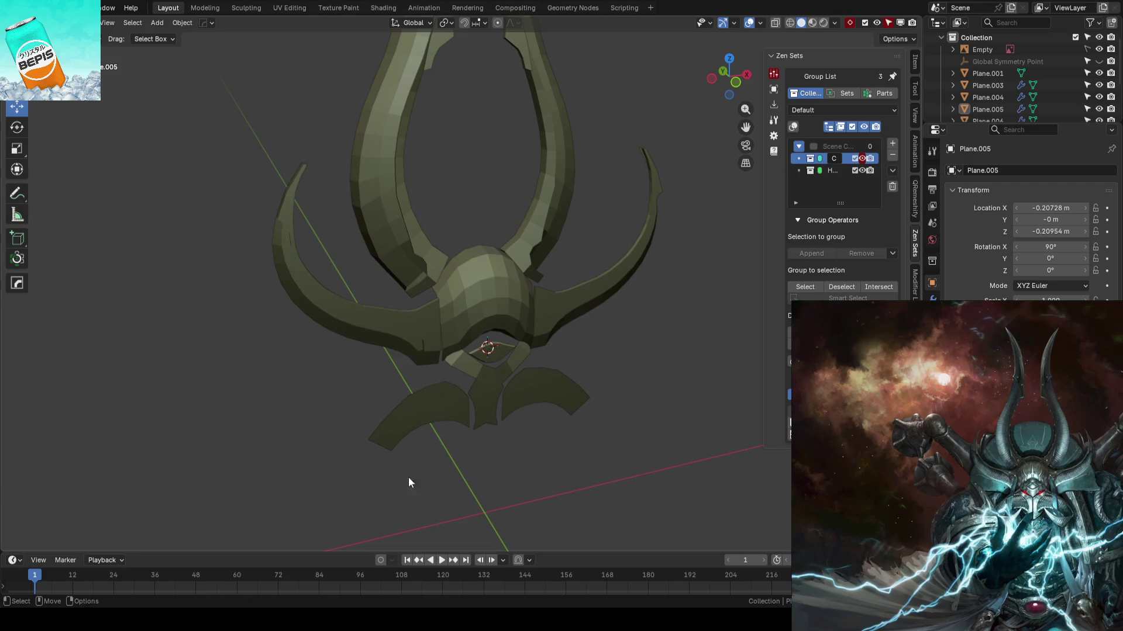
{"action": "key", "text": "KP_1"}
{"action": "key", "text": "ctrl+s"}
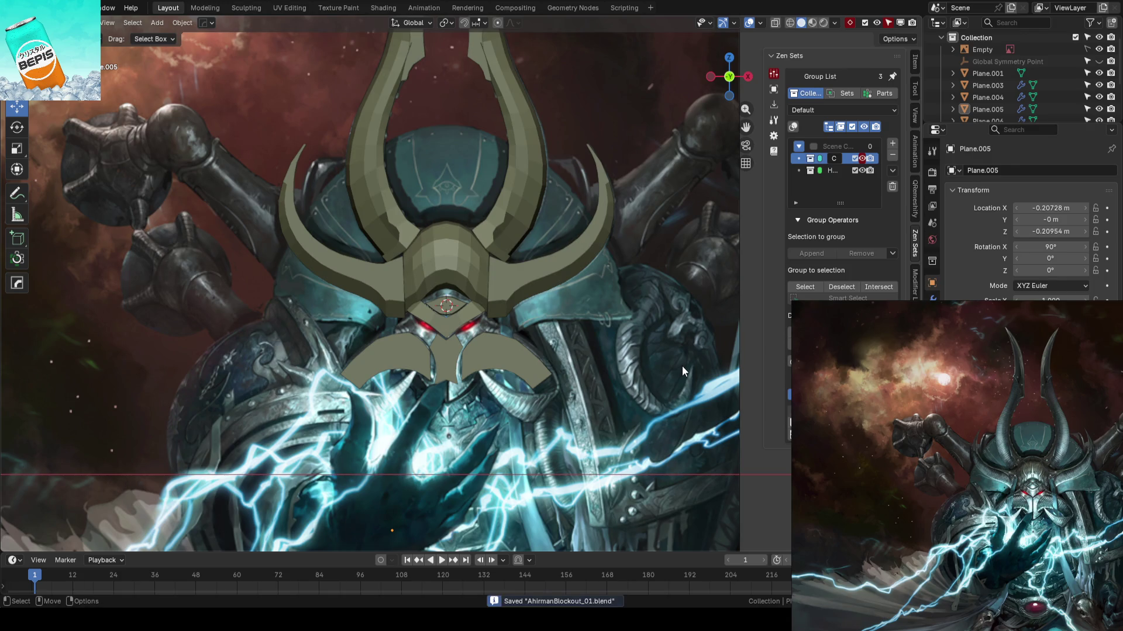
- Hide the side panel, return to front view, enable X-ray and select face guard Plane.004
{"action": "scroll", "coordinate": [538, 363], "scroll_direction": "up", "scroll_amount": 2}
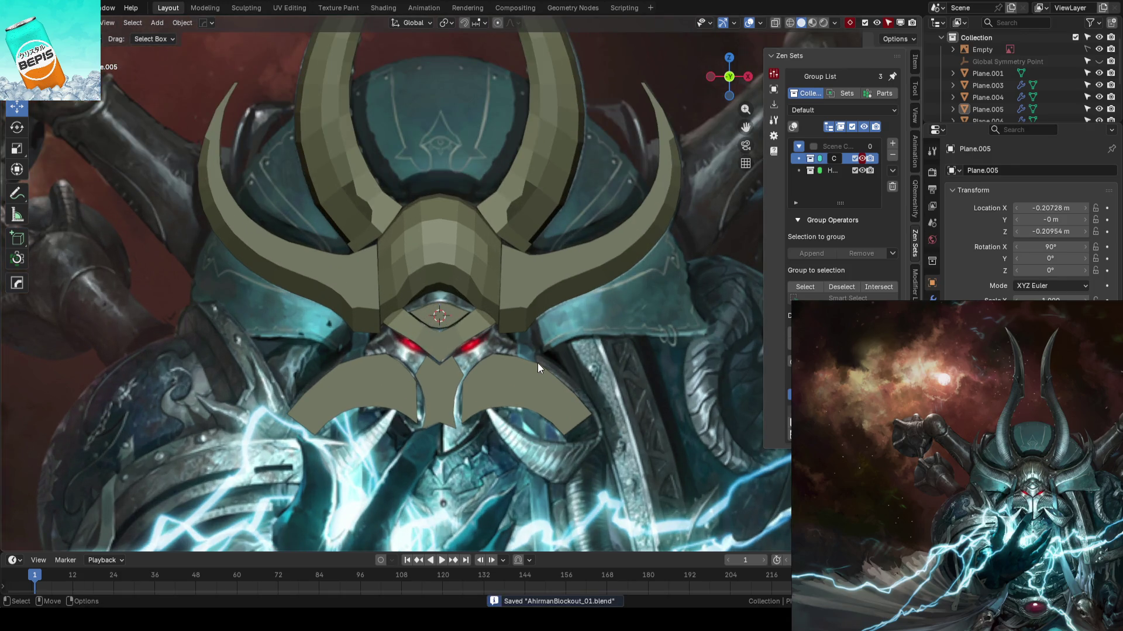
{"action": "scroll", "coordinate": [538, 364], "scroll_direction": "up", "scroll_amount": 2}
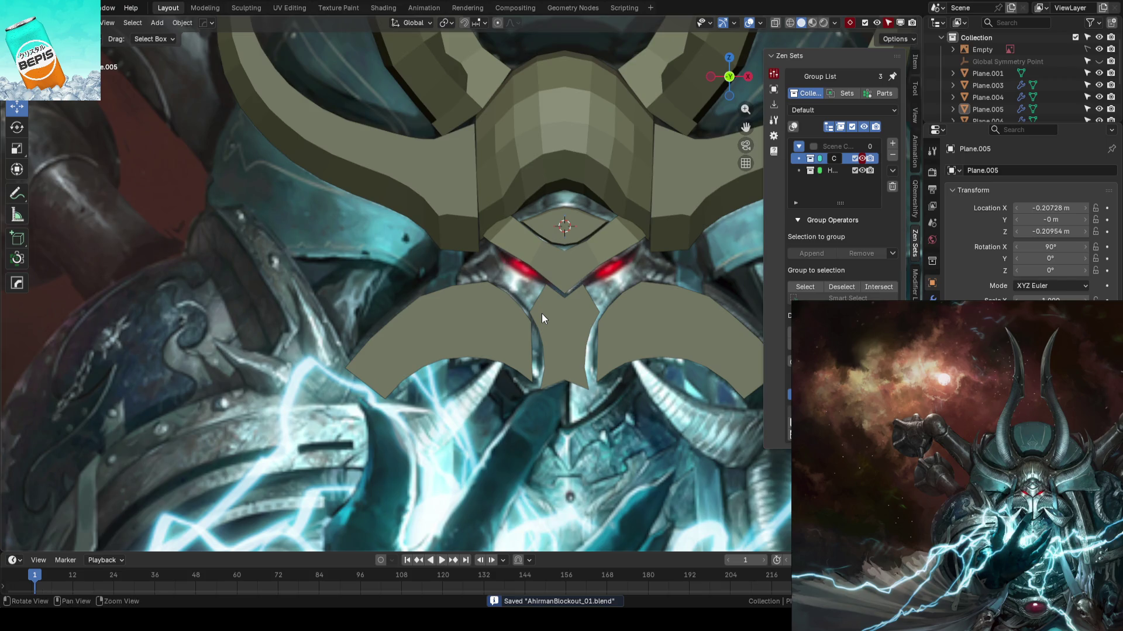
{"action": "scroll", "coordinate": [541, 314], "scroll_direction": "right", "scroll_amount": 3, "text": "ctrl"}
{"action": "key", "text": "n"}
{"action": "mouse_move", "coordinate": [583, 287]}
{"action": "middle_mouse_down"}
{"action": "mouse_move", "coordinate": [562, 324]}
{"action": "mouse_move", "coordinate": [612, 318]}
{"action": "mouse_move", "coordinate": [585, 317]}
{"action": "middle_mouse_up"}
{"action": "key", "text": "KP_1"}
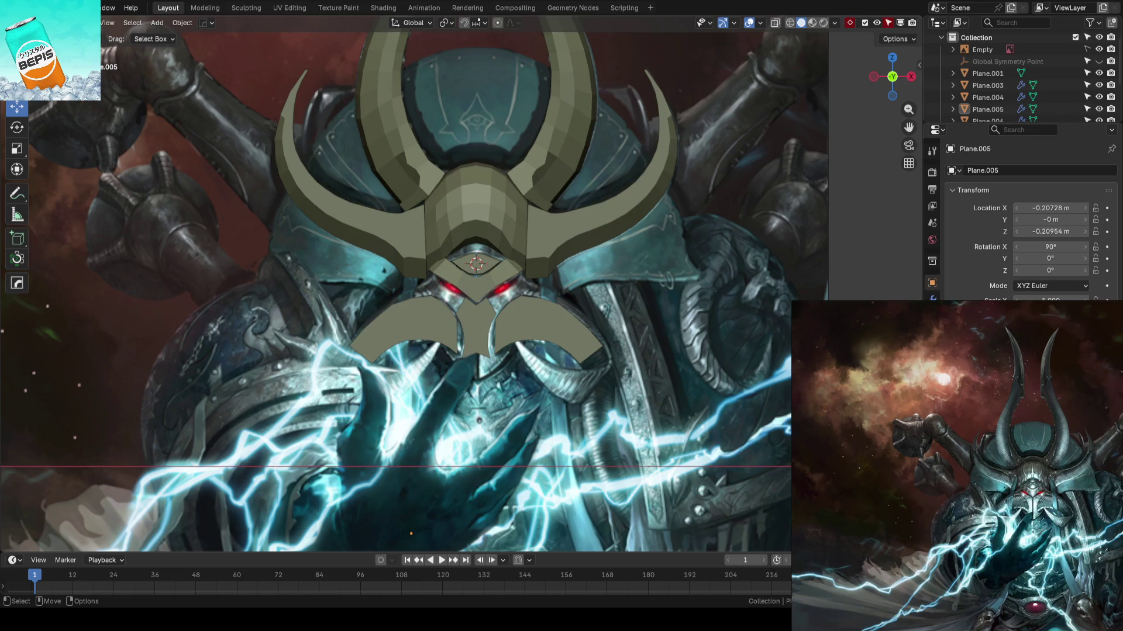
{"action": "key", "text": "alt+z"}
{"action": "left_click", "coordinate": [627, 314]}
{"action": "scroll", "coordinate": [626, 314], "scroll_direction": "up", "scroll_amount": 5}
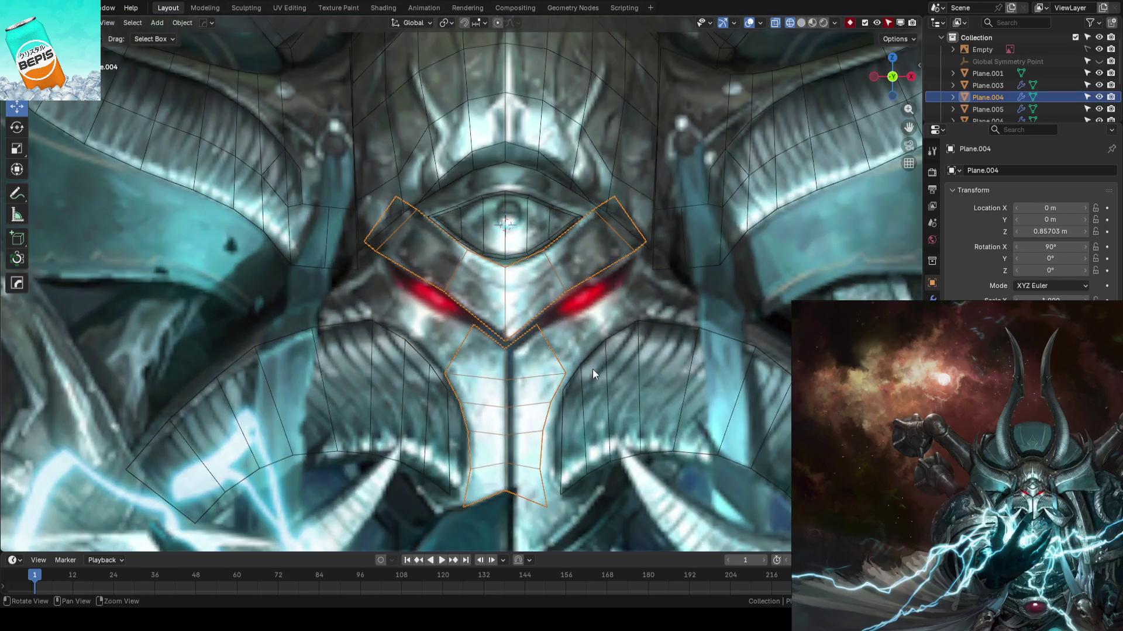
- Separate Plane.004's linked central strip by selection into new object Plane.008 and select it
{"action": "key", "text": "Tab"}
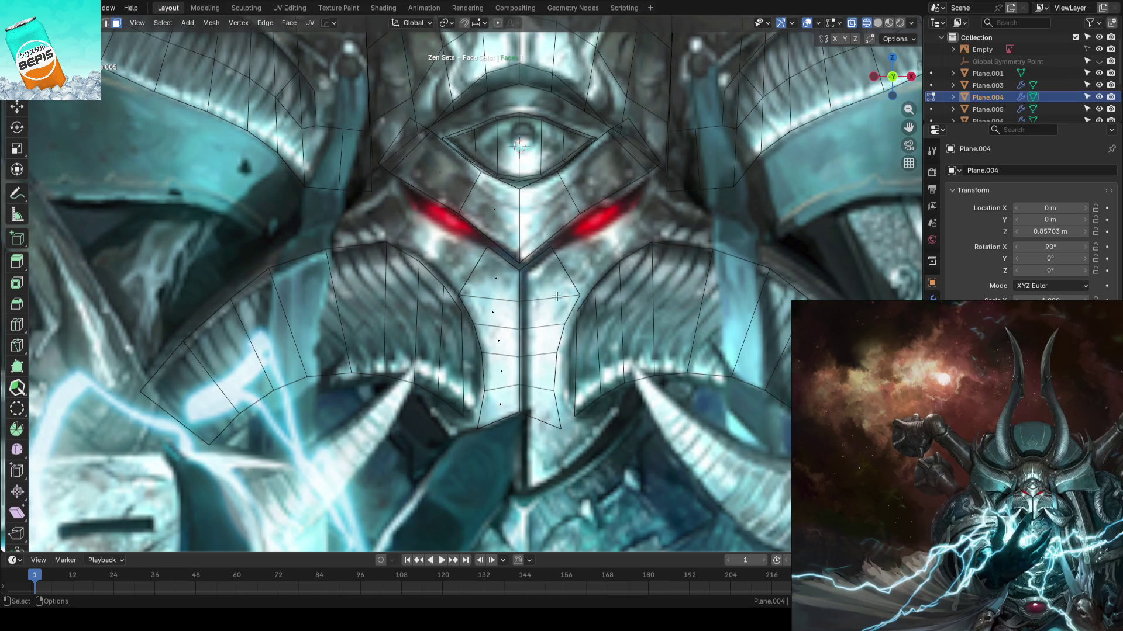
{"action": "key", "text": "l"}
{"action": "key", "text": "p"}
{"action": "left_click", "coordinate": [608, 298]}
{"action": "key", "text": "Tab"}
{"action": "left_click", "coordinate": [562, 301]}
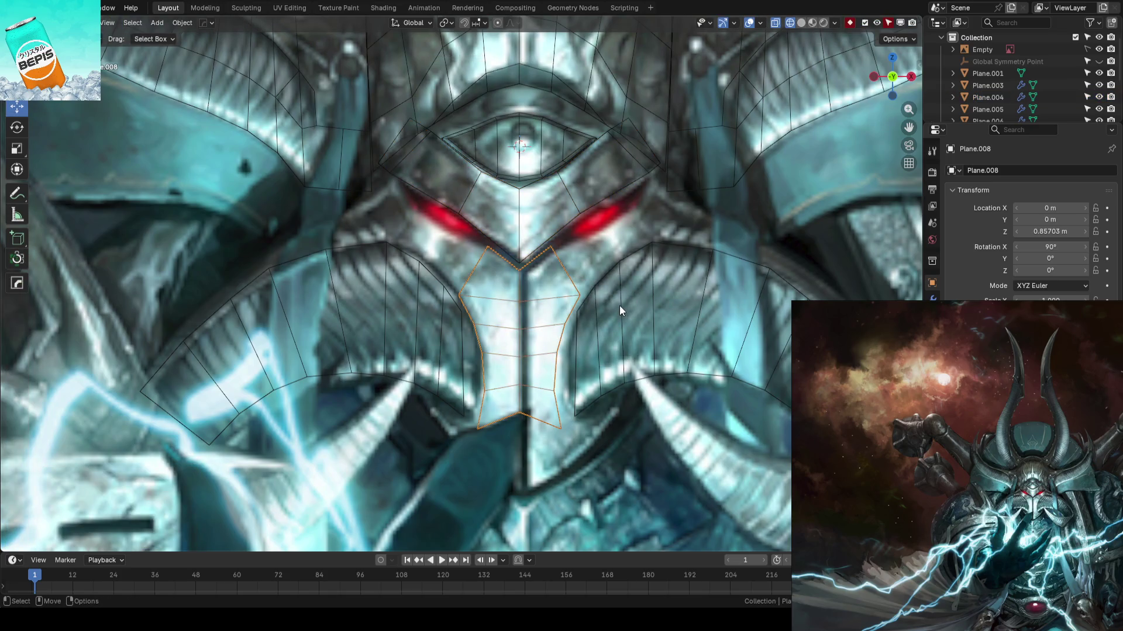
{"action": "scroll", "coordinate": [620, 307], "scroll_direction": "down", "scroll_amount": 4}
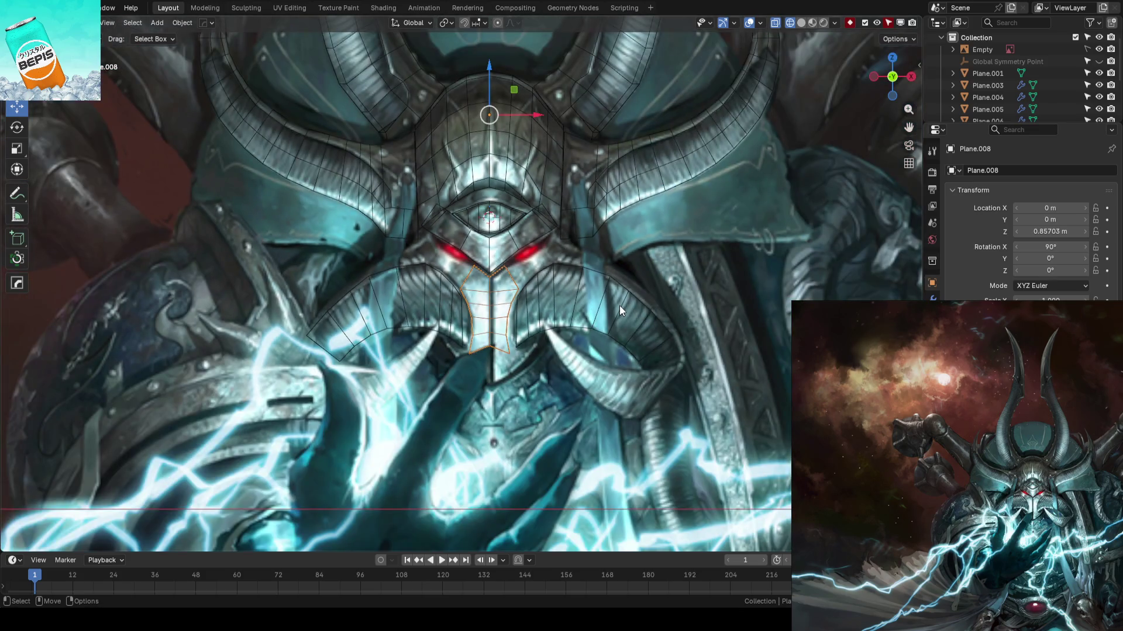
{"action": "scroll", "coordinate": [619, 305], "scroll_direction": "up", "scroll_amount": 2}
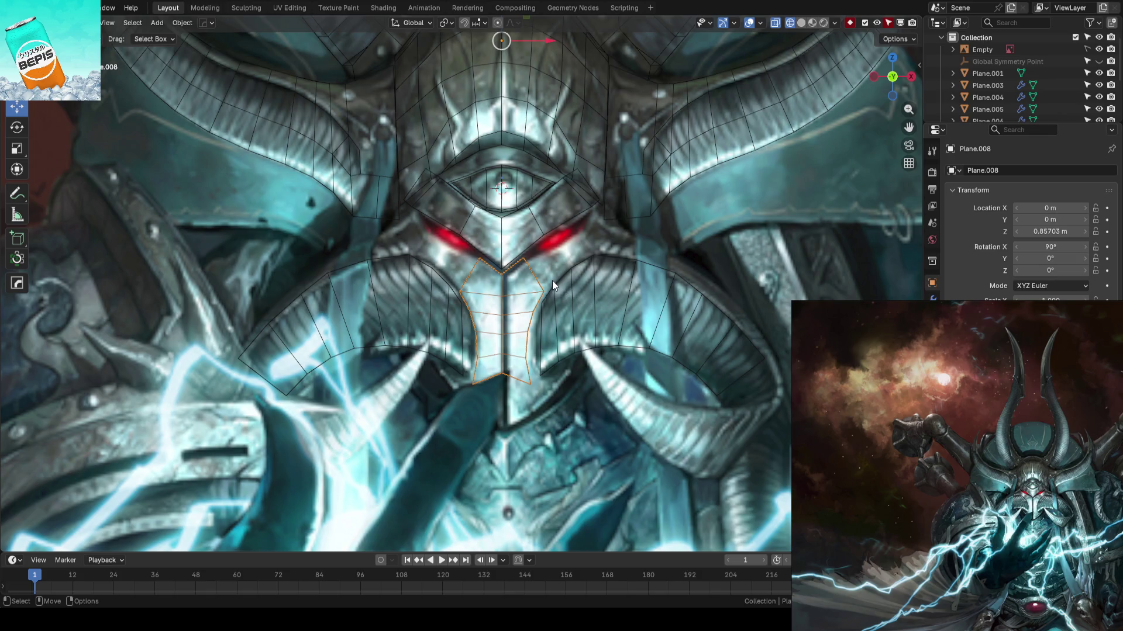
{"action": "scroll", "coordinate": [553, 285], "scroll_direction": "down", "scroll_amount": 5}
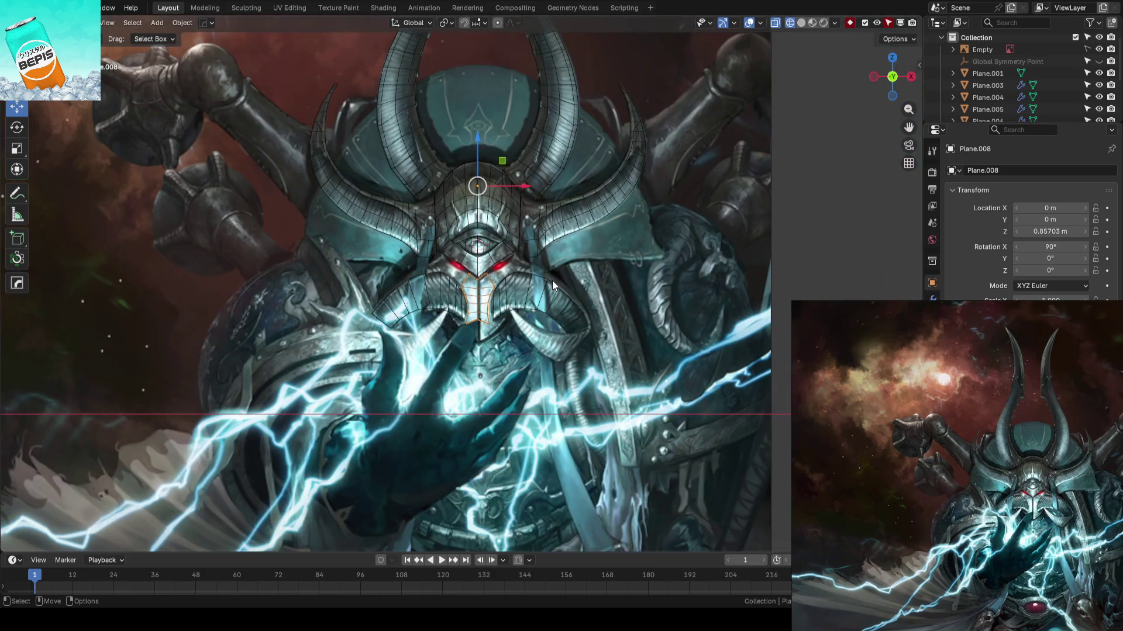
{"action": "scroll", "coordinate": [552, 279], "scroll_direction": "up", "scroll_amount": 3}
{"action": "scroll", "coordinate": [552, 281], "scroll_direction": "down", "scroll_amount": 3}
{"action": "scroll", "coordinate": [552, 280], "scroll_direction": "up", "scroll_amount": 3}
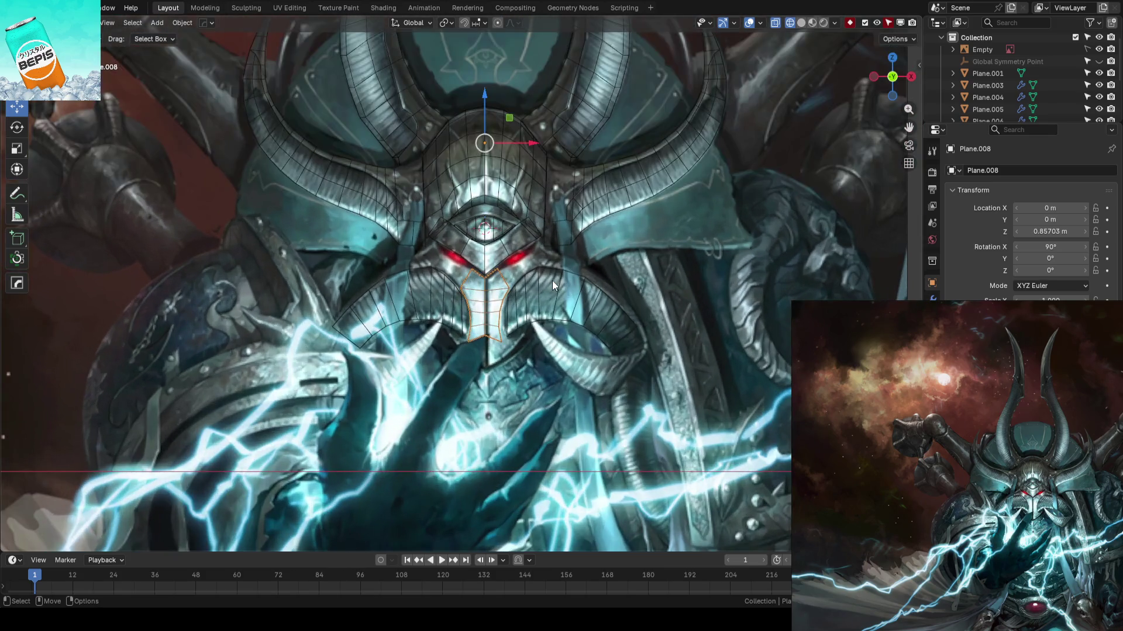
{"action": "scroll", "coordinate": [552, 280], "scroll_direction": "up", "scroll_amount": 1}
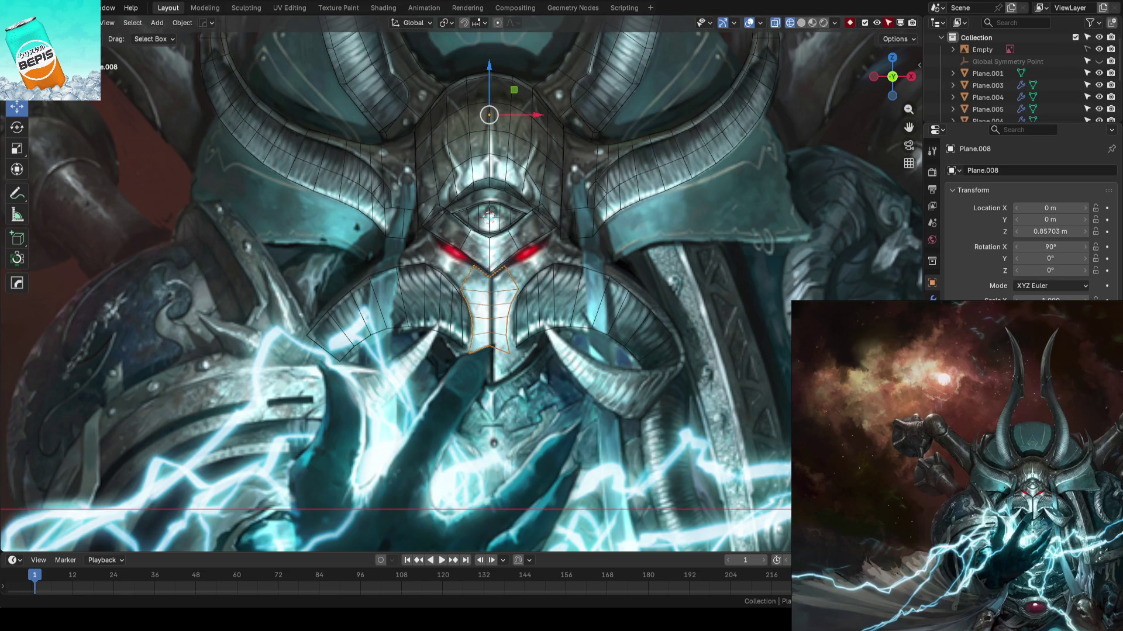
{"action": "scroll", "coordinate": [509, 364], "scroll_direction": "up", "scroll_amount": 10}
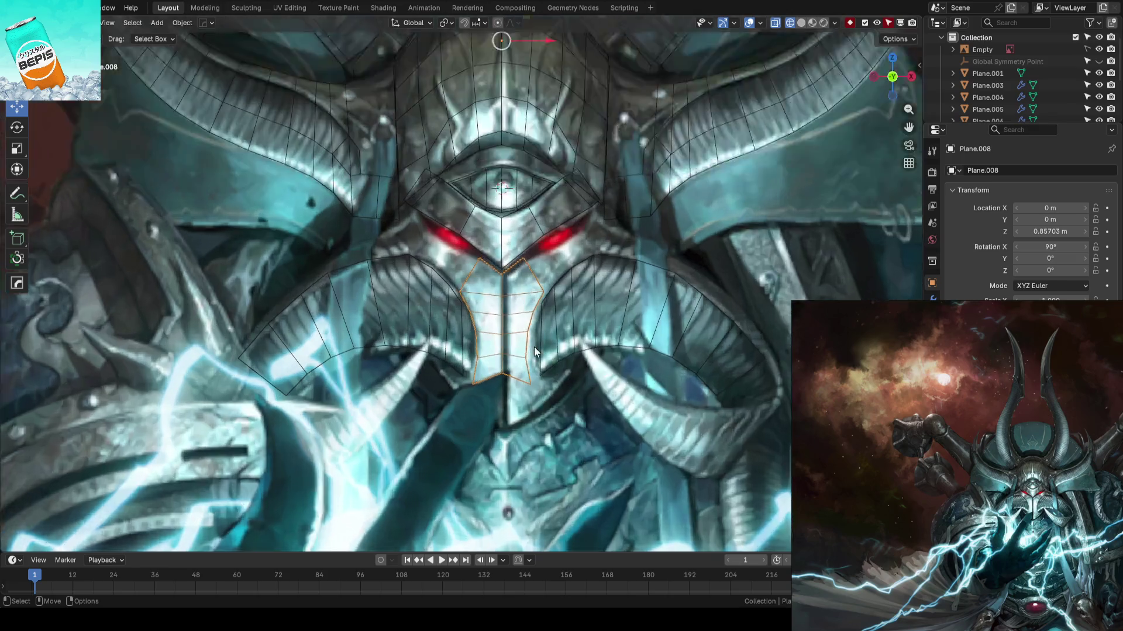
- Extrude and scale the strip's upper edge outward beside the left eye
{"action": "key", "text": "Tab"}
{"action": "scroll", "coordinate": [572, 307], "scroll_direction": "down", "scroll_amount": 2}
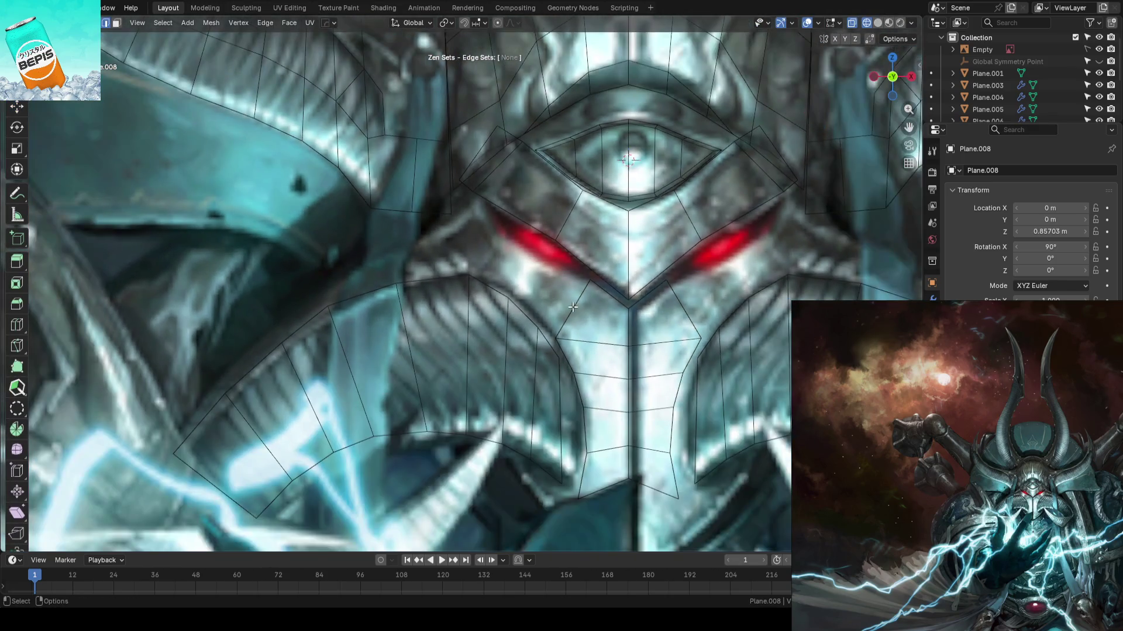
{"action": "key", "text": "e"}
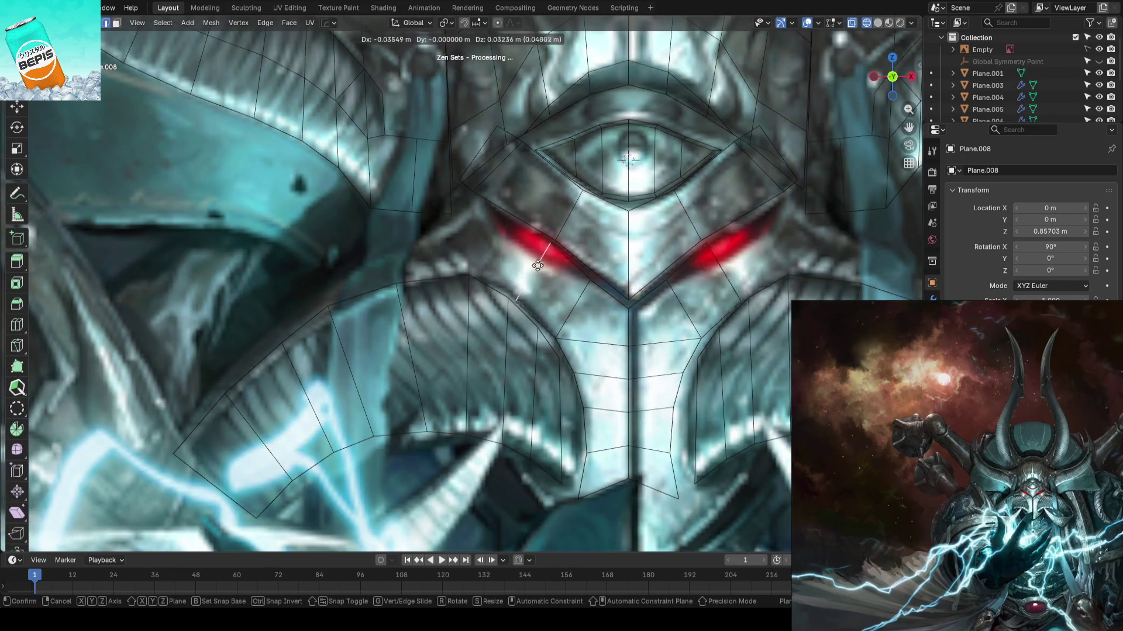
{"action": "left_click", "coordinate": [490, 251]}
{"action": "key", "text": "s"}
{"action": "left_click", "coordinate": [543, 253]}
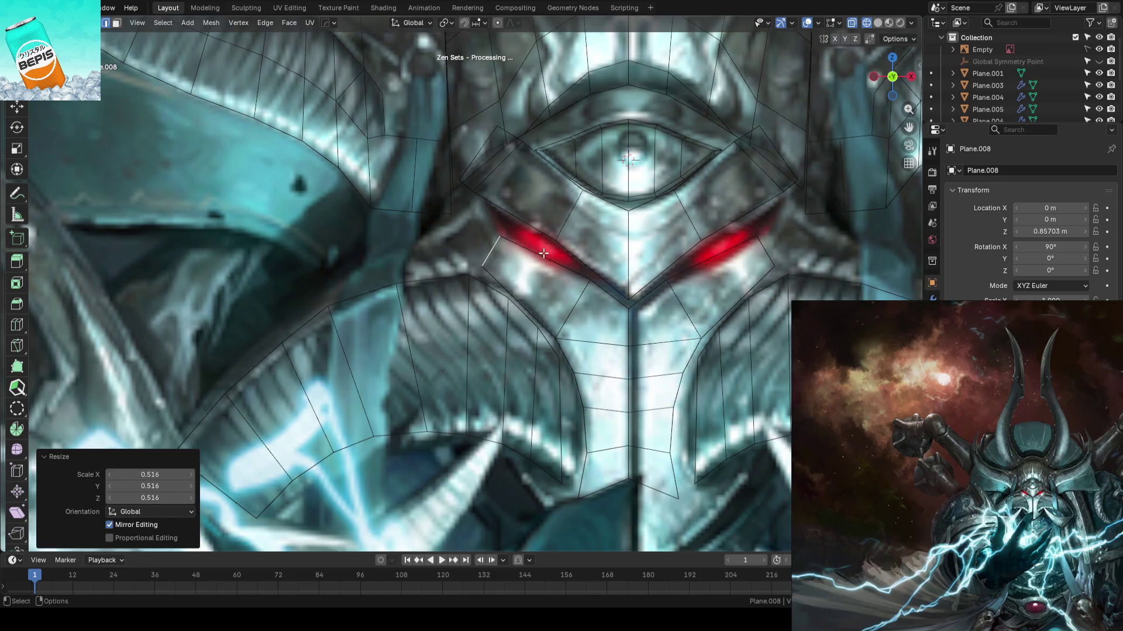
{"action": "mouse_move", "coordinate": [571, 254]}
{"action": "left_mouse_down"}
{"action": "mouse_move", "coordinate": [513, 245]}
{"action": "mouse_move", "coordinate": [571, 261]}
{"action": "mouse_move", "coordinate": [531, 265]}
{"action": "left_mouse_up"}
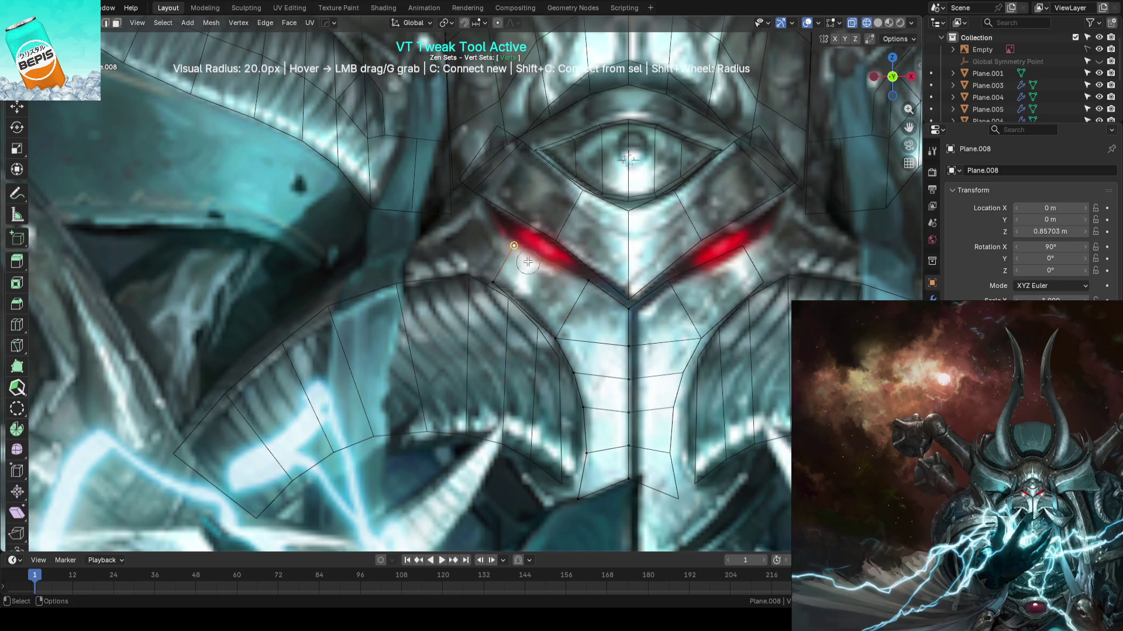
- Adjust the new vertices to follow the left eye's outer corner
{"action": "key", "text": "2"}
{"action": "middle_click_drag", "start_coordinate": [528, 264], "coordinate": [545, 304], "text": "shift"}
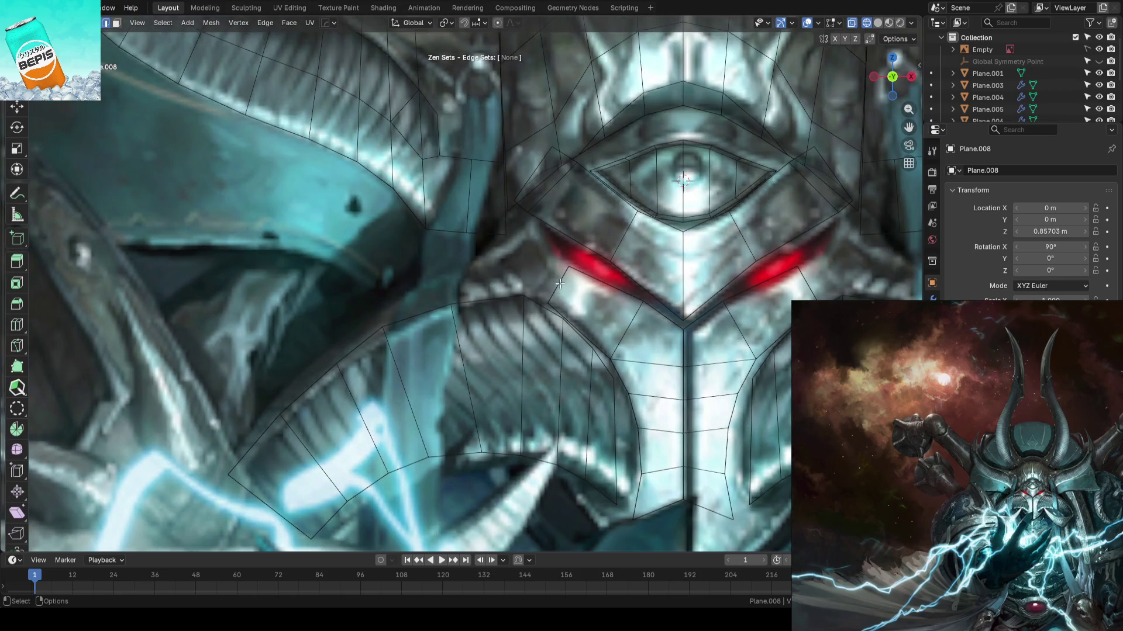
{"action": "key", "text": "1"}
{"action": "left_click", "coordinate": [525, 272]}
{"action": "key", "text": "shift+space"}
{"action": "key", "text": "s"}
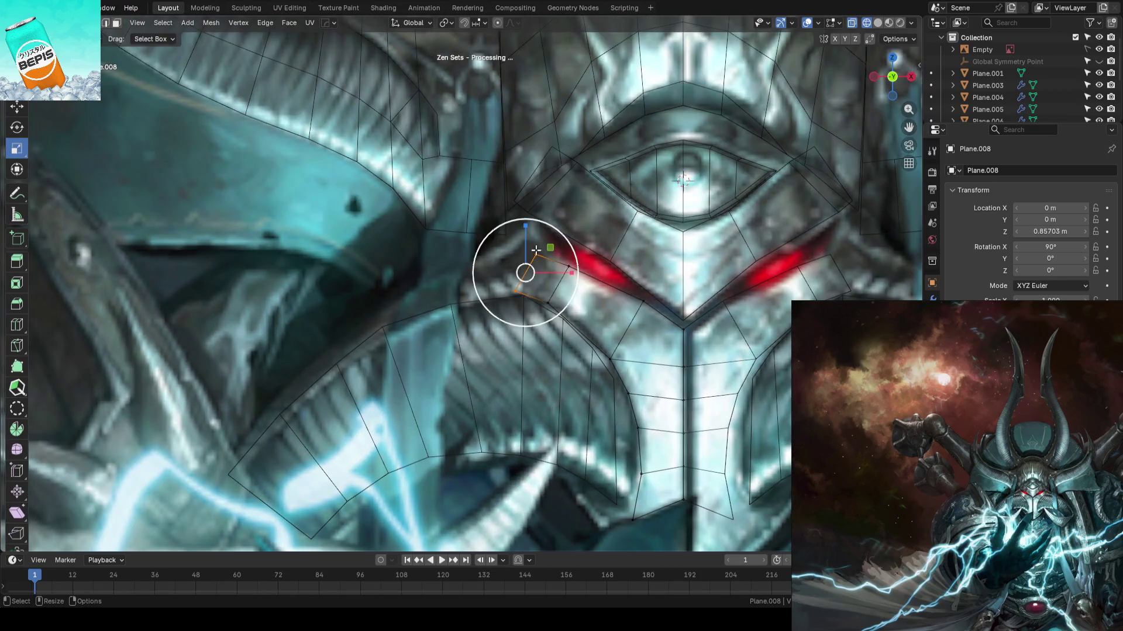
{"action": "key", "text": "shift+space"}
{"action": "key", "text": "w"}
{"action": "mouse_move", "coordinate": [536, 255]}
{"action": "left_mouse_down"}
{"action": "mouse_move", "coordinate": [536, 220]}
{"action": "mouse_move", "coordinate": [547, 246]}
{"action": "mouse_move", "coordinate": [560, 238]}
{"action": "left_mouse_up"}
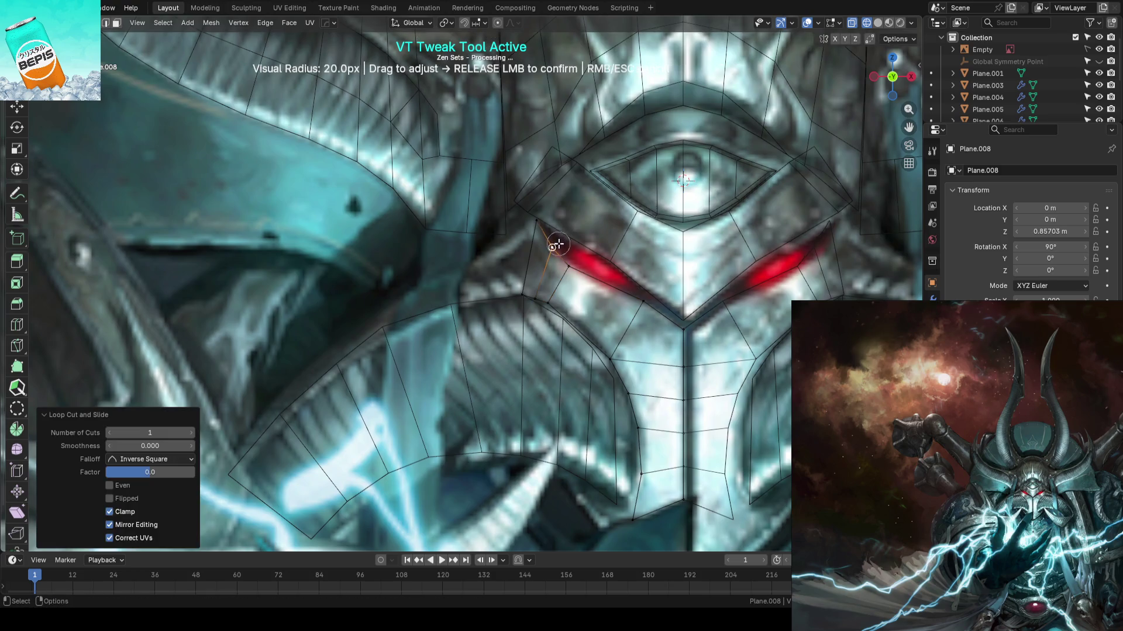
{"action": "mouse_move", "coordinate": [540, 289]}
{"action": "left_mouse_down"}
{"action": "mouse_move", "coordinate": [532, 220]}
{"action": "mouse_move", "coordinate": [570, 264]}
{"action": "mouse_move", "coordinate": [576, 299]}
{"action": "left_mouse_up"}
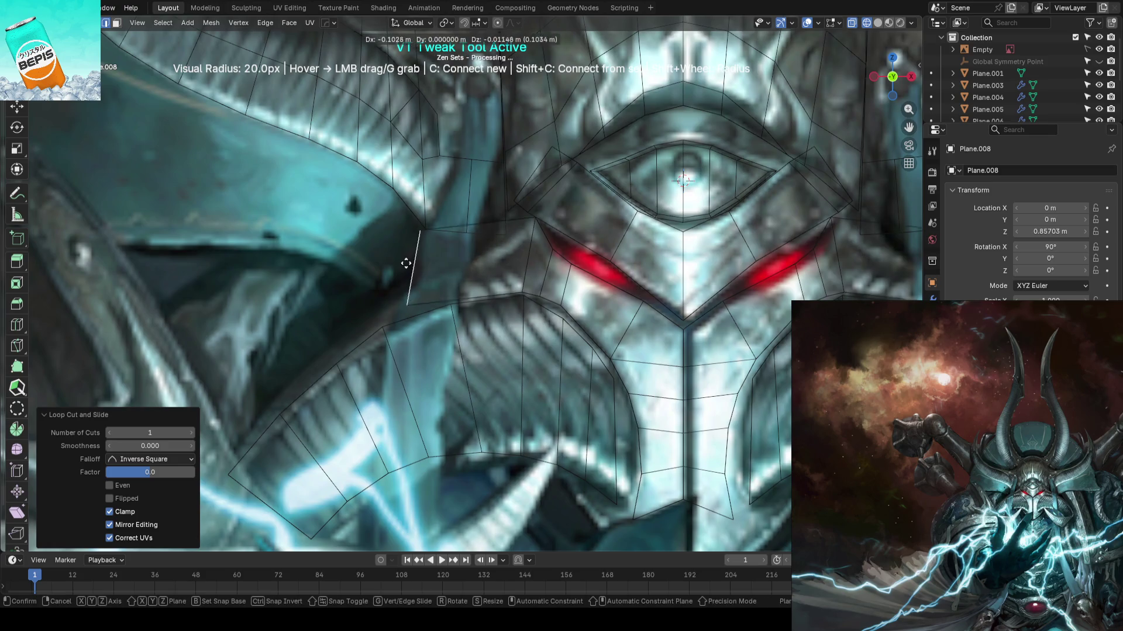
- Extend a point out to the left, add a loop cut, and match vertices to the armour edge
{"action": "key", "text": "c"}
{"action": "mouse_move", "coordinate": [411, 233]}
{"action": "left_mouse_down"}
{"action": "mouse_move", "coordinate": [414, 275]}
{"action": "mouse_move", "coordinate": [391, 281]}
{"action": "left_mouse_up"}
{"action": "key", "text": "ctrl+r"}
{"action": "left_click", "coordinate": [470, 253]}
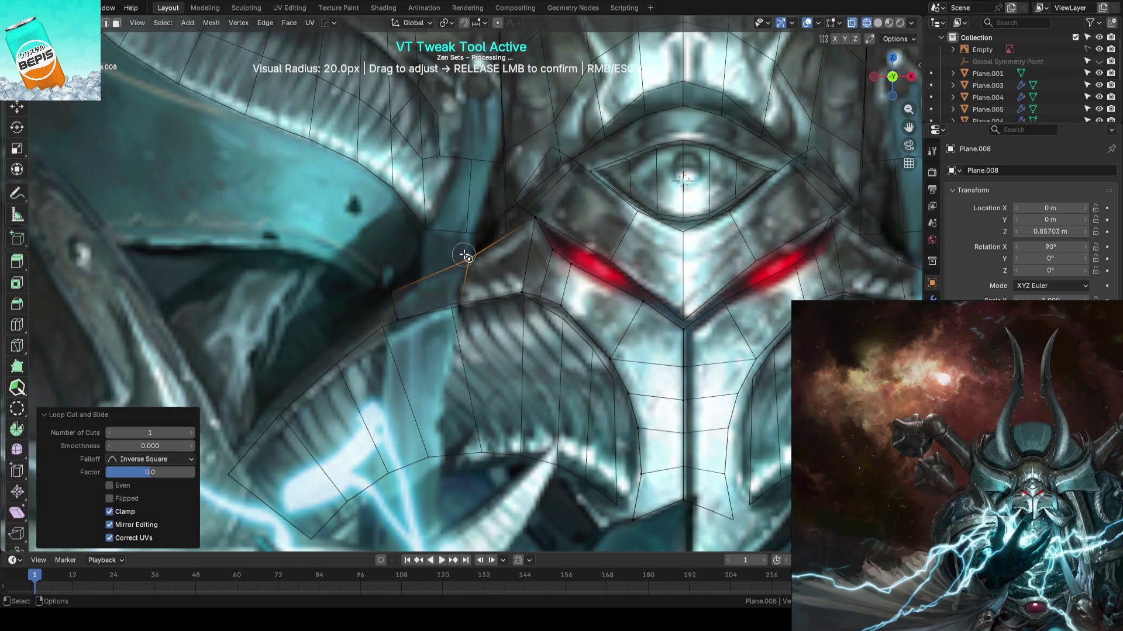
{"action": "middle_click_drag", "start_coordinate": [392, 293], "coordinate": [468, 236], "text": "shift"}
{"action": "mouse_move", "coordinate": [570, 232]}
{"action": "left_mouse_down"}
{"action": "mouse_move", "coordinate": [540, 245]}
{"action": "mouse_move", "coordinate": [539, 211]}
{"action": "left_mouse_up"}
{"action": "left_click", "coordinate": [476, 228]}
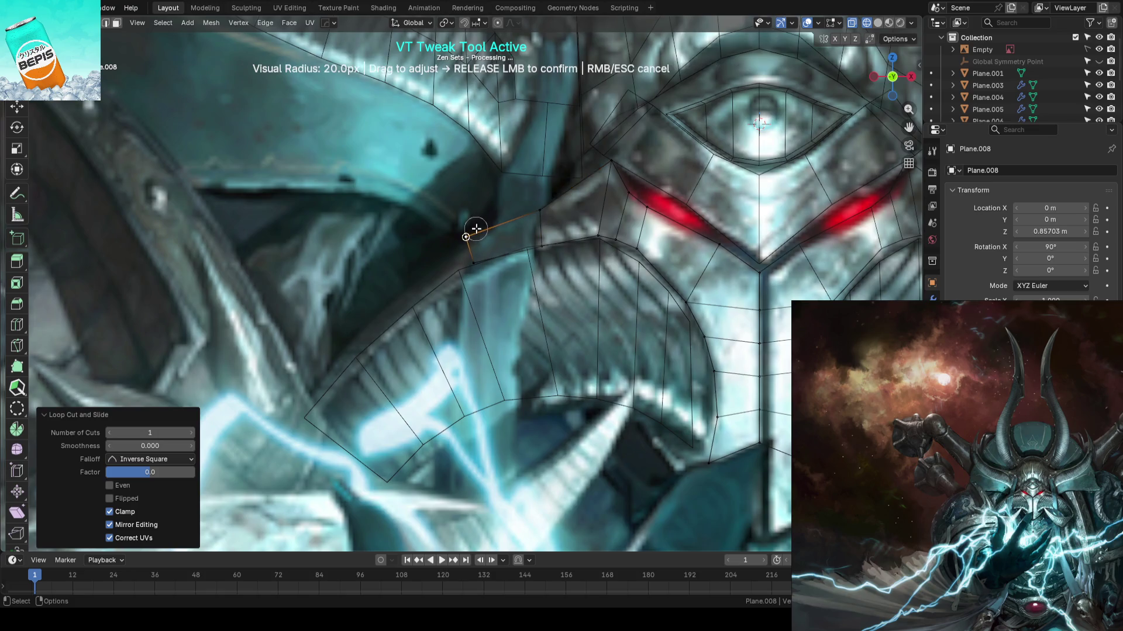
{"action": "left_click_drag", "start_coordinate": [477, 235], "coordinate": [468, 230]}
{"action": "scroll", "coordinate": [468, 230], "scroll_direction": "down", "scroll_amount": 6}
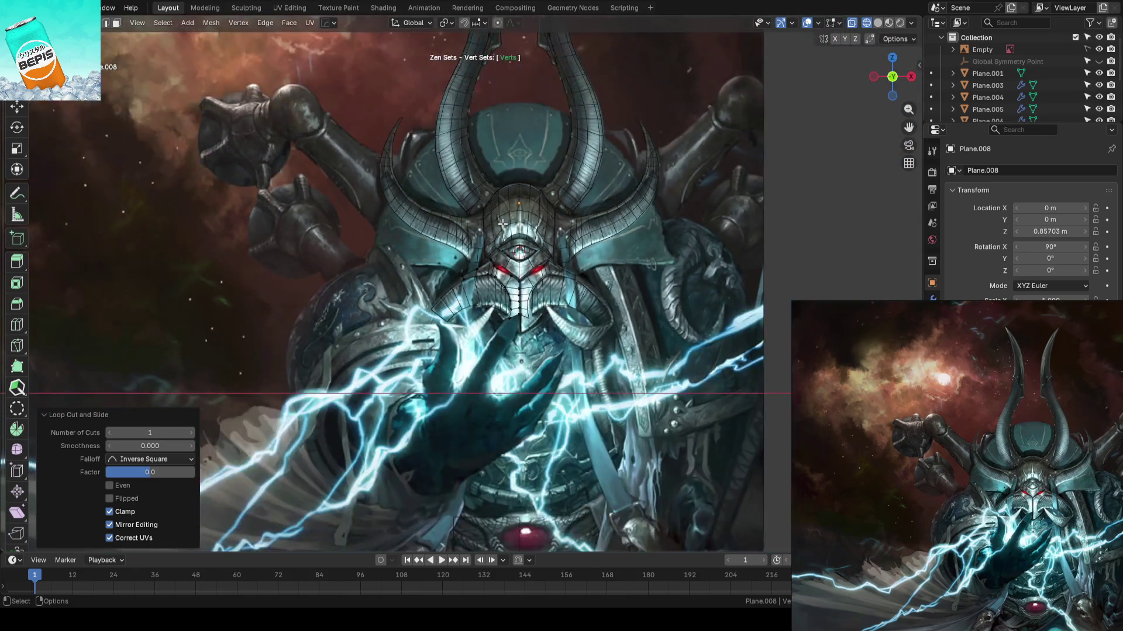
{"action": "scroll", "coordinate": [503, 224], "scroll_direction": "up", "scroll_amount": 3}
- Leave Edit Mode and turn off X-ray to review the new wings in perspective
{"action": "key", "text": "Tab"}
{"action": "scroll", "coordinate": [503, 224], "scroll_direction": "down", "scroll_amount": 2}
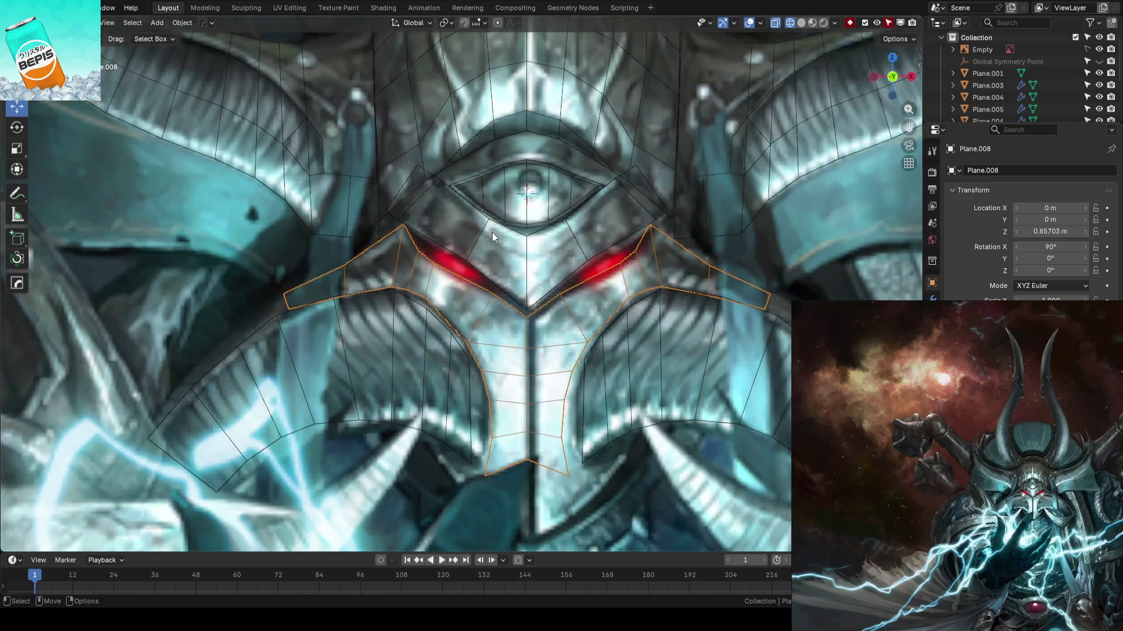
{"action": "key", "text": "alt+z"}
{"action": "mouse_move", "coordinate": [490, 236]}
{"action": "middle_mouse_down"}
{"action": "mouse_move", "coordinate": [521, 258]}
{"action": "mouse_move", "coordinate": [483, 216]}
{"action": "middle_mouse_up"}
{"action": "key", "text": "Tab"}
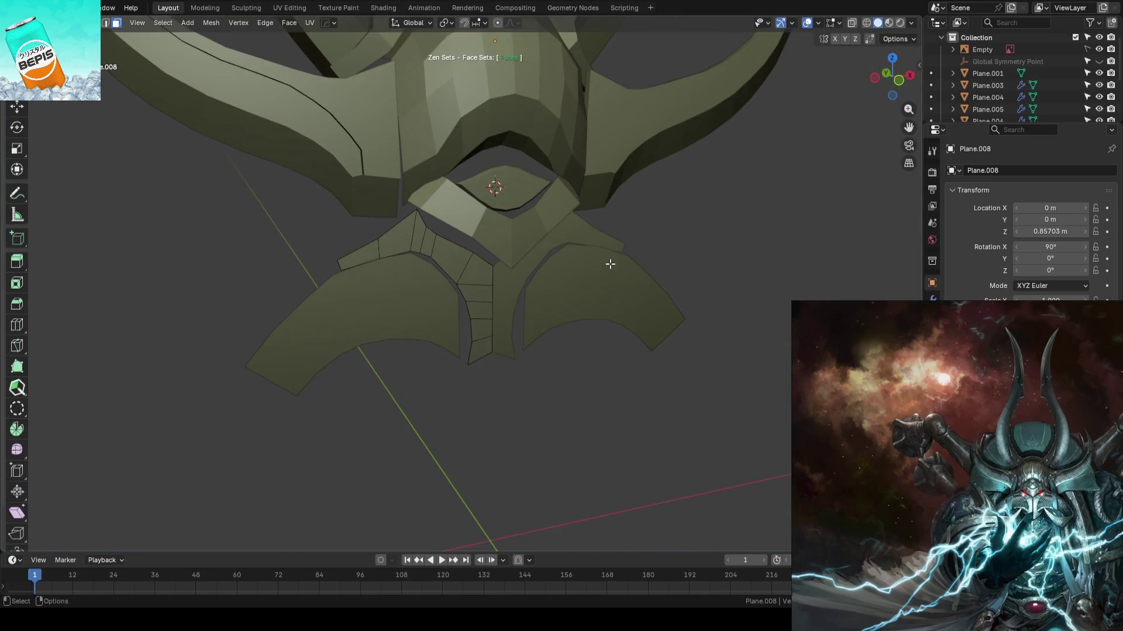
- Select a strip of faces on the face guard and push it back in depth
{"action": "scroll", "coordinate": [597, 270], "scroll_direction": "up", "scroll_amount": 1}
{"action": "left_click", "coordinate": [486, 273]}
{"action": "left_click", "coordinate": [481, 328], "text": "ctrl"}
{"action": "mouse_move", "coordinate": [481, 328]}
{"action": "middle_mouse_down"}
{"action": "mouse_move", "coordinate": [534, 325]}
{"action": "mouse_move", "coordinate": [465, 326]}
{"action": "mouse_move", "coordinate": [534, 314]}
{"action": "middle_mouse_up"}
{"action": "left_click_drag", "start_coordinate": [461, 287], "coordinate": [508, 286]}
{"action": "mouse_move", "coordinate": [507, 287]}
{"action": "middle_mouse_down"}
{"action": "mouse_move", "coordinate": [456, 275]}
{"action": "mouse_move", "coordinate": [562, 336]}
{"action": "mouse_move", "coordinate": [526, 304]}
{"action": "mouse_move", "coordinate": [510, 345]}
{"action": "middle_mouse_up"}
- Push a face guard vertex back -0.03032 m along Y, discarding an earlier edge move
{"action": "key", "text": "2"}
{"action": "left_click", "coordinate": [513, 327]}
{"action": "left_click_drag", "start_coordinate": [510, 344], "coordinate": [518, 310]}
{"action": "key", "text": "ctrl+z"}
{"action": "mouse_move", "coordinate": [503, 315]}
{"action": "middle_mouse_down"}
{"action": "mouse_move", "coordinate": [505, 331]}
{"action": "mouse_move", "coordinate": [507, 304]}
{"action": "middle_mouse_up"}
{"action": "key", "text": "1"}
{"action": "key", "text": "b"}
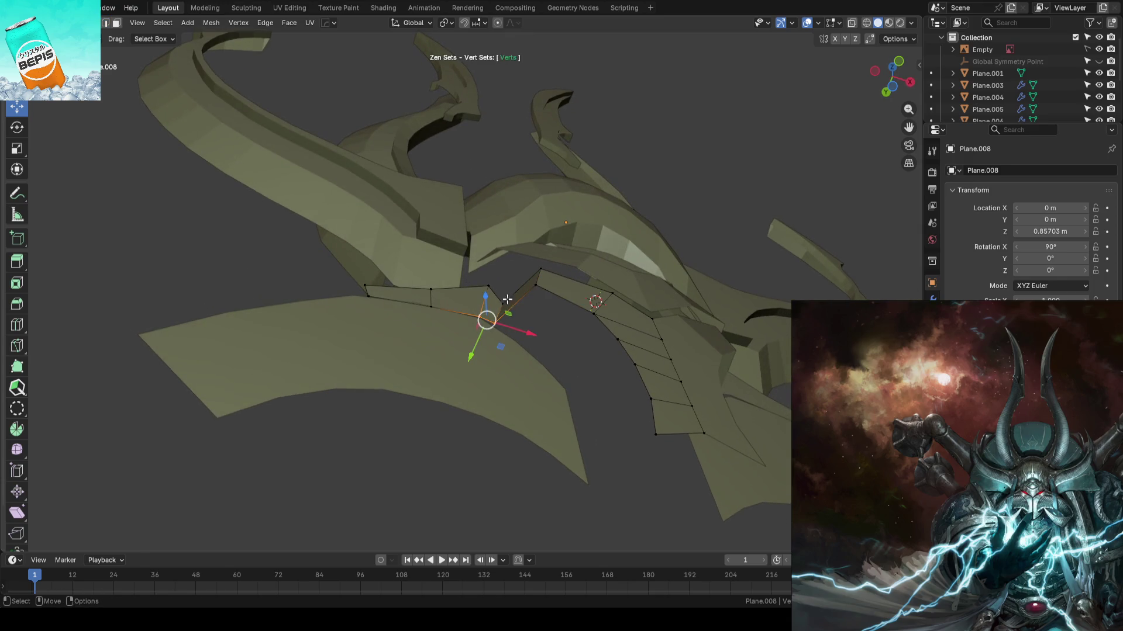
{"action": "left_click_drag", "start_coordinate": [508, 305], "coordinate": [488, 330]}
{"action": "middle_click_drag", "start_coordinate": [491, 327], "coordinate": [498, 317]}
{"action": "mouse_move", "coordinate": [497, 315]}
{"action": "left_mouse_down"}
{"action": "mouse_move", "coordinate": [503, 301]}
{"action": "mouse_move", "coordinate": [485, 306]}
{"action": "mouse_move", "coordinate": [494, 268]}
{"action": "left_mouse_up"}
{"action": "left_click", "coordinate": [484, 299]}
{"action": "left_click", "coordinate": [519, 261]}
{"action": "mouse_move", "coordinate": [518, 260]}
{"action": "middle_mouse_down"}
{"action": "mouse_move", "coordinate": [514, 290]}
{"action": "mouse_move", "coordinate": [612, 405]}
{"action": "mouse_move", "coordinate": [581, 405]}
{"action": "mouse_move", "coordinate": [561, 378]}
{"action": "middle_mouse_up"}
- Leave Edit Mode, check the front view in wireframe, and save AhrimanBlockout_01.blend
{"action": "key", "text": "Tab"}
{"action": "key", "text": "KP_1"}
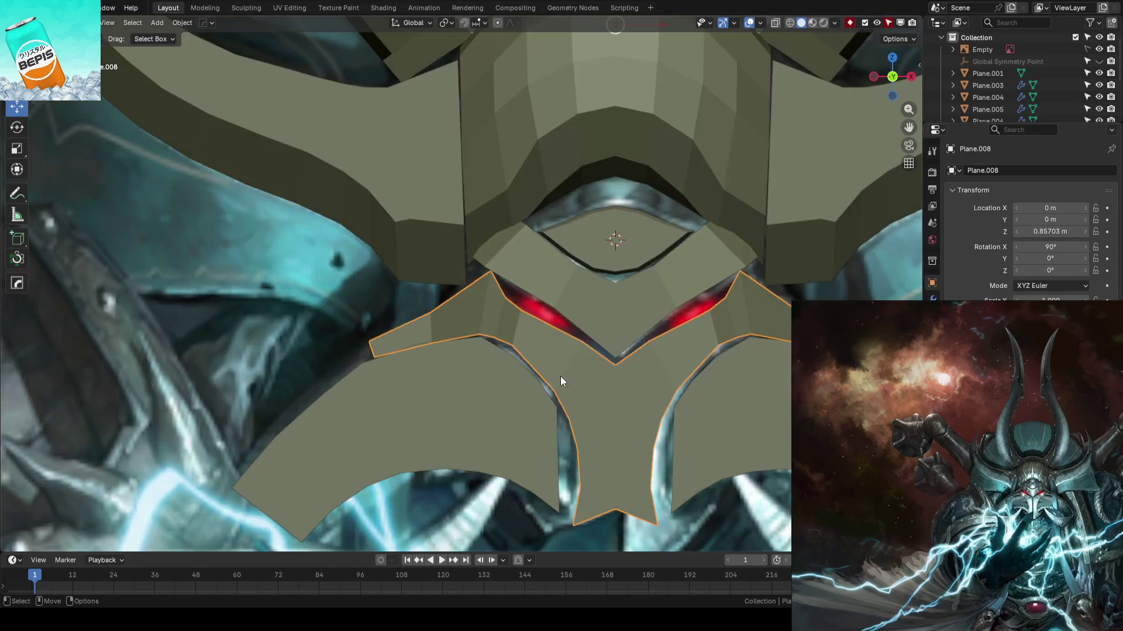
{"action": "key", "text": "shift+z"}
{"action": "scroll", "coordinate": [353, 349], "scroll_direction": "down", "scroll_amount": 4}
{"action": "key", "text": "ctrl+s"}
{"action": "scroll", "coordinate": [407, 307], "scroll_direction": "up", "scroll_amount": 3}
{"action": "mouse_move", "coordinate": [407, 307]}
{"action": "middle_mouse_down"}
{"action": "mouse_move", "coordinate": [443, 332]}
{"action": "mouse_move", "coordinate": [433, 328]}
{"action": "mouse_move", "coordinate": [576, 303]}
{"action": "mouse_move", "coordinate": [453, 311]}
{"action": "mouse_move", "coordinate": [576, 331]}
{"action": "middle_mouse_up"}
{"action": "key", "text": "shift+z"}
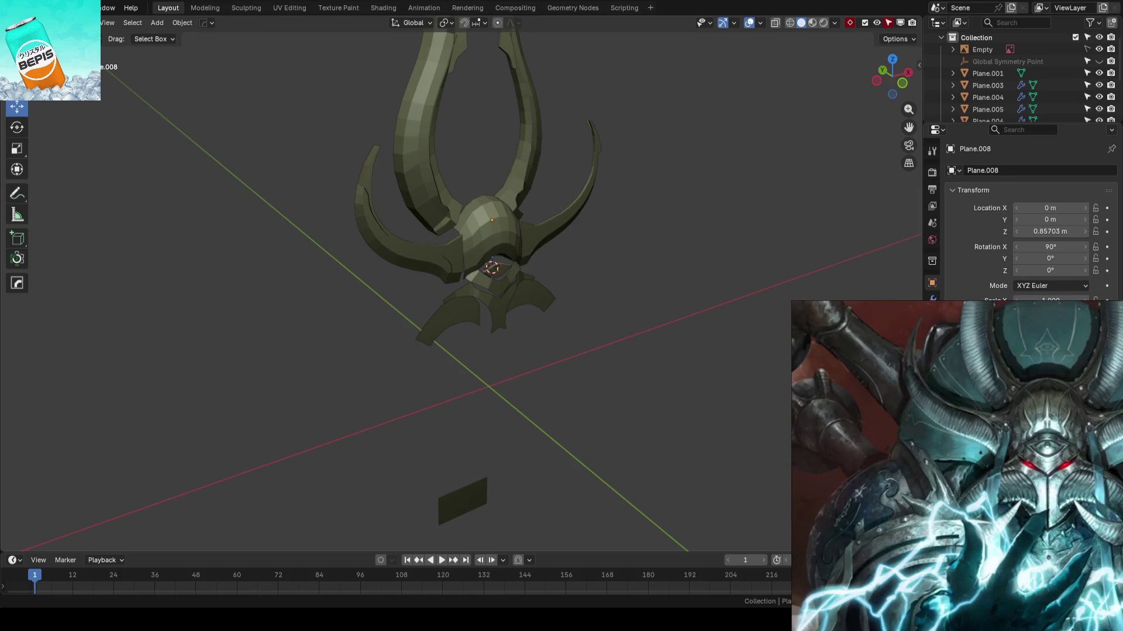
- Extrude a new quad from the end edge of horn piece Plane.003
{"action": "mouse_move", "coordinate": [665, 352]}
{"action": "middle_mouse_down"}
{"action": "mouse_move", "coordinate": [591, 352]}
{"action": "mouse_move", "coordinate": [614, 259]}
{"action": "mouse_move", "coordinate": [599, 314]}
{"action": "mouse_move", "coordinate": [500, 338]}
{"action": "mouse_move", "coordinate": [601, 288]}
{"action": "mouse_move", "coordinate": [656, 306]}
{"action": "mouse_move", "coordinate": [585, 299]}
{"action": "mouse_move", "coordinate": [526, 348]}
{"action": "mouse_move", "coordinate": [454, 181]}
{"action": "mouse_move", "coordinate": [479, 233]}
{"action": "mouse_move", "coordinate": [465, 202]}
{"action": "mouse_move", "coordinate": [514, 213]}
{"action": "mouse_move", "coordinate": [501, 225]}
{"action": "mouse_move", "coordinate": [519, 278]}
{"action": "mouse_move", "coordinate": [591, 293]}
{"action": "middle_mouse_up"}
{"action": "scroll", "coordinate": [608, 283], "scroll_direction": "up", "scroll_amount": 5}
{"action": "left_click", "coordinate": [572, 282]}
{"action": "key", "text": "Tab"}
{"action": "key", "text": "k"}
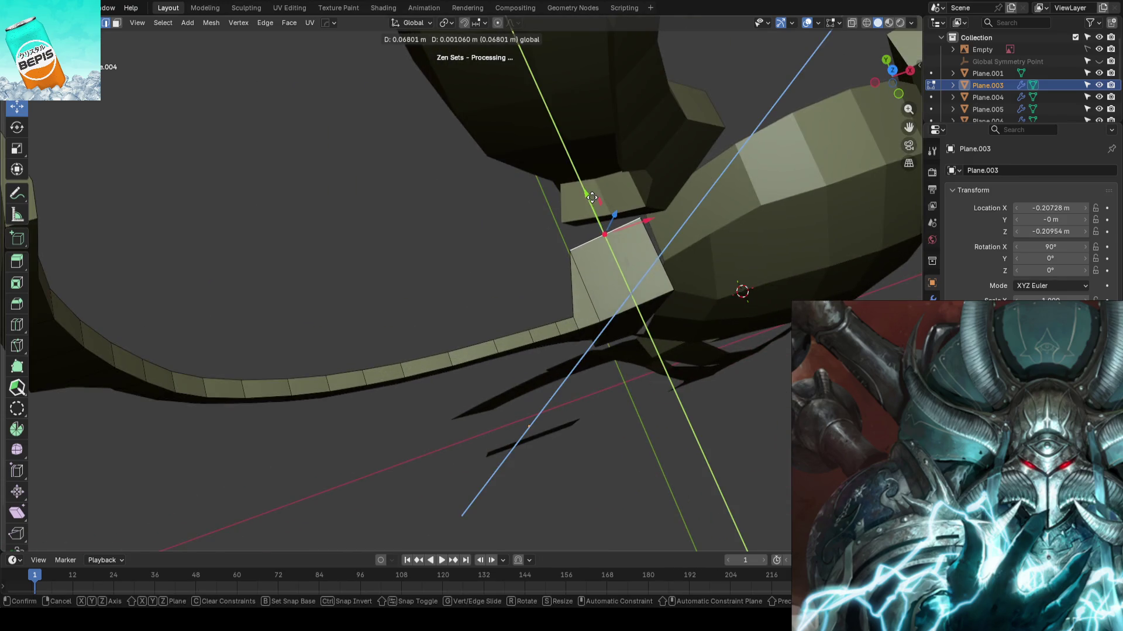
{"action": "key", "text": "Escape"}
{"action": "key", "text": "e"}
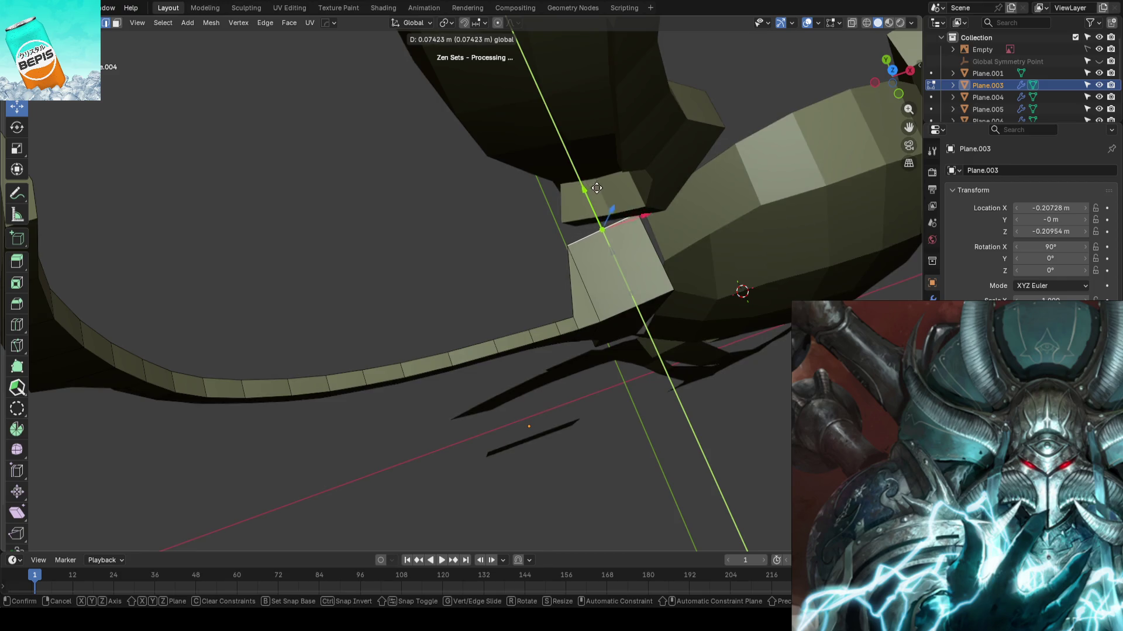
{"action": "left_click", "coordinate": [576, 210]}
- Move the new quad's corner vertex along Y to lengthen the horn base
{"action": "left_click", "coordinate": [562, 312]}
{"action": "key", "text": "g"}
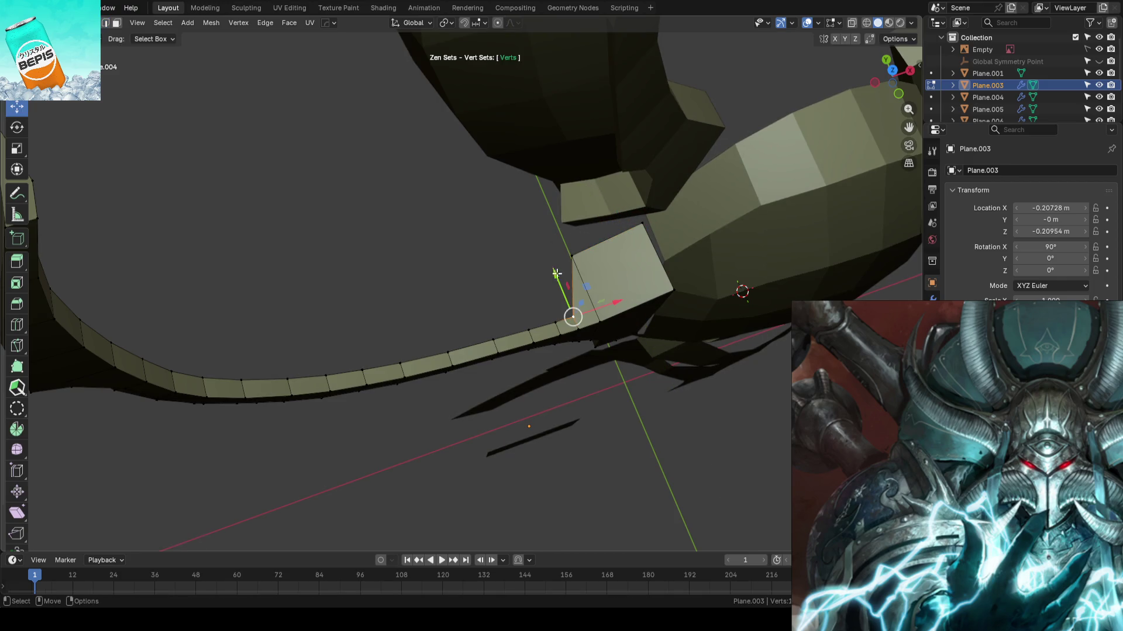
{"action": "key", "text": "y"}
{"action": "left_click", "coordinate": [539, 241]}
{"action": "key", "text": "g"}
{"action": "key", "text": "y"}
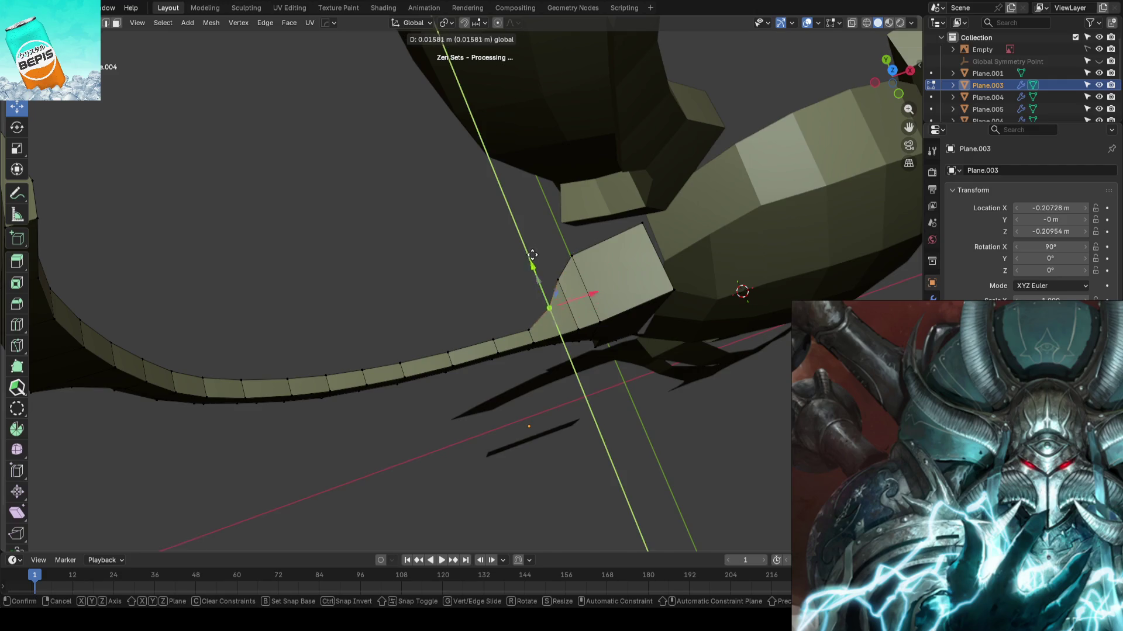
{"action": "left_click", "coordinate": [528, 242]}
{"action": "key", "text": "g"}
{"action": "key", "text": "shift+x"}
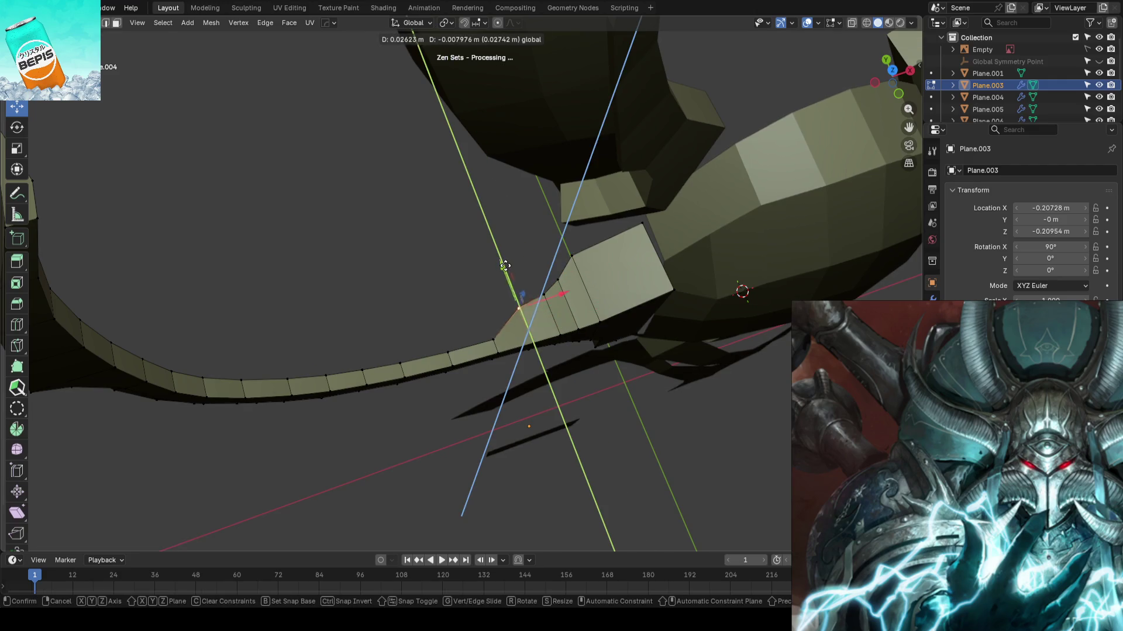
{"action": "left_click", "coordinate": [503, 263]}
- Try several Z and Y positions for the vertex, undoing each attempt
{"action": "key", "text": "ctrl+z"}
{"action": "key", "text": "g"}
{"action": "key", "text": "z"}
{"action": "left_click", "coordinate": [515, 269]}
{"action": "key", "text": "ctrl+z"}
{"action": "key", "text": "g"}
{"action": "key", "text": "y"}
{"action": "left_click", "coordinate": [507, 269]}
{"action": "key", "text": "ctrl+z"}
{"action": "key", "text": "g"}
{"action": "key", "text": "y"}
{"action": "left_click", "coordinate": [524, 234]}
{"action": "key", "text": "ctrl+z"}
{"action": "key", "text": "g"}
{"action": "key", "text": "y"}
{"action": "left_click", "coordinate": [537, 228]}
{"action": "key", "text": "ctrl+z"}
- Leave Edit Mode on the horn and save the blockout file
{"action": "scroll", "coordinate": [628, 224], "scroll_direction": "down", "scroll_amount": 5}
{"action": "mouse_move", "coordinate": [628, 224]}
{"action": "middle_mouse_down"}
{"action": "mouse_move", "coordinate": [426, 251]}
{"action": "mouse_move", "coordinate": [414, 209]}
{"action": "mouse_move", "coordinate": [452, 226]}
{"action": "mouse_move", "coordinate": [475, 209]}
{"action": "mouse_move", "coordinate": [531, 234]}
{"action": "mouse_move", "coordinate": [540, 258]}
{"action": "mouse_move", "coordinate": [469, 303]}
{"action": "mouse_move", "coordinate": [455, 332]}
{"action": "mouse_move", "coordinate": [363, 345]}
{"action": "mouse_move", "coordinate": [450, 353]}
{"action": "mouse_move", "coordinate": [483, 275]}
{"action": "middle_mouse_up"}
{"action": "key", "text": "Tab"}
{"action": "left_click", "coordinate": [425, 246]}
{"action": "key", "text": "ctrl+s"}
- Reselect the horn and move a base vertex along Y
{"action": "left_click", "coordinate": [483, 275]}
{"action": "key", "text": "Tab"}
{"action": "scroll", "coordinate": [576, 256], "scroll_direction": "up", "scroll_amount": 5}
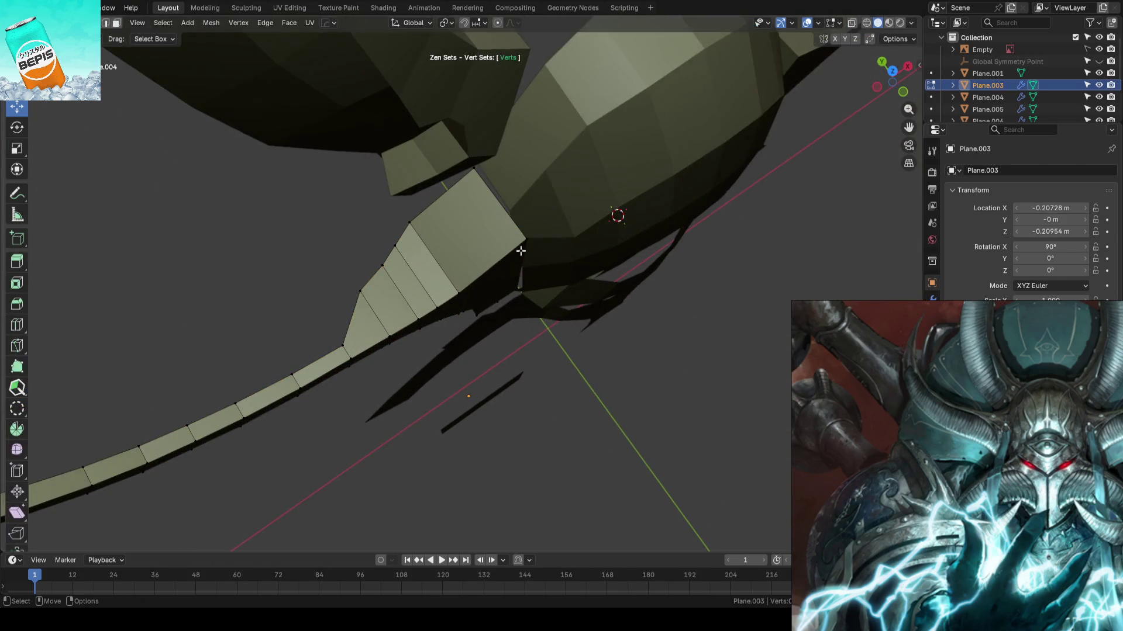
{"action": "key", "text": "g"}
{"action": "key", "text": "y"}
{"action": "left_click", "coordinate": [589, 238]}
{"action": "mouse_move", "coordinate": [589, 238]}
{"action": "middle_mouse_down"}
{"action": "mouse_move", "coordinate": [577, 243]}
{"action": "mouse_move", "coordinate": [503, 176]}
{"action": "mouse_move", "coordinate": [509, 123]}
{"action": "mouse_move", "coordinate": [553, 271]}
{"action": "mouse_move", "coordinate": [529, 254]}
{"action": "middle_mouse_up"}
- Knife-cut a new edge along the horn, then return to front view and save
{"action": "key", "text": "k"}
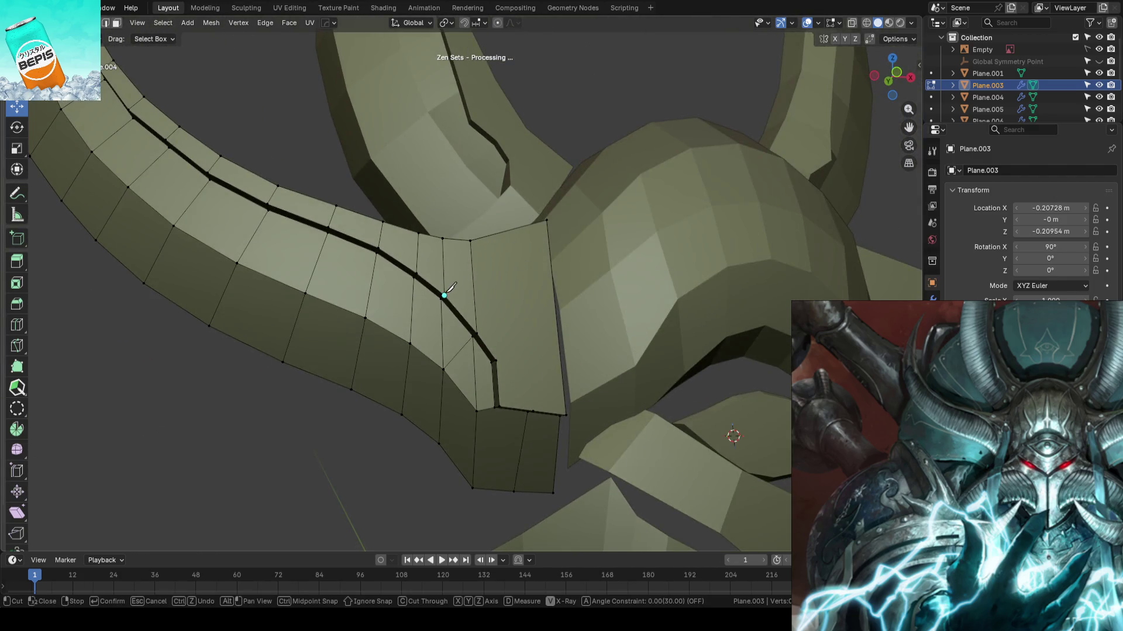
{"action": "left_click", "coordinate": [538, 304]}
{"action": "key", "text": "Return"}
{"action": "mouse_move", "coordinate": [538, 305]}
{"action": "middle_mouse_down"}
{"action": "mouse_move", "coordinate": [529, 263]}
{"action": "mouse_move", "coordinate": [549, 187]}
{"action": "middle_mouse_up"}
{"action": "key", "text": "Tab"}
{"action": "key", "text": "KP_1"}
{"action": "left_click", "coordinate": [308, 338]}
{"action": "key", "text": "ctrl+s"}
{"action": "scroll", "coordinate": [447, 325], "scroll_direction": "down", "scroll_amount": 4}
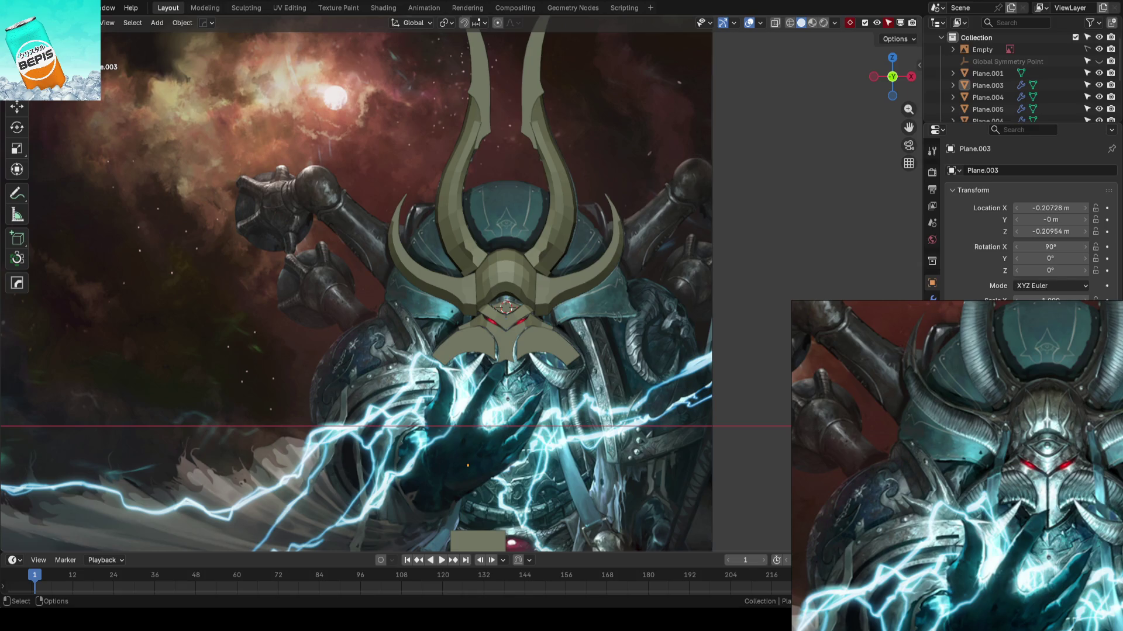
- Save AhrimanBlockout_01.blend, then zoom and orbit to inspect the helmet
{"action": "key", "text": "ctrl+s"}
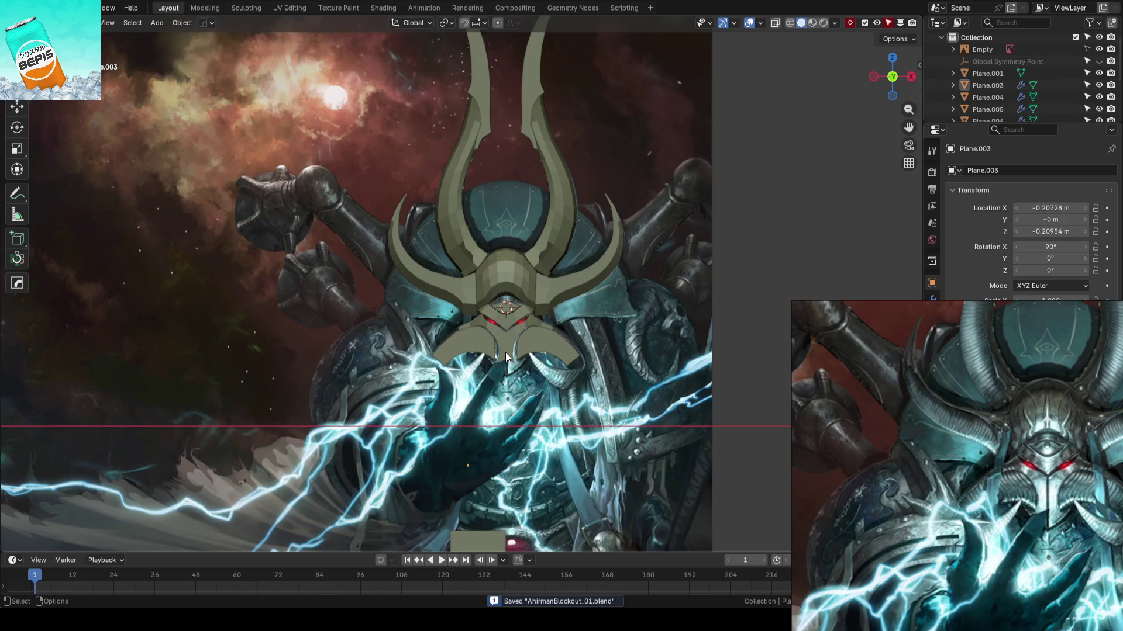
{"action": "scroll", "coordinate": [505, 352], "scroll_direction": "up", "scroll_amount": 4}
{"action": "scroll", "coordinate": [602, 335], "scroll_direction": "up", "scroll_amount": 3}
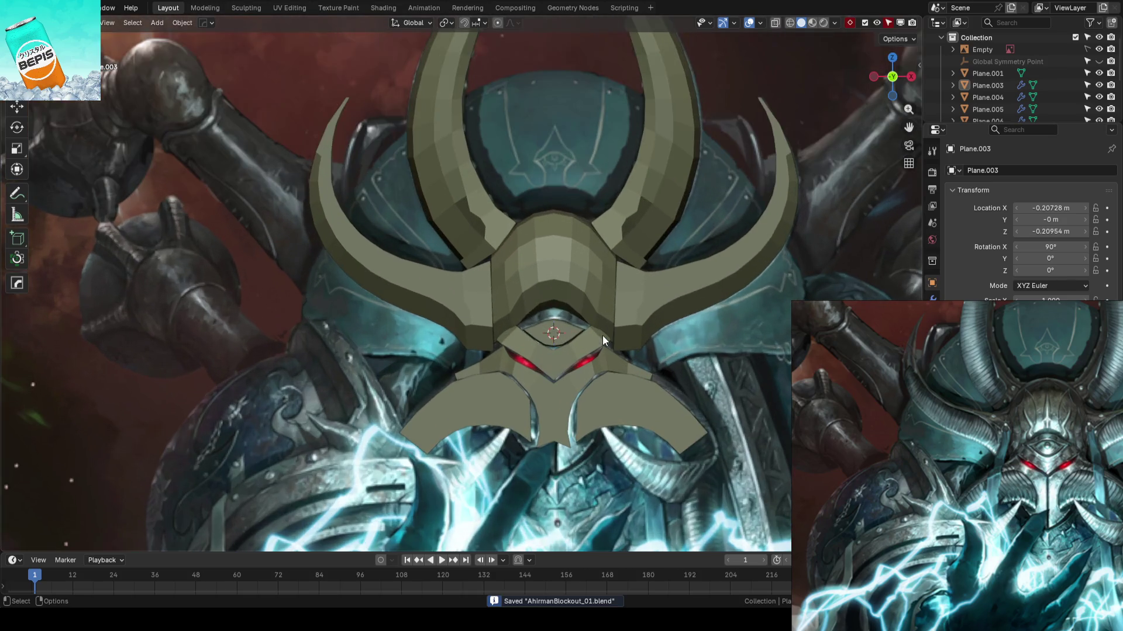
{"action": "mouse_move", "coordinate": [573, 282]}
{"action": "middle_mouse_down"}
{"action": "mouse_move", "coordinate": [571, 316]}
{"action": "mouse_move", "coordinate": [537, 334]}
{"action": "mouse_move", "coordinate": [644, 328]}
{"action": "mouse_move", "coordinate": [606, 333]}
{"action": "mouse_move", "coordinate": [641, 328]}
{"action": "mouse_move", "coordinate": [525, 275]}
{"action": "mouse_move", "coordinate": [514, 341]}
{"action": "mouse_move", "coordinate": [525, 332]}
{"action": "mouse_move", "coordinate": [504, 344]}
{"action": "mouse_move", "coordinate": [570, 306]}
{"action": "middle_mouse_up"}
{"action": "scroll", "coordinate": [584, 337], "scroll_direction": "up", "scroll_amount": 6}
- Push Plane.007's eye-piece edge -0.024 m along Y with Linear proportional falloff
{"action": "left_click", "coordinate": [514, 340]}
{"action": "key", "text": "Tab"}
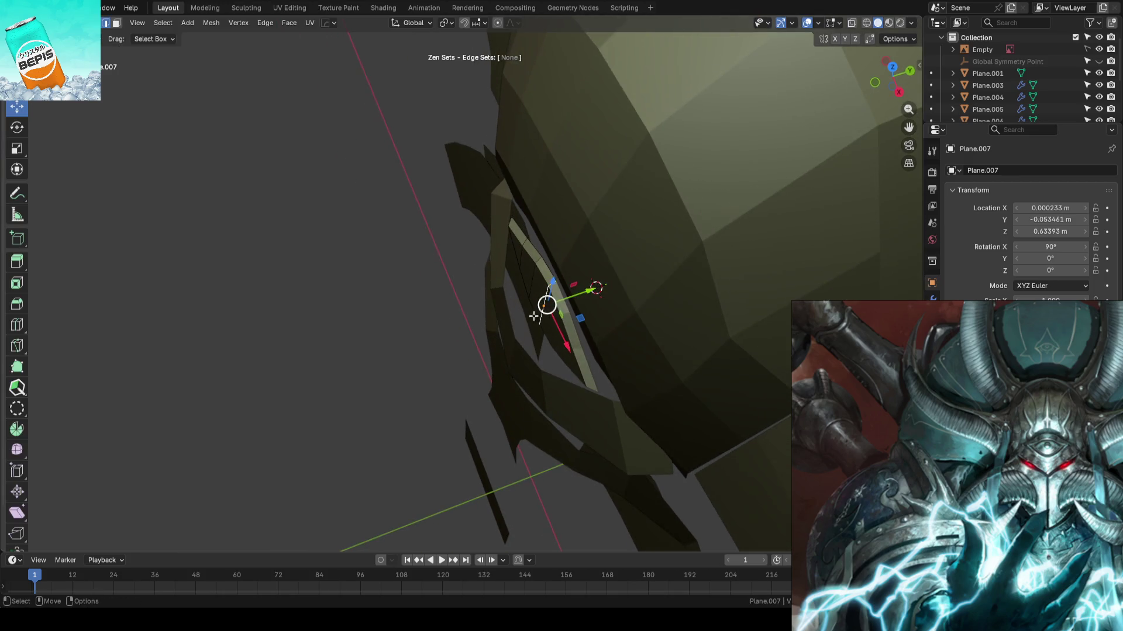
{"action": "mouse_move", "coordinate": [599, 297]}
{"action": "left_mouse_down"}
{"action": "mouse_move", "coordinate": [563, 294]}
{"action": "mouse_move", "coordinate": [579, 293]}
{"action": "left_mouse_up"}
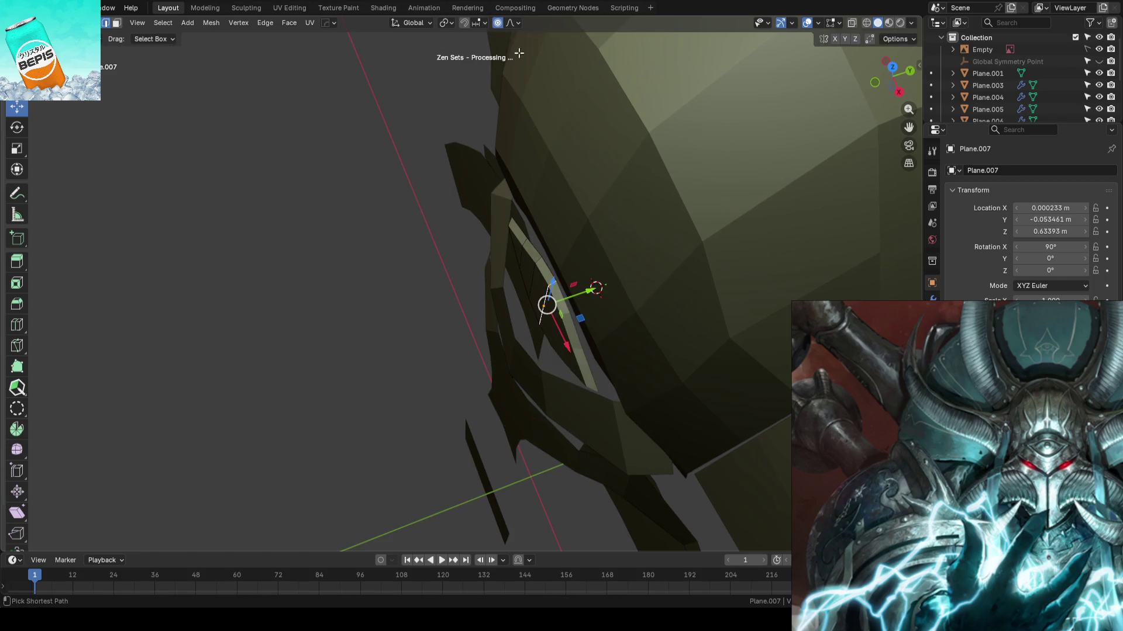
{"action": "left_click", "coordinate": [515, 8]}
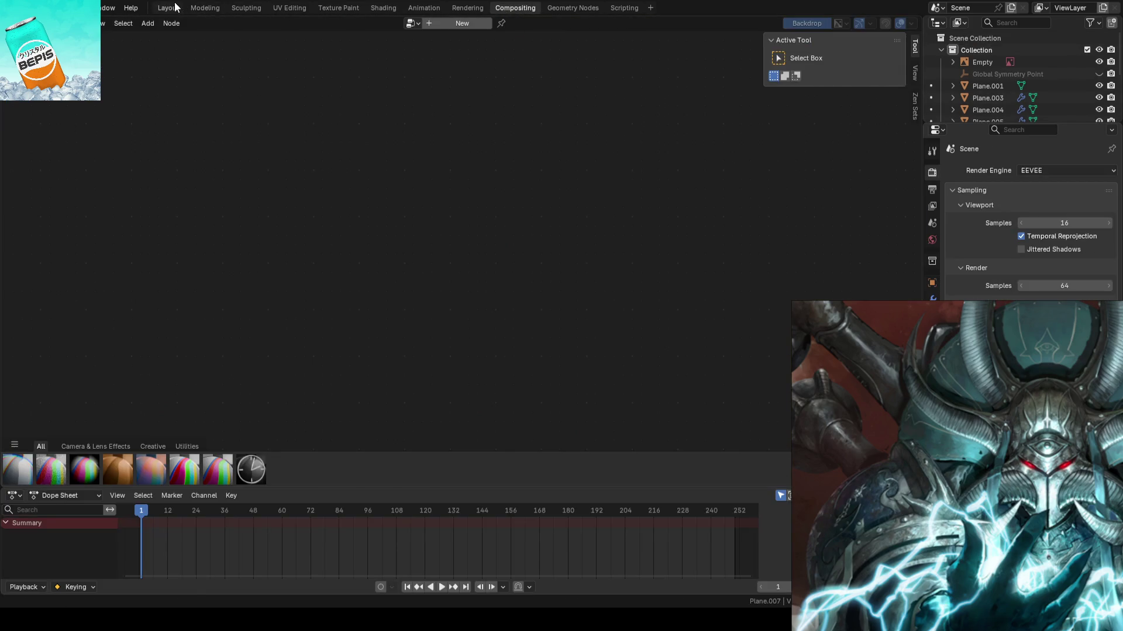
{"action": "left_click", "coordinate": [169, 7]}
{"action": "left_click", "coordinate": [511, 23]}
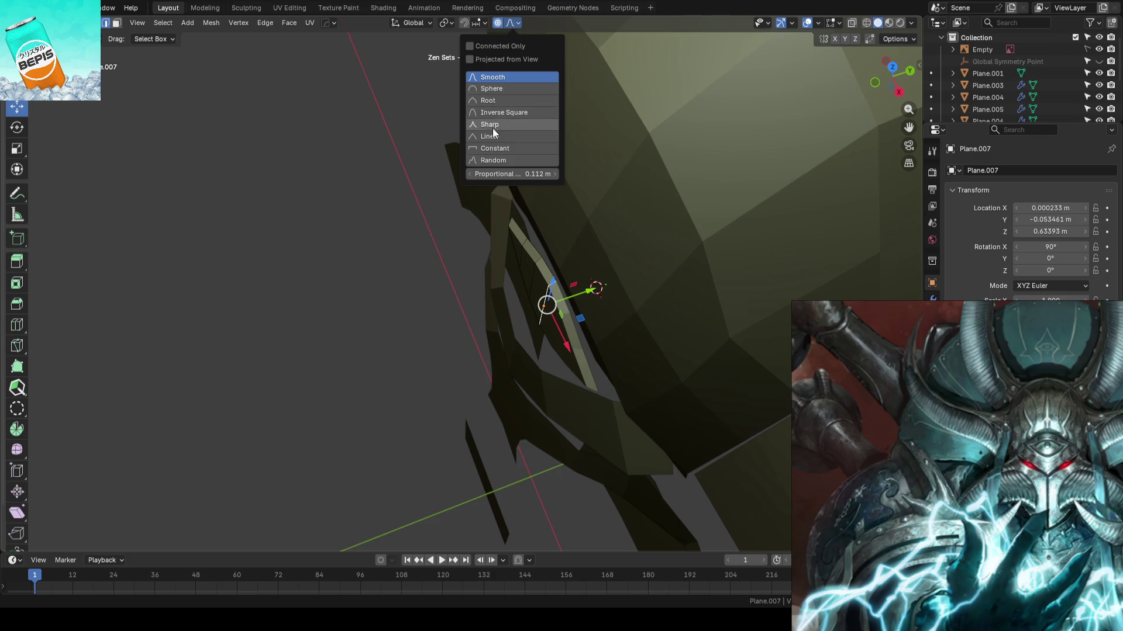
{"action": "mouse_move", "coordinate": [583, 294]}
{"action": "left_mouse_down"}
{"action": "mouse_move", "coordinate": [541, 303]}
{"action": "mouse_move", "coordinate": [551, 301]}
{"action": "left_mouse_up"}
{"action": "scroll", "coordinate": [551, 302], "scroll_direction": "down", "scroll_amount": 4}
{"action": "middle_click_drag", "start_coordinate": [551, 301], "coordinate": [522, 245]}
{"action": "key", "text": "Tab"}
- In front view with X-ray, select the eye-opening edge and lift it slightly
{"action": "key", "text": "KP_1"}
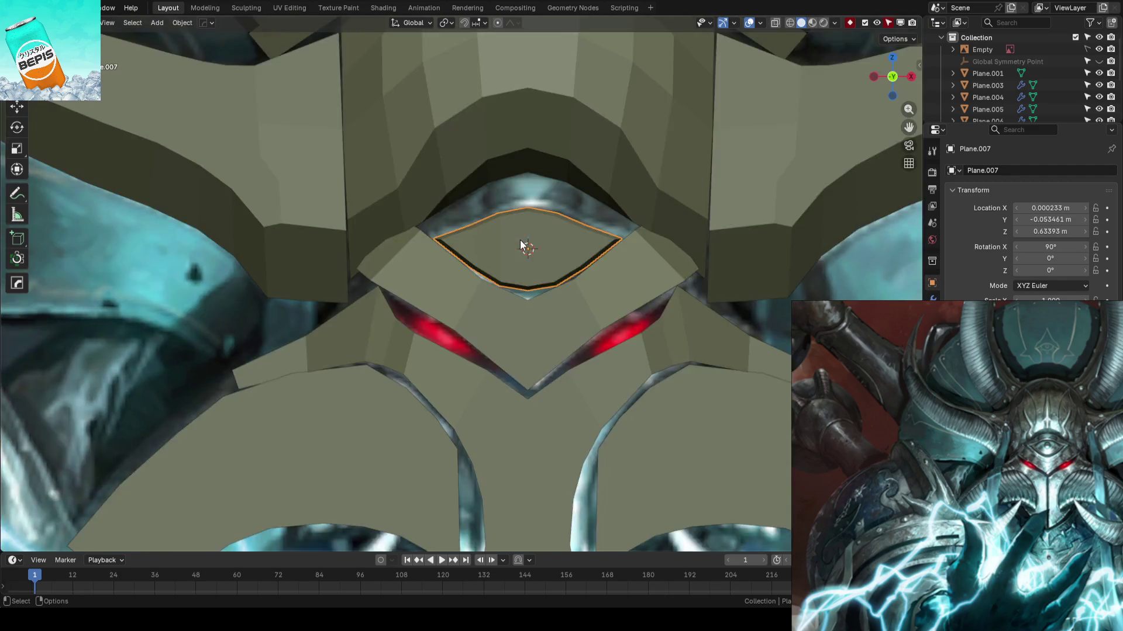
{"action": "key", "text": "ctrl+s"}
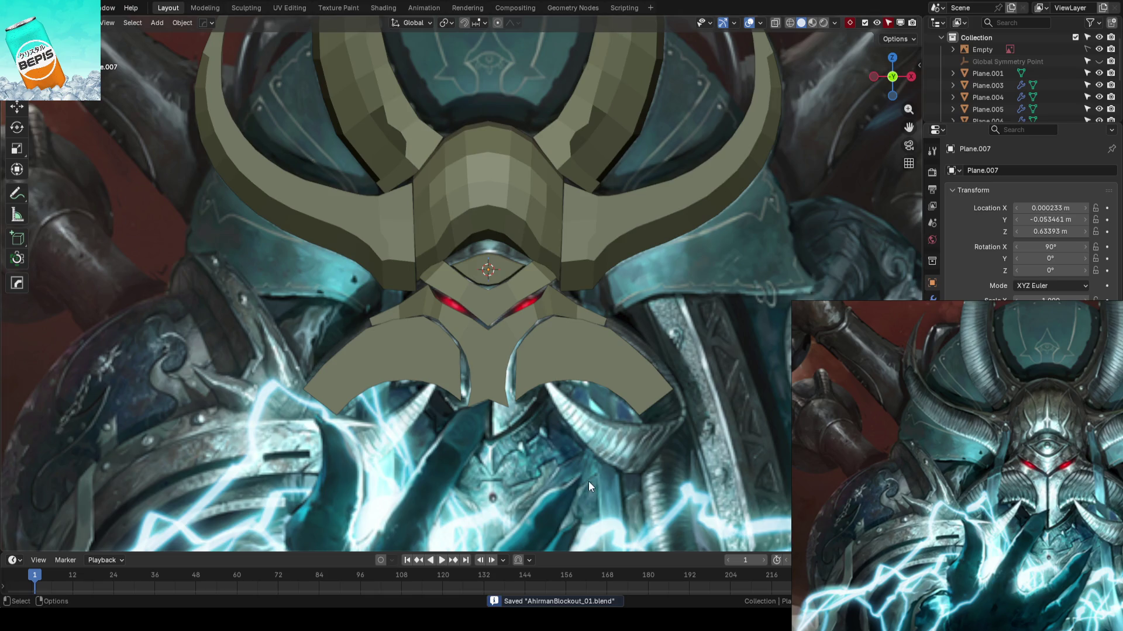
{"action": "scroll", "coordinate": [506, 318], "scroll_direction": "up", "scroll_amount": 6}
{"action": "key", "text": "Tab"}
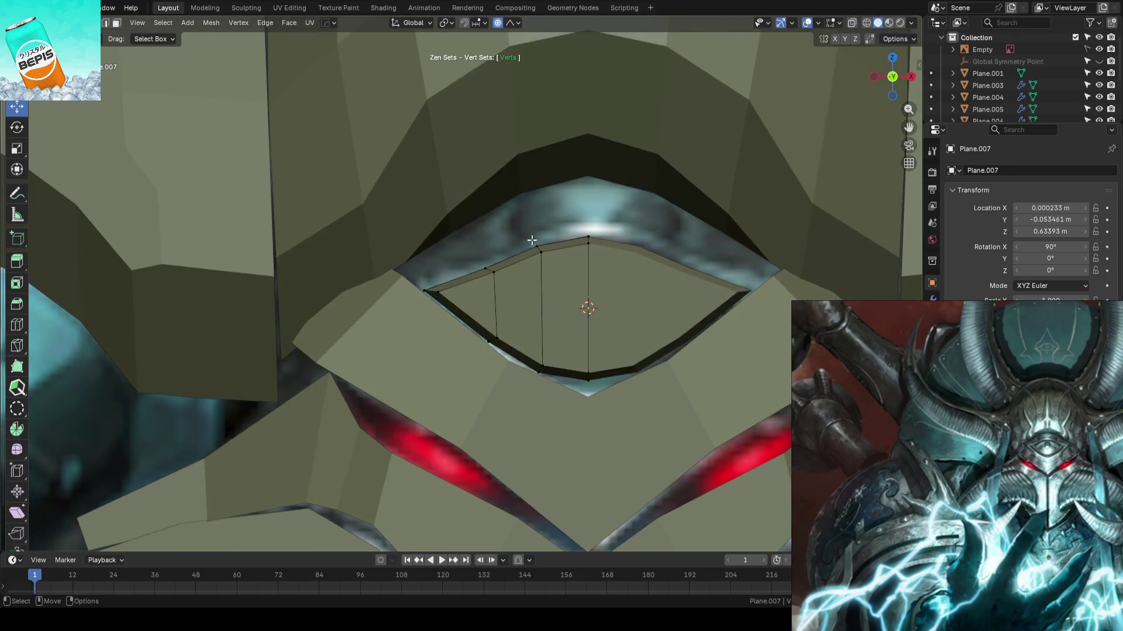
{"action": "key", "text": "alt+z"}
{"action": "left_click_drag", "start_coordinate": [476, 242], "coordinate": [502, 281]}
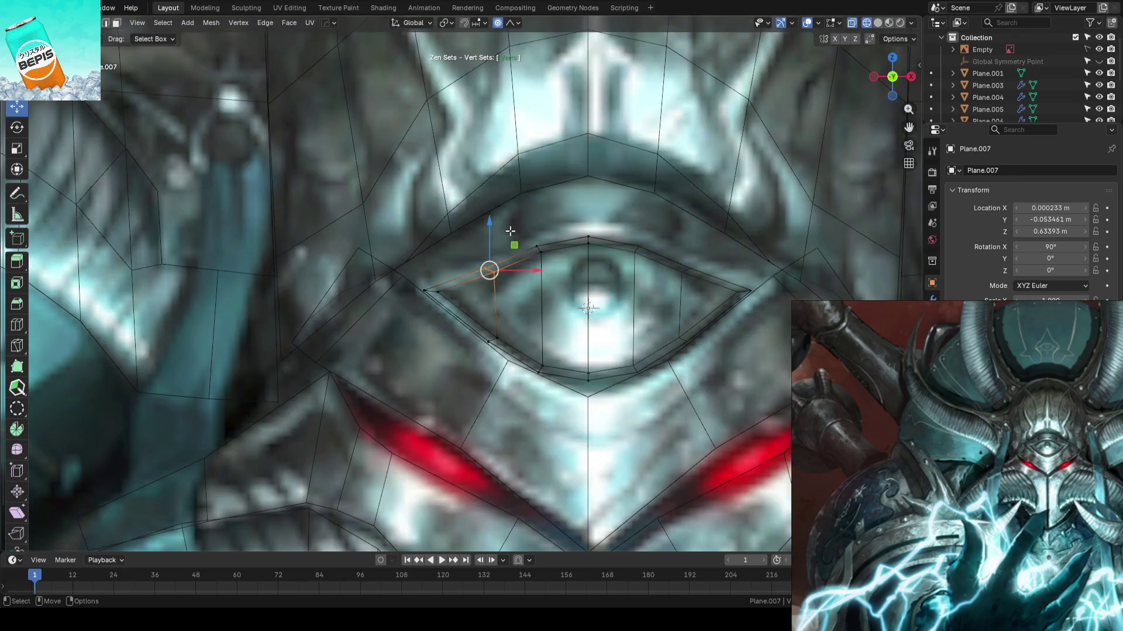
{"action": "scroll", "coordinate": [491, 226], "scroll_direction": "up", "scroll_amount": 5}
{"action": "left_click_drag", "start_coordinate": [490, 228], "coordinate": [490, 224]}
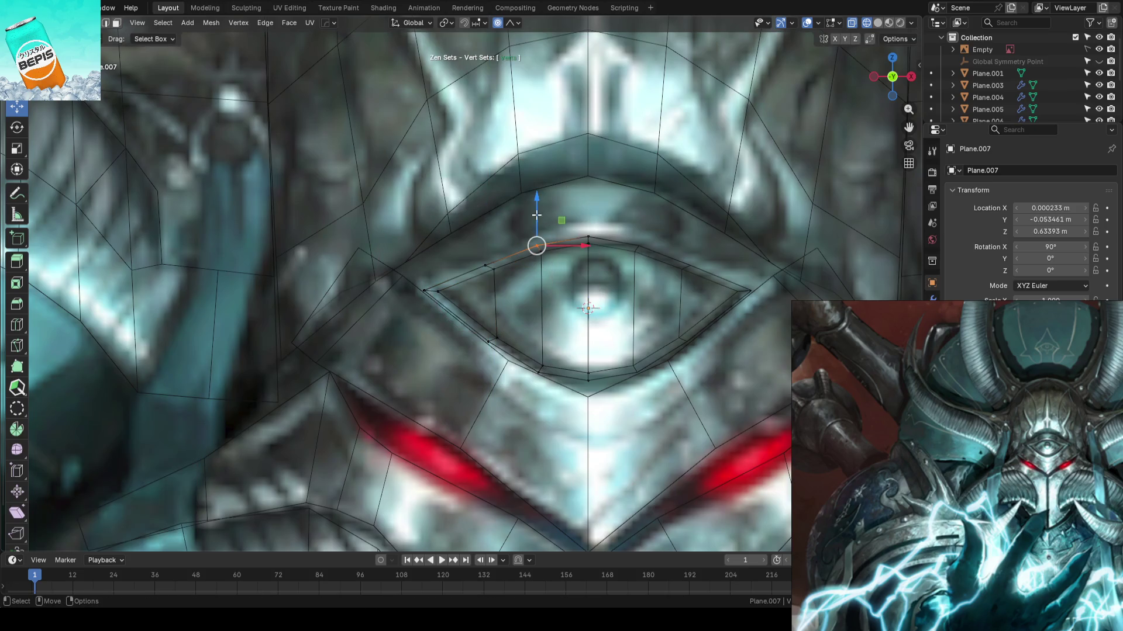
- Raise the top vertex of the eye opening with proportional falloff
{"action": "left_click", "coordinate": [538, 246]}
{"action": "left_click", "coordinate": [593, 235]}
{"action": "left_click_drag", "start_coordinate": [583, 203], "coordinate": [588, 205]}
{"action": "left_click", "coordinate": [519, 206]}
{"action": "left_click", "coordinate": [588, 238]}
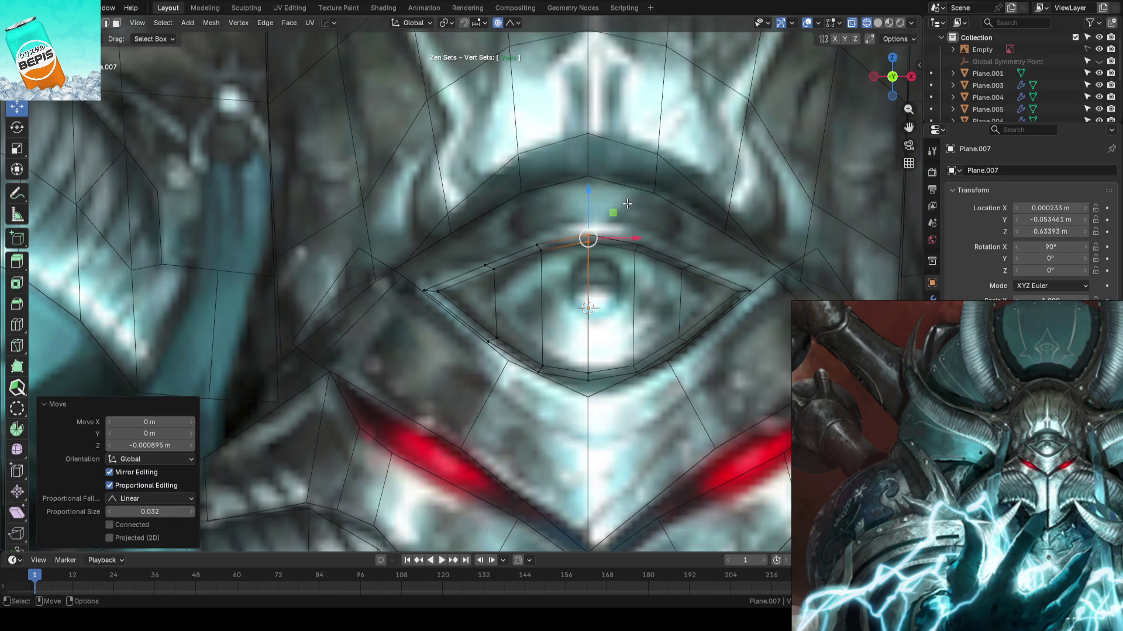
- Leave Edit Mode, save AhrimanBlockout_01.blend, and orbit to view the mask
{"action": "key", "text": "Tab"}
{"action": "scroll", "coordinate": [627, 203], "scroll_direction": "down", "scroll_amount": 9}
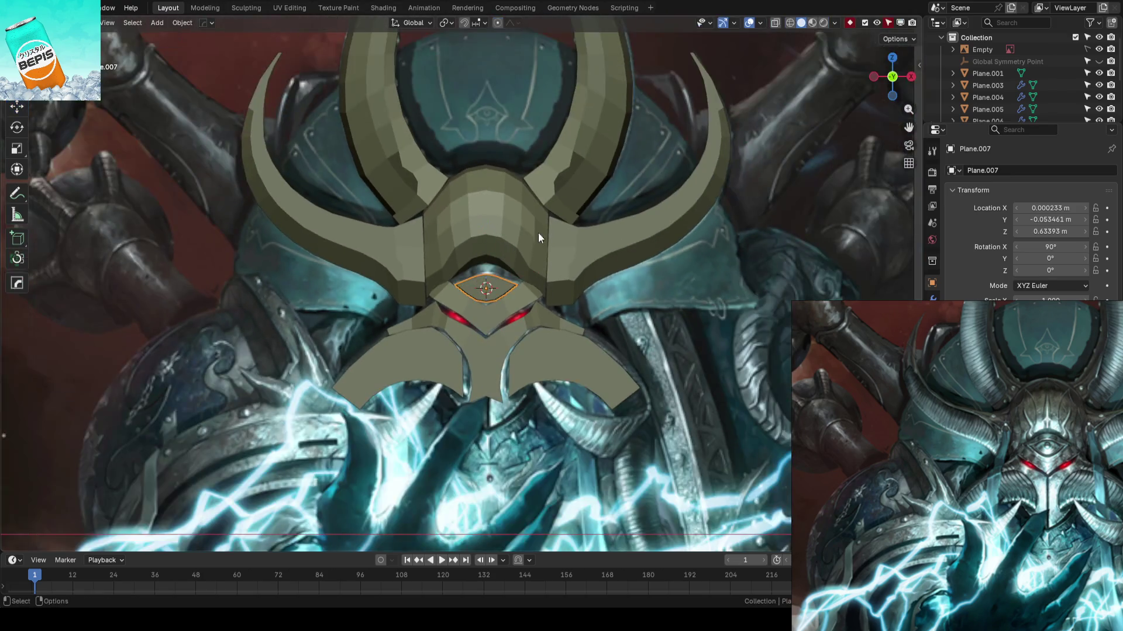
{"action": "key", "text": "ctrl+s"}
{"action": "scroll", "coordinate": [725, 275], "scroll_direction": "up", "scroll_amount": 4}
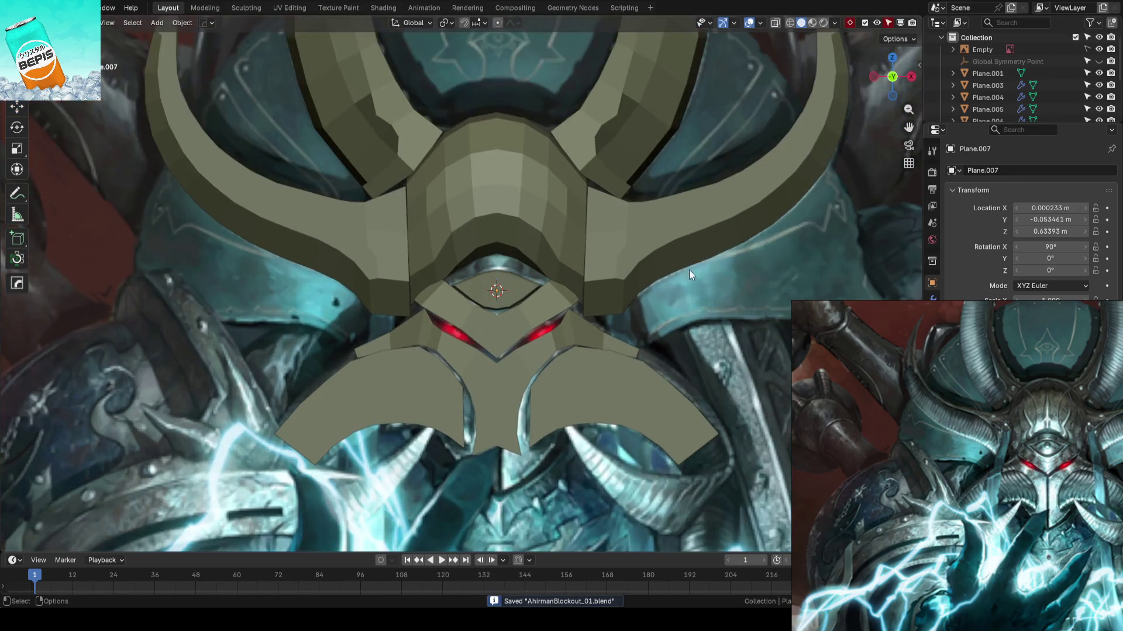
{"action": "mouse_move", "coordinate": [583, 268]}
{"action": "middle_mouse_down"}
{"action": "mouse_move", "coordinate": [538, 310]}
{"action": "mouse_move", "coordinate": [473, 330]}
{"action": "mouse_move", "coordinate": [463, 370]}
{"action": "mouse_move", "coordinate": [590, 341]}
{"action": "mouse_move", "coordinate": [550, 338]}
{"action": "mouse_move", "coordinate": [729, 289]}
{"action": "mouse_move", "coordinate": [548, 310]}
{"action": "mouse_move", "coordinate": [566, 301]}
{"action": "mouse_move", "coordinate": [484, 302]}
{"action": "mouse_move", "coordinate": [724, 301]}
{"action": "mouse_move", "coordinate": [630, 304]}
{"action": "mouse_move", "coordinate": [542, 238]}
{"action": "mouse_move", "coordinate": [546, 201]}
{"action": "mouse_move", "coordinate": [563, 230]}
{"action": "mouse_move", "coordinate": [530, 261]}
{"action": "mouse_move", "coordinate": [529, 228]}
{"action": "mouse_move", "coordinate": [589, 221]}
{"action": "middle_mouse_up"}
- Push the top vertex of the Plane.004 helmet piece back in depth
{"action": "left_click", "coordinate": [484, 303]}
{"action": "key", "text": "Tab"}
{"action": "left_click_drag", "start_coordinate": [536, 261], "coordinate": [499, 306]}
{"action": "left_click", "coordinate": [487, 263]}
{"action": "mouse_move", "coordinate": [614, 213]}
{"action": "middle_mouse_down"}
{"action": "mouse_move", "coordinate": [582, 191]}
{"action": "mouse_move", "coordinate": [521, 231]}
{"action": "middle_mouse_up"}
{"action": "key", "text": "Tab"}
- Push Plane.007's upper eye-edge vertices back along Y with proportional falloff
{"action": "left_click", "coordinate": [514, 240]}
{"action": "key", "text": "Tab"}
{"action": "left_click", "coordinate": [476, 261]}
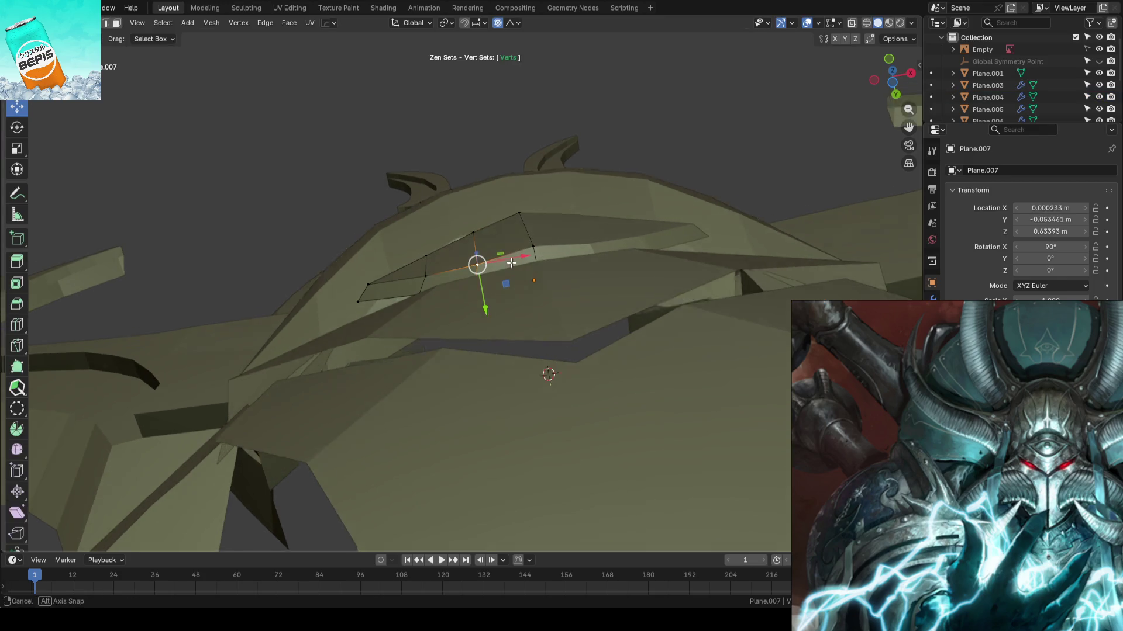
{"action": "left_click_drag", "start_coordinate": [485, 301], "coordinate": [431, 311]}
{"action": "left_click", "coordinate": [424, 276]}
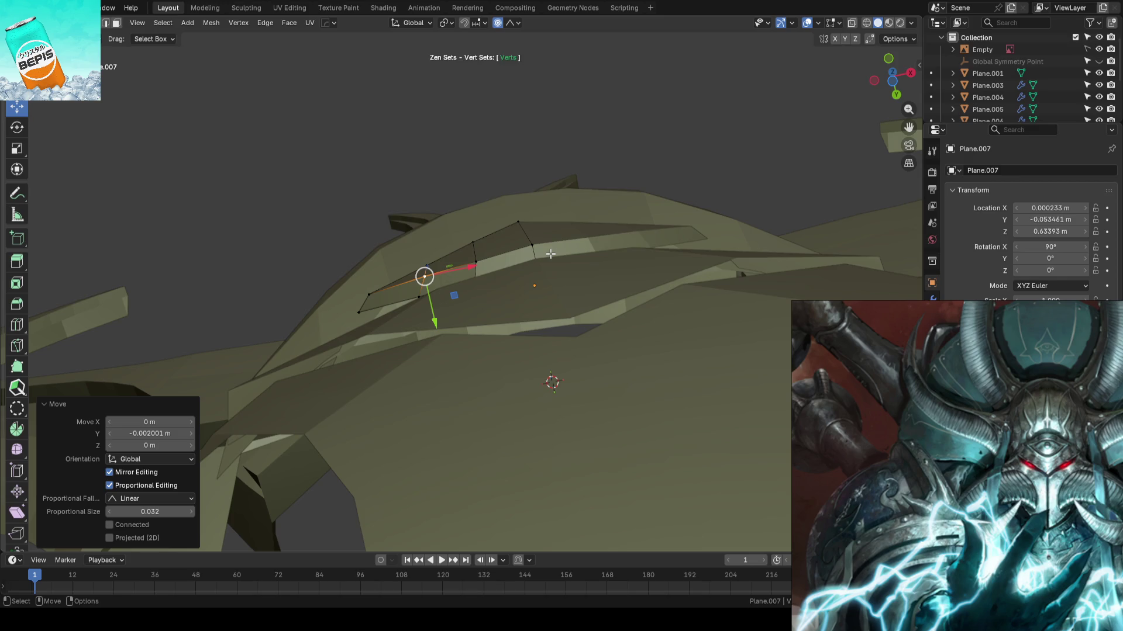
{"action": "left_click", "coordinate": [482, 261]}
{"action": "key", "text": "g"}
{"action": "key", "text": "y"}
{"action": "key", "text": "Return"}
- In front view with X-ray, raise the top eye vertex and lift the upper-left eye corner
{"action": "key", "text": "Tab"}
{"action": "key", "text": "KP_1"}
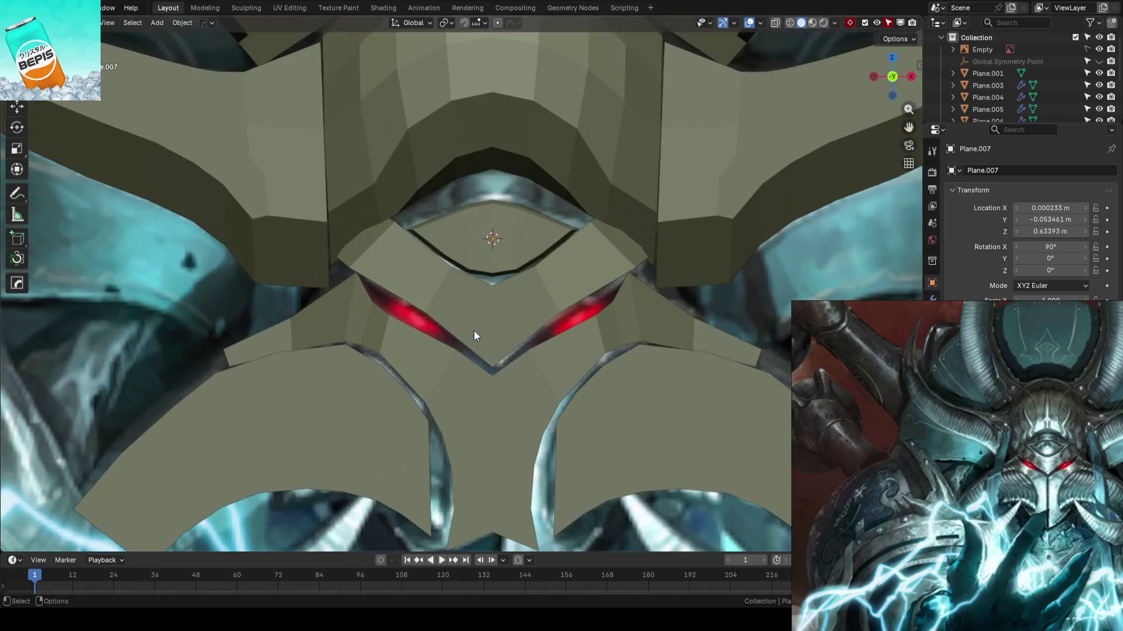
{"action": "scroll", "coordinate": [557, 230], "scroll_direction": "up", "scroll_amount": 2}
{"action": "key", "text": "Tab"}
{"action": "key", "text": "alt+z"}
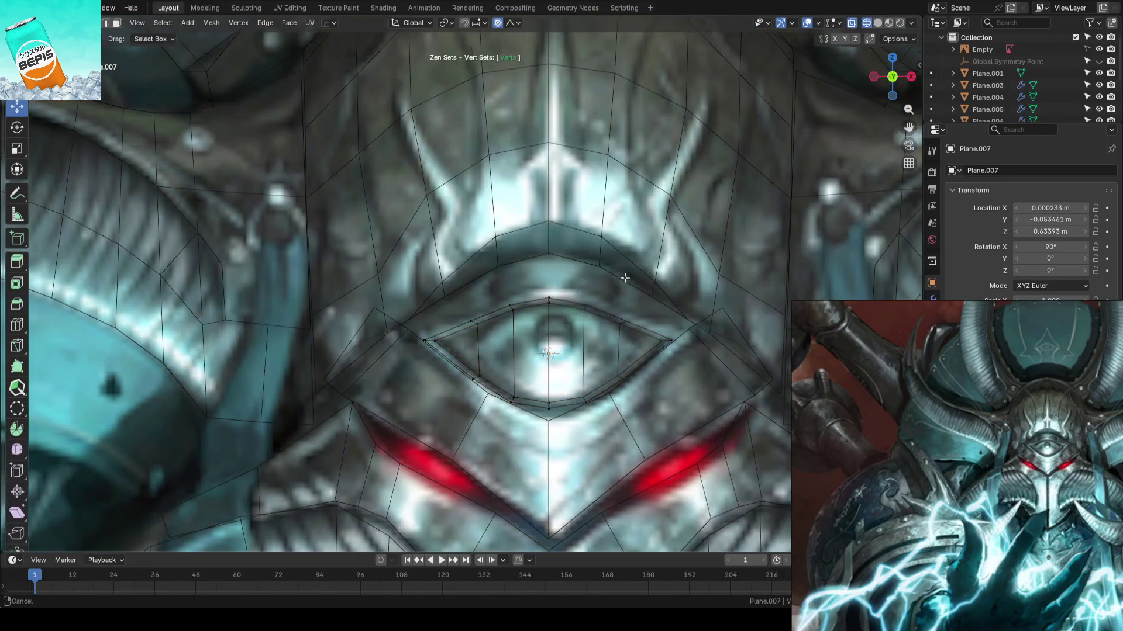
{"action": "scroll", "coordinate": [672, 347], "scroll_direction": "up", "scroll_amount": 1}
{"action": "left_click", "coordinate": [518, 286]}
{"action": "left_click_drag", "start_coordinate": [517, 258], "coordinate": [431, 263]}
{"action": "left_click", "coordinate": [473, 294]}
{"action": "left_click", "coordinate": [429, 315]}
{"action": "left_click", "coordinate": [370, 337]}
{"action": "left_click_drag", "start_coordinate": [376, 295], "coordinate": [381, 299]}
- Leave Edit Mode, restore solid shading and save the file
{"action": "scroll", "coordinate": [553, 286], "scroll_direction": "down", "scroll_amount": 4}
{"action": "scroll", "coordinate": [553, 286], "scroll_direction": "up", "scroll_amount": 2}
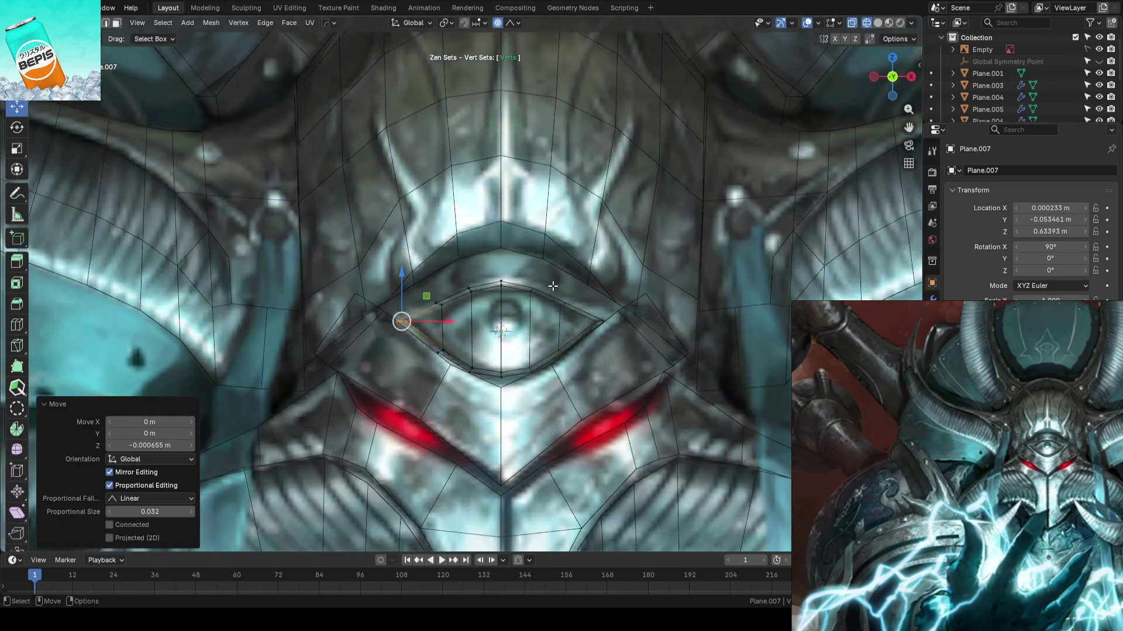
{"action": "scroll", "coordinate": [553, 286], "scroll_direction": "down", "scroll_amount": 5}
{"action": "key", "text": "Tab"}
{"action": "key", "text": "shift+z"}
{"action": "key", "text": "ctrl+s"}
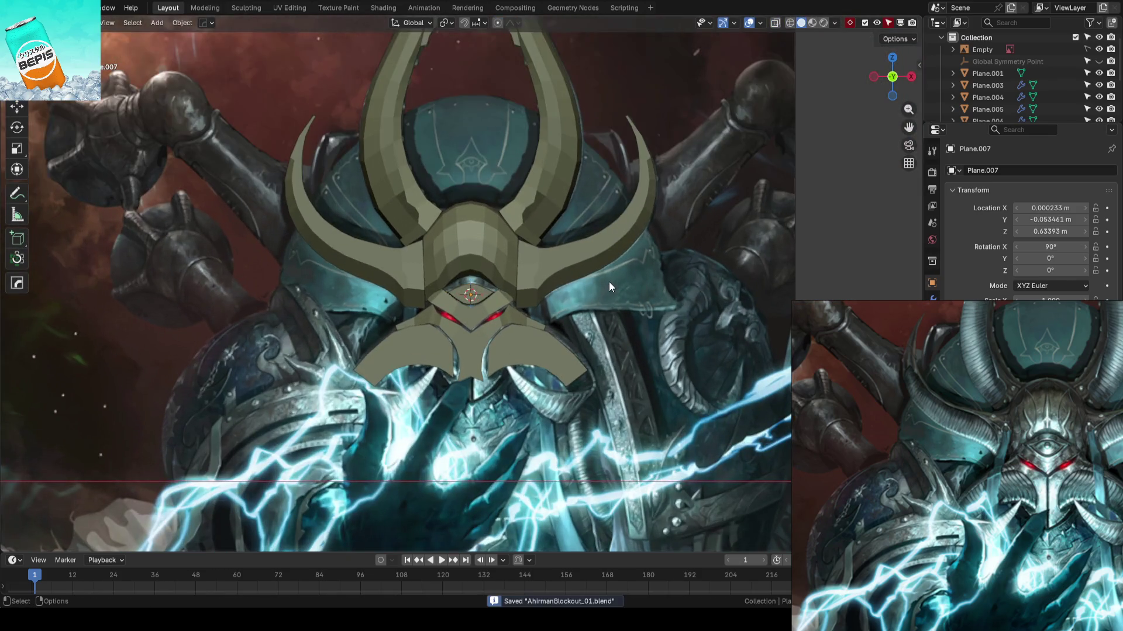
- Shift the selected piece's vertices in depth with soft falloff, checking from another angle
{"action": "mouse_move", "coordinate": [609, 282]}
{"action": "middle_mouse_down"}
{"action": "mouse_move", "coordinate": [581, 308]}
{"action": "mouse_move", "coordinate": [503, 317]}
{"action": "mouse_move", "coordinate": [533, 331]}
{"action": "mouse_move", "coordinate": [613, 300]}
{"action": "mouse_move", "coordinate": [455, 309]}
{"action": "middle_mouse_up"}
{"action": "scroll", "coordinate": [459, 333], "scroll_direction": "up", "scroll_amount": 2}
{"action": "key", "text": "Tab"}
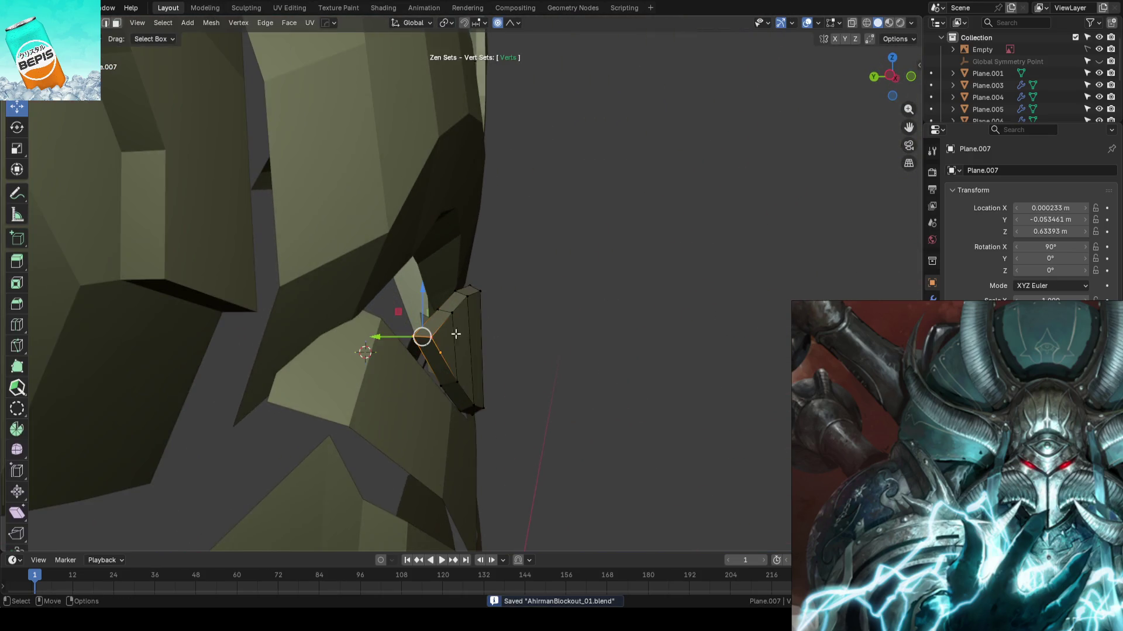
{"action": "left_click_drag", "start_coordinate": [386, 336], "coordinate": [379, 335]}
{"action": "mouse_move", "coordinate": [489, 326]}
{"action": "middle_mouse_down"}
{"action": "mouse_move", "coordinate": [534, 243]}
{"action": "mouse_move", "coordinate": [508, 201]}
{"action": "mouse_move", "coordinate": [484, 266]}
{"action": "middle_mouse_up"}
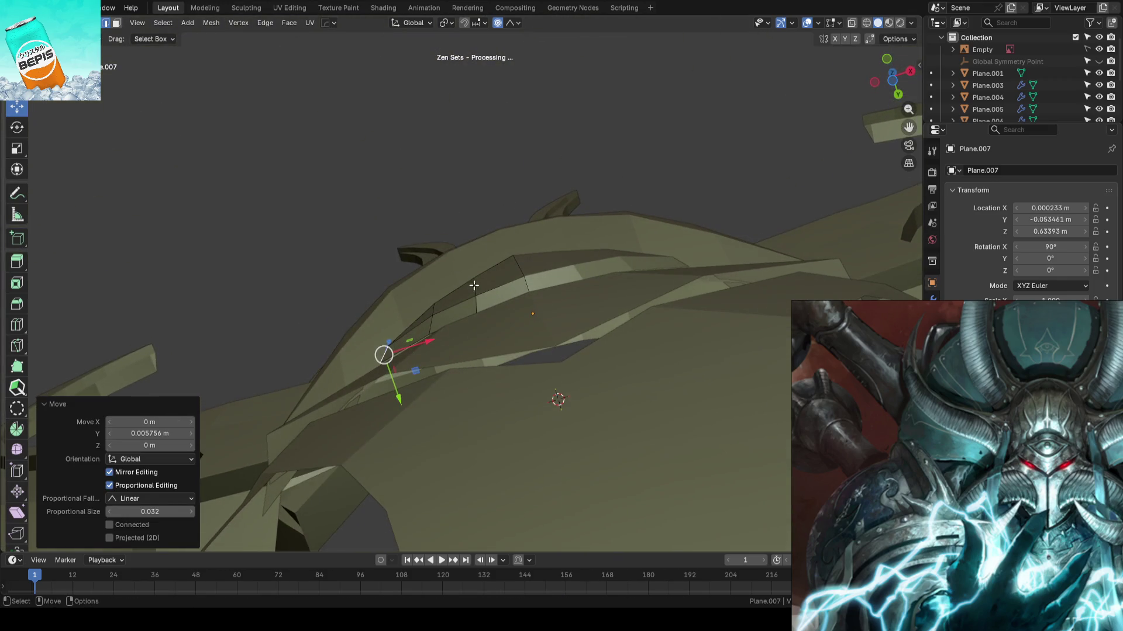
{"action": "key", "text": "Tab"}
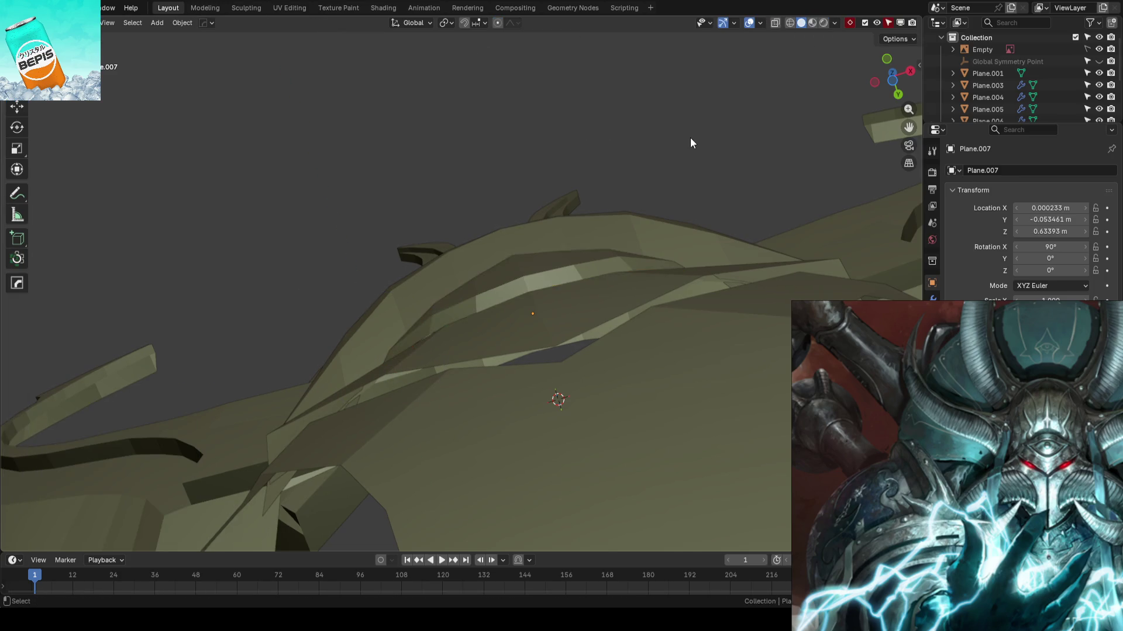
- Save again and orbit around the finished helmet to inspect it
{"action": "scroll", "coordinate": [690, 141], "scroll_direction": "down", "scroll_amount": 6}
{"action": "mouse_move", "coordinate": [690, 145]}
{"action": "middle_mouse_down"}
{"action": "mouse_move", "coordinate": [682, 268]}
{"action": "mouse_move", "coordinate": [666, 291]}
{"action": "mouse_move", "coordinate": [546, 331]}
{"action": "mouse_move", "coordinate": [620, 326]}
{"action": "mouse_move", "coordinate": [628, 307]}
{"action": "middle_mouse_up"}
{"action": "key", "text": "ctrl+s"}
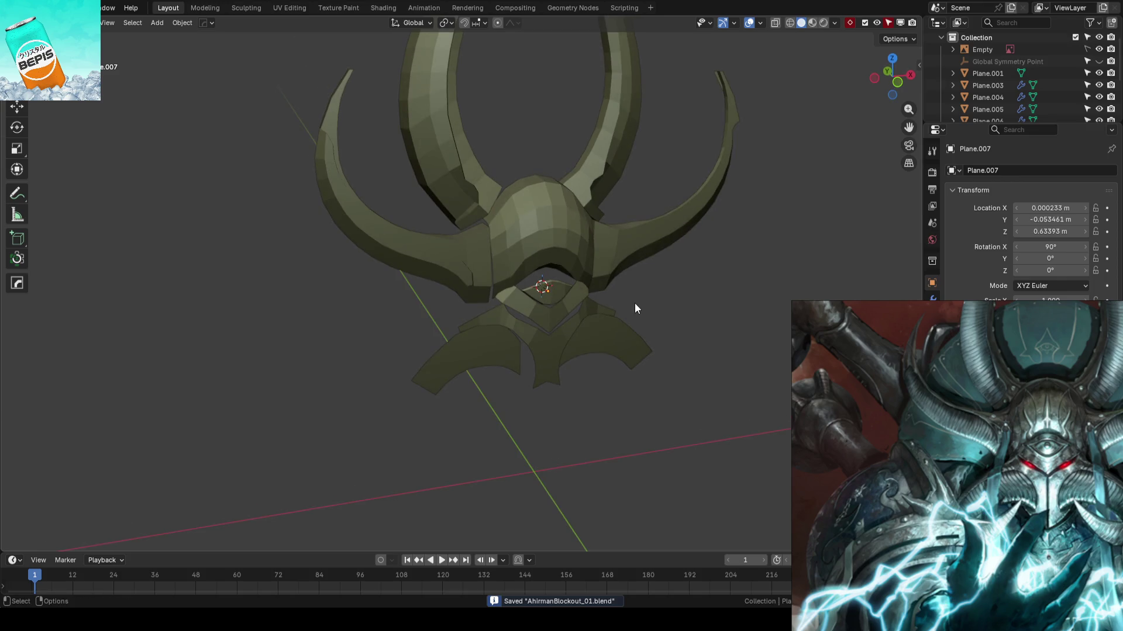
{"action": "scroll", "coordinate": [638, 295], "scroll_direction": "up", "scroll_amount": 3}
{"action": "mouse_move", "coordinate": [620, 307]}
{"action": "middle_mouse_down"}
{"action": "mouse_move", "coordinate": [585, 251]}
{"action": "mouse_move", "coordinate": [609, 271]}
{"action": "mouse_move", "coordinate": [661, 273]}
{"action": "mouse_move", "coordinate": [571, 290]}
{"action": "middle_mouse_up"}
- Line up the front reference view, select the Plane.008 face plate and save
{"action": "scroll", "coordinate": [575, 286], "scroll_direction": "up", "scroll_amount": 1}
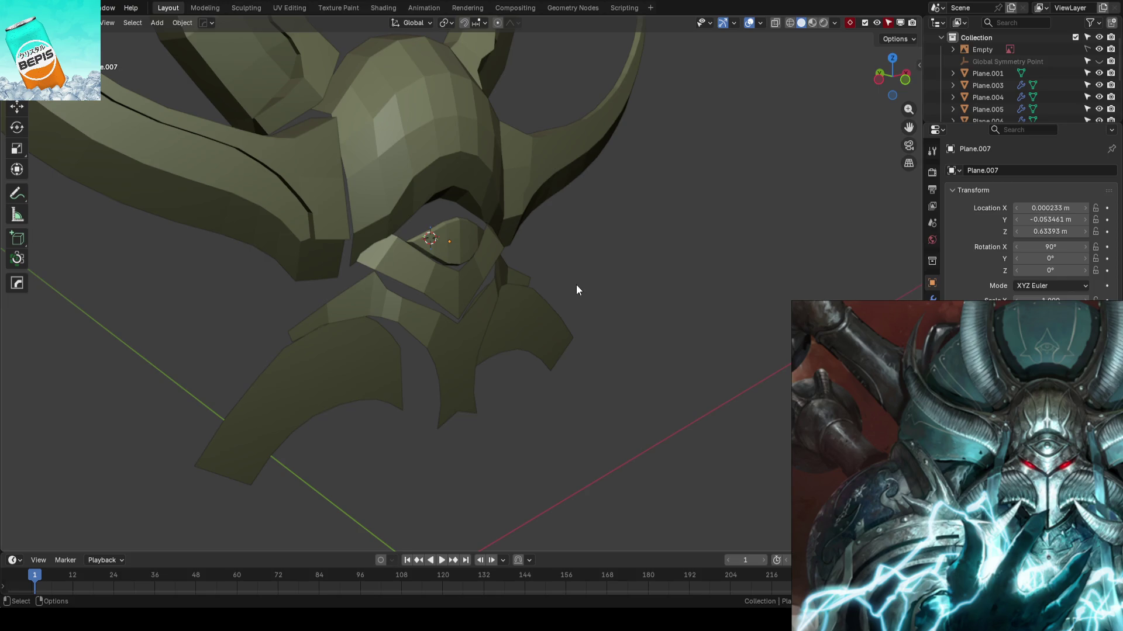
{"action": "key", "text": "KP_1"}
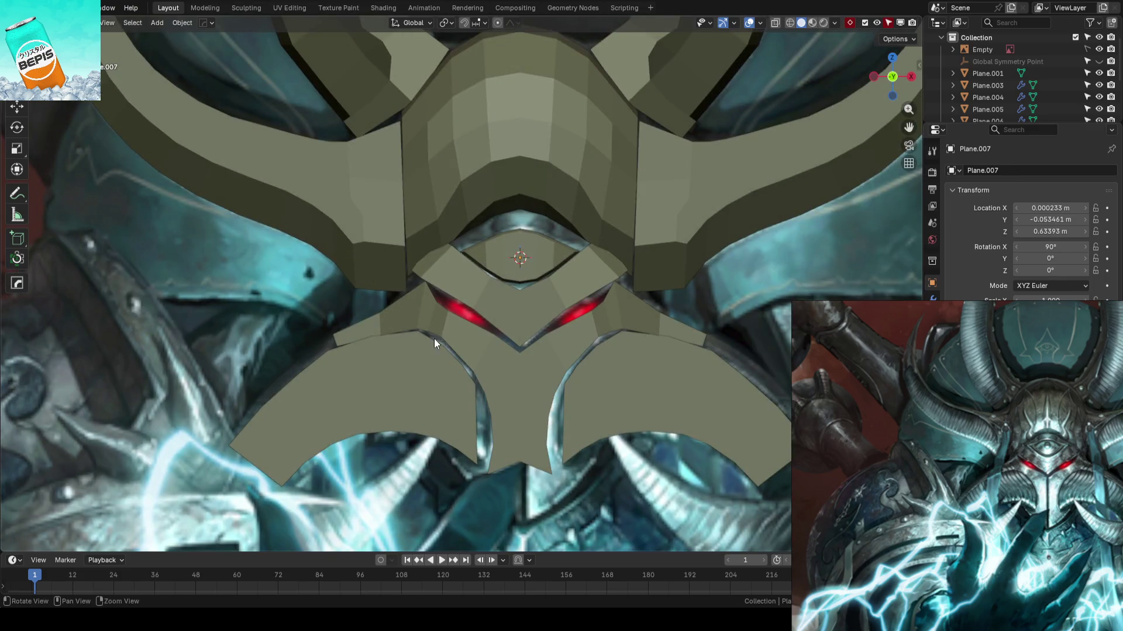
{"action": "scroll", "coordinate": [551, 301], "scroll_direction": "up", "scroll_amount": 1}
{"action": "left_click", "coordinate": [507, 272]}
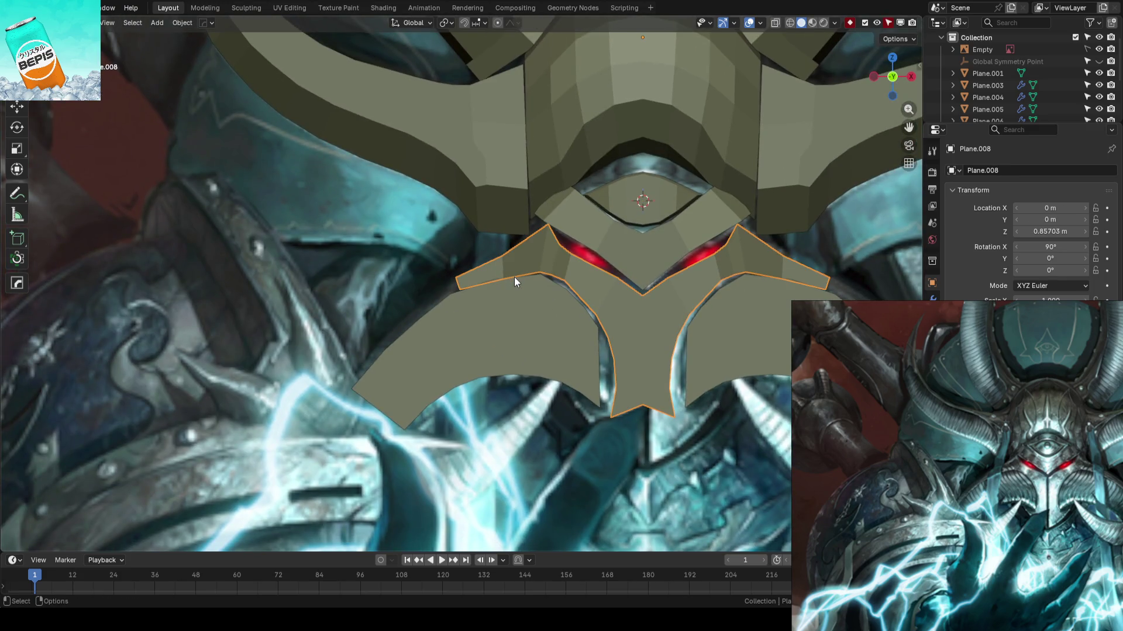
{"action": "scroll", "coordinate": [514, 276], "scroll_direction": "down", "scroll_amount": 5}
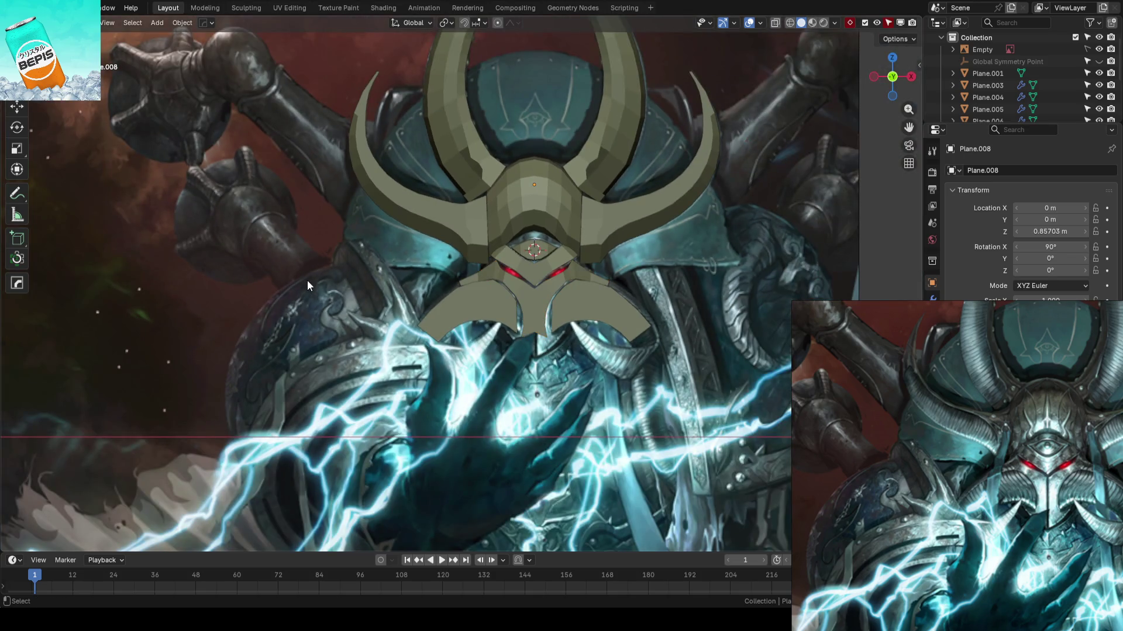
{"action": "key", "text": "ctrl+s"}
{"action": "scroll", "coordinate": [576, 242], "scroll_direction": "up", "scroll_amount": 2}
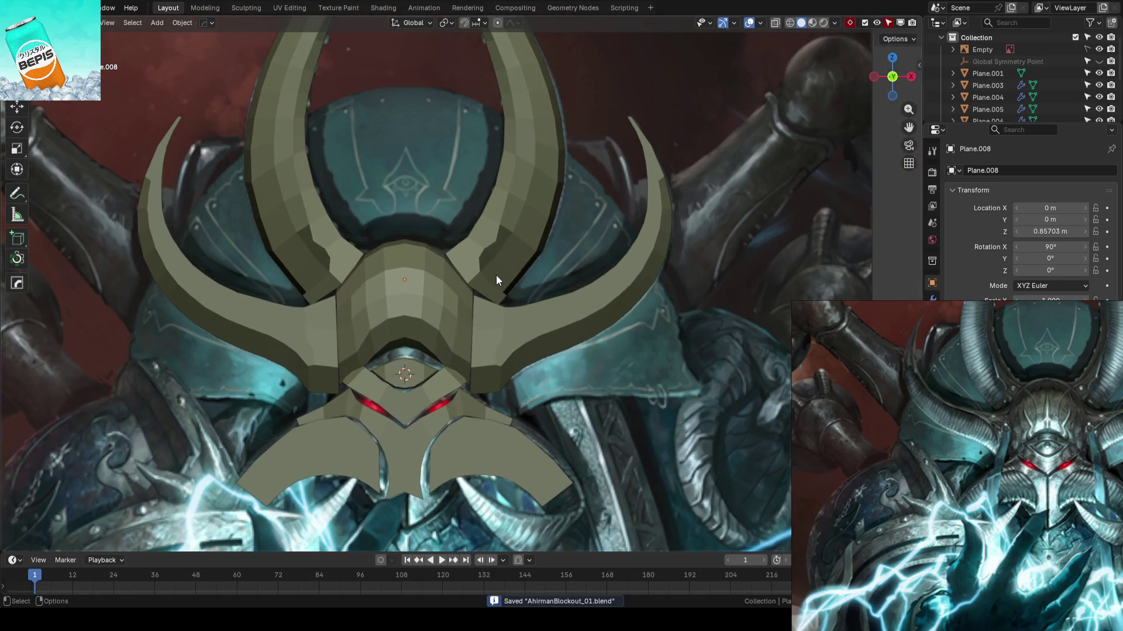
- Inspect the helmet from angled, frontal and underside views, then edit dome Plane.005
{"action": "mouse_move", "coordinate": [496, 275]}
{"action": "middle_mouse_down"}
{"action": "mouse_move", "coordinate": [548, 263]}
{"action": "mouse_move", "coordinate": [601, 300]}
{"action": "middle_mouse_up"}
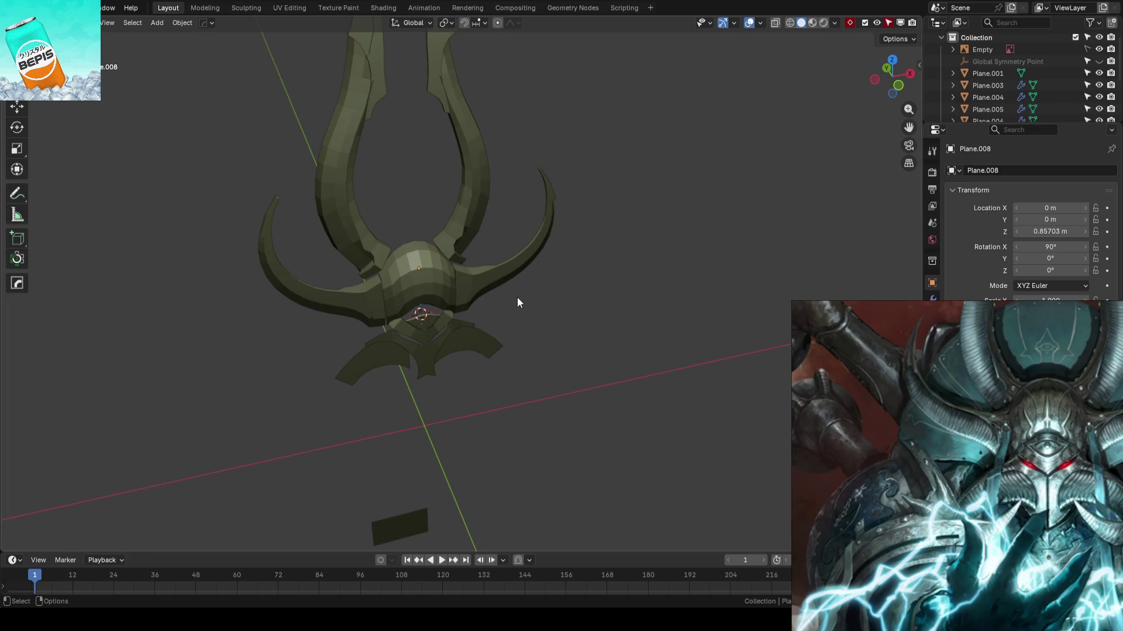
{"action": "scroll", "coordinate": [517, 305], "scroll_direction": "up", "scroll_amount": 4}
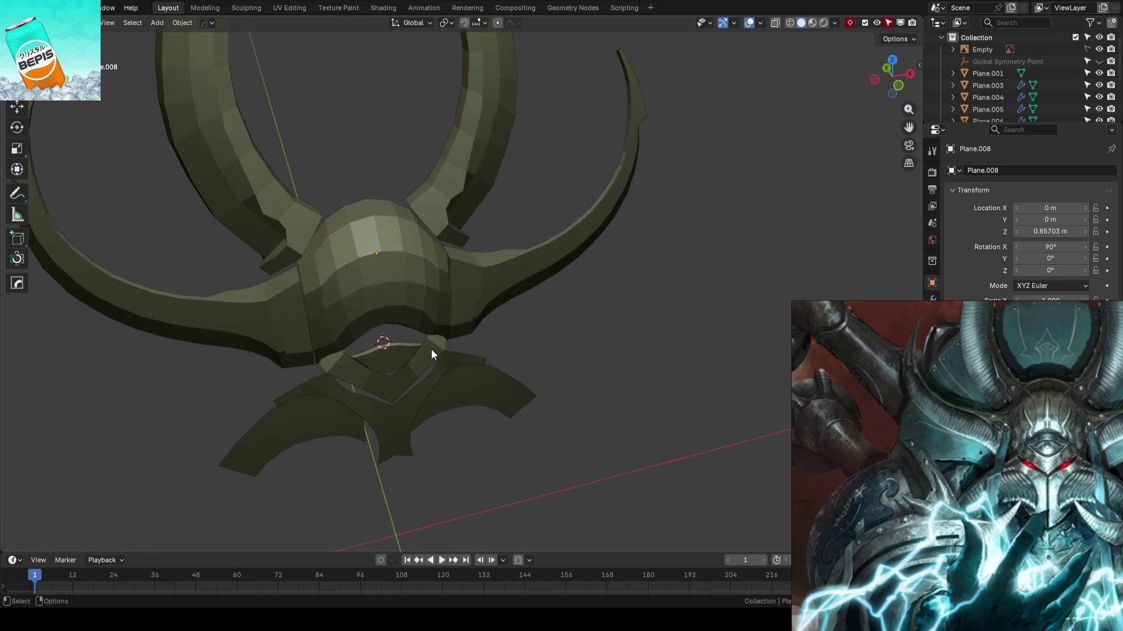
{"action": "middle_click_drag", "start_coordinate": [400, 399], "coordinate": [547, 377]}
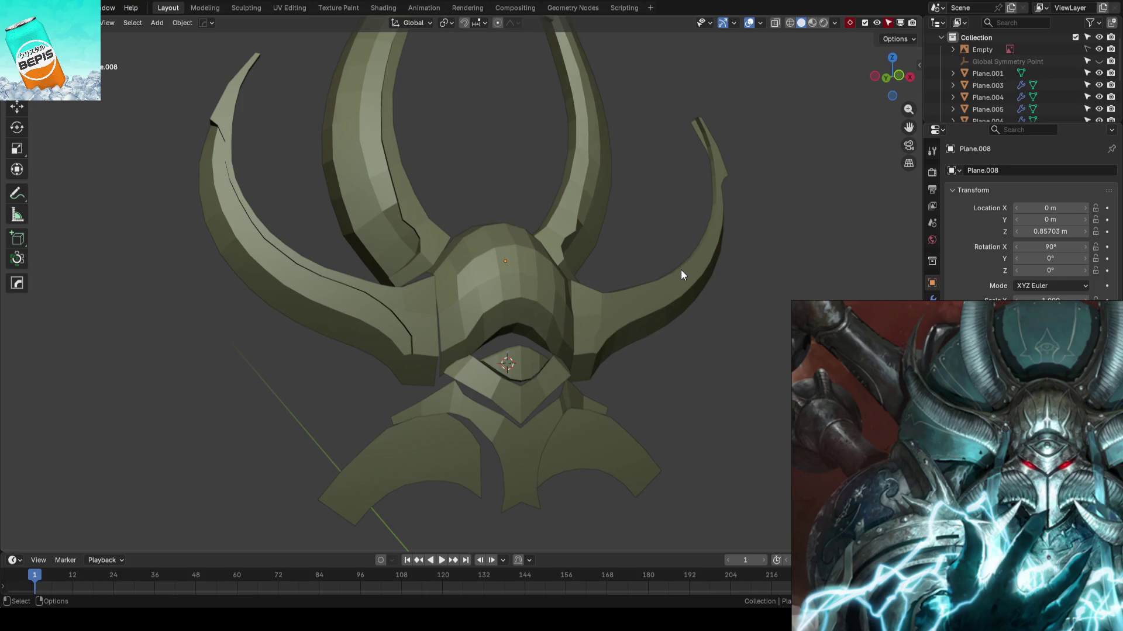
{"action": "scroll", "coordinate": [681, 269], "scroll_direction": "up", "scroll_amount": 5}
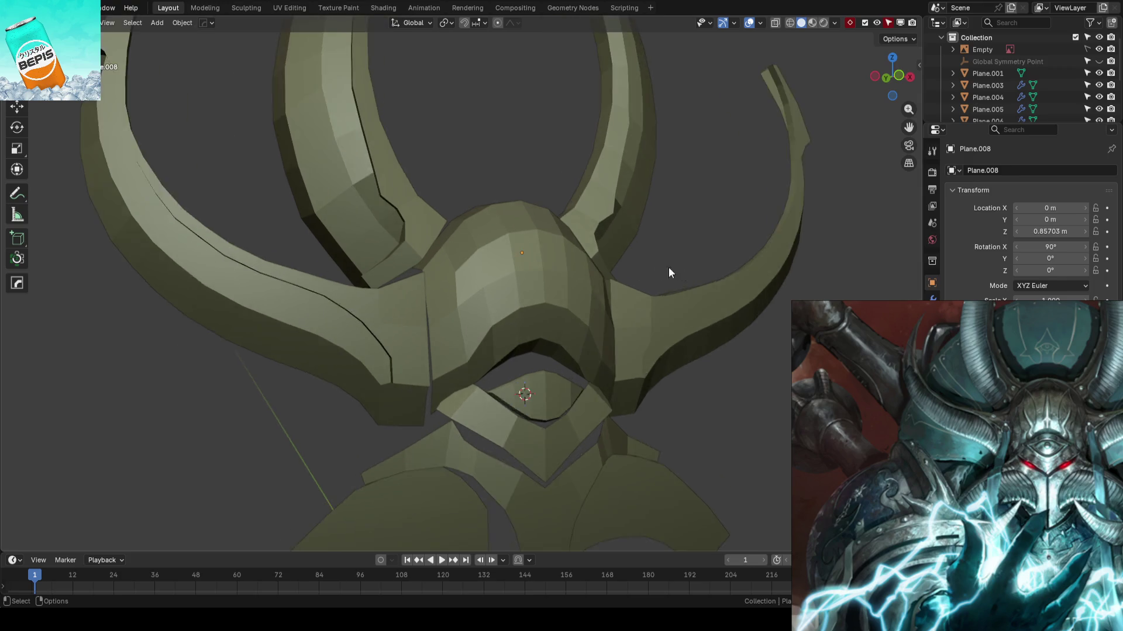
{"action": "mouse_move", "coordinate": [592, 285]}
{"action": "middle_mouse_down"}
{"action": "mouse_move", "coordinate": [577, 262]}
{"action": "mouse_move", "coordinate": [530, 262]}
{"action": "mouse_move", "coordinate": [627, 247]}
{"action": "mouse_move", "coordinate": [679, 310]}
{"action": "mouse_move", "coordinate": [591, 298]}
{"action": "mouse_move", "coordinate": [535, 240]}
{"action": "mouse_move", "coordinate": [584, 259]}
{"action": "middle_mouse_up"}
{"action": "left_click", "coordinate": [579, 255]}
{"action": "key", "text": "Tab"}
{"action": "key", "text": "3"}
{"action": "left_click", "coordinate": [487, 202]}
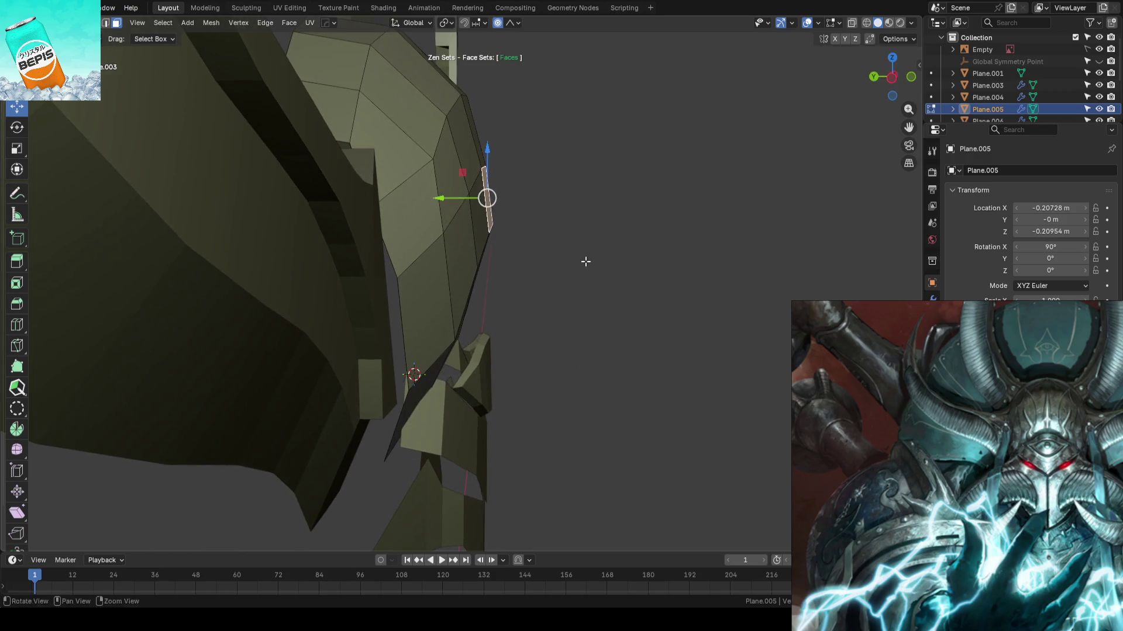
{"action": "mouse_move", "coordinate": [452, 199]}
{"action": "left_mouse_down"}
{"action": "mouse_move", "coordinate": [462, 197]}
{"action": "mouse_move", "coordinate": [436, 235]}
{"action": "left_mouse_up"}
{"action": "left_click", "coordinate": [470, 231]}
{"action": "mouse_move", "coordinate": [532, 243]}
{"action": "middle_mouse_down"}
{"action": "mouse_move", "coordinate": [620, 261]}
{"action": "mouse_move", "coordinate": [524, 190]}
{"action": "mouse_move", "coordinate": [594, 233]}
{"action": "mouse_move", "coordinate": [594, 288]}
{"action": "mouse_move", "coordinate": [584, 248]}
{"action": "mouse_move", "coordinate": [558, 302]}
{"action": "middle_mouse_up"}
{"action": "left_click", "coordinate": [560, 304]}
{"action": "left_click", "coordinate": [558, 294]}
{"action": "left_click", "coordinate": [566, 312]}
{"action": "key", "text": "KP_1"}
{"action": "key", "text": "Tab"}
{"action": "scroll", "coordinate": [669, 250], "scroll_direction": "down", "scroll_amount": 4}
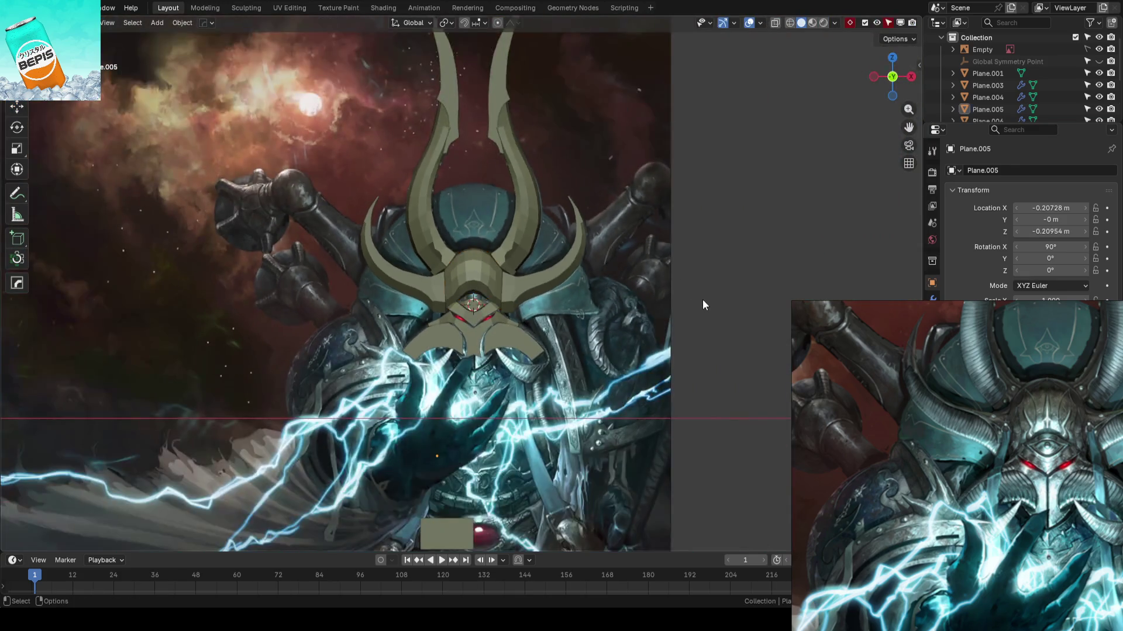
{"action": "scroll", "coordinate": [514, 272], "scroll_direction": "up", "scroll_amount": 3}
{"action": "key", "text": "ctrl+s"}
{"action": "scroll", "coordinate": [513, 273], "scroll_direction": "up", "scroll_amount": 5}
{"action": "mouse_move", "coordinate": [542, 276]}
{"action": "middle_mouse_down"}
{"action": "mouse_move", "coordinate": [565, 311]}
{"action": "mouse_move", "coordinate": [636, 317]}
{"action": "mouse_move", "coordinate": [666, 302]}
{"action": "mouse_move", "coordinate": [580, 266]}
{"action": "mouse_move", "coordinate": [588, 195]}
{"action": "mouse_move", "coordinate": [616, 188]}
{"action": "mouse_move", "coordinate": [599, 289]}
{"action": "mouse_move", "coordinate": [518, 301]}
{"action": "mouse_move", "coordinate": [549, 299]}
{"action": "mouse_move", "coordinate": [534, 310]}
{"action": "middle_mouse_up"}
{"action": "scroll", "coordinate": [534, 309], "scroll_direction": "down", "scroll_amount": 1}
{"action": "key", "text": "ctrl+s"}
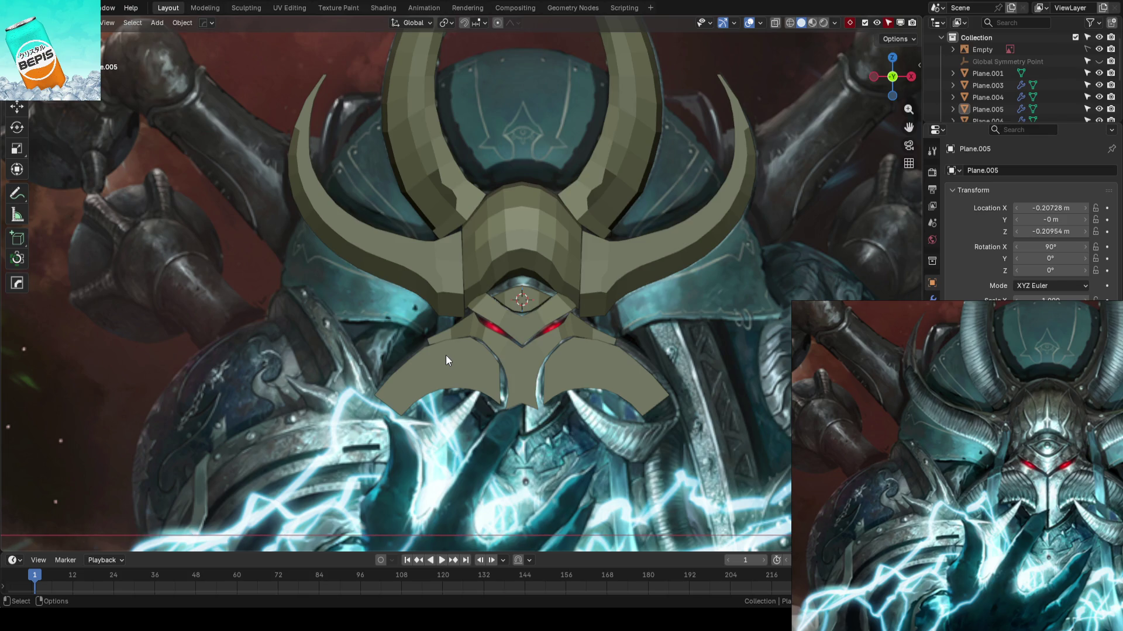
{"action": "scroll", "coordinate": [515, 305], "scroll_direction": "up", "scroll_amount": 5}
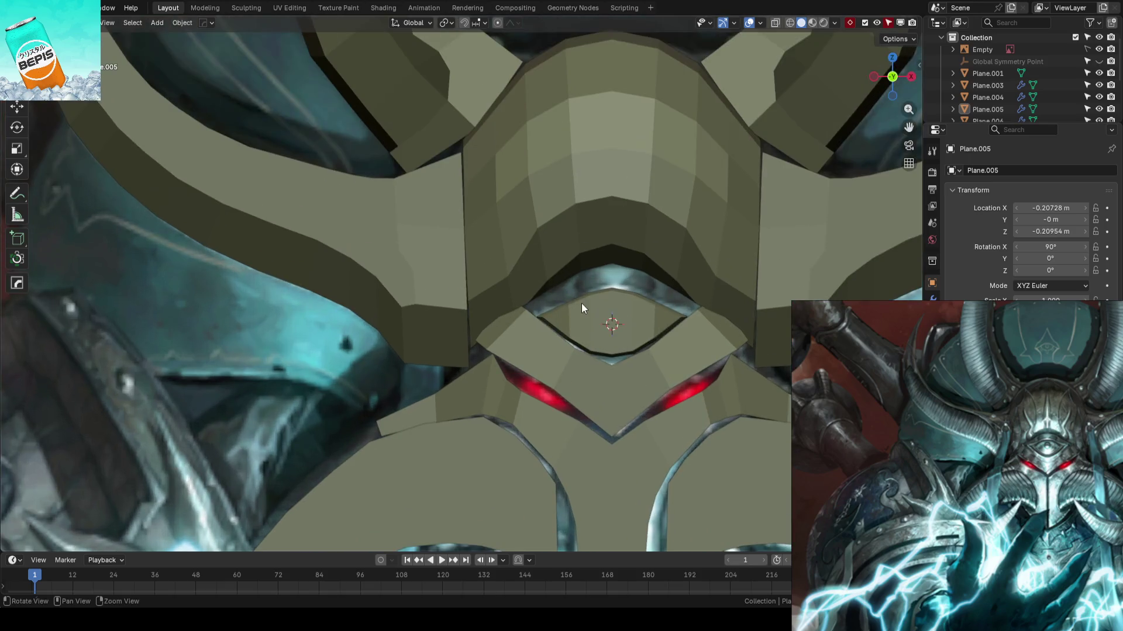
{"action": "middle_click_drag", "start_coordinate": [580, 303], "coordinate": [448, 315], "text": "shift"}
{"action": "key", "text": "shift+z"}
{"action": "scroll", "coordinate": [521, 283], "scroll_direction": "down", "scroll_amount": 2}
{"action": "key", "text": "shift+z"}
{"action": "scroll", "coordinate": [456, 275], "scroll_direction": "down", "scroll_amount": 2}
{"action": "key", "text": "ctrl+s"}
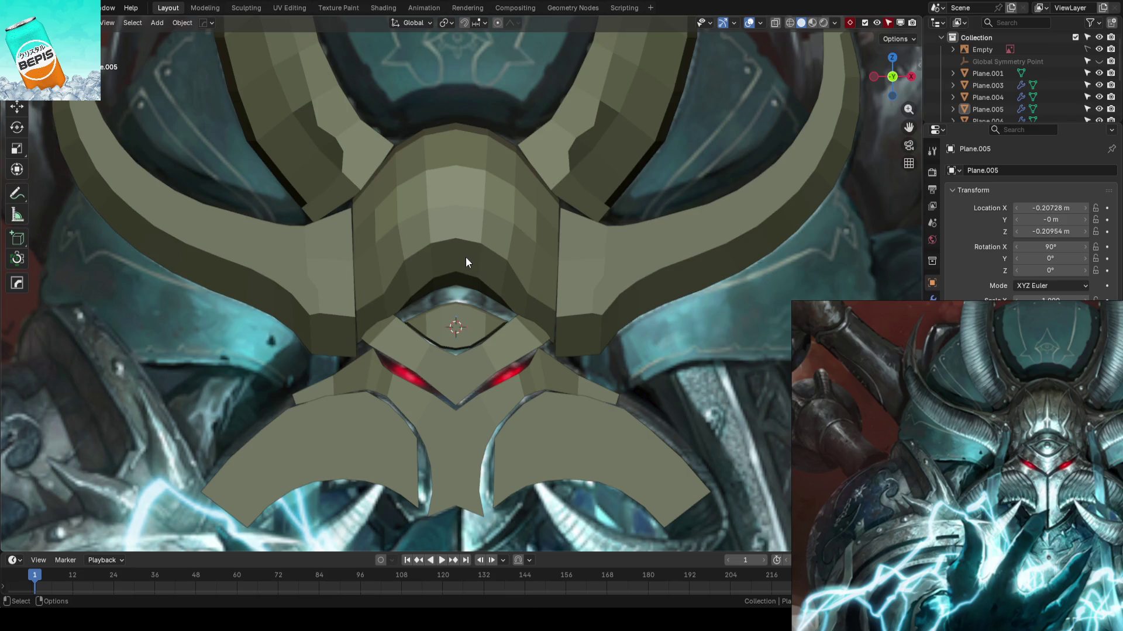
{"action": "scroll", "coordinate": [465, 262], "scroll_direction": "down", "scroll_amount": 5}
{"action": "scroll", "coordinate": [465, 262], "scroll_direction": "up", "scroll_amount": 3}
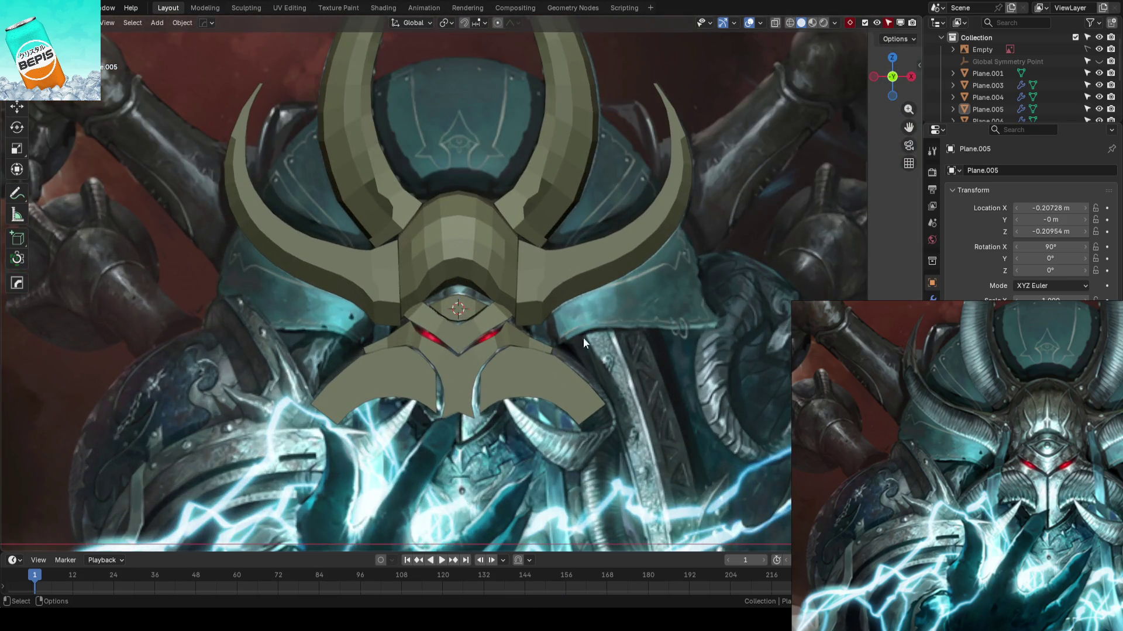
{"action": "scroll", "coordinate": [596, 345], "scroll_direction": "up", "scroll_amount": 5}
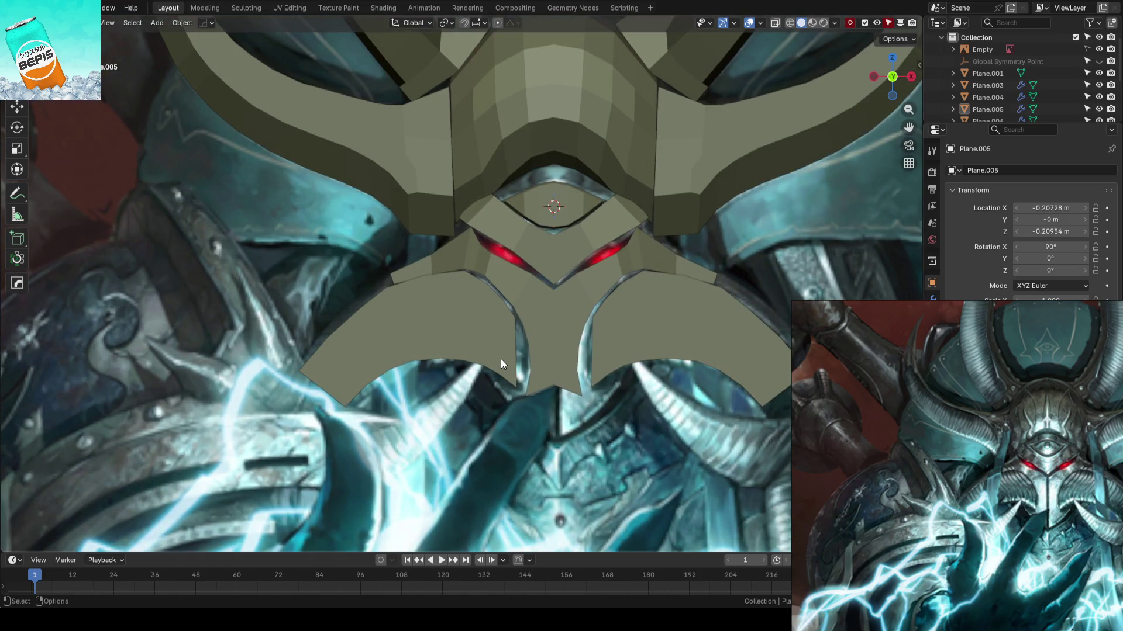
- Open the face guard for vertex editing in X-ray, framed on the mask's left side
{"action": "left_click", "coordinate": [505, 359]}
{"action": "key", "text": "Tab"}
{"action": "left_click", "coordinate": [385, 333]}
{"action": "middle_click_drag", "start_coordinate": [463, 350], "coordinate": [275, 356], "text": "shift"}
{"action": "scroll", "coordinate": [275, 356], "scroll_direction": "up", "scroll_amount": 10}
{"action": "key", "text": "alt+z"}
{"action": "key", "text": "1"}
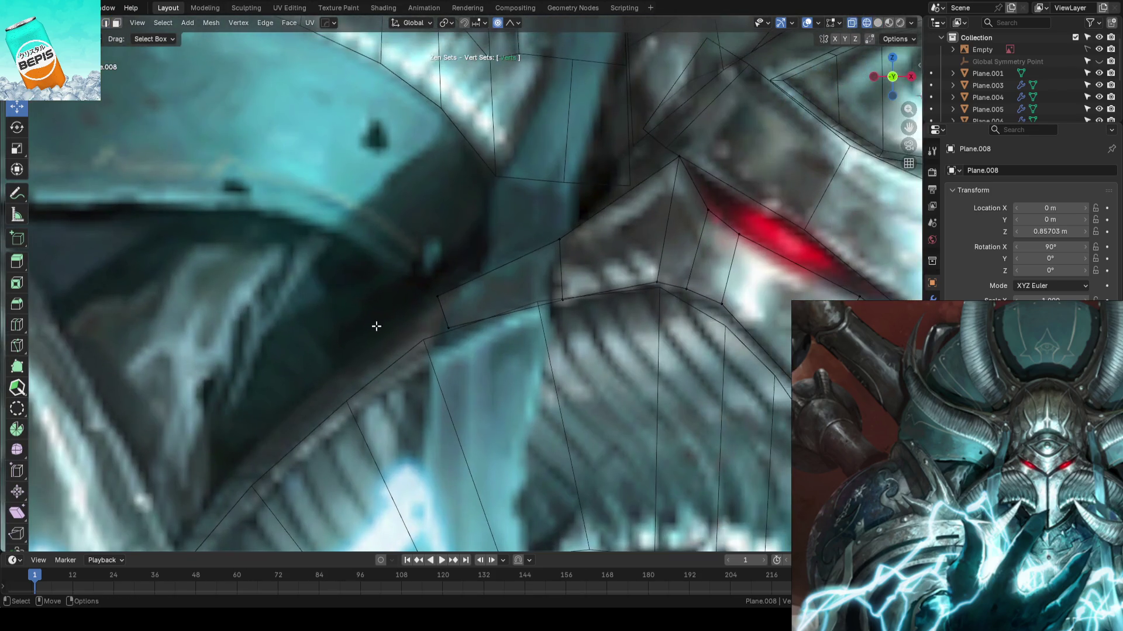
{"action": "scroll", "coordinate": [451, 273], "scroll_direction": "up", "scroll_amount": 1}
- Move the face guard's upper-edge vertices beside the left eye to match the concept art
{"action": "left_click", "coordinate": [434, 302]}
{"action": "key", "text": "g"}
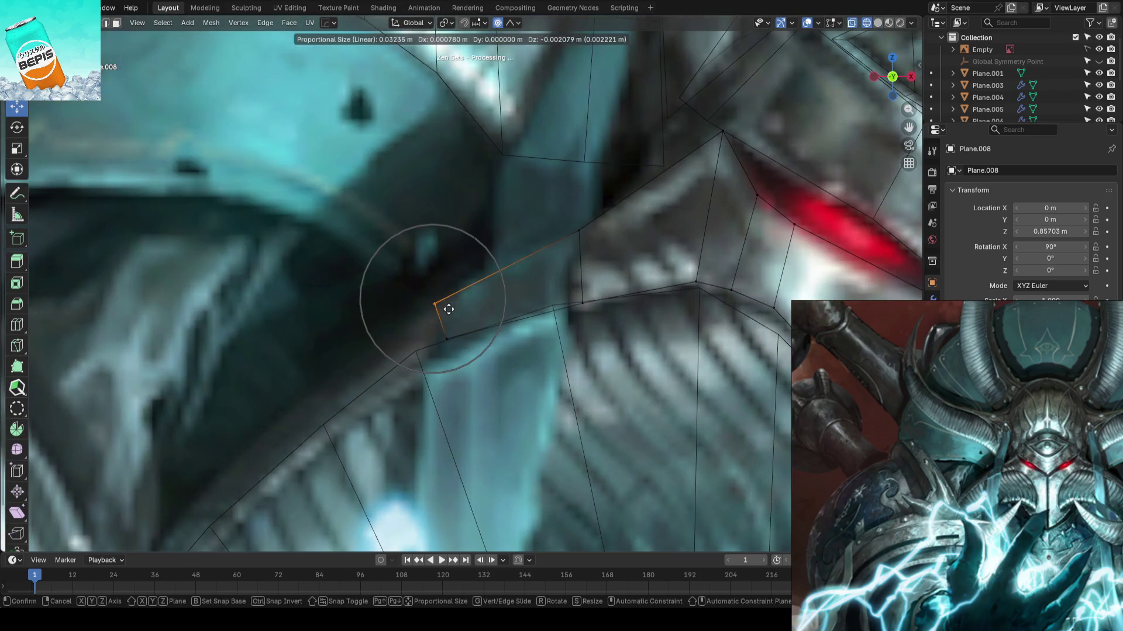
{"action": "left_click", "coordinate": [453, 317]}
{"action": "left_click", "coordinate": [449, 342]}
{"action": "left_click", "coordinate": [582, 303]}
{"action": "key", "text": "g"}
{"action": "left_click", "coordinate": [555, 272]}
{"action": "key", "text": "g"}
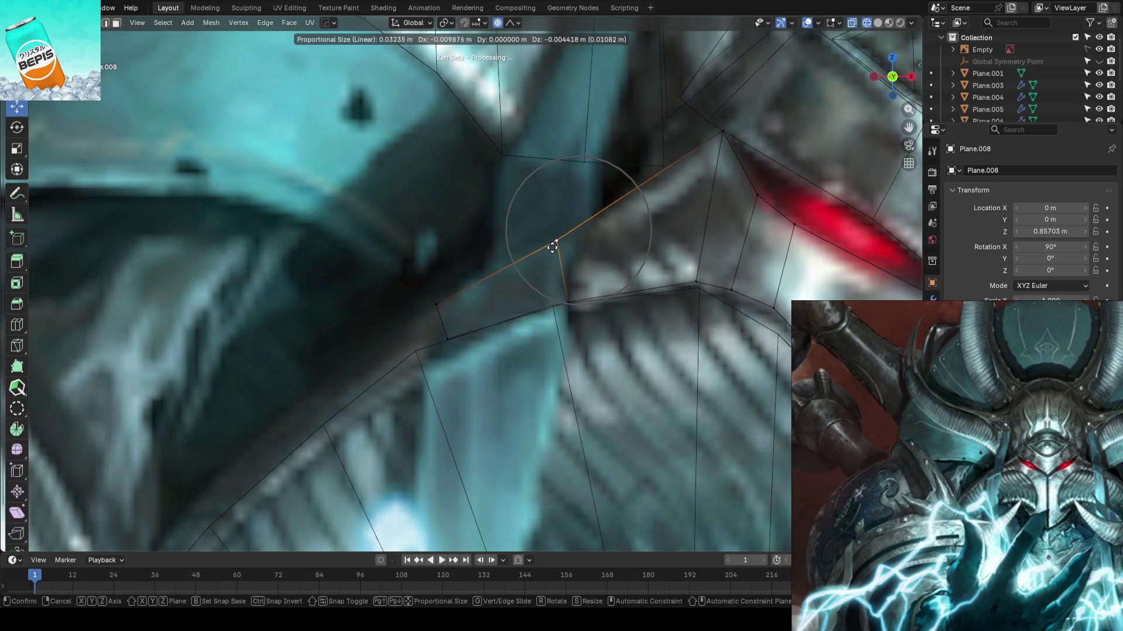
{"action": "left_click", "coordinate": [552, 248]}
- Return to Object Mode and save the blend file
{"action": "scroll", "coordinate": [389, 271], "scroll_direction": "down", "scroll_amount": 4}
{"action": "key", "text": "Tab"}
{"action": "scroll", "coordinate": [360, 274], "scroll_direction": "down", "scroll_amount": 8}
{"action": "key", "text": "ctrl+s"}
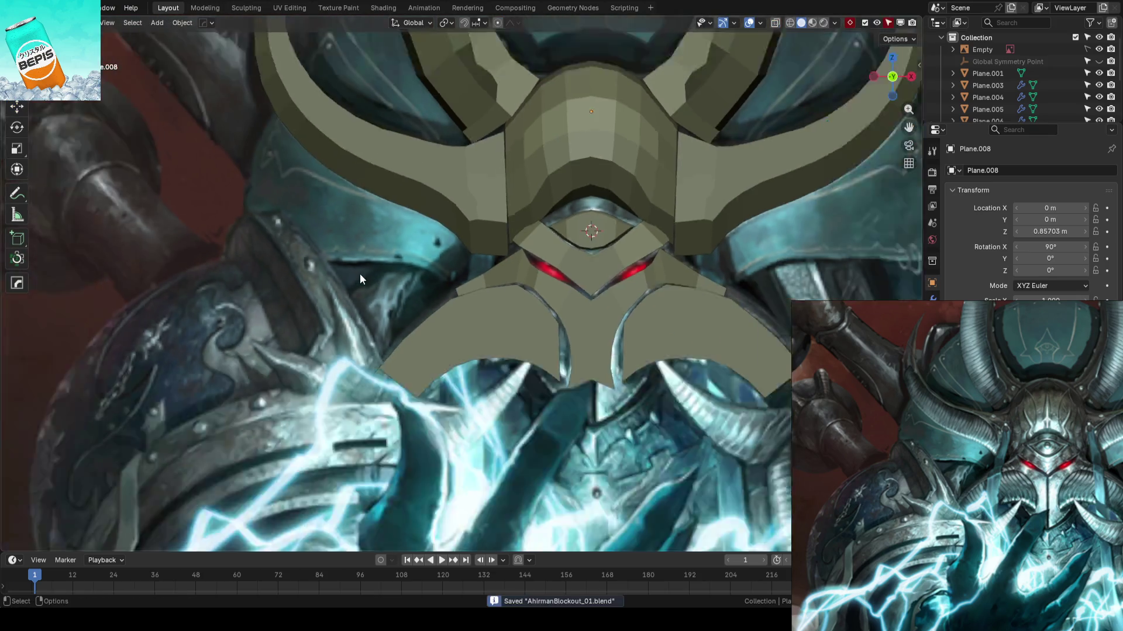
{"action": "scroll", "coordinate": [359, 274], "scroll_direction": "up", "scroll_amount": 2}
{"action": "scroll", "coordinate": [599, 201], "scroll_direction": "down", "scroll_amount": 5}
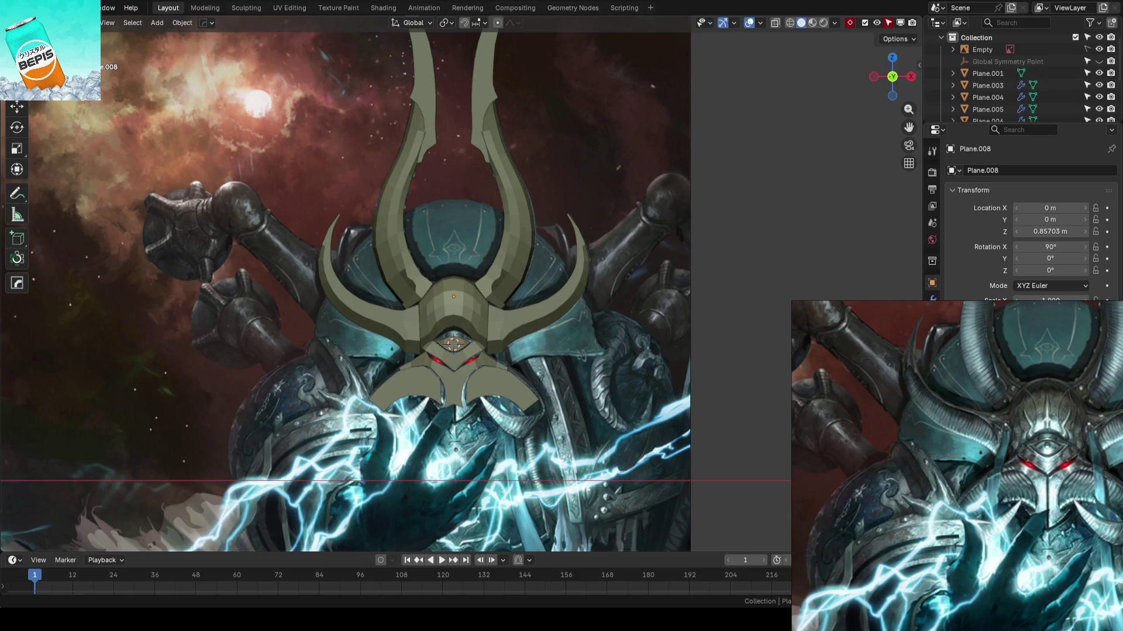
{"action": "key", "text": "ctrl+s"}
{"action": "scroll", "coordinate": [423, 434], "scroll_direction": "up", "scroll_amount": 5}
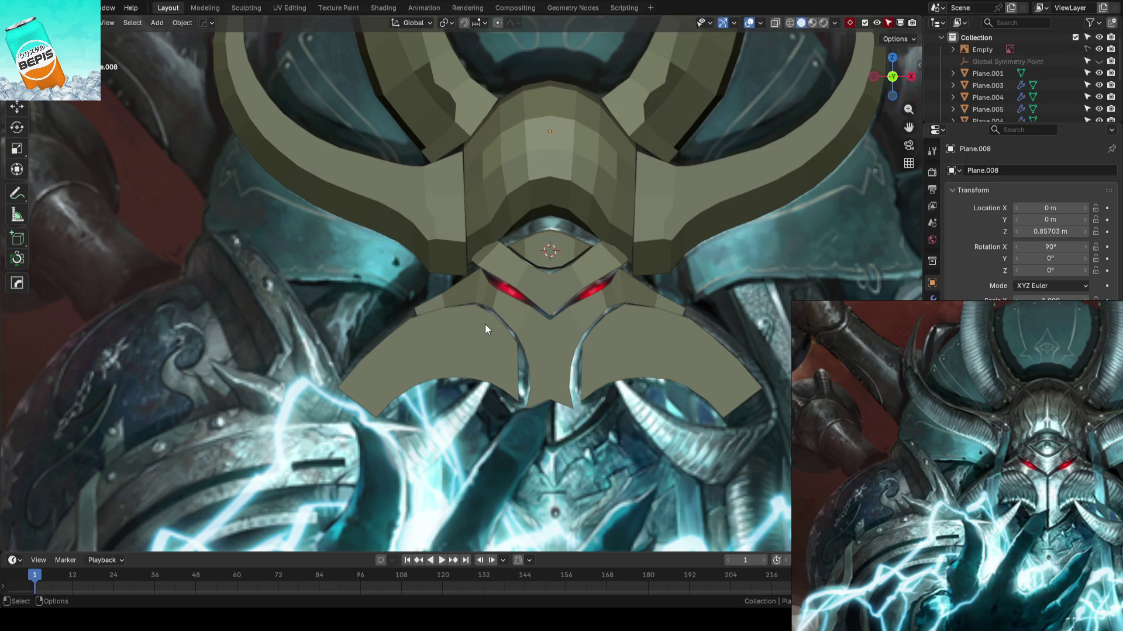
{"action": "scroll", "coordinate": [485, 324], "scroll_direction": "down", "scroll_amount": 1}
{"action": "mouse_move", "coordinate": [620, 367]}
{"action": "middle_mouse_down", "text": "shift"}
{"action": "mouse_move", "coordinate": [601, 344]}
{"action": "mouse_move", "coordinate": [635, 338]}
{"action": "middle_mouse_up", "text": "shift"}
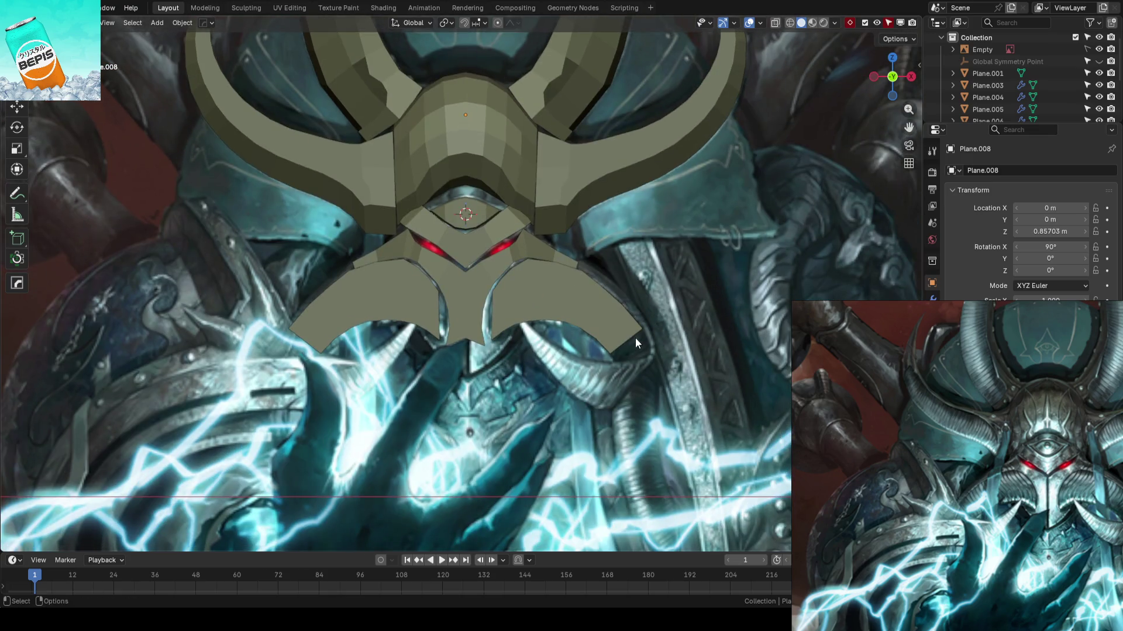
{"action": "middle_click_drag", "start_coordinate": [460, 292], "coordinate": [546, 332], "text": "shift"}
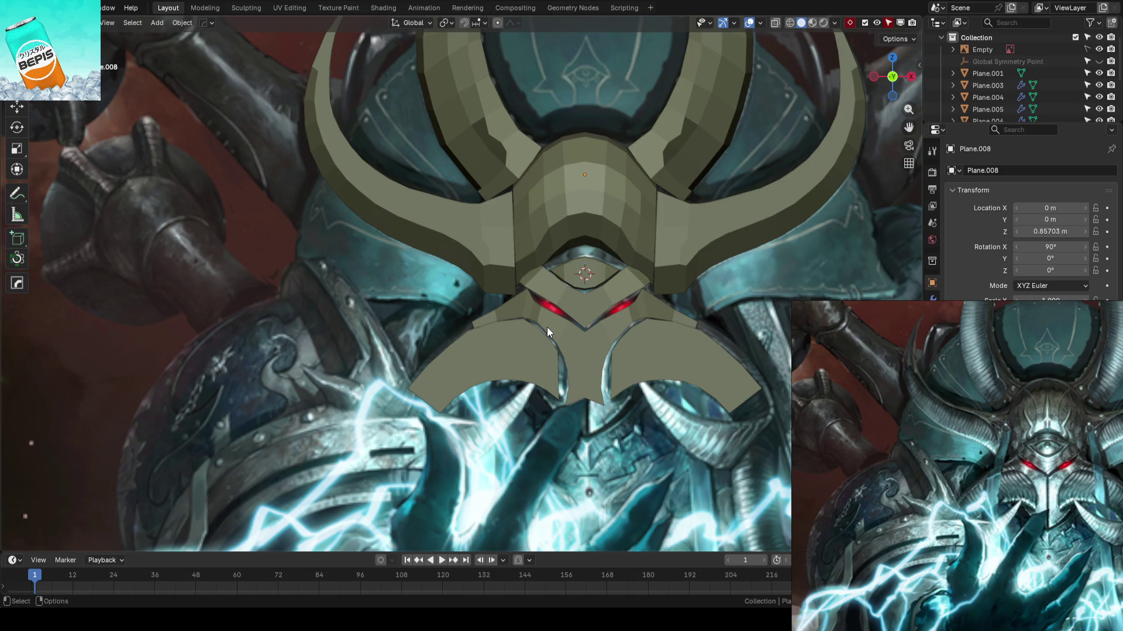
{"action": "scroll", "coordinate": [546, 328], "scroll_direction": "down", "scroll_amount": 2}
{"action": "mouse_move", "coordinate": [546, 327]}
{"action": "middle_mouse_down"}
{"action": "mouse_move", "coordinate": [569, 344]}
{"action": "mouse_move", "coordinate": [630, 337]}
{"action": "mouse_move", "coordinate": [584, 334]}
{"action": "mouse_move", "coordinate": [560, 309]}
{"action": "middle_mouse_up"}
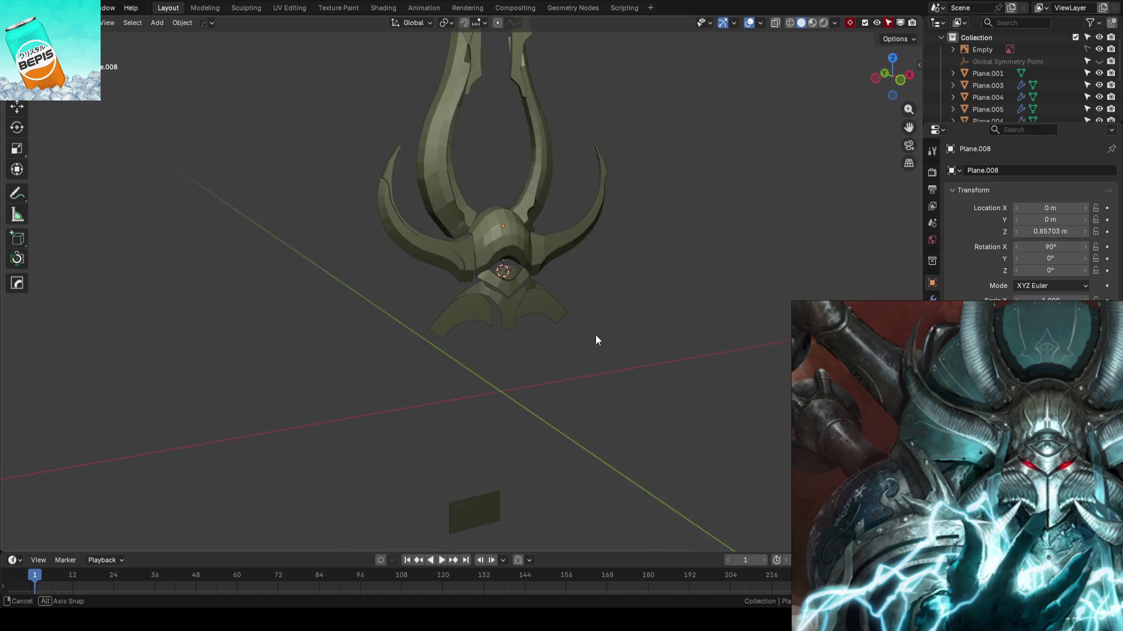
{"action": "scroll", "coordinate": [585, 334], "scroll_direction": "up", "scroll_amount": 1}
{"action": "key", "text": "ctrl+s"}
{"action": "scroll", "coordinate": [578, 314], "scroll_direction": "up", "scroll_amount": 2}
{"action": "scroll", "coordinate": [578, 314], "scroll_direction": "down", "scroll_amount": 1}
{"action": "scroll", "coordinate": [528, 290], "scroll_direction": "up", "scroll_amount": 3}
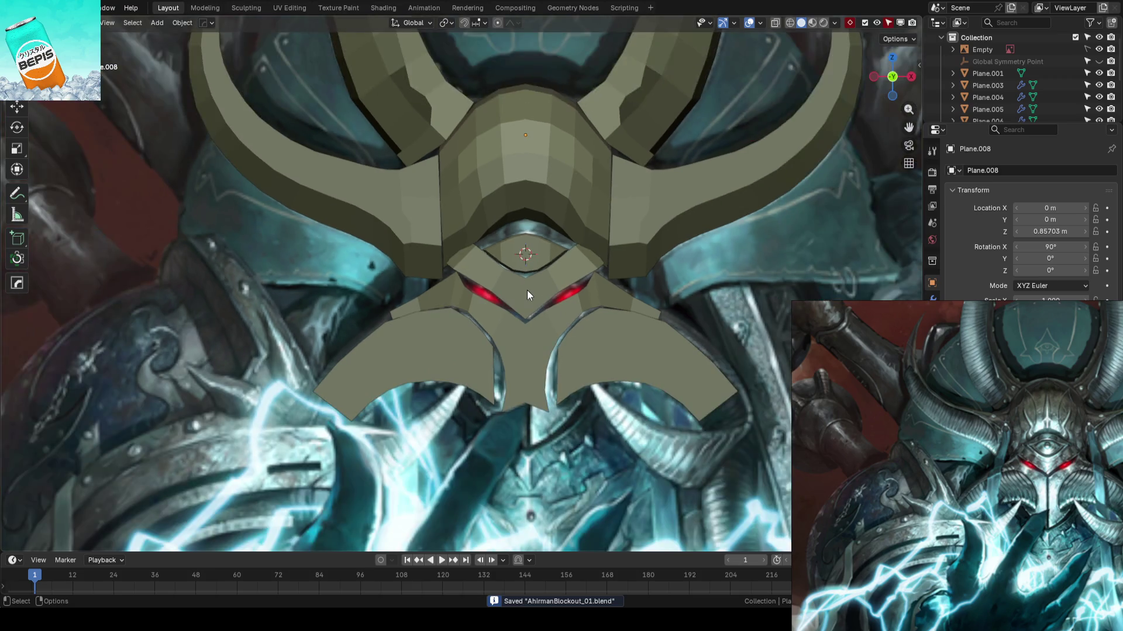
{"action": "key", "text": "shift+z"}
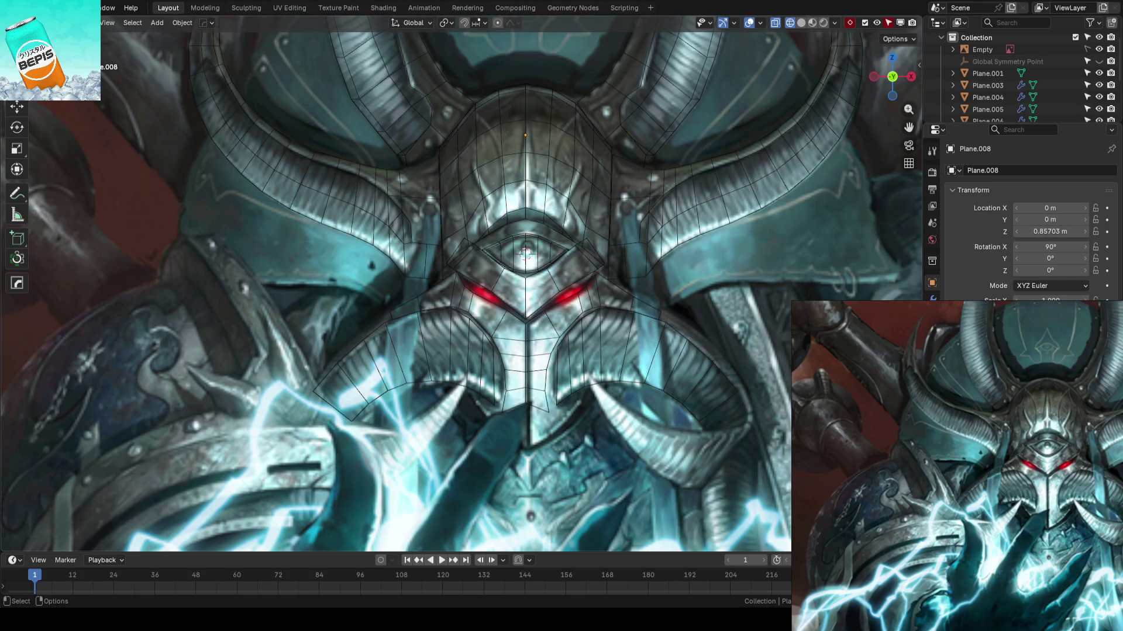
{"action": "key", "text": "ctrl+s"}
{"action": "mouse_move", "coordinate": [336, 405]}
{"action": "middle_mouse_down", "text": "shift"}
{"action": "mouse_move", "coordinate": [396, 344]}
{"action": "mouse_move", "coordinate": [349, 394]}
{"action": "mouse_move", "coordinate": [282, 394]}
{"action": "middle_mouse_up", "text": "shift"}
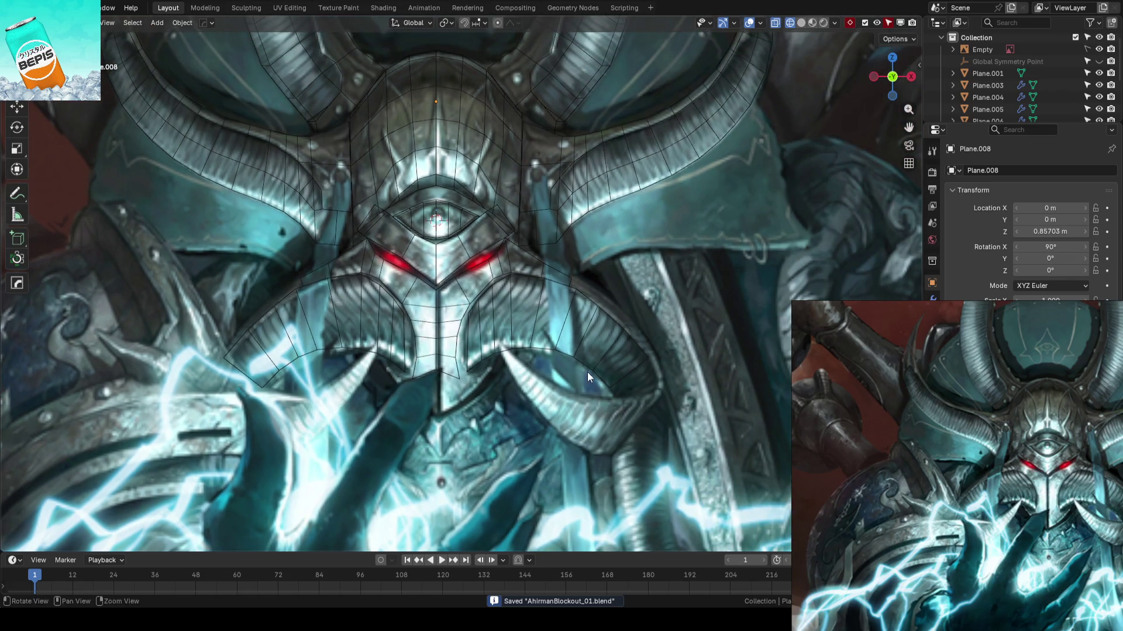
{"action": "scroll", "coordinate": [552, 358], "scroll_direction": "up", "scroll_amount": 3}
{"action": "middle_click_drag", "start_coordinate": [485, 356], "coordinate": [711, 308], "text": "shift"}
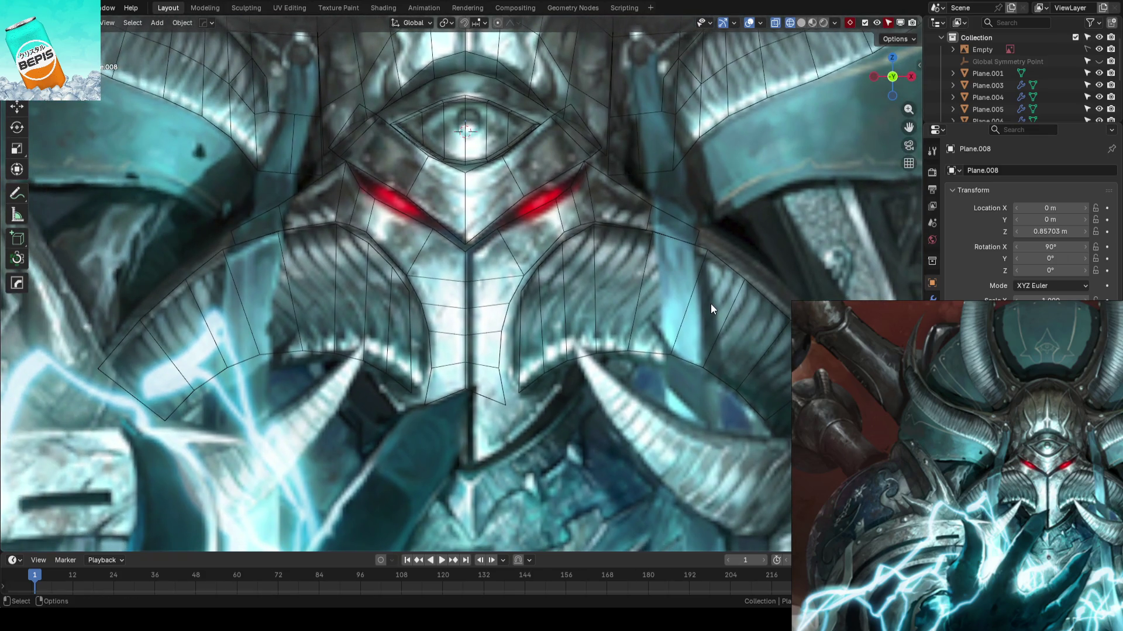
{"action": "scroll", "coordinate": [710, 304], "scroll_direction": "down", "scroll_amount": 3}
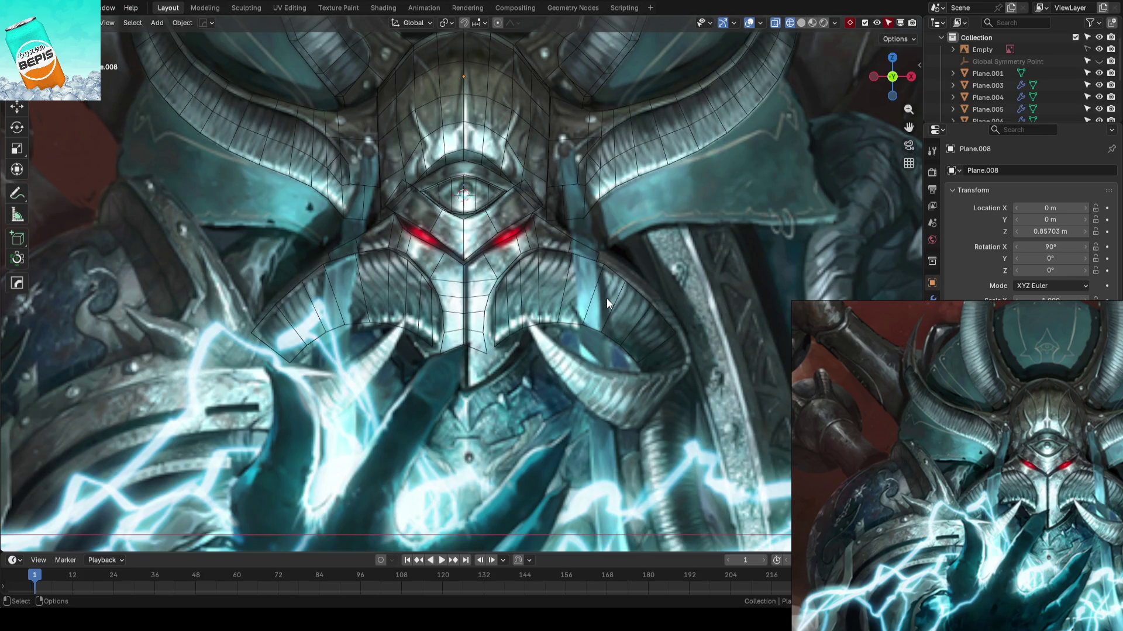
{"action": "scroll", "coordinate": [603, 297], "scroll_direction": "up", "scroll_amount": 5}
{"action": "key", "text": "shift+z"}
{"action": "left_click", "coordinate": [585, 154]}
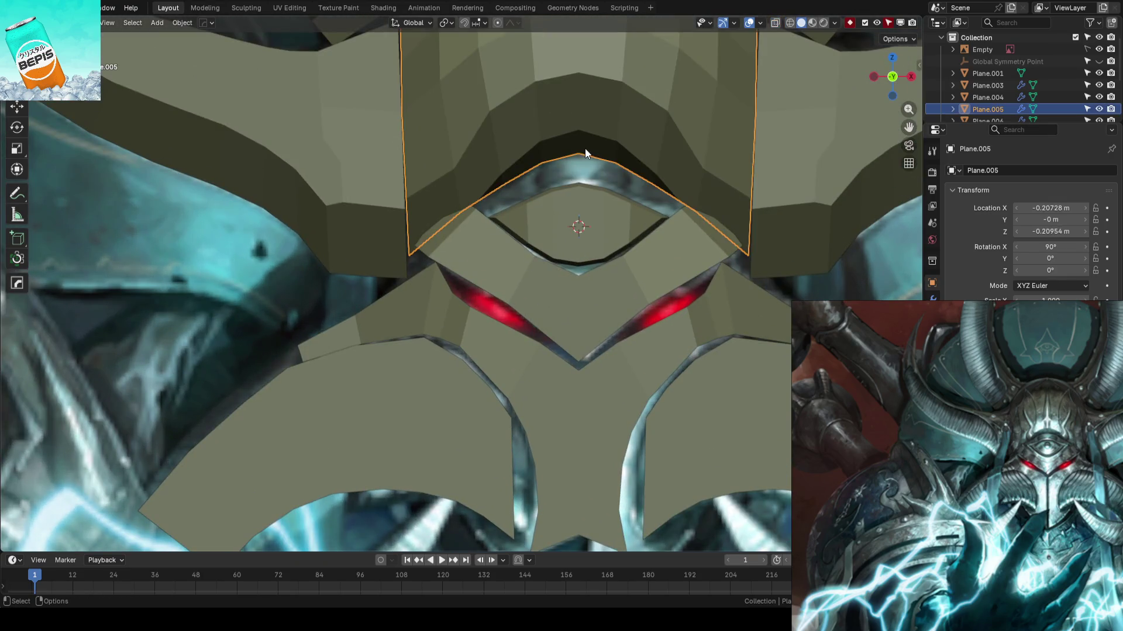
- Select a row of brow plate vertices and push them slightly in depth, then disable falloff
{"action": "key", "text": "Tab"}
{"action": "scroll", "coordinate": [623, 276], "scroll_direction": "down", "scroll_amount": 6}
{"action": "mouse_move", "coordinate": [624, 276]}
{"action": "middle_mouse_down"}
{"action": "mouse_move", "coordinate": [677, 280]}
{"action": "mouse_move", "coordinate": [709, 298]}
{"action": "mouse_move", "coordinate": [630, 314]}
{"action": "mouse_move", "coordinate": [546, 304]}
{"action": "middle_mouse_up"}
{"action": "key", "text": "1"}
{"action": "mouse_move", "coordinate": [447, 321]}
{"action": "middle_mouse_down"}
{"action": "mouse_move", "coordinate": [523, 284]}
{"action": "mouse_move", "coordinate": [616, 302]}
{"action": "middle_mouse_up"}
{"action": "key", "text": "w"}
{"action": "left_click", "coordinate": [527, 265], "text": "ctrl"}
{"action": "key", "text": "shift+space"}
{"action": "left_click", "coordinate": [604, 299]}
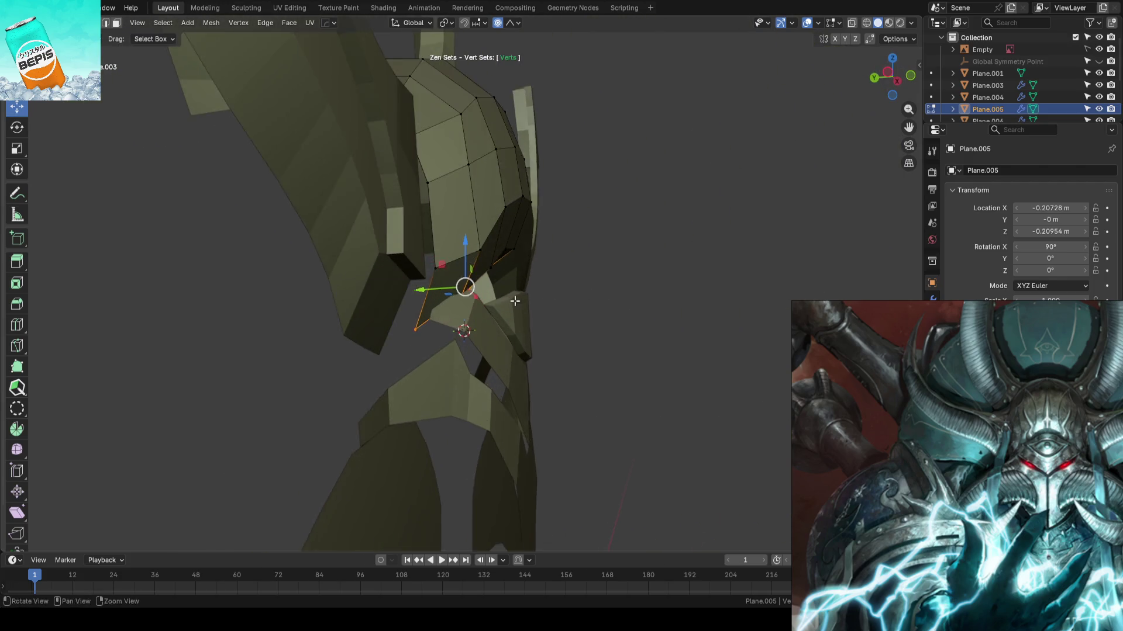
{"action": "left_click_drag", "start_coordinate": [419, 290], "coordinate": [413, 288]}
{"action": "mouse_move", "coordinate": [413, 287]}
{"action": "middle_mouse_down"}
{"action": "mouse_move", "coordinate": [463, 301]}
{"action": "mouse_move", "coordinate": [453, 297]}
{"action": "middle_mouse_up"}
{"action": "key", "text": "o"}
- Select the shortest vertex path leftward from the top vertex and nudge it along Y
{"action": "mouse_move", "coordinate": [620, 277]}
{"action": "middle_mouse_down"}
{"action": "mouse_move", "coordinate": [594, 264]}
{"action": "mouse_move", "coordinate": [587, 298]}
{"action": "mouse_move", "coordinate": [614, 287]}
{"action": "mouse_move", "coordinate": [497, 277]}
{"action": "mouse_move", "coordinate": [479, 314]}
{"action": "mouse_move", "coordinate": [752, 341]}
{"action": "mouse_move", "coordinate": [712, 356]}
{"action": "mouse_move", "coordinate": [713, 340]}
{"action": "mouse_move", "coordinate": [541, 308]}
{"action": "mouse_move", "coordinate": [476, 338]}
{"action": "middle_mouse_up"}
{"action": "key", "text": "w"}
{"action": "left_click", "coordinate": [585, 241]}
{"action": "left_click", "coordinate": [512, 268], "text": "ctrl"}
{"action": "key", "text": "w"}
{"action": "key", "text": "g"}
{"action": "key", "text": "y"}
{"action": "left_click", "coordinate": [621, 283]}
{"action": "scroll", "coordinate": [488, 314], "scroll_direction": "down", "scroll_amount": 2}
- In edge mode, move the brow plate's first outer edge along Y only
{"action": "key", "text": "alt+a"}
{"action": "scroll", "coordinate": [709, 333], "scroll_direction": "up", "scroll_amount": 2}
{"action": "key", "text": "KP_1"}
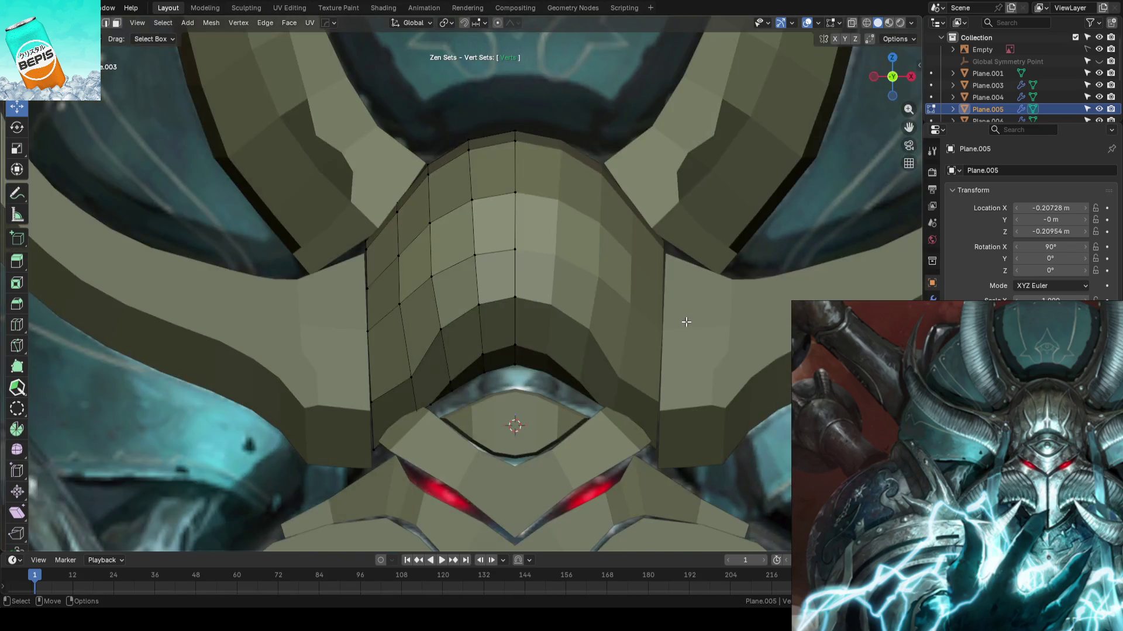
{"action": "mouse_move", "coordinate": [610, 308]}
{"action": "middle_mouse_down"}
{"action": "mouse_move", "coordinate": [508, 328]}
{"action": "mouse_move", "coordinate": [521, 319]}
{"action": "mouse_move", "coordinate": [530, 250]}
{"action": "mouse_move", "coordinate": [601, 270]}
{"action": "mouse_move", "coordinate": [609, 293]}
{"action": "mouse_move", "coordinate": [614, 253]}
{"action": "mouse_move", "coordinate": [621, 293]}
{"action": "mouse_move", "coordinate": [581, 258]}
{"action": "middle_mouse_up"}
{"action": "key", "text": "2"}
{"action": "left_click", "coordinate": [536, 257]}
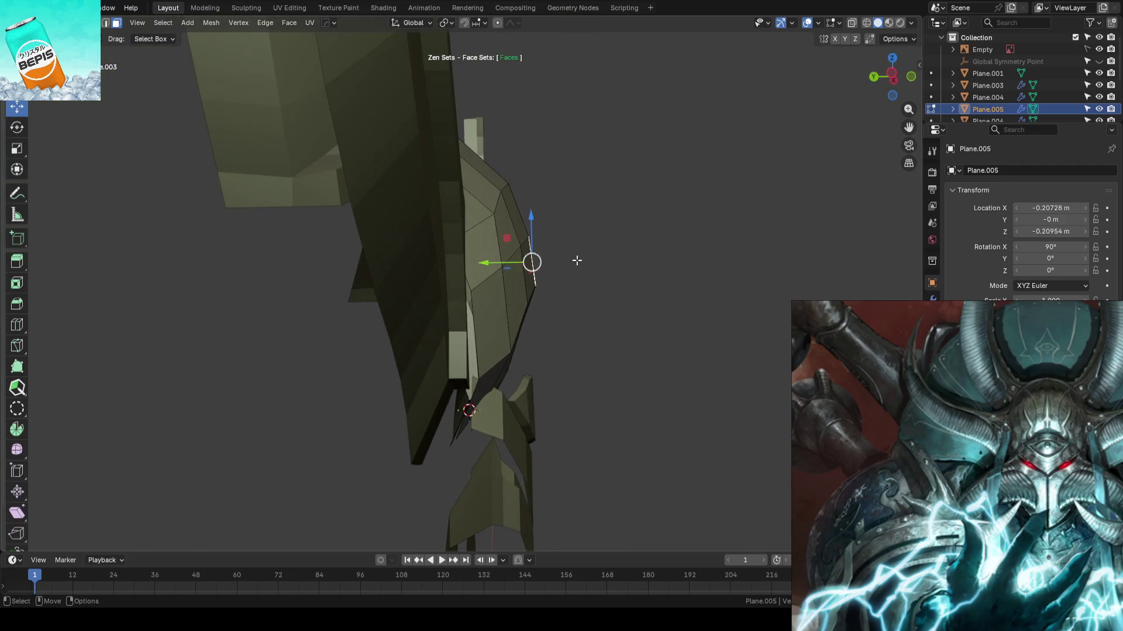
{"action": "key", "text": "g"}
{"action": "key", "text": "y"}
{"action": "left_click", "coordinate": [496, 264]}
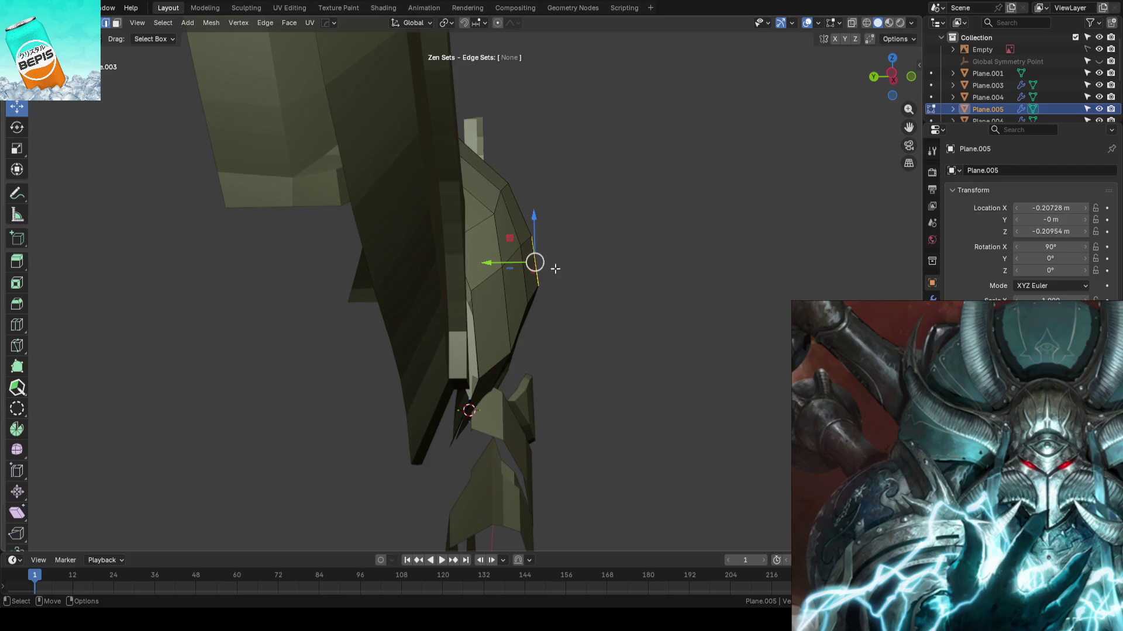
- Adjust the depth of two more outer brow-plate edges
{"action": "left_click", "coordinate": [483, 274]}
{"action": "key", "text": "g"}
{"action": "key", "text": "y"}
{"action": "left_click", "coordinate": [609, 266]}
{"action": "left_click", "coordinate": [459, 309]}
{"action": "left_click_drag", "start_coordinate": [459, 309], "coordinate": [459, 308]}
{"action": "left_click", "coordinate": [573, 298]}
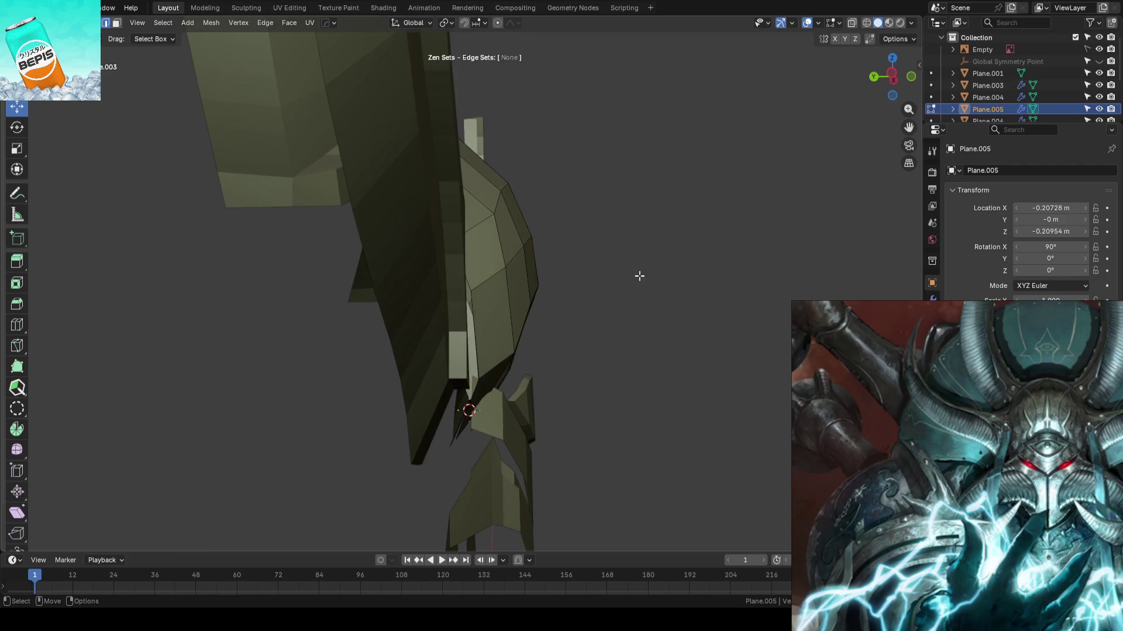
- Return to front view and Object Mode, deselect, and save the file
{"action": "key", "text": "KP_1"}
{"action": "key", "text": "Tab"}
{"action": "scroll", "coordinate": [640, 275], "scroll_direction": "down", "scroll_amount": 2}
{"action": "key", "text": "alt+a"}
{"action": "key", "text": "ctrl+s"}
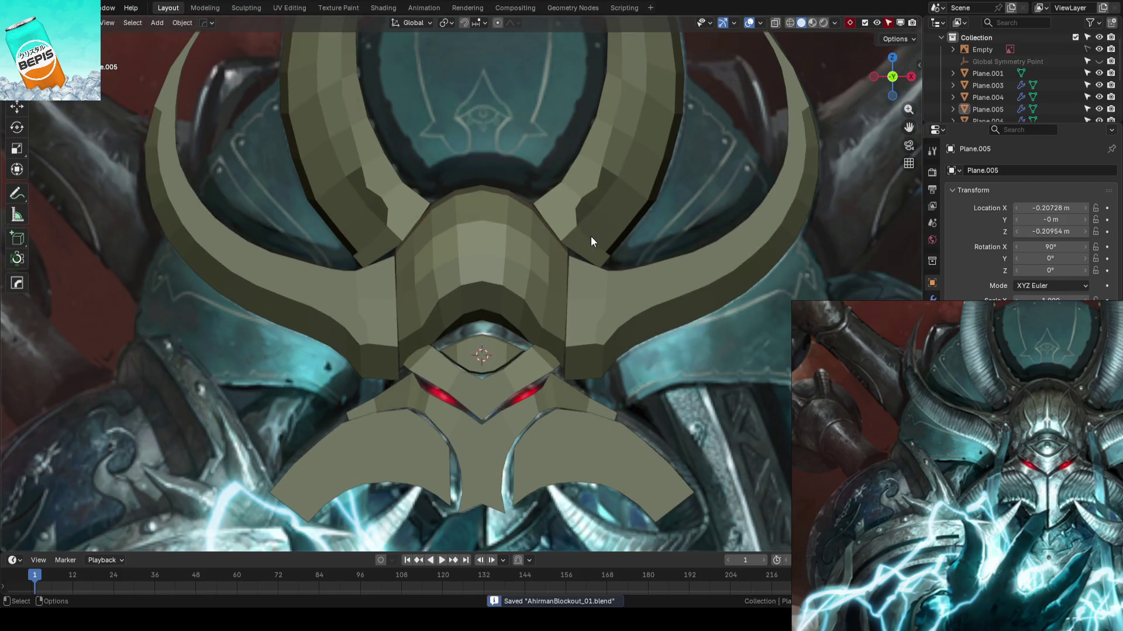
- Briefly reopen the brow plate's mesh, then select the face guard piece
{"action": "left_click", "coordinate": [486, 248]}
{"action": "key", "text": "Tab"}
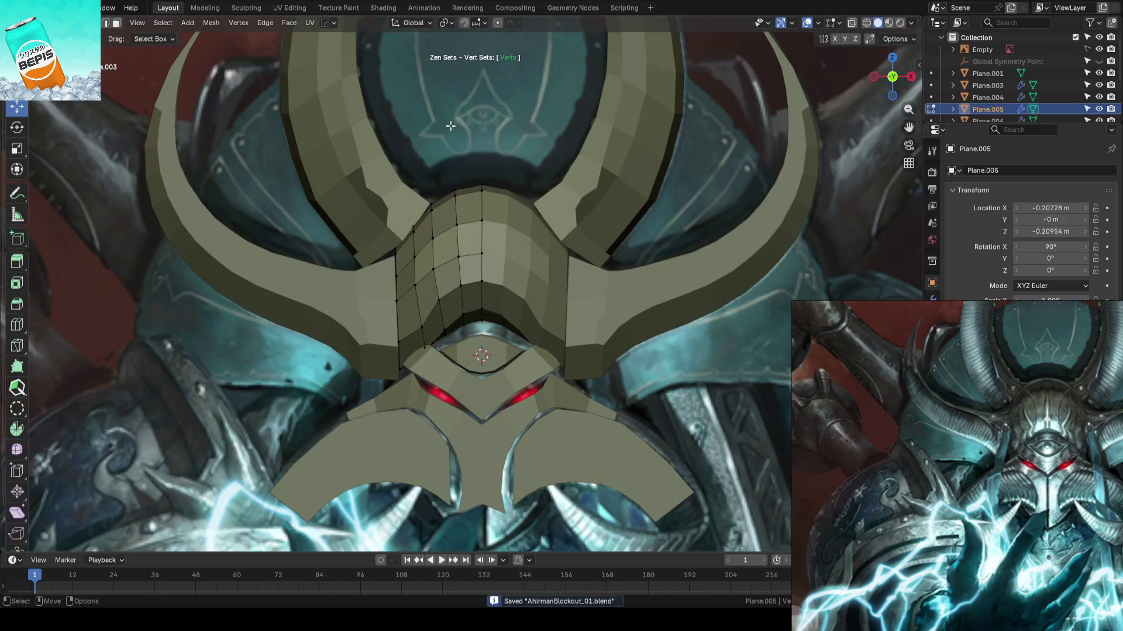
{"action": "middle_click_drag", "start_coordinate": [511, 268], "coordinate": [576, 331], "text": "shift"}
{"action": "scroll", "coordinate": [575, 331], "scroll_direction": "down", "scroll_amount": 3}
{"action": "scroll", "coordinate": [555, 310], "scroll_direction": "up", "scroll_amount": 2}
{"action": "key", "text": "Tab"}
{"action": "mouse_move", "coordinate": [542, 291]}
{"action": "middle_mouse_down"}
{"action": "mouse_move", "coordinate": [611, 344]}
{"action": "mouse_move", "coordinate": [521, 313]}
{"action": "mouse_move", "coordinate": [556, 311]}
{"action": "middle_mouse_up"}
{"action": "left_click", "coordinate": [521, 313]}
{"action": "scroll", "coordinate": [583, 300], "scroll_direction": "up", "scroll_amount": 5}
- Check face guard Plane.008 in Local View, save, and orbit to its side profile
{"action": "key", "text": "KP_Divide"}
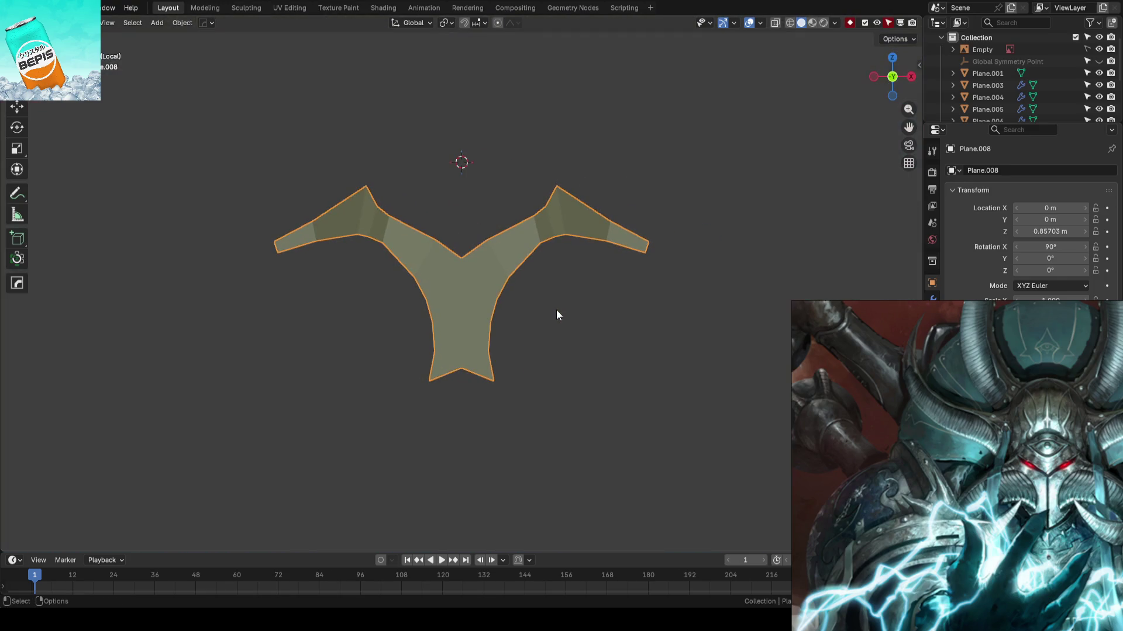
{"action": "key", "text": "KP_Divide"}
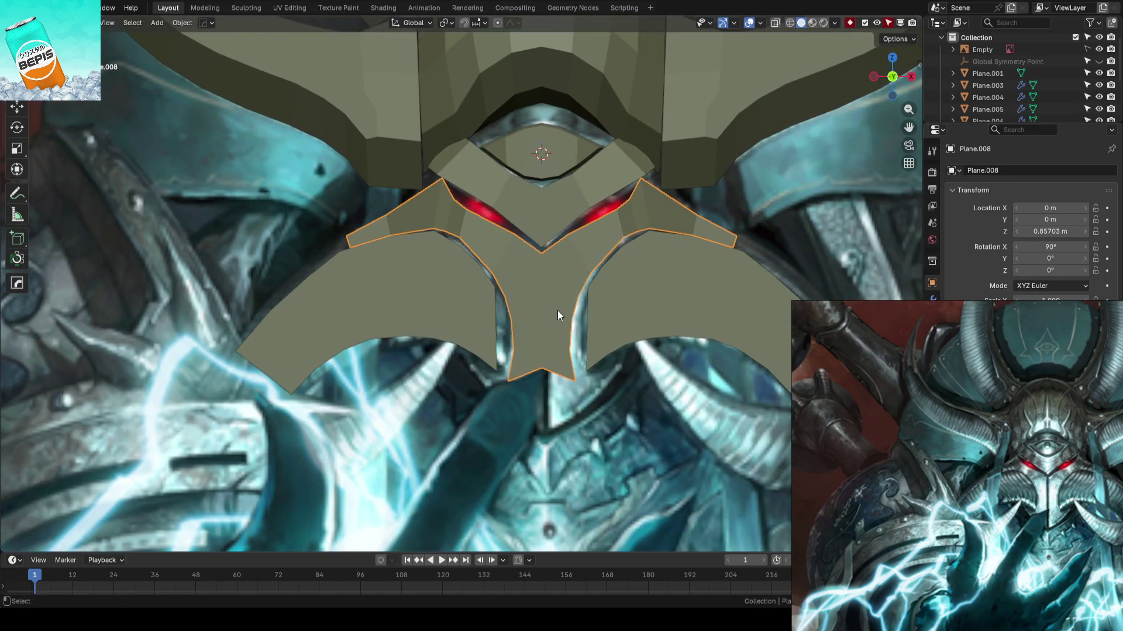
{"action": "key", "text": "ctrl+s"}
{"action": "scroll", "coordinate": [543, 328], "scroll_direction": "up", "scroll_amount": 3}
{"action": "mouse_move", "coordinate": [538, 326]}
{"action": "middle_mouse_down"}
{"action": "mouse_move", "coordinate": [652, 317]}
{"action": "mouse_move", "coordinate": [582, 272]}
{"action": "mouse_move", "coordinate": [555, 341]}
{"action": "middle_mouse_up"}
- In Edit Mode, push the first face-guard vertex back along Y in depth
{"action": "key", "text": "Tab"}
{"action": "left_click_drag", "start_coordinate": [541, 353], "coordinate": [539, 314]}
{"action": "key", "text": "ctrl+z"}
{"action": "mouse_move", "coordinate": [538, 313]}
{"action": "middle_mouse_down"}
{"action": "mouse_move", "coordinate": [556, 296]}
{"action": "mouse_move", "coordinate": [529, 261]}
{"action": "mouse_move", "coordinate": [531, 285]}
{"action": "middle_mouse_up"}
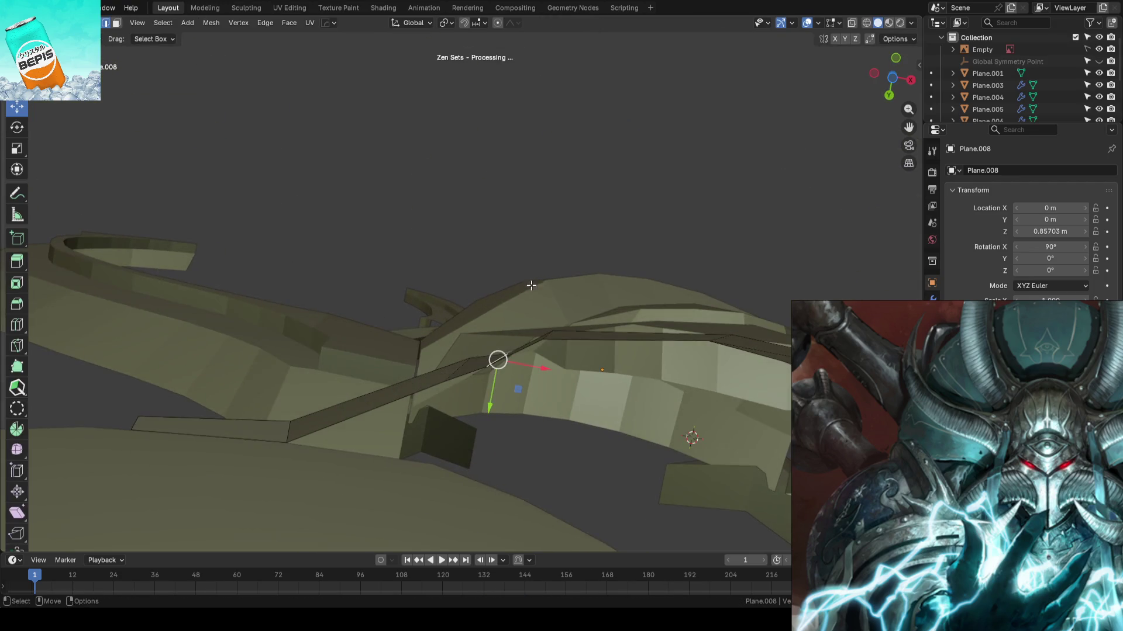
{"action": "left_click_drag", "start_coordinate": [496, 401], "coordinate": [489, 389]}
- Move the neighbouring face-guard vertices in depth so the profile hugs the helmet
{"action": "left_click", "coordinate": [524, 261]}
{"action": "mouse_move", "coordinate": [524, 261]}
{"action": "middle_mouse_down"}
{"action": "mouse_move", "coordinate": [538, 226]}
{"action": "mouse_move", "coordinate": [532, 250]}
{"action": "middle_mouse_up"}
{"action": "left_click", "coordinate": [456, 345]}
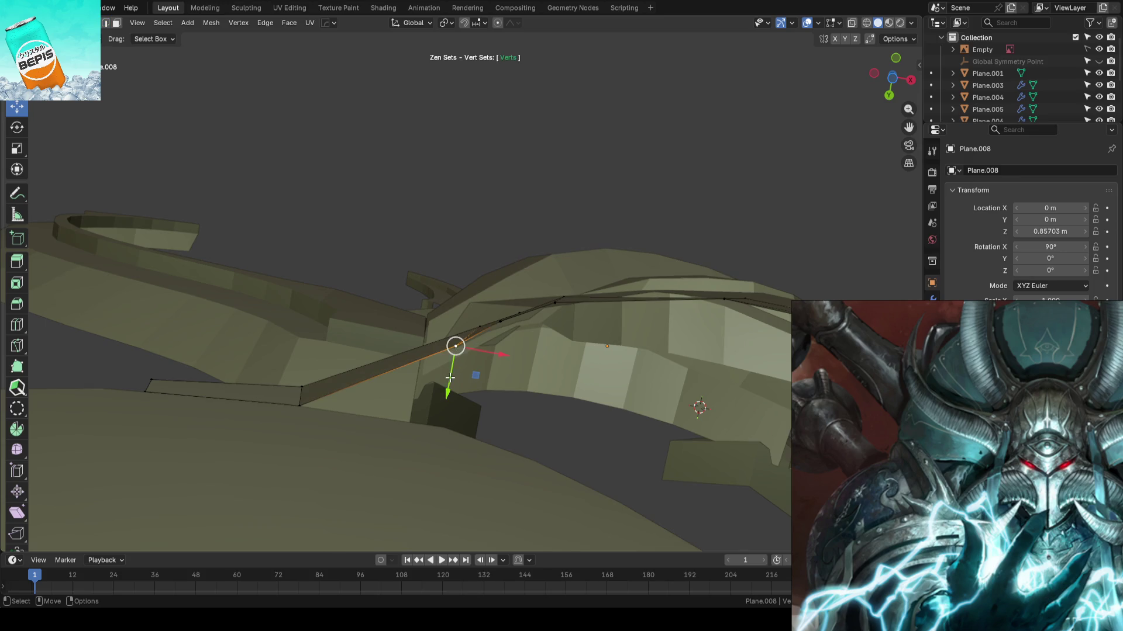
{"action": "left_click", "coordinate": [480, 326]}
{"action": "mouse_move", "coordinate": [477, 343]}
{"action": "left_mouse_down"}
{"action": "mouse_move", "coordinate": [468, 363]}
{"action": "mouse_move", "coordinate": [508, 350]}
{"action": "left_mouse_up"}
{"action": "left_click", "coordinate": [516, 313]}
{"action": "left_click", "coordinate": [625, 156]}
{"action": "middle_click_drag", "start_coordinate": [625, 157], "coordinate": [631, 160]}
- Return to Object Mode, save from the front view, and inspect the face guard up close
{"action": "key", "text": "Tab"}
{"action": "key", "text": "KP_1"}
{"action": "scroll", "coordinate": [489, 226], "scroll_direction": "down", "scroll_amount": 3}
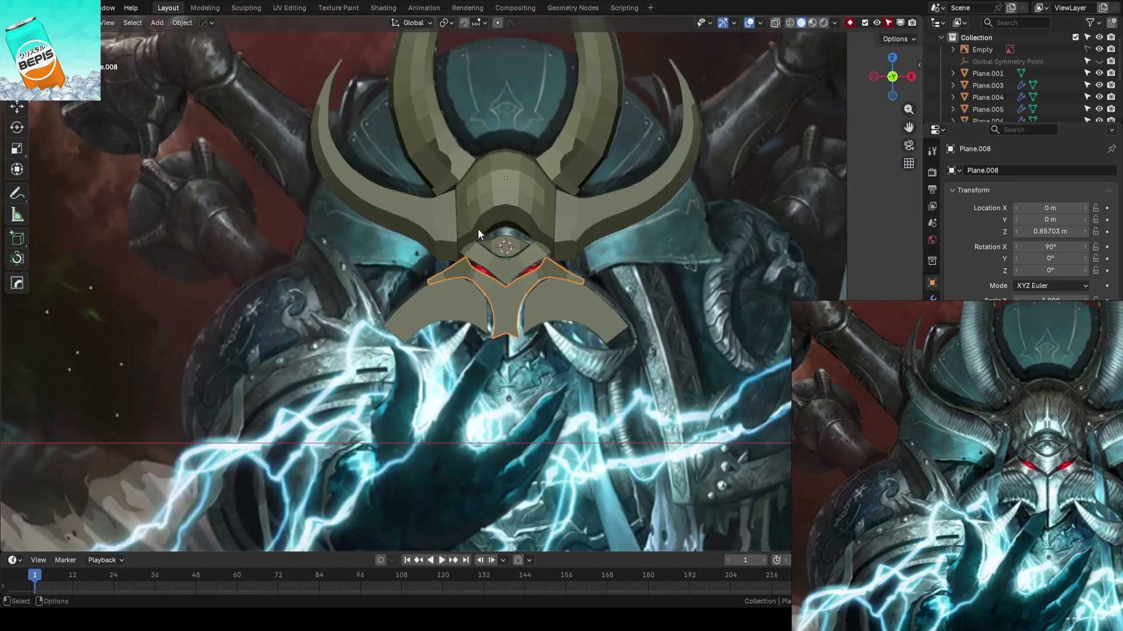
{"action": "key", "text": "ctrl+s"}
{"action": "scroll", "coordinate": [470, 243], "scroll_direction": "up", "scroll_amount": 3}
{"action": "mouse_move", "coordinate": [470, 242]}
{"action": "middle_mouse_down"}
{"action": "mouse_move", "coordinate": [528, 302]}
{"action": "mouse_move", "coordinate": [605, 296]}
{"action": "mouse_move", "coordinate": [504, 254]}
{"action": "mouse_move", "coordinate": [503, 183]}
{"action": "middle_mouse_up"}
{"action": "mouse_move", "coordinate": [492, 155]}
{"action": "middle_mouse_down"}
{"action": "mouse_move", "coordinate": [493, 261]}
{"action": "mouse_move", "coordinate": [503, 263]}
{"action": "mouse_move", "coordinate": [453, 290]}
{"action": "mouse_move", "coordinate": [591, 270]}
{"action": "mouse_move", "coordinate": [473, 282]}
{"action": "middle_mouse_up"}
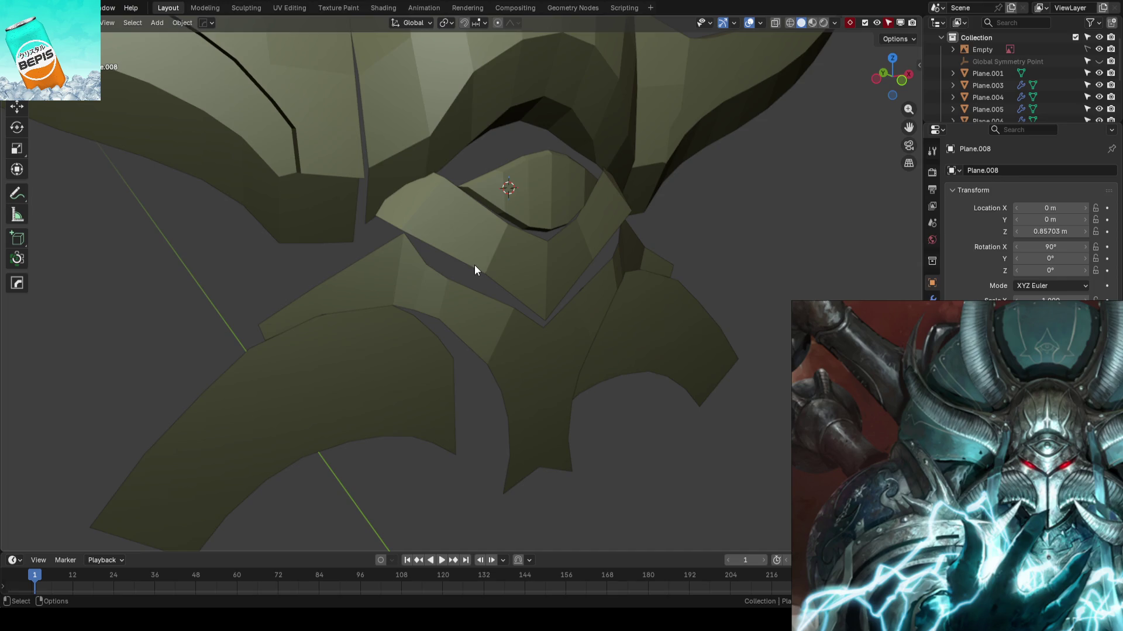
- Save the helmet blockout from the front view and check it from a tilted angle
{"action": "key", "text": "KP_1"}
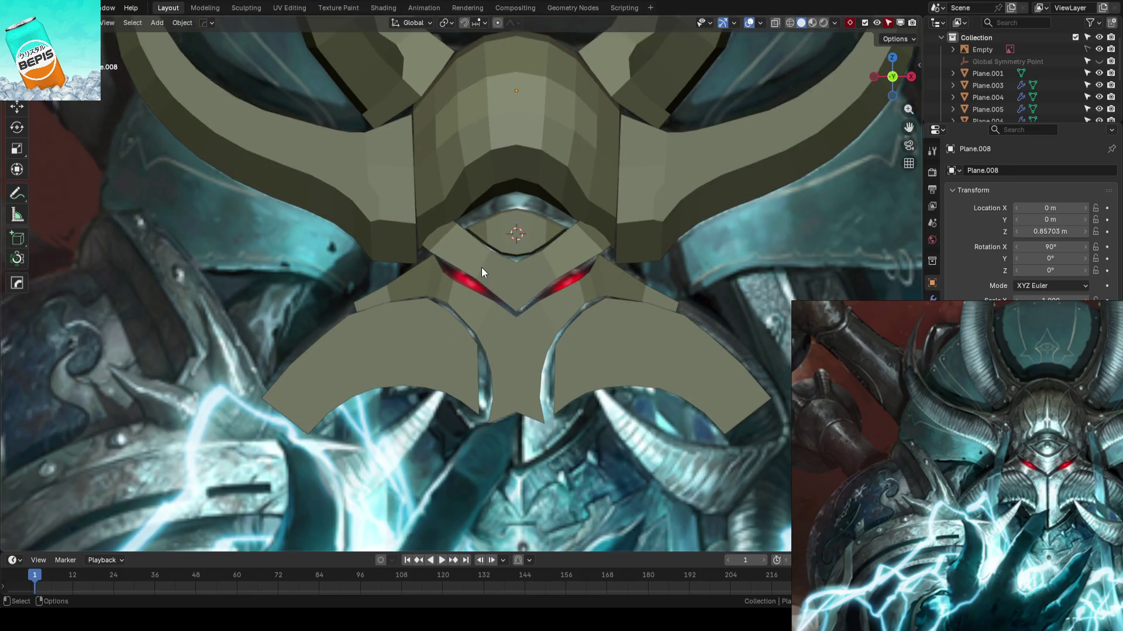
{"action": "key", "text": "ctrl+s"}
{"action": "scroll", "coordinate": [480, 275], "scroll_direction": "down", "scroll_amount": 3}
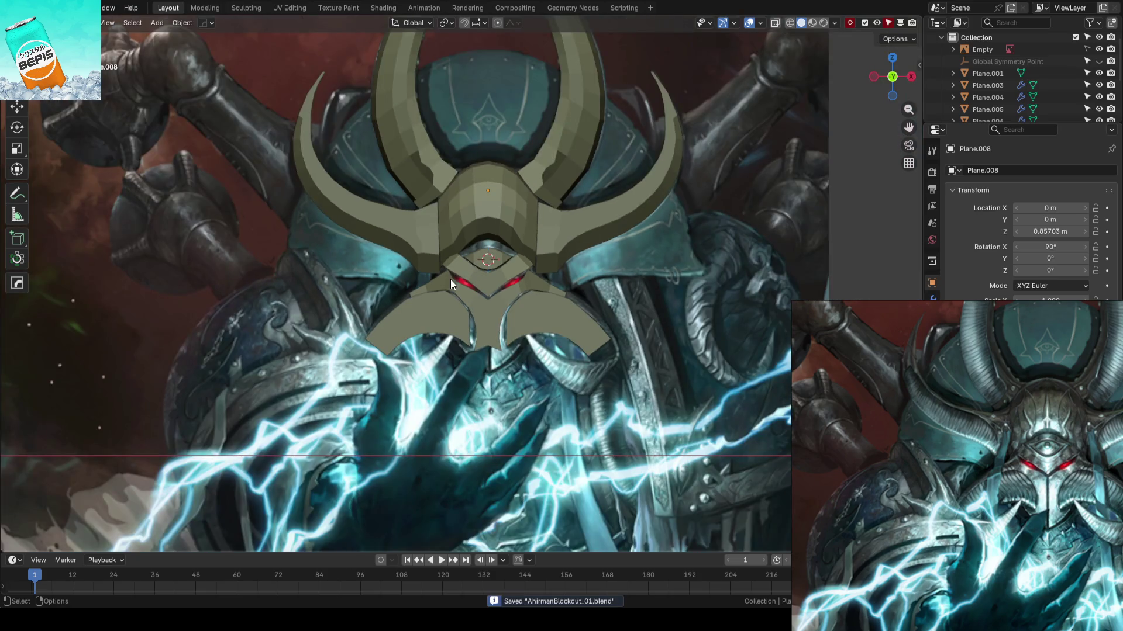
{"action": "scroll", "coordinate": [451, 279], "scroll_direction": "up", "scroll_amount": 2}
{"action": "mouse_move", "coordinate": [500, 264]}
{"action": "middle_mouse_down"}
{"action": "mouse_move", "coordinate": [521, 341]}
{"action": "mouse_move", "coordinate": [484, 332]}
{"action": "mouse_move", "coordinate": [496, 345]}
{"action": "mouse_move", "coordinate": [577, 323]}
{"action": "mouse_move", "coordinate": [511, 325]}
{"action": "middle_mouse_up"}
- Resave from the front reference view and bring up the File menu
{"action": "key", "text": "KP_1"}
{"action": "scroll", "coordinate": [534, 325], "scroll_direction": "up", "scroll_amount": 3}
{"action": "key", "text": "ctrl+s"}
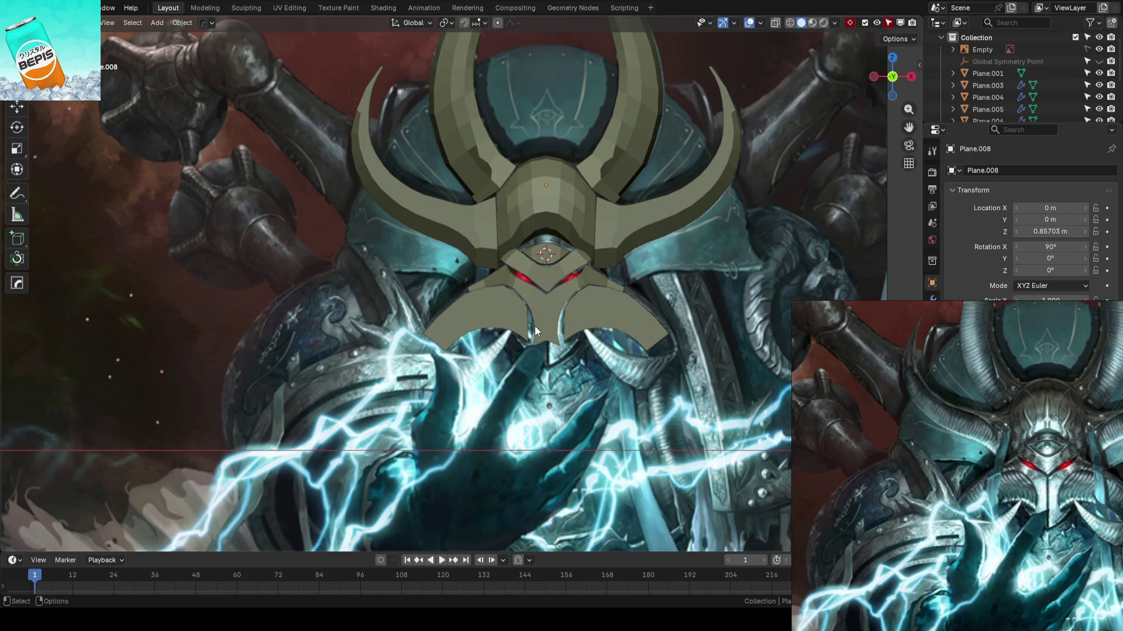
{"action": "left_click", "coordinate": [14, 8]}
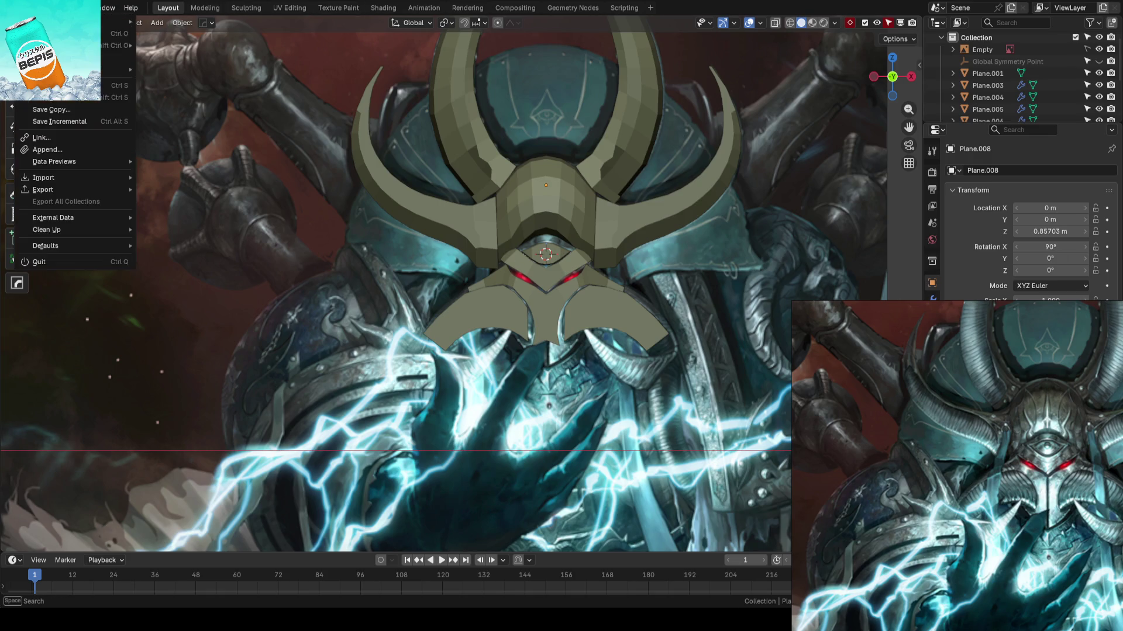
- Open ARM_14.blend from recent files and zoom in close on the forearm
{"action": "mouse_move", "coordinate": [104, 45]}
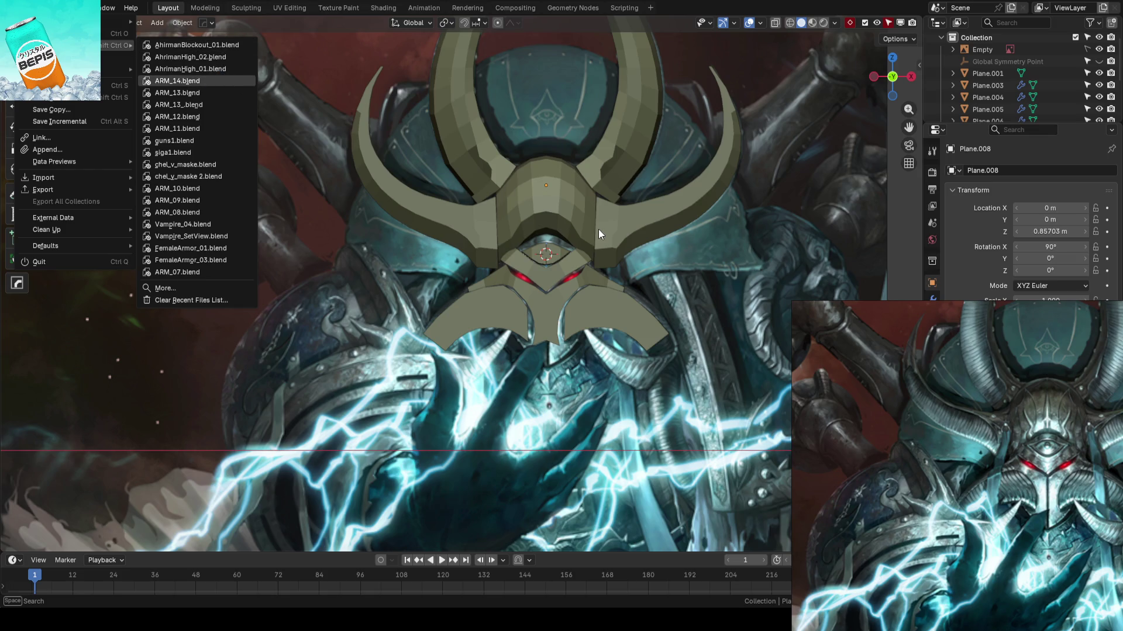
{"action": "key", "text": "Return"}
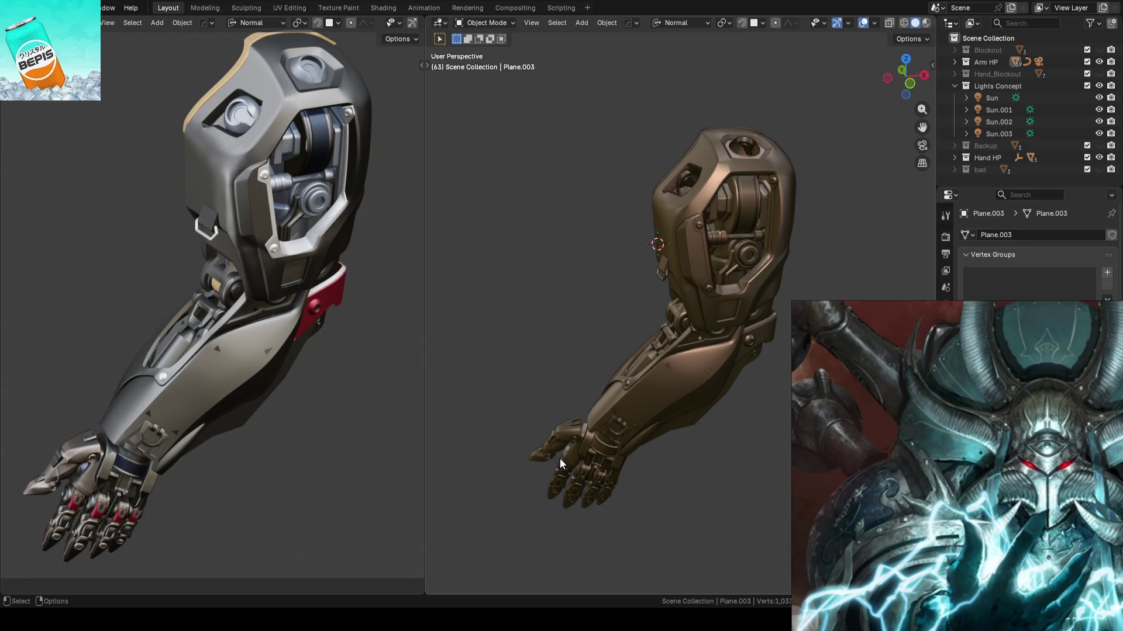
{"action": "mouse_move", "coordinate": [580, 338]}
{"action": "middle_mouse_down"}
{"action": "mouse_move", "coordinate": [657, 322]}
{"action": "mouse_move", "coordinate": [627, 317]}
{"action": "mouse_move", "coordinate": [624, 353]}
{"action": "mouse_move", "coordinate": [721, 310]}
{"action": "middle_mouse_up"}
{"action": "scroll", "coordinate": [623, 341], "scroll_direction": "up", "scroll_amount": 5}
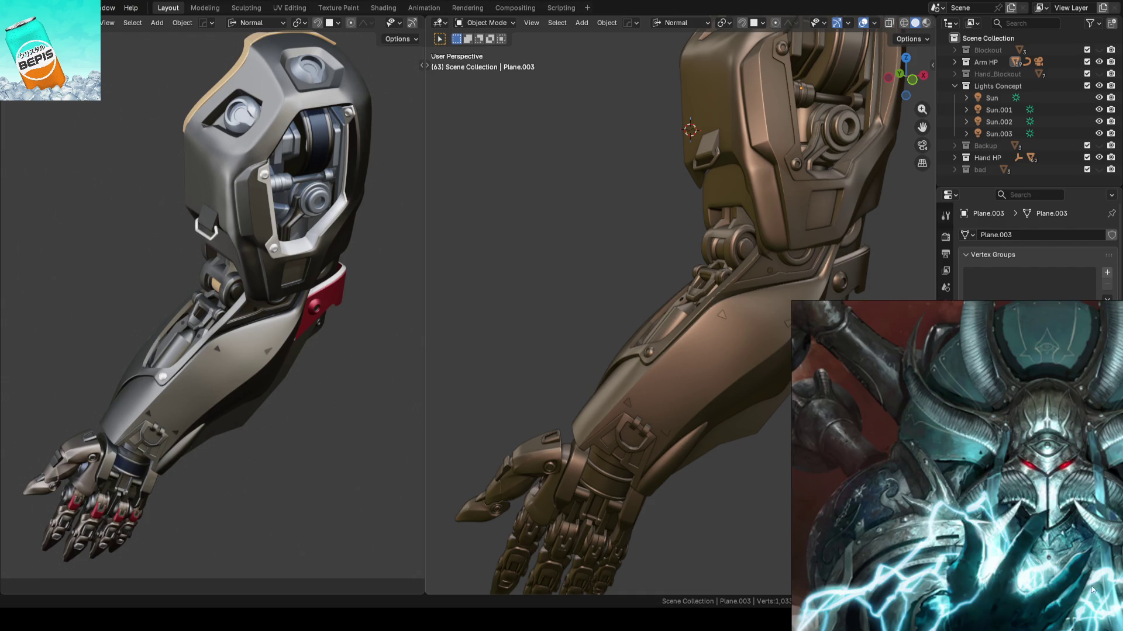
{"action": "scroll", "coordinate": [969, 448], "scroll_direction": "down", "scroll_amount": 3}
- Zoom the reference board out and select the small top reference image
{"action": "double_click", "coordinate": [960, 441]}
{"action": "left_click", "coordinate": [951, 416]}
{"action": "scroll", "coordinate": [959, 427], "scroll_direction": "down", "scroll_amount": 2}
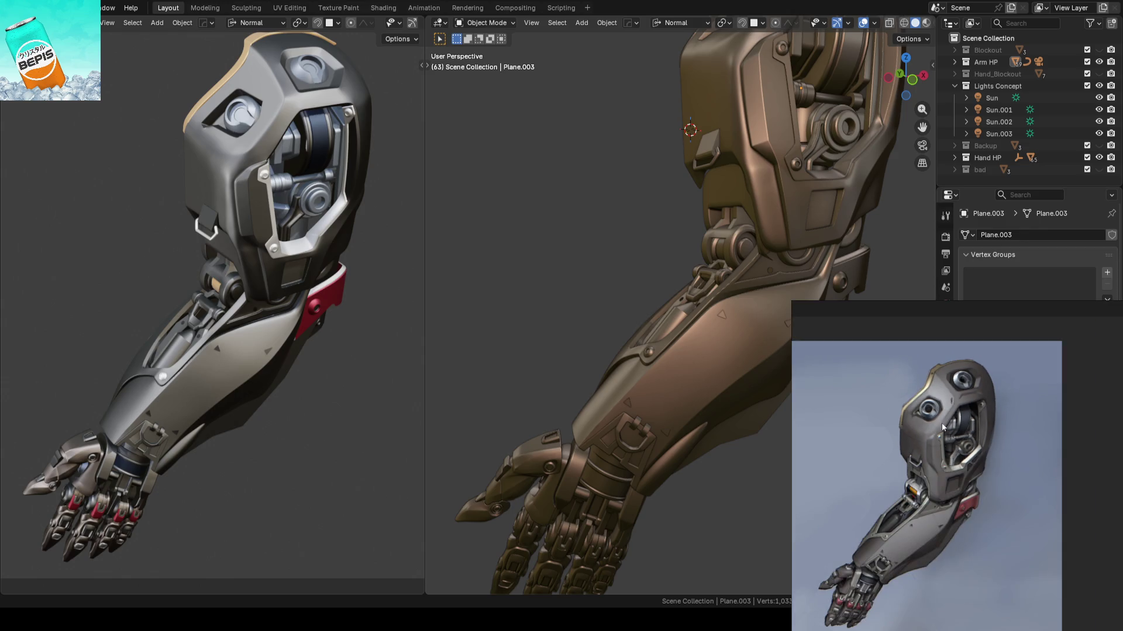
{"action": "scroll", "coordinate": [981, 436], "scroll_direction": "up", "scroll_amount": 3}
{"action": "scroll", "coordinate": [1006, 455], "scroll_direction": "up", "scroll_amount": 2}
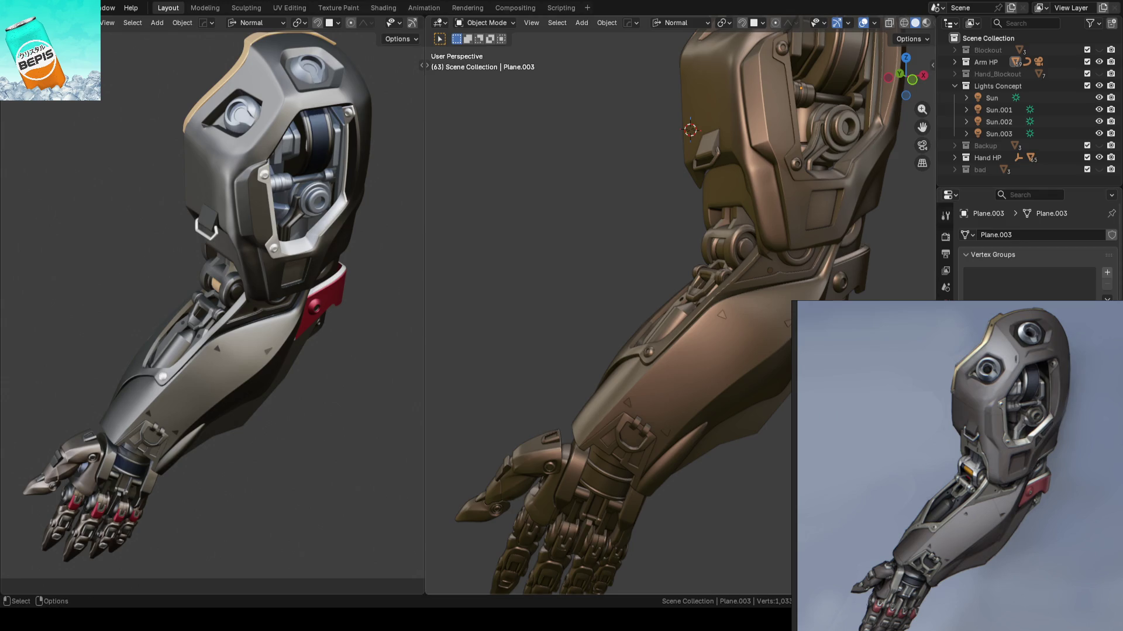
{"action": "scroll", "coordinate": [643, 246], "scroll_direction": "down", "scroll_amount": 4}
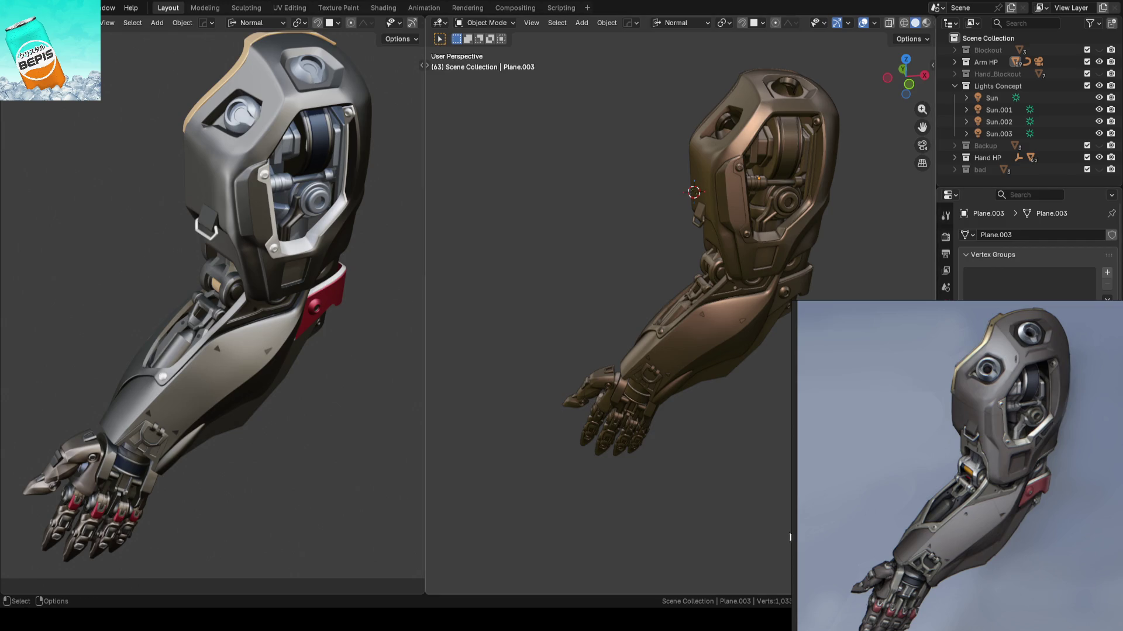
- Turn the arm to face front, show it in Material Preview, and maximize that viewport
{"action": "middle_click_drag", "start_coordinate": [243, 299], "coordinate": [275, 266]}
{"action": "mouse_move", "coordinate": [620, 246]}
{"action": "middle_mouse_down"}
{"action": "mouse_move", "coordinate": [701, 218]}
{"action": "mouse_move", "coordinate": [727, 188]}
{"action": "mouse_move", "coordinate": [611, 188]}
{"action": "mouse_move", "coordinate": [679, 256]}
{"action": "mouse_move", "coordinate": [834, 245]}
{"action": "mouse_move", "coordinate": [640, 250]}
{"action": "mouse_move", "coordinate": [718, 269]}
{"action": "mouse_move", "coordinate": [683, 262]}
{"action": "mouse_move", "coordinate": [721, 202]}
{"action": "mouse_move", "coordinate": [622, 281]}
{"action": "mouse_move", "coordinate": [580, 344]}
{"action": "mouse_move", "coordinate": [657, 319]}
{"action": "mouse_move", "coordinate": [701, 245]}
{"action": "mouse_move", "coordinate": [676, 307]}
{"action": "mouse_move", "coordinate": [649, 275]}
{"action": "middle_mouse_up"}
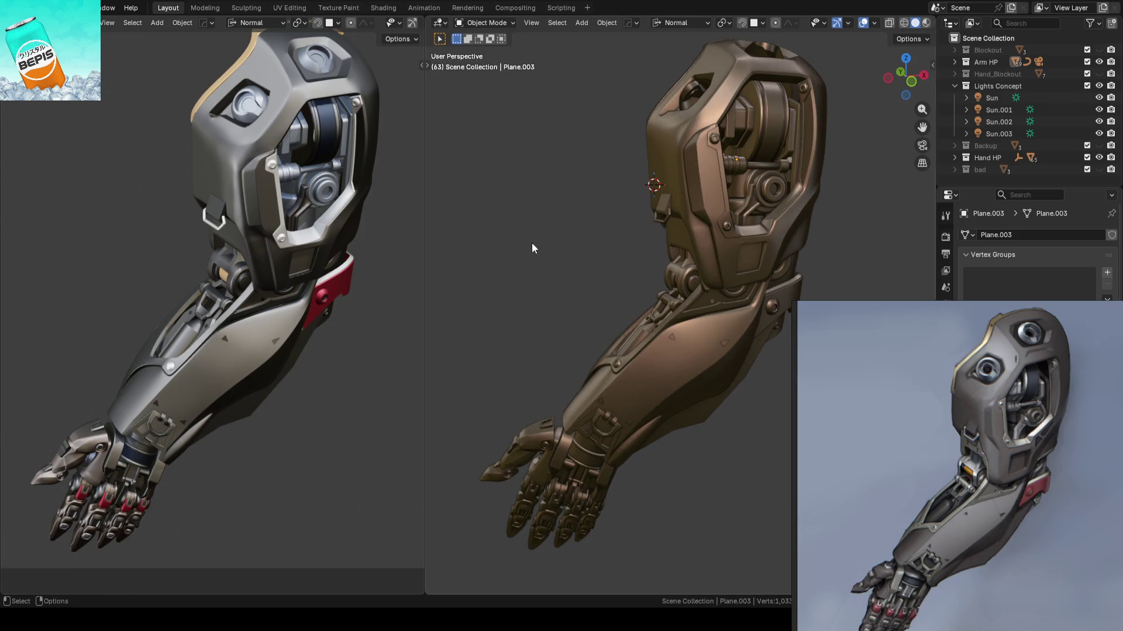
{"action": "left_click", "coordinate": [926, 22]}
{"action": "key", "text": "ctrl+space"}
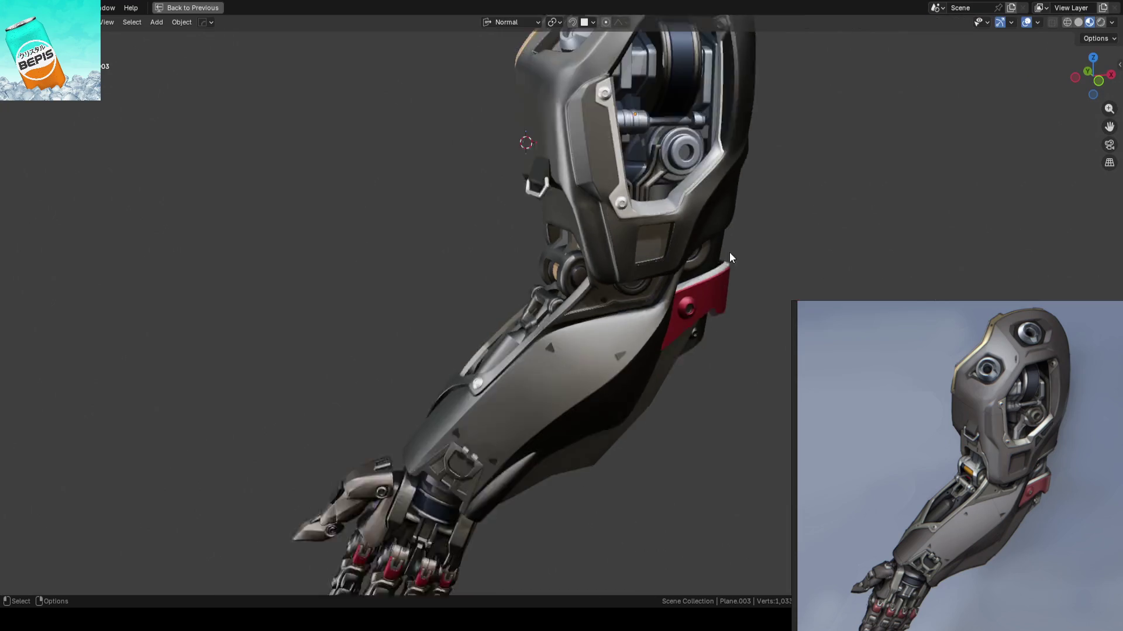
- Orbit around the robotic arm from hand to shoulder to inspect it
{"action": "mouse_move", "coordinate": [693, 255]}
{"action": "middle_mouse_down"}
{"action": "mouse_move", "coordinate": [708, 275]}
{"action": "mouse_move", "coordinate": [707, 258]}
{"action": "mouse_move", "coordinate": [660, 273]}
{"action": "mouse_move", "coordinate": [750, 225]}
{"action": "mouse_move", "coordinate": [671, 302]}
{"action": "mouse_move", "coordinate": [667, 254]}
{"action": "mouse_move", "coordinate": [676, 309]}
{"action": "middle_mouse_up"}
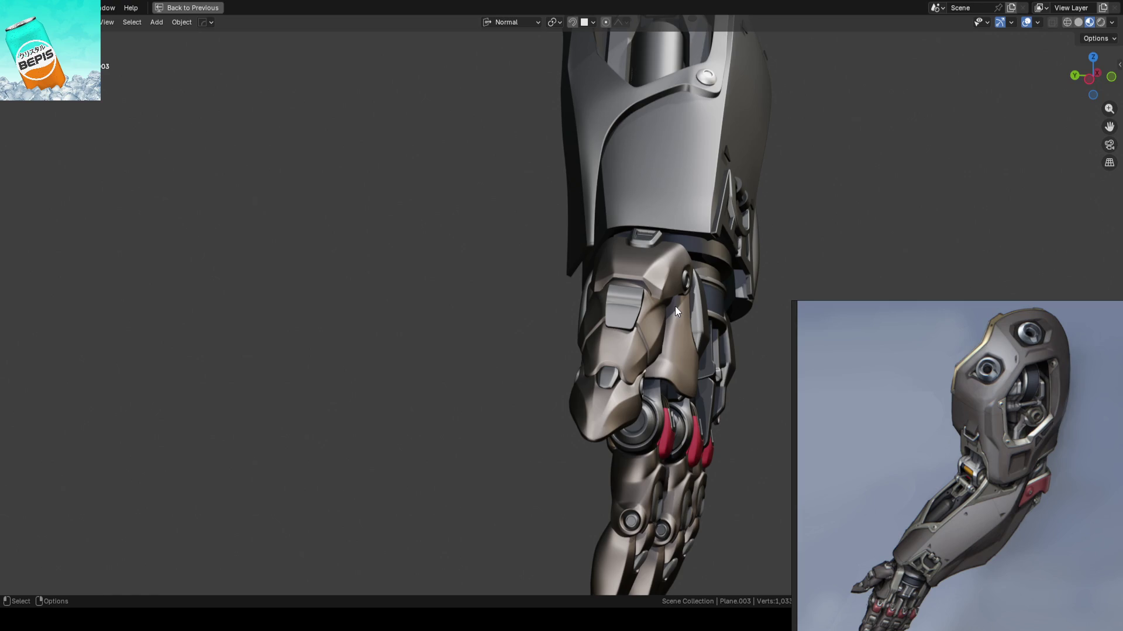
{"action": "mouse_move", "coordinate": [675, 307]}
{"action": "middle_mouse_down"}
{"action": "mouse_move", "coordinate": [648, 184]}
{"action": "mouse_move", "coordinate": [680, 275]}
{"action": "mouse_move", "coordinate": [653, 307]}
{"action": "mouse_move", "coordinate": [641, 356]}
{"action": "mouse_move", "coordinate": [682, 349]}
{"action": "mouse_move", "coordinate": [694, 308]}
{"action": "mouse_move", "coordinate": [636, 417]}
{"action": "mouse_move", "coordinate": [676, 293]}
{"action": "mouse_move", "coordinate": [689, 328]}
{"action": "mouse_move", "coordinate": [678, 339]}
{"action": "mouse_move", "coordinate": [707, 320]}
{"action": "mouse_move", "coordinate": [742, 318]}
{"action": "mouse_move", "coordinate": [593, 317]}
{"action": "mouse_move", "coordinate": [707, 367]}
{"action": "mouse_move", "coordinate": [743, 345]}
{"action": "mouse_move", "coordinate": [761, 361]}
{"action": "mouse_move", "coordinate": [738, 311]}
{"action": "middle_mouse_up"}
{"action": "scroll", "coordinate": [731, 289], "scroll_direction": "down", "scroll_amount": 5}
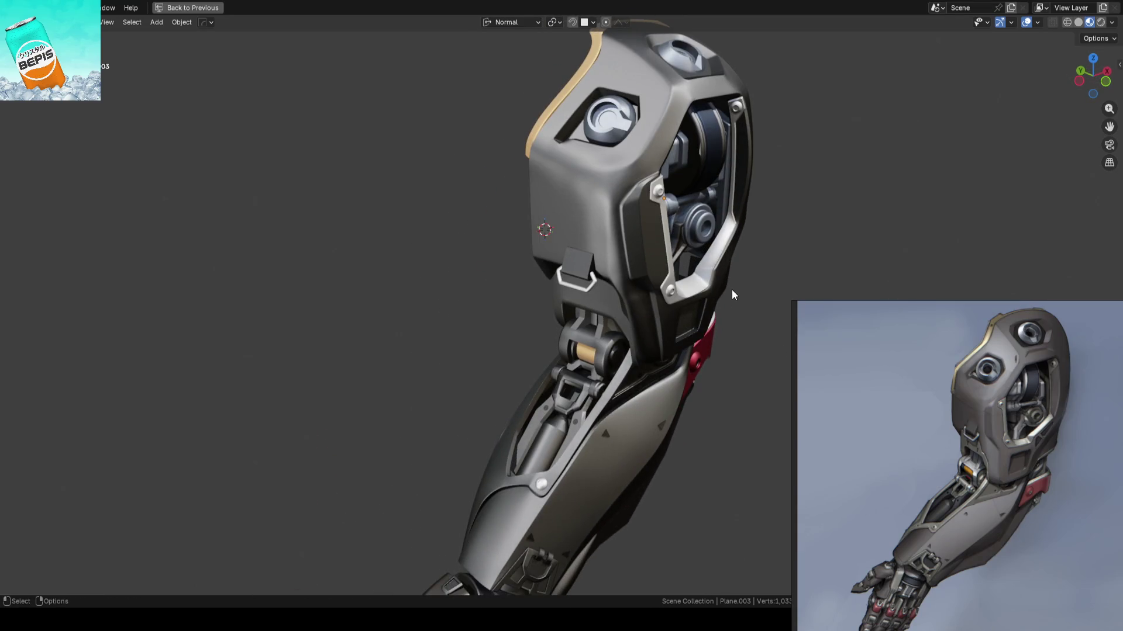
{"action": "scroll", "coordinate": [675, 358], "scroll_direction": "up", "scroll_amount": 4}
{"action": "mouse_move", "coordinate": [676, 358]}
{"action": "middle_mouse_down"}
{"action": "mouse_move", "coordinate": [598, 300]}
{"action": "mouse_move", "coordinate": [707, 325]}
{"action": "middle_mouse_up"}
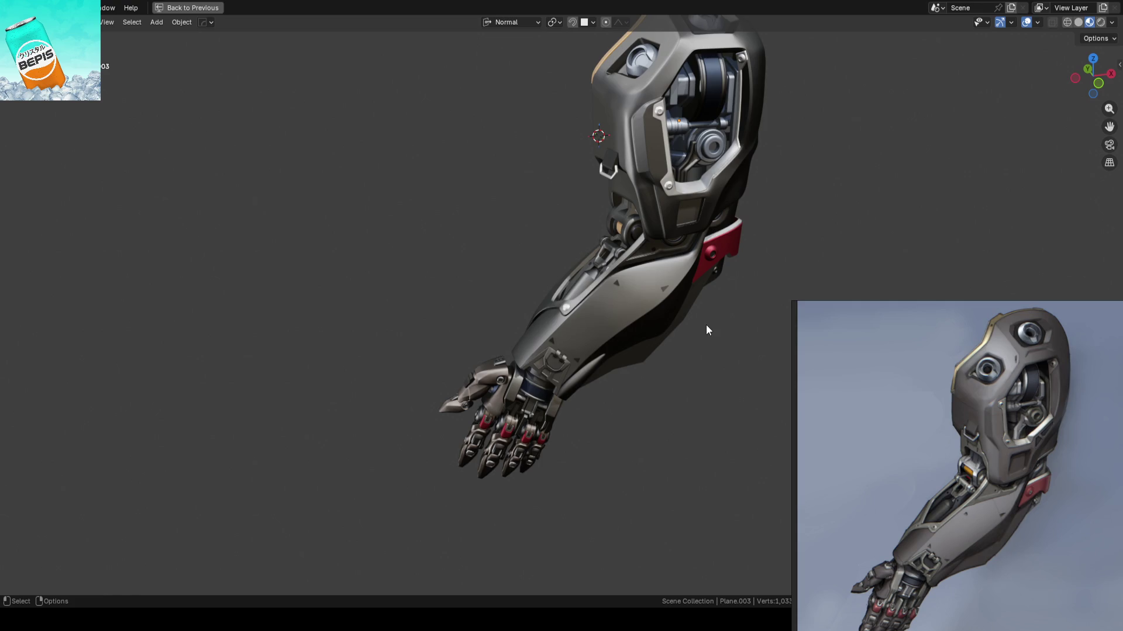
{"action": "middle_click_drag", "start_coordinate": [706, 326], "coordinate": [433, 212]}
{"action": "scroll", "coordinate": [543, 312], "scroll_direction": "up", "scroll_amount": 5}
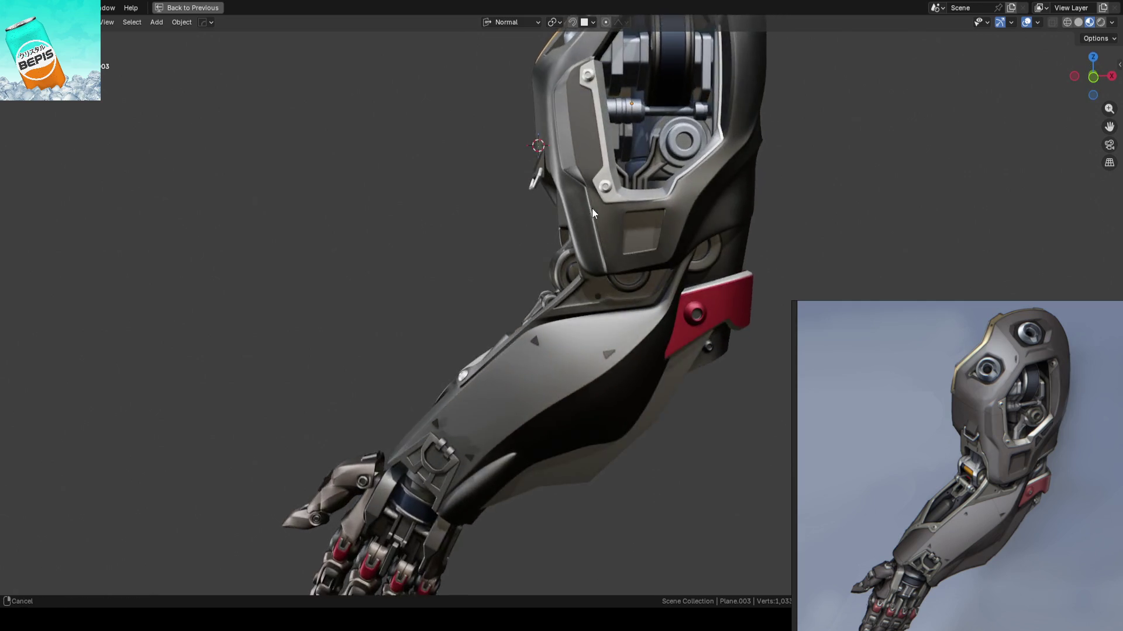
{"action": "scroll", "coordinate": [592, 208], "scroll_direction": "up", "scroll_amount": 3}
- Select the red elbow plate, toggle Edit Mode, deselect it, and save ARM_14.blend
{"action": "left_click", "coordinate": [564, 280]}
{"action": "key", "text": "Tab"}
{"action": "key", "text": "Tab"}
{"action": "scroll", "coordinate": [549, 283], "scroll_direction": "down", "scroll_amount": 5}
{"action": "mouse_move", "coordinate": [548, 283]}
{"action": "middle_mouse_down"}
{"action": "mouse_move", "coordinate": [443, 347]}
{"action": "mouse_move", "coordinate": [518, 303]}
{"action": "middle_mouse_up"}
{"action": "left_click", "coordinate": [518, 303]}
{"action": "key", "text": "ctrl+s"}
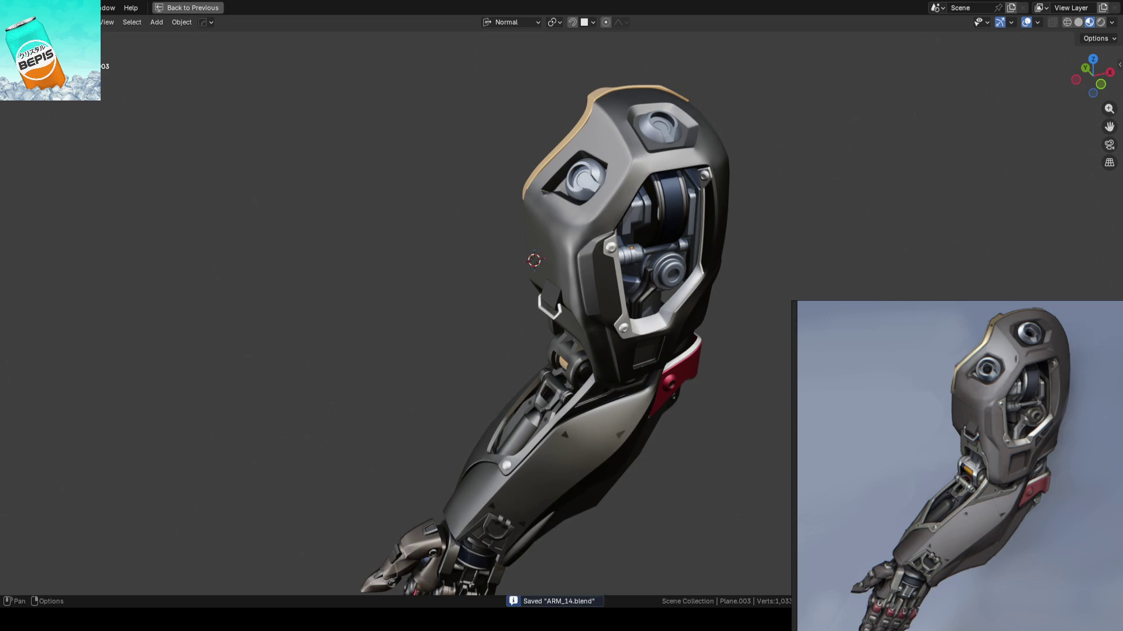
- Reopen AhrimanBlockout_01.blend via File > Open Recent
{"action": "left_click", "coordinate": [12, 7]}
{"action": "mouse_move", "coordinate": [88, 45]}
{"action": "left_click", "coordinate": [198, 58]}
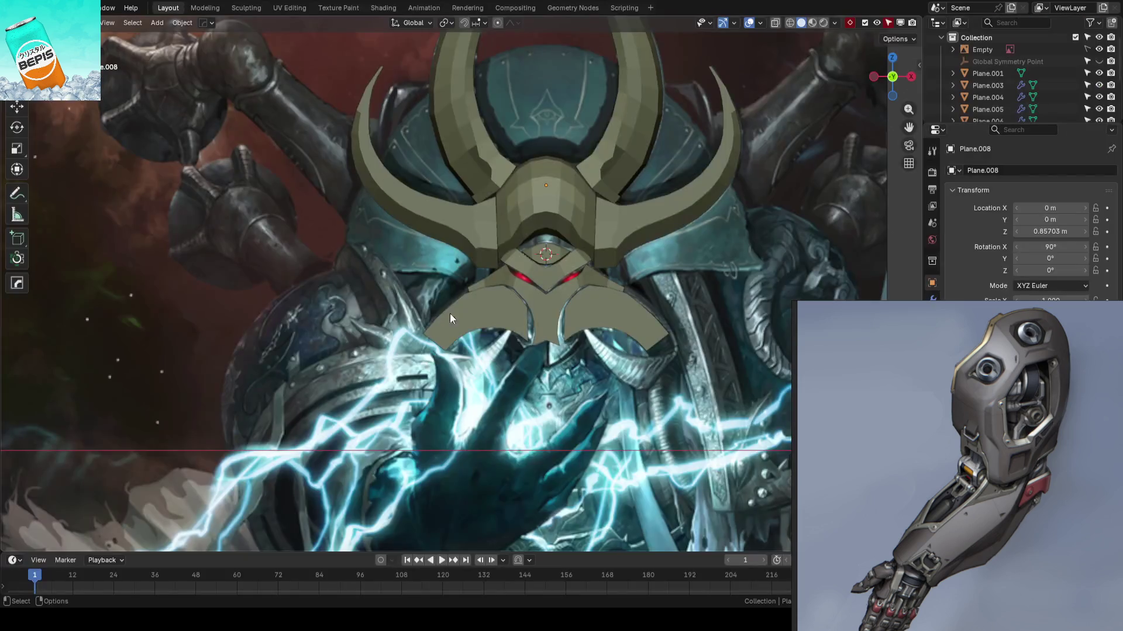
- Paste the full character concept into the reference viewer, zoom it, and save
{"action": "scroll", "coordinate": [576, 374], "scroll_direction": "down", "scroll_amount": 2}
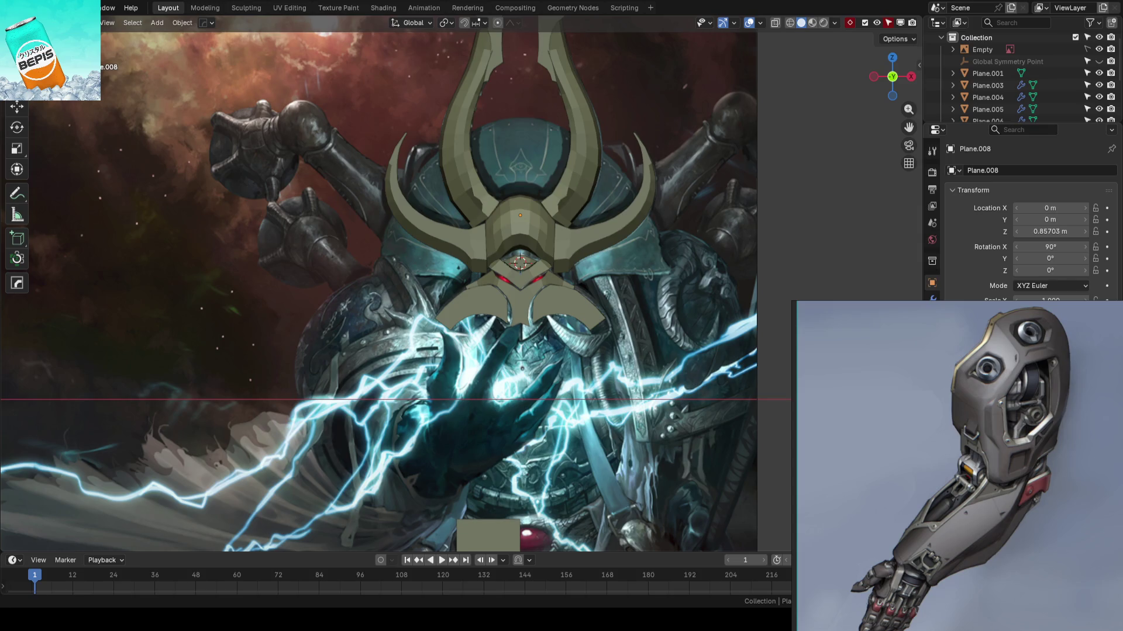
{"action": "key", "text": "ctrl+v"}
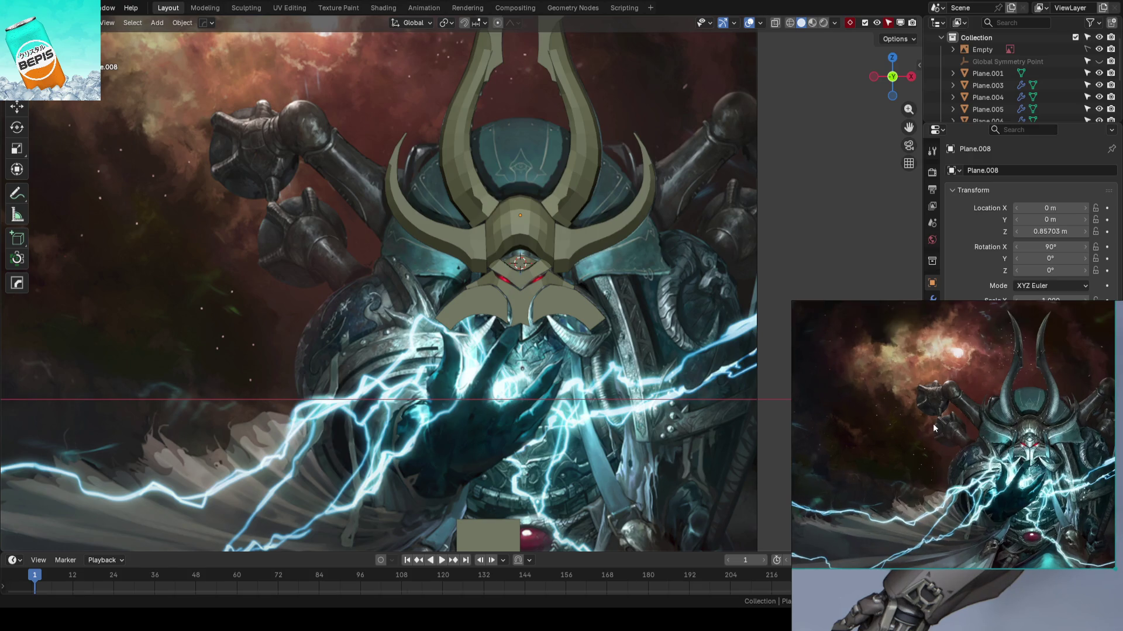
{"action": "scroll", "coordinate": [932, 423], "scroll_direction": "up", "scroll_amount": 2}
{"action": "scroll", "coordinate": [950, 465], "scroll_direction": "up", "scroll_amount": 1}
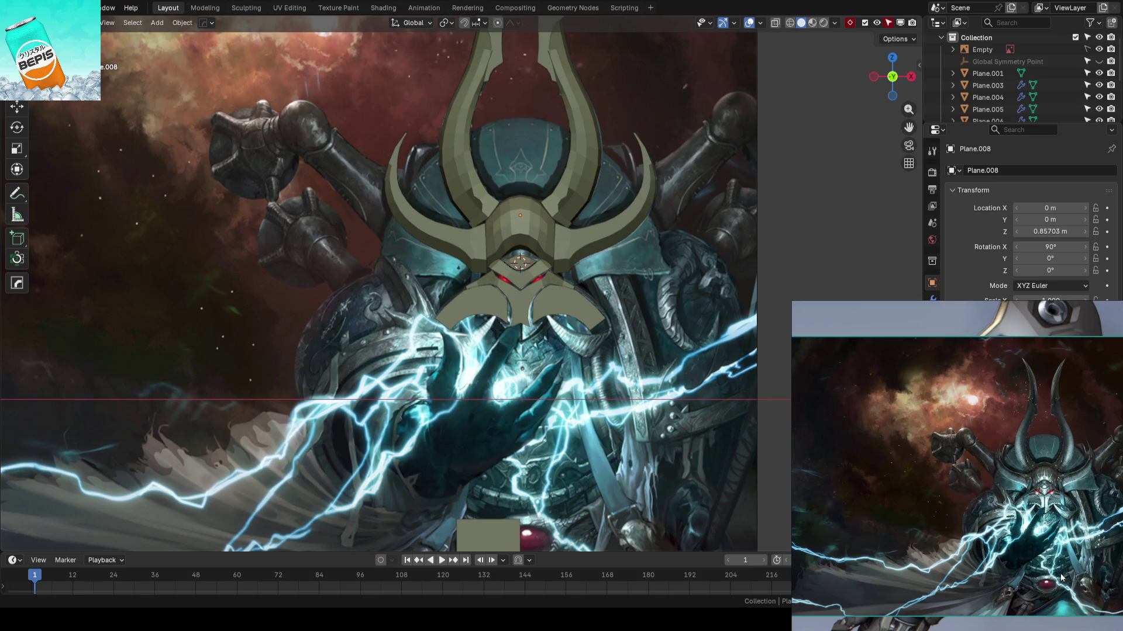
{"action": "scroll", "coordinate": [1028, 504], "scroll_direction": "down", "scroll_amount": 3}
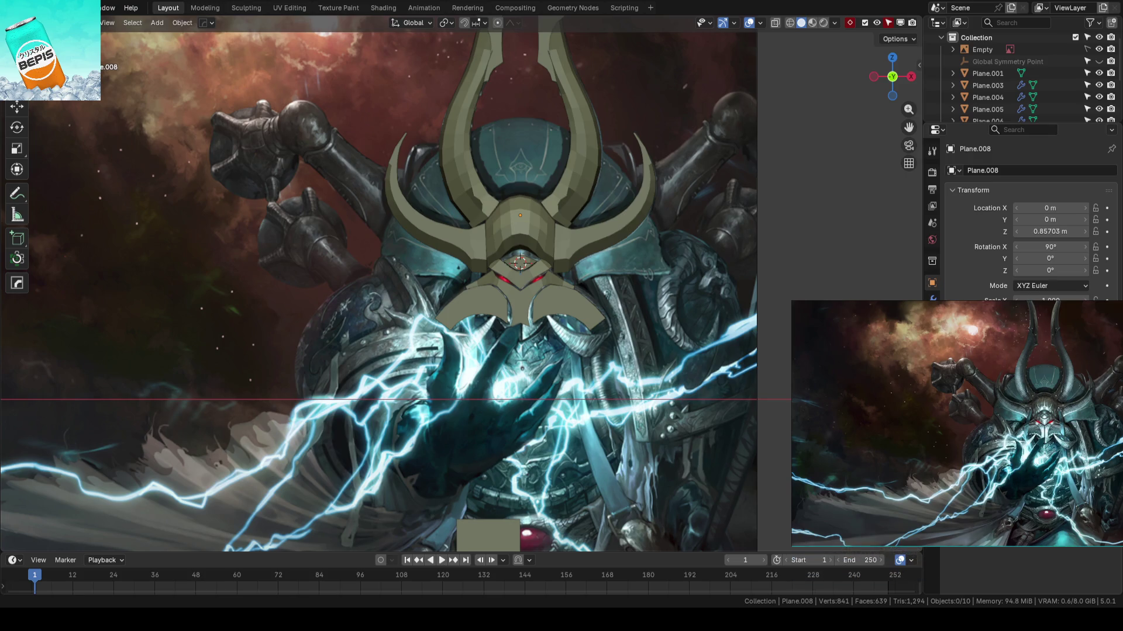
{"action": "scroll", "coordinate": [1017, 444], "scroll_direction": "up", "scroll_amount": 5}
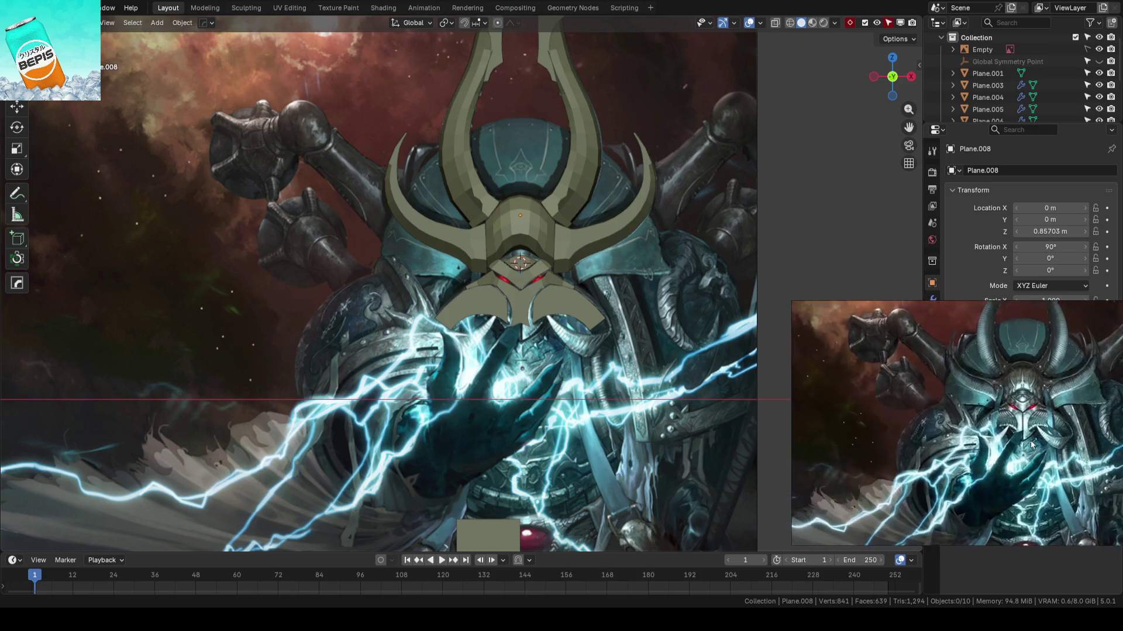
{"action": "scroll", "coordinate": [997, 416], "scroll_direction": "up", "scroll_amount": 3}
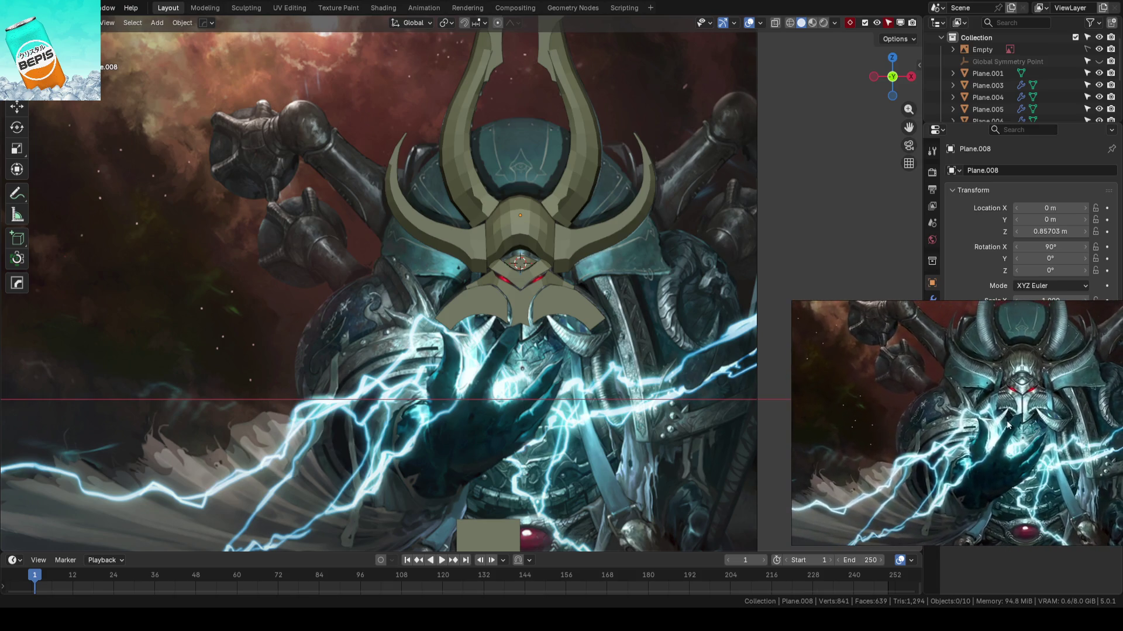
{"action": "scroll", "coordinate": [1014, 428], "scroll_direction": "up", "scroll_amount": 2}
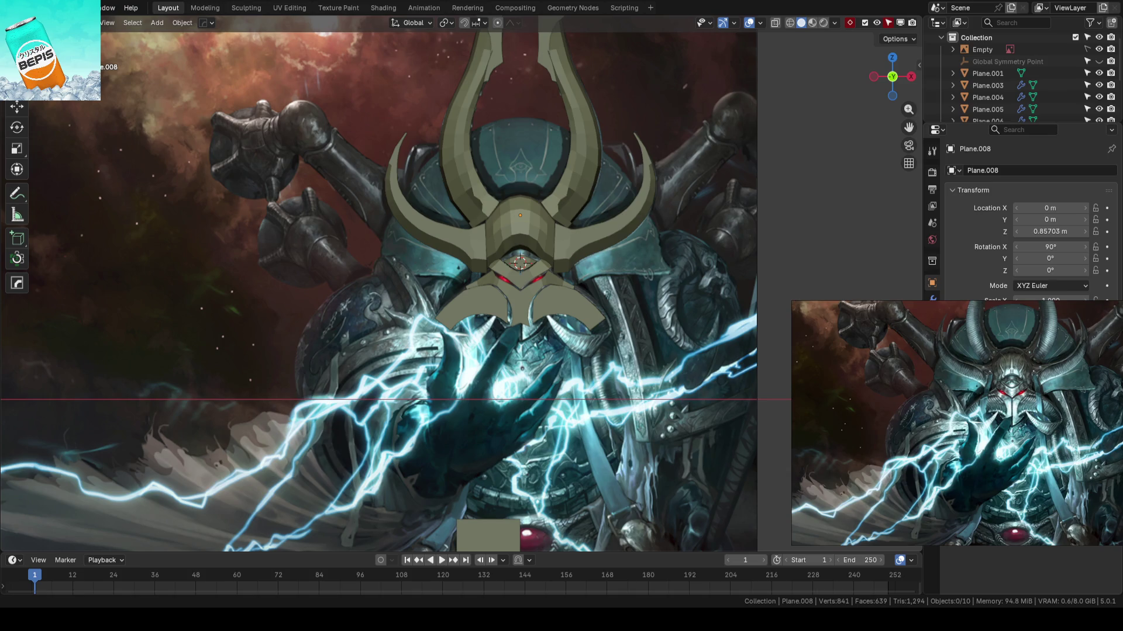
{"action": "scroll", "coordinate": [643, 332], "scroll_direction": "down", "scroll_amount": 1}
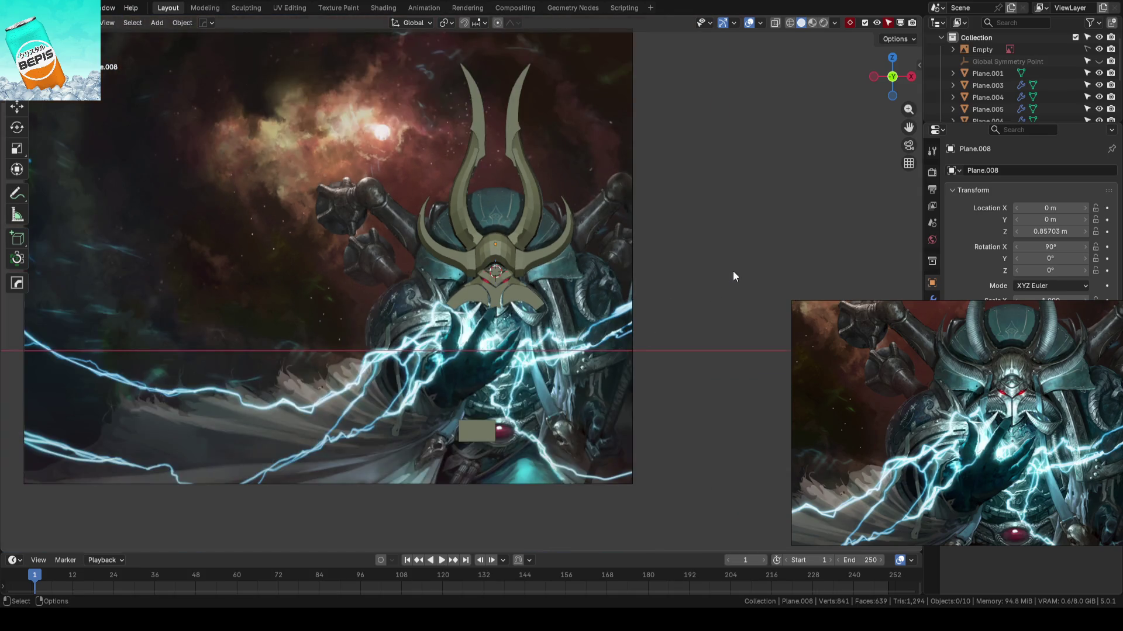
{"action": "scroll", "coordinate": [731, 272], "scroll_direction": "up", "scroll_amount": 2}
{"action": "scroll", "coordinate": [759, 262], "scroll_direction": "up", "scroll_amount": 2}
{"action": "key", "text": "ctrl+s"}
- Select the lower mask piece, view the helmet from above, then deselect it
{"action": "scroll", "coordinate": [760, 262], "scroll_direction": "up", "scroll_amount": 1}
{"action": "left_click", "coordinate": [543, 292]}
{"action": "scroll", "coordinate": [549, 317], "scroll_direction": "up", "scroll_amount": 2}
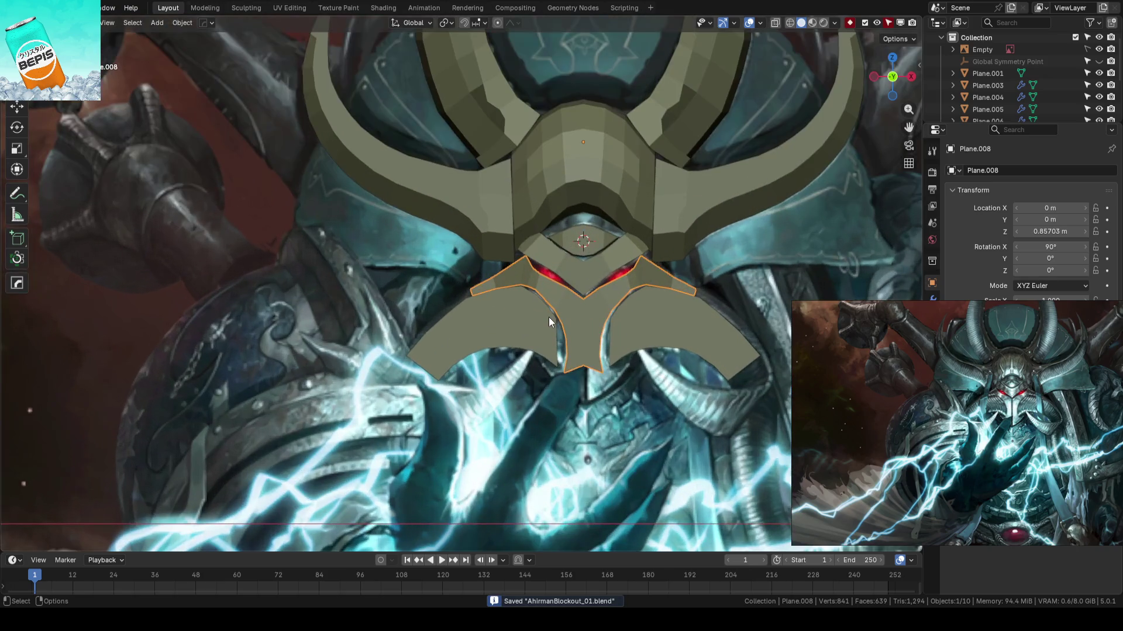
{"action": "mouse_move", "coordinate": [570, 276]}
{"action": "middle_mouse_down"}
{"action": "mouse_move", "coordinate": [520, 273]}
{"action": "mouse_move", "coordinate": [568, 301]}
{"action": "middle_mouse_up"}
{"action": "left_click", "coordinate": [711, 276]}
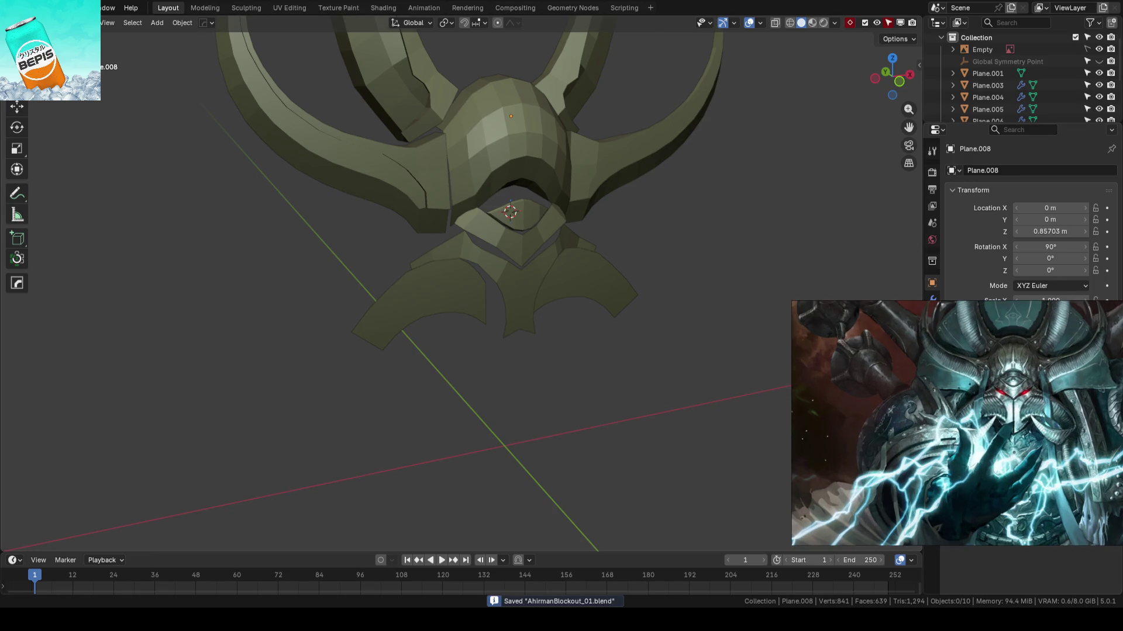
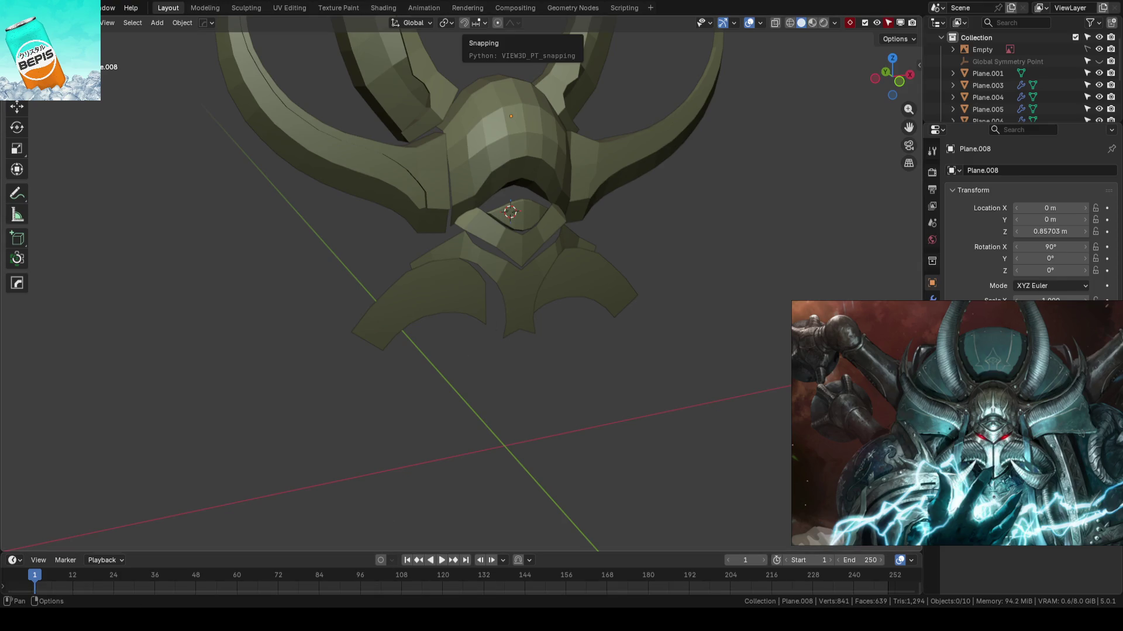
- Save the blockout from a frontal view, then frame the lower faceplate to inspect it
{"action": "mouse_move", "coordinate": [566, 324]}
{"action": "middle_mouse_down"}
{"action": "mouse_move", "coordinate": [594, 369]}
{"action": "mouse_move", "coordinate": [573, 362]}
{"action": "mouse_move", "coordinate": [584, 384]}
{"action": "mouse_move", "coordinate": [662, 359]}
{"action": "middle_mouse_up"}
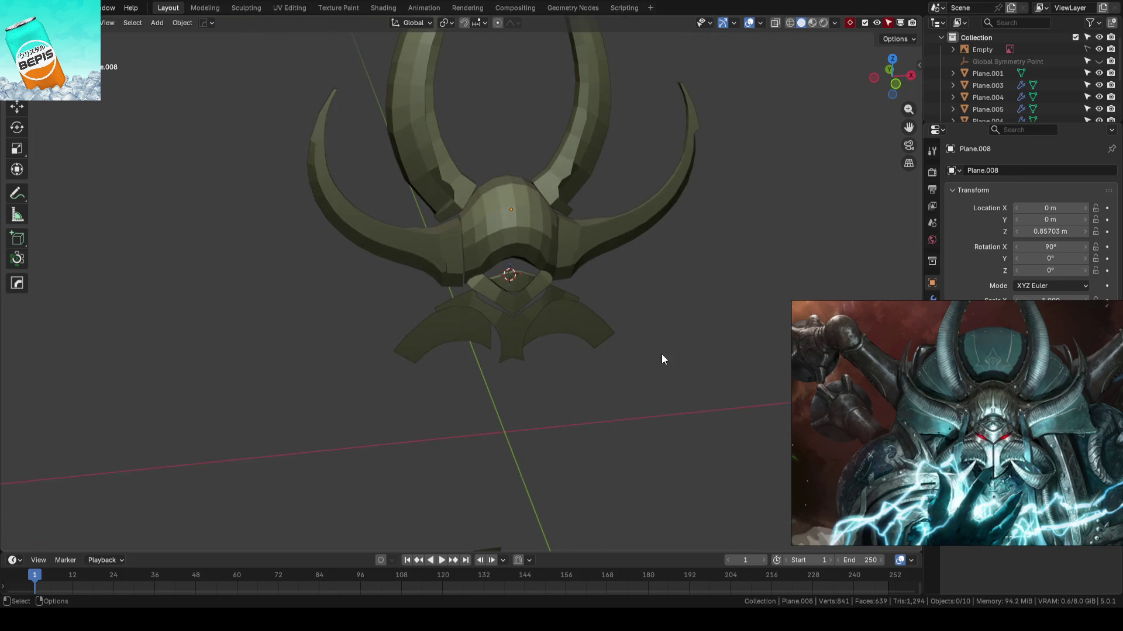
{"action": "key", "text": "ctrl+s"}
{"action": "left_click", "coordinate": [522, 337]}
{"action": "key", "text": "KP_Decimal"}
{"action": "left_click", "coordinate": [727, 297]}
- Inspect the helmet from the top and underside with the full horns visible, and save again
{"action": "mouse_move", "coordinate": [727, 296]}
{"action": "middle_mouse_down"}
{"action": "mouse_move", "coordinate": [588, 269]}
{"action": "mouse_move", "coordinate": [404, 438]}
{"action": "middle_mouse_up"}
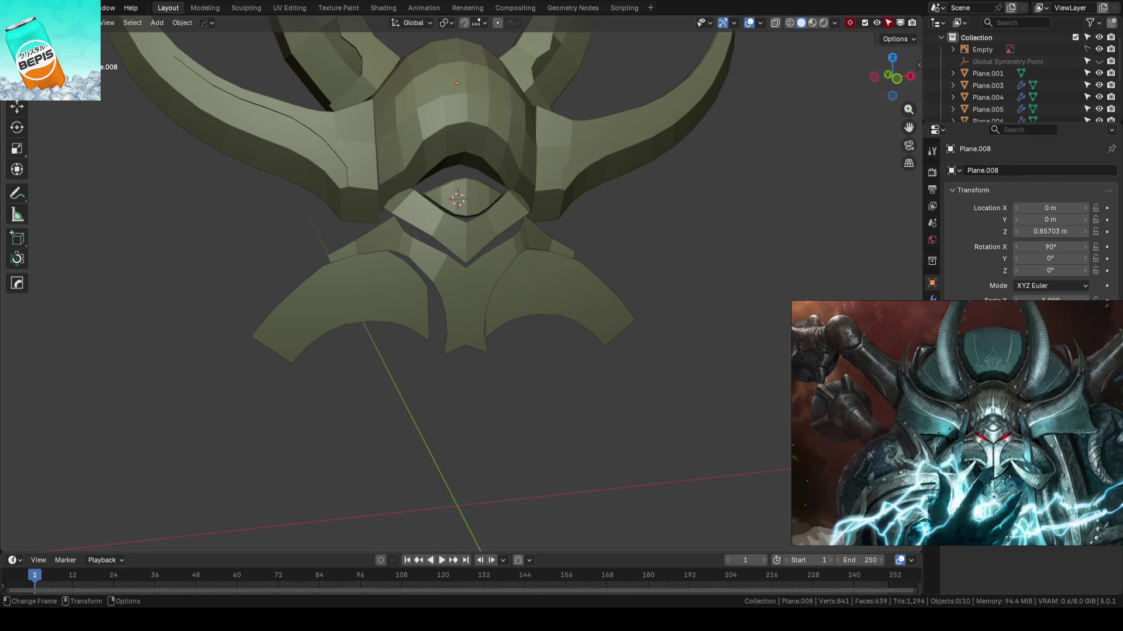
{"action": "mouse_move", "coordinate": [605, 264]}
{"action": "middle_mouse_down"}
{"action": "mouse_move", "coordinate": [622, 321]}
{"action": "mouse_move", "coordinate": [595, 317]}
{"action": "middle_mouse_up"}
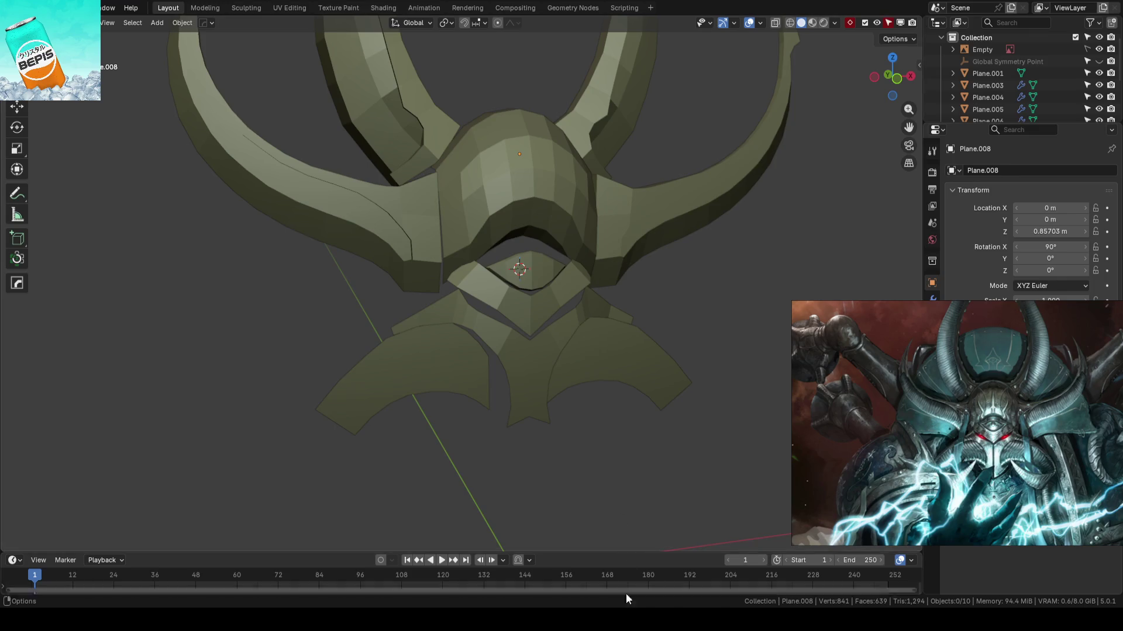
{"action": "scroll", "coordinate": [693, 317], "scroll_direction": "down", "scroll_amount": 3}
{"action": "mouse_move", "coordinate": [677, 289]}
{"action": "middle_mouse_down", "text": "shift"}
{"action": "mouse_move", "coordinate": [677, 341]}
{"action": "mouse_move", "coordinate": [517, 322]}
{"action": "mouse_move", "coordinate": [591, 341]}
{"action": "mouse_move", "coordinate": [559, 285]}
{"action": "middle_mouse_up", "text": "shift"}
{"action": "key", "text": "ctrl+s"}
- Select the side horn Plane.003 and enter Edit Mode on it
{"action": "scroll", "coordinate": [576, 302], "scroll_direction": "up", "scroll_amount": 4}
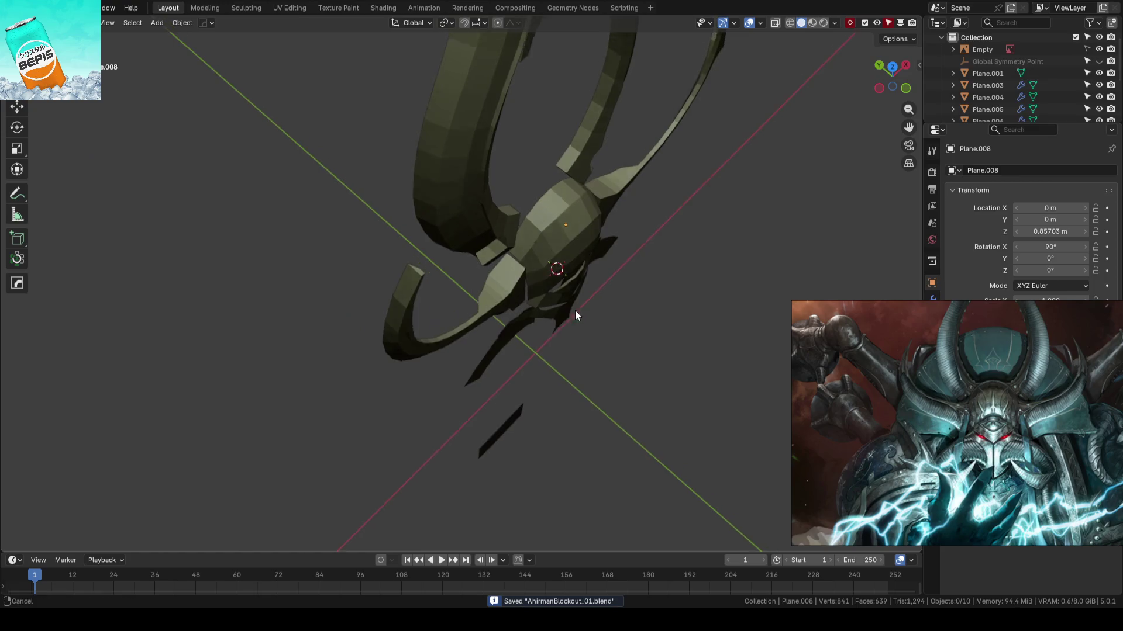
{"action": "left_click", "coordinate": [525, 315]}
{"action": "key", "text": "Tab"}
{"action": "scroll", "coordinate": [519, 345], "scroll_direction": "up", "scroll_amount": 3}
- In vertex mode, select a vertex path along the side horn's edge
{"action": "scroll", "coordinate": [520, 346], "scroll_direction": "up", "scroll_amount": 3}
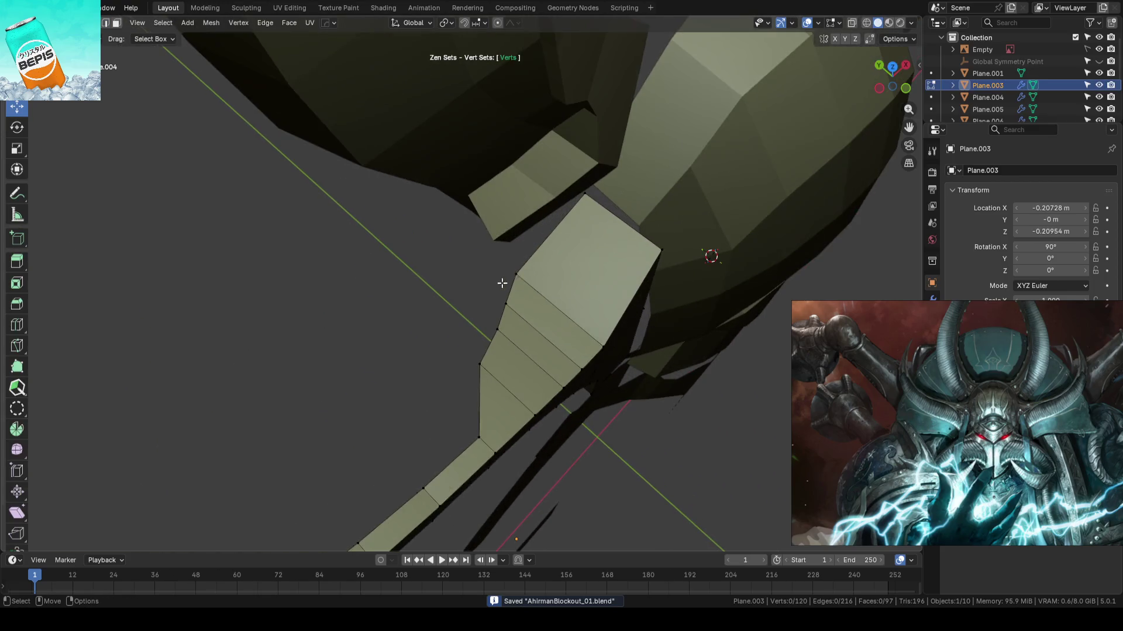
{"action": "key", "text": "1"}
{"action": "left_click", "coordinate": [582, 211]}
{"action": "mouse_move", "coordinate": [583, 211]}
{"action": "middle_mouse_down"}
{"action": "mouse_move", "coordinate": [591, 236]}
{"action": "mouse_move", "coordinate": [576, 246]}
{"action": "middle_mouse_up"}
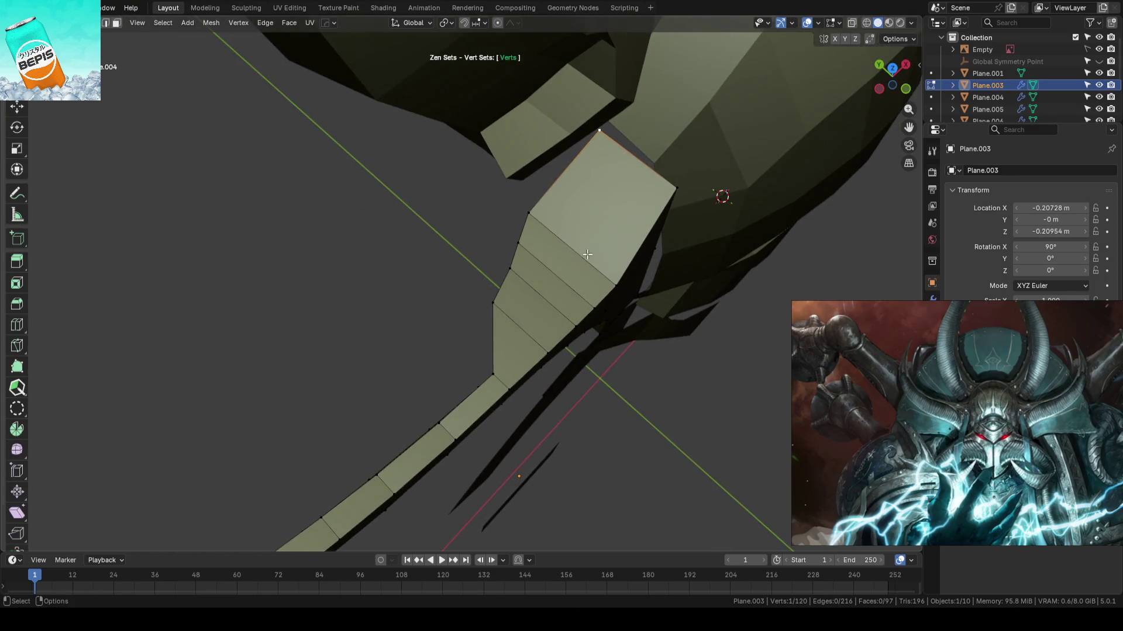
{"action": "left_click", "coordinate": [493, 303], "text": "ctrl"}
{"action": "key", "text": "shift+space"}
{"action": "key", "text": "g"}
{"action": "key", "text": "alt+a"}
- Move several side-horn edge vertices along Y to refine the horn's curve
{"action": "mouse_move", "coordinate": [529, 231]}
{"action": "middle_mouse_down"}
{"action": "mouse_move", "coordinate": [496, 299]}
{"action": "mouse_move", "coordinate": [556, 311]}
{"action": "mouse_move", "coordinate": [523, 307]}
{"action": "middle_mouse_up"}
{"action": "left_click", "coordinate": [538, 322]}
{"action": "mouse_move", "coordinate": [523, 305]}
{"action": "left_mouse_down"}
{"action": "mouse_move", "coordinate": [533, 288]}
{"action": "mouse_move", "coordinate": [526, 298]}
{"action": "mouse_move", "coordinate": [476, 288]}
{"action": "mouse_move", "coordinate": [466, 321]}
{"action": "left_mouse_up"}
{"action": "left_click", "coordinate": [416, 314]}
{"action": "mouse_move", "coordinate": [434, 281]}
{"action": "left_mouse_down"}
{"action": "mouse_move", "coordinate": [439, 266]}
{"action": "mouse_move", "coordinate": [401, 257]}
{"action": "left_mouse_up"}
{"action": "left_click", "coordinate": [382, 293]}
{"action": "key", "text": "alt+a"}
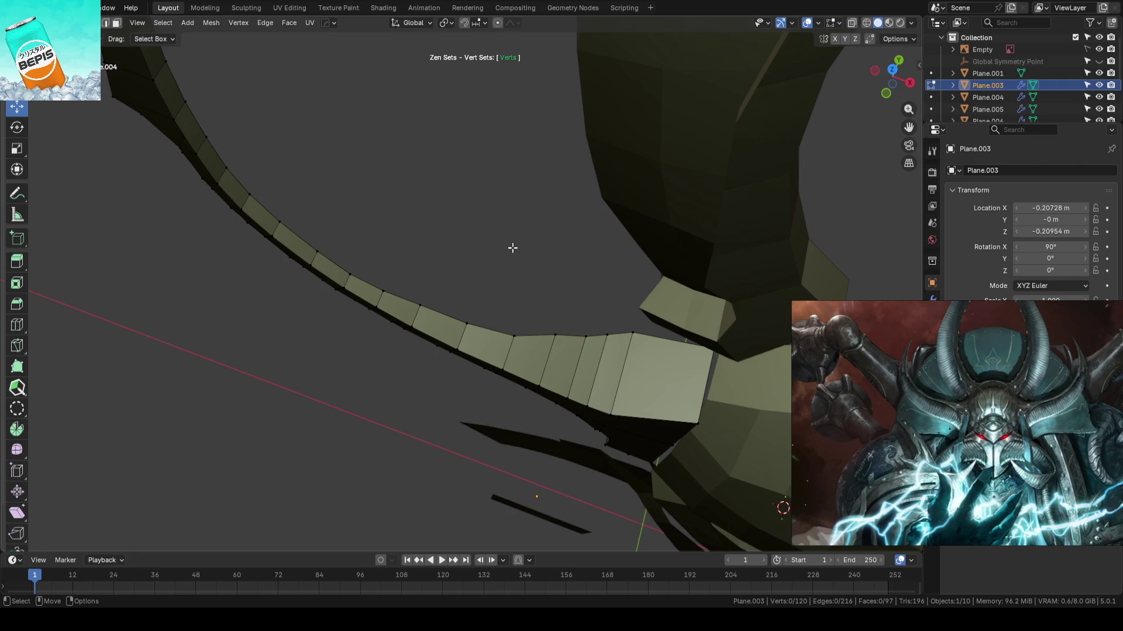
- Exit Edit Mode, check the horn in front view against the reference, and save
{"action": "key", "text": "Tab"}
{"action": "key", "text": "KP_1"}
{"action": "key", "text": "alt+a"}
{"action": "key", "text": "ctrl+s"}
{"action": "scroll", "coordinate": [328, 316], "scroll_direction": "up", "scroll_amount": 2}
{"action": "mouse_move", "coordinate": [532, 271]}
{"action": "middle_mouse_down"}
{"action": "mouse_move", "coordinate": [602, 286]}
{"action": "mouse_move", "coordinate": [580, 320]}
{"action": "mouse_move", "coordinate": [629, 295]}
{"action": "mouse_move", "coordinate": [607, 306]}
{"action": "mouse_move", "coordinate": [612, 329]}
{"action": "mouse_move", "coordinate": [600, 334]}
{"action": "mouse_move", "coordinate": [596, 309]}
{"action": "mouse_move", "coordinate": [616, 298]}
{"action": "mouse_move", "coordinate": [632, 245]}
{"action": "mouse_move", "coordinate": [603, 212]}
{"action": "mouse_move", "coordinate": [584, 142]}
{"action": "mouse_move", "coordinate": [634, 287]}
{"action": "mouse_move", "coordinate": [594, 276]}
{"action": "mouse_move", "coordinate": [633, 303]}
{"action": "mouse_move", "coordinate": [671, 273]}
{"action": "mouse_move", "coordinate": [614, 221]}
{"action": "mouse_move", "coordinate": [606, 288]}
{"action": "mouse_move", "coordinate": [573, 316]}
{"action": "mouse_move", "coordinate": [627, 300]}
{"action": "mouse_move", "coordinate": [693, 306]}
{"action": "mouse_move", "coordinate": [621, 282]}
{"action": "mouse_move", "coordinate": [637, 329]}
{"action": "mouse_move", "coordinate": [626, 338]}
{"action": "middle_mouse_up"}
{"action": "scroll", "coordinate": [573, 316], "scroll_direction": "down", "scroll_amount": 5}
{"action": "scroll", "coordinate": [626, 338], "scroll_direction": "up", "scroll_amount": 4}
- Review the horns side-on in Edit Mode, then deselect and save AhrimanBlockout_01.blend
{"action": "key", "text": "Tab"}
{"action": "mouse_move", "coordinate": [515, 315]}
{"action": "middle_mouse_down"}
{"action": "mouse_move", "coordinate": [556, 314]}
{"action": "mouse_move", "coordinate": [537, 307]}
{"action": "mouse_move", "coordinate": [519, 274]}
{"action": "mouse_move", "coordinate": [634, 321]}
{"action": "mouse_move", "coordinate": [495, 366]}
{"action": "mouse_move", "coordinate": [571, 271]}
{"action": "mouse_move", "coordinate": [590, 297]}
{"action": "middle_mouse_up"}
{"action": "key", "text": "Tab"}
{"action": "scroll", "coordinate": [556, 296], "scroll_direction": "down", "scroll_amount": 10}
{"action": "key", "text": "alt+a"}
{"action": "key", "text": "ctrl+s"}
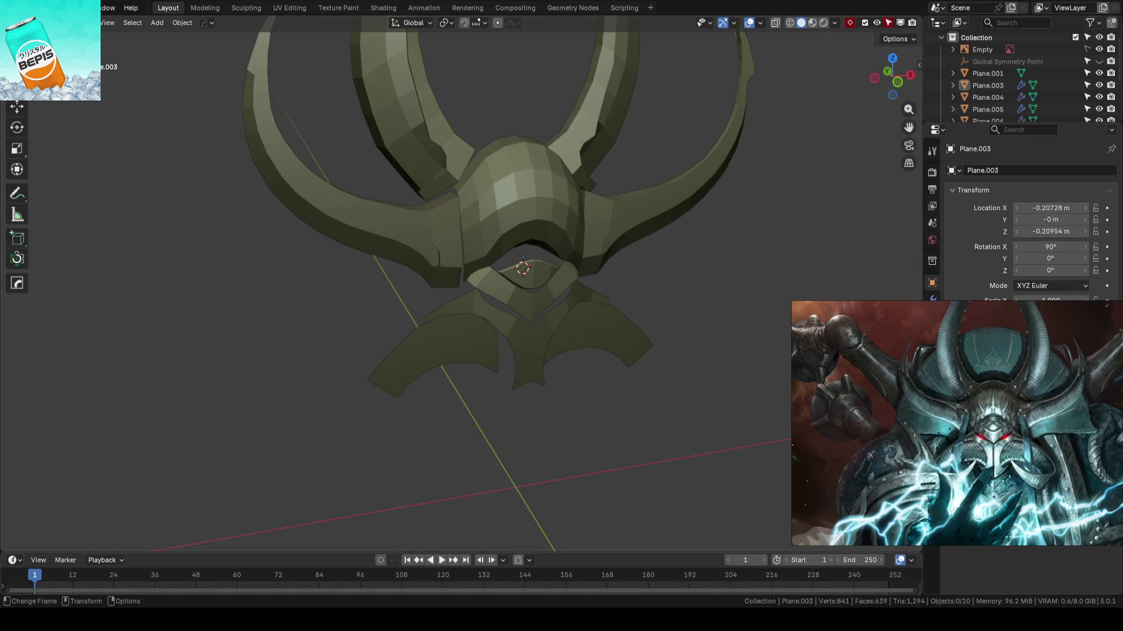
- Save in front view and line up the model with the reference image
{"action": "key", "text": "KP_1"}
{"action": "key", "text": "ctrl+s"}
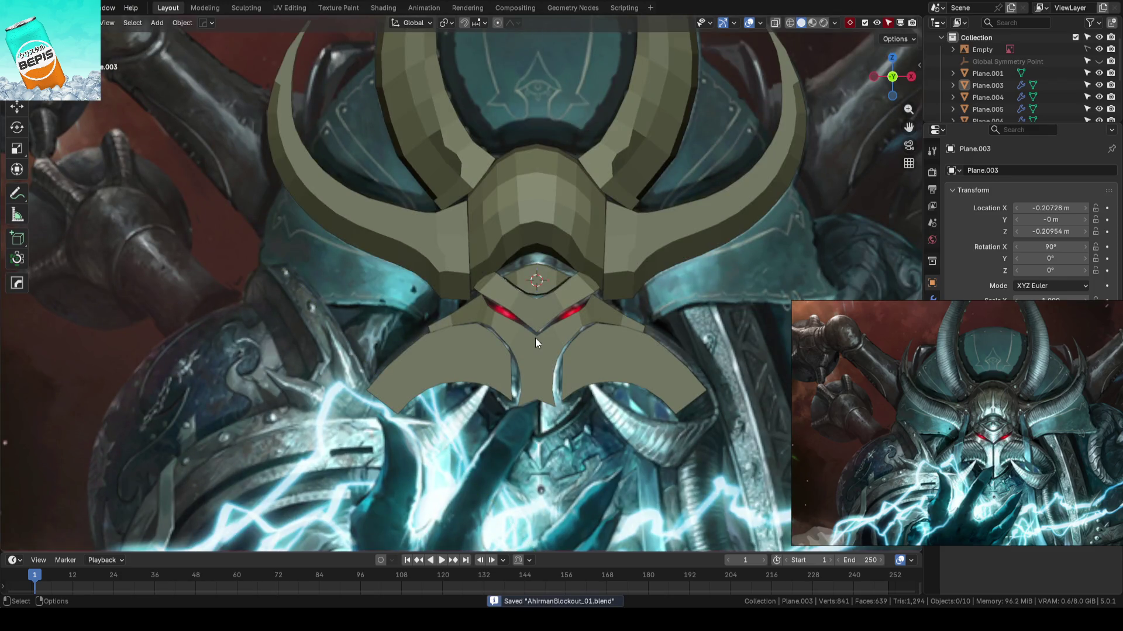
{"action": "mouse_move", "coordinate": [545, 342]}
{"action": "middle_mouse_down", "text": "shift"}
{"action": "mouse_move", "coordinate": [584, 325]}
{"action": "mouse_move", "coordinate": [570, 321]}
{"action": "middle_mouse_up", "text": "shift"}
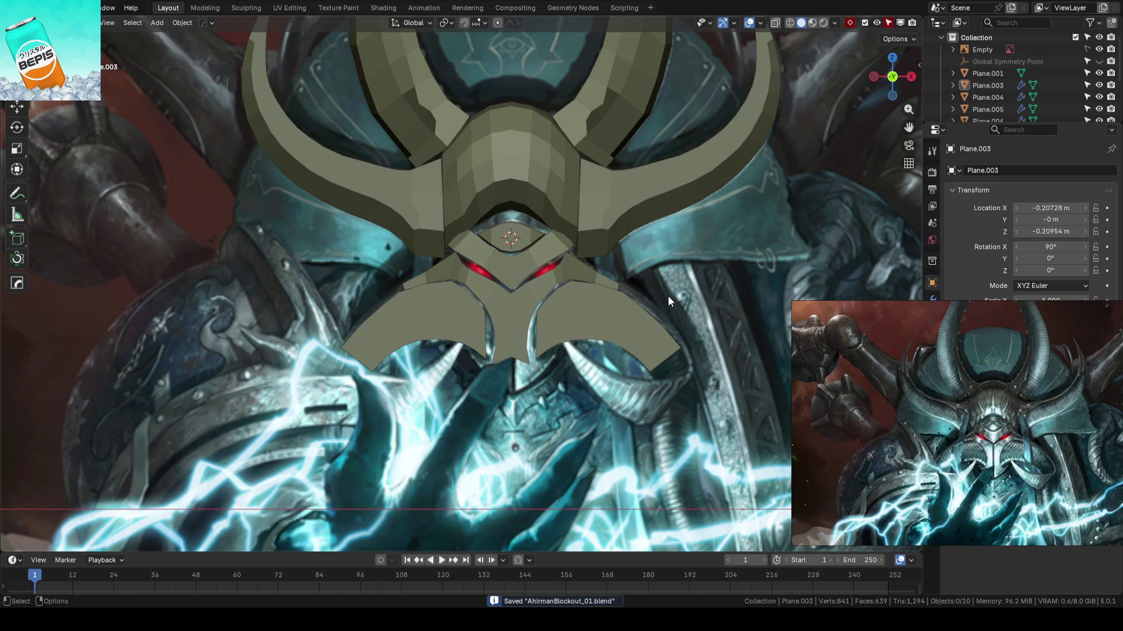
{"action": "middle_click_drag", "start_coordinate": [444, 201], "coordinate": [437, 293], "text": "shift"}
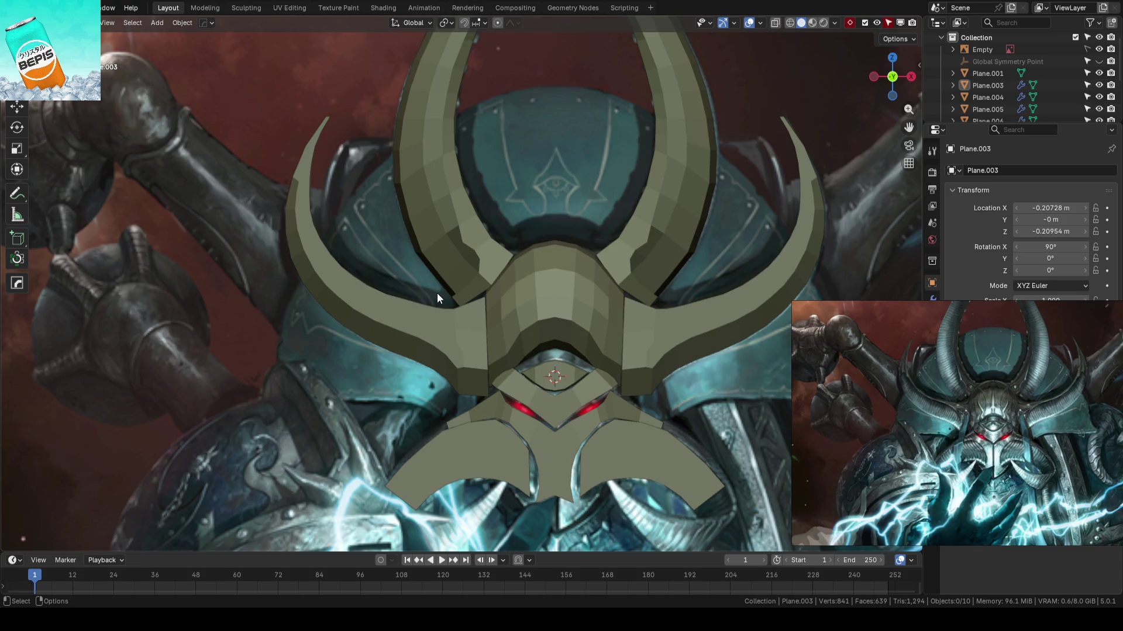
{"action": "scroll", "coordinate": [437, 293], "scroll_direction": "up", "scroll_amount": 5}
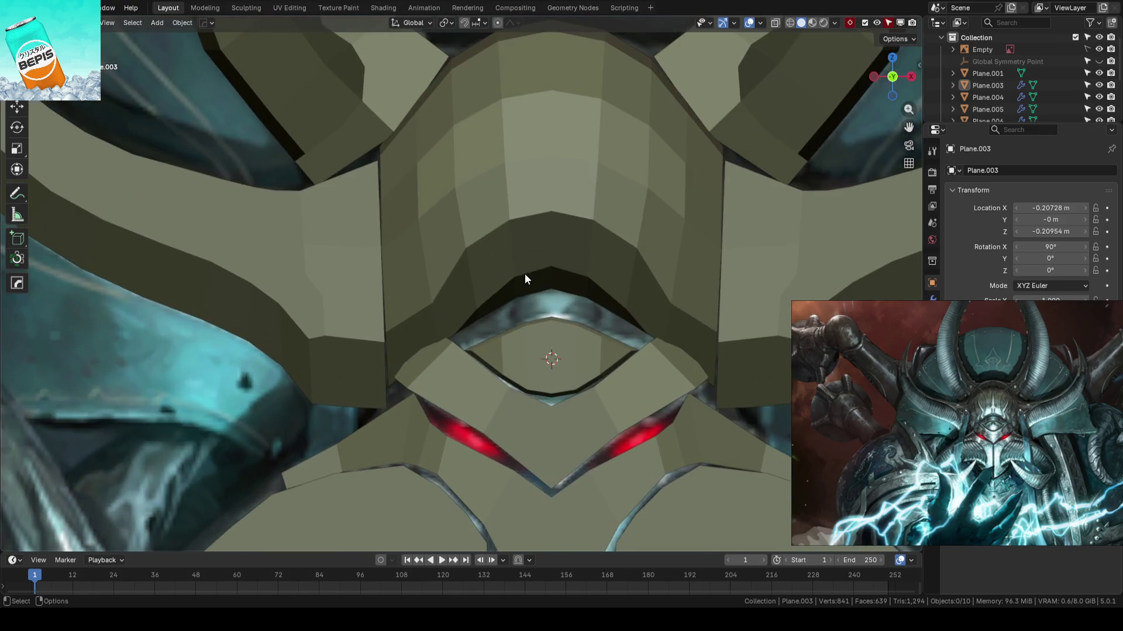
- Select the central dome plate Plane.005 and enter Edit Mode
{"action": "left_click", "coordinate": [525, 274]}
{"action": "middle_click_drag", "start_coordinate": [472, 306], "coordinate": [459, 266], "text": "shift"}
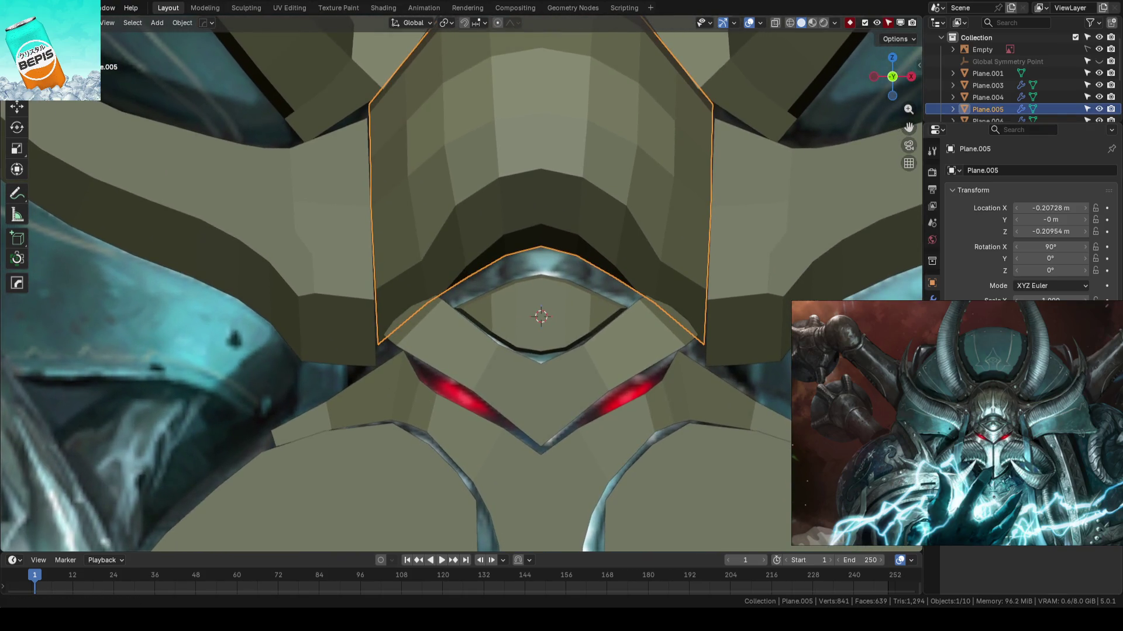
{"action": "scroll", "coordinate": [552, 304], "scroll_direction": "up", "scroll_amount": 4}
{"action": "key", "text": "Tab"}
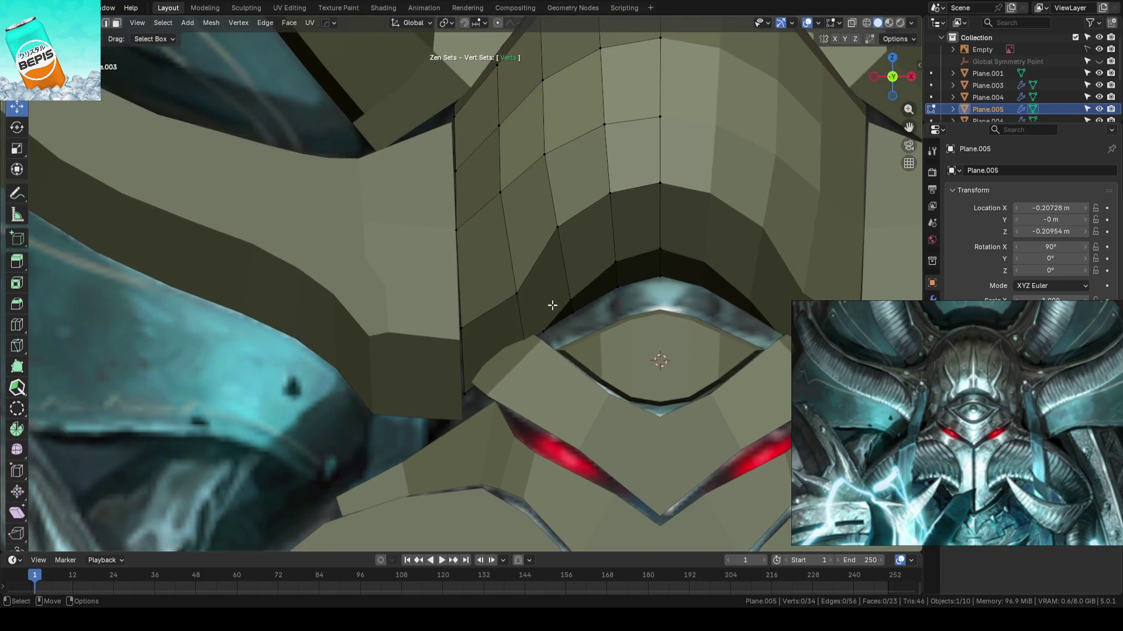
{"action": "scroll", "coordinate": [552, 305], "scroll_direction": "down", "scroll_amount": 3}
{"action": "mouse_move", "coordinate": [582, 325]}
{"action": "middle_mouse_down"}
{"action": "mouse_move", "coordinate": [632, 303]}
{"action": "mouse_move", "coordinate": [571, 283]}
{"action": "mouse_move", "coordinate": [517, 310]}
{"action": "middle_mouse_up"}
- Knife a new edge into the dome plate and move its new vertex along Y
{"action": "key", "text": "k"}
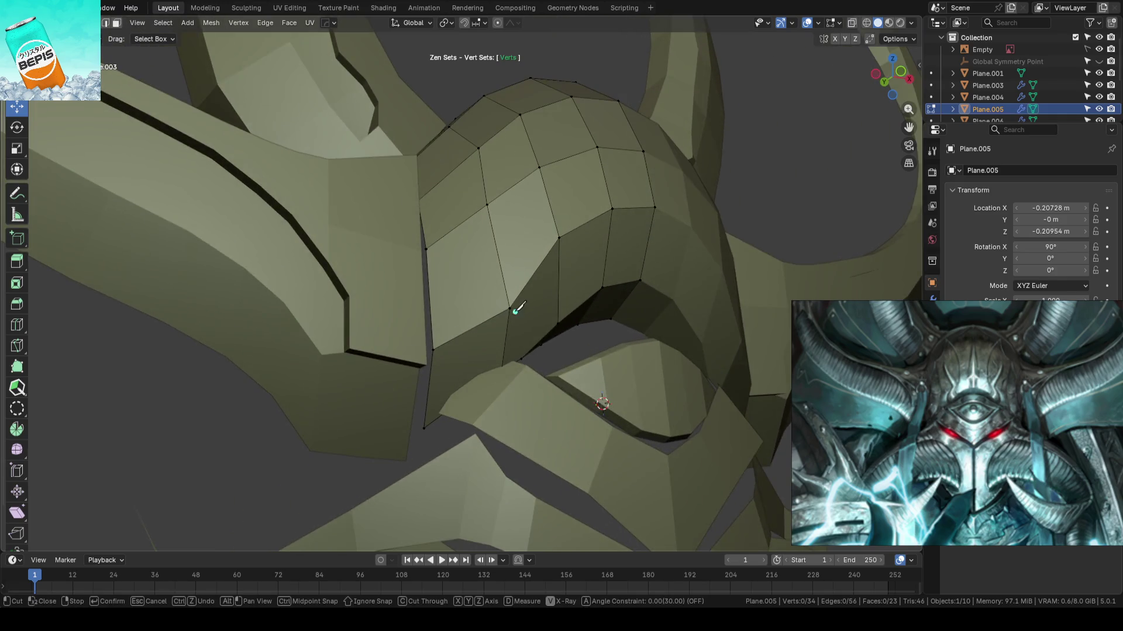
{"action": "left_click", "coordinate": [510, 309]}
{"action": "left_click", "coordinate": [429, 388]}
{"action": "key", "text": "Return"}
{"action": "middle_click_drag", "start_coordinate": [429, 389], "coordinate": [499, 363]}
{"action": "key", "text": "g"}
{"action": "key", "text": "y"}
{"action": "left_click", "coordinate": [345, 379]}
- Return to front view, exit Edit Mode, deselect and save the file
{"action": "key", "text": "KP_1"}
{"action": "key", "text": "Tab"}
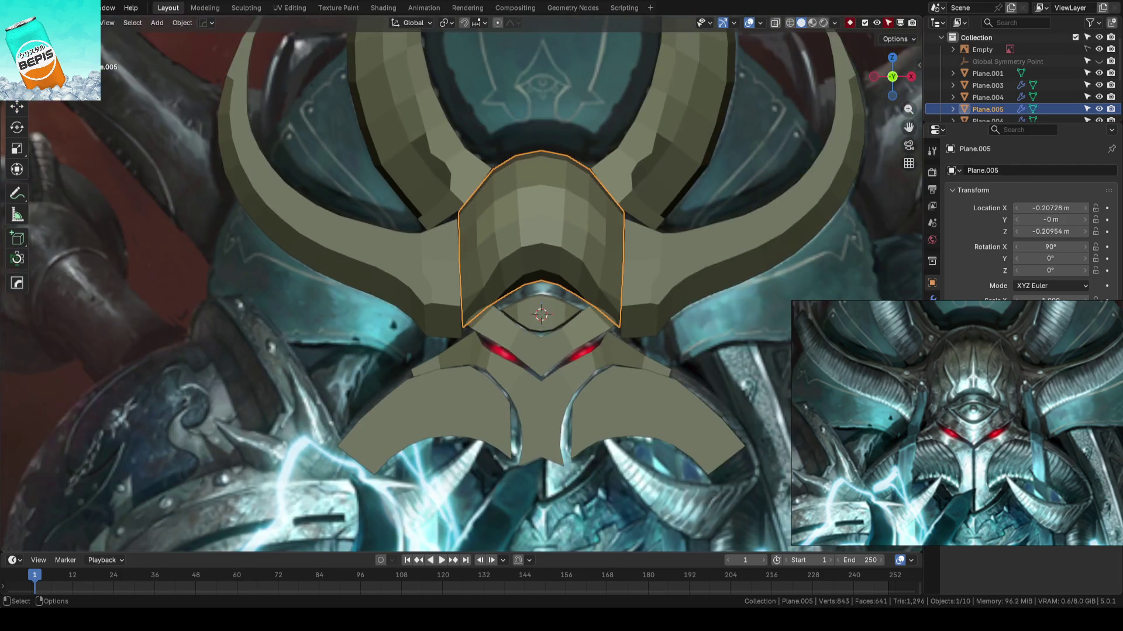
{"action": "key", "text": "alt+a"}
{"action": "key", "text": "ctrl+s"}
- Select the lower faceplate Plane.008 and enter Edit Mode
{"action": "scroll", "coordinate": [489, 296], "scroll_direction": "up", "scroll_amount": 2}
{"action": "scroll", "coordinate": [520, 283], "scroll_direction": "down", "scroll_amount": 2}
{"action": "scroll", "coordinate": [559, 261], "scroll_direction": "down", "scroll_amount": 2}
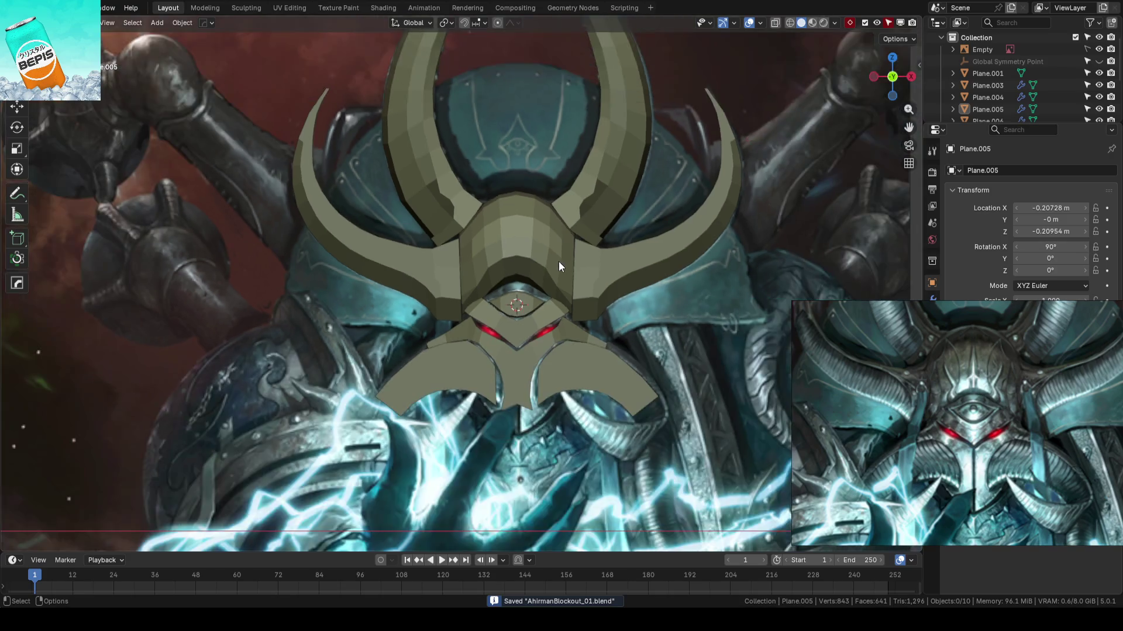
{"action": "scroll", "coordinate": [559, 261], "scroll_direction": "down", "scroll_amount": 1}
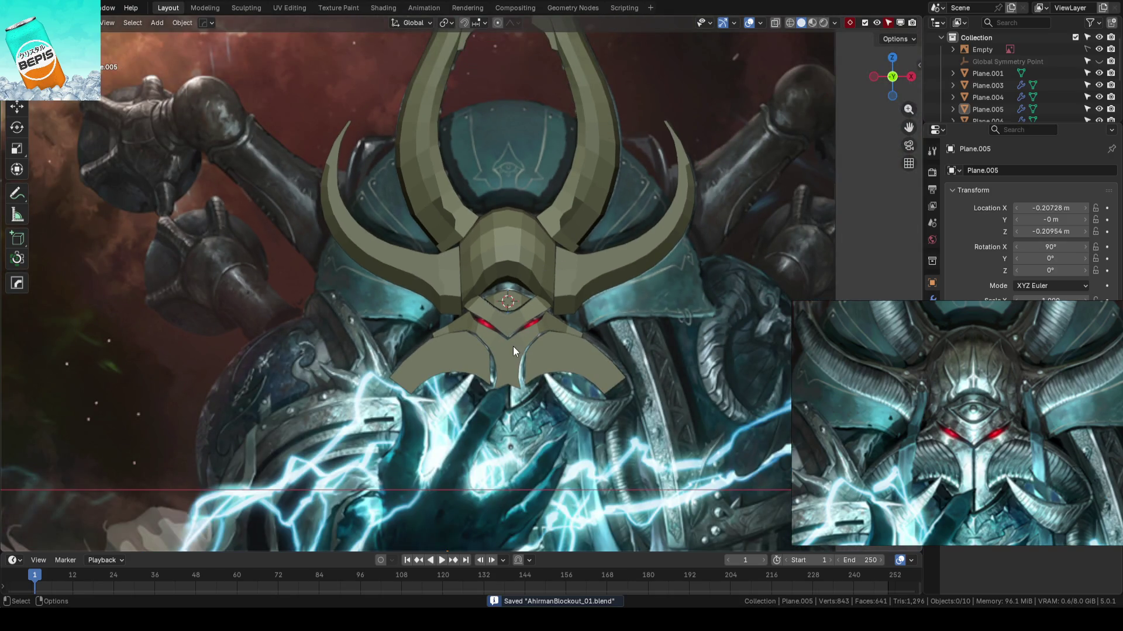
{"action": "scroll", "coordinate": [526, 345], "scroll_direction": "up", "scroll_amount": 5}
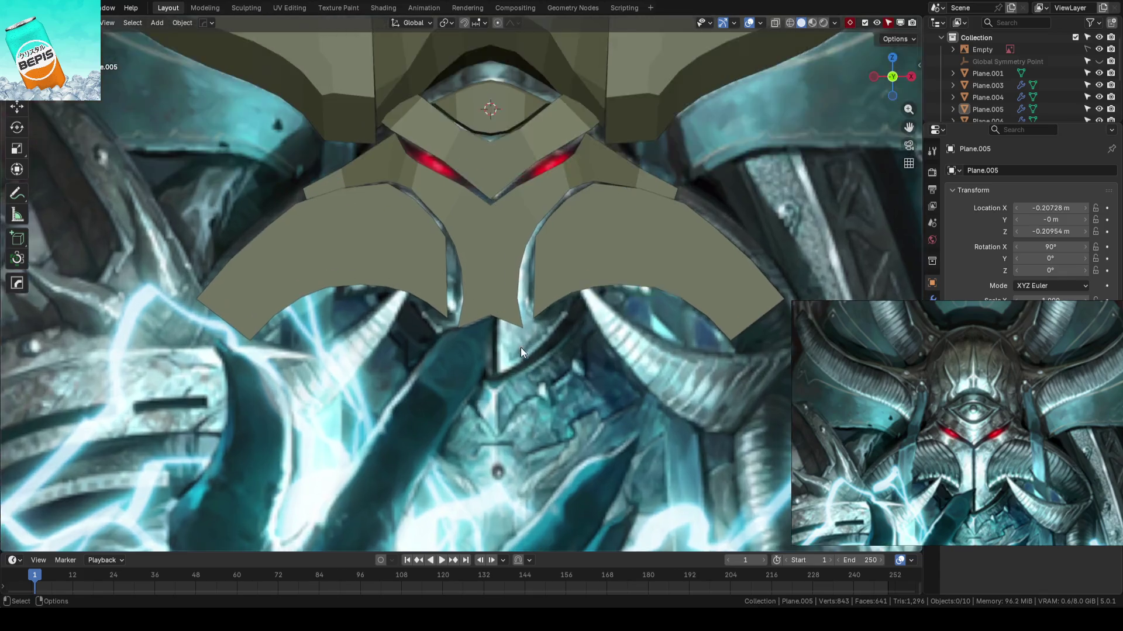
{"action": "left_click", "coordinate": [514, 296]}
{"action": "key", "text": "Tab"}
{"action": "scroll", "coordinate": [517, 343], "scroll_direction": "up", "scroll_amount": 1}
- Select the connected faceplate half and mirror it across X with scale -1
{"action": "mouse_move", "coordinate": [518, 342]}
{"action": "middle_mouse_down", "text": "shift"}
{"action": "mouse_move", "coordinate": [506, 398]}
{"action": "mouse_move", "coordinate": [457, 403]}
{"action": "mouse_move", "coordinate": [425, 388]}
{"action": "mouse_move", "coordinate": [425, 358]}
{"action": "mouse_move", "coordinate": [465, 386]}
{"action": "middle_mouse_up", "text": "shift"}
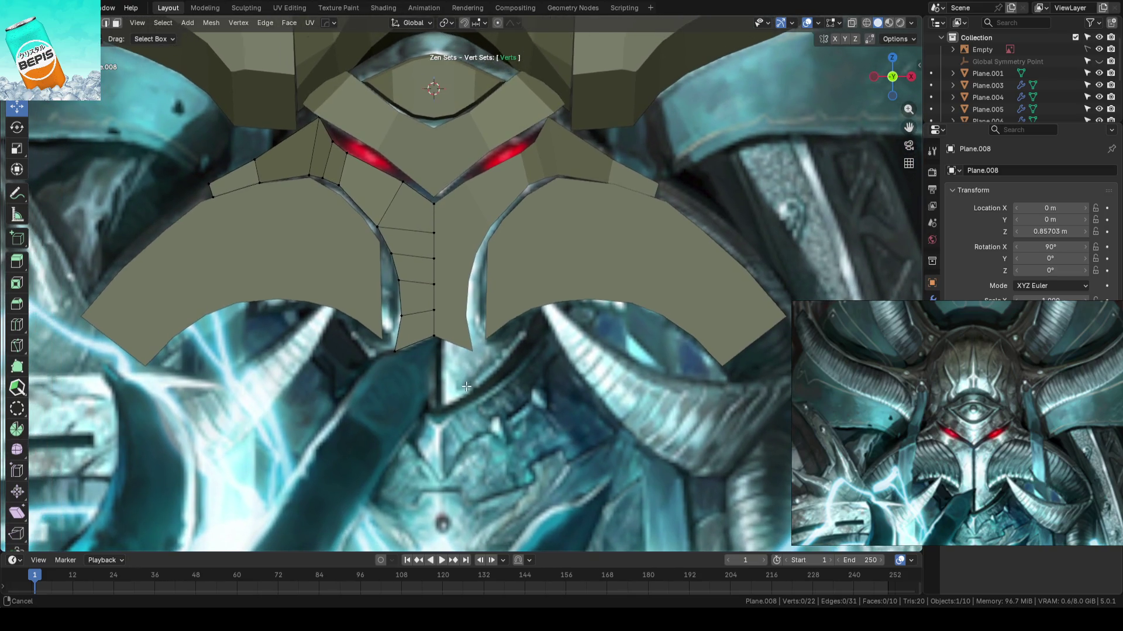
{"action": "left_click", "coordinate": [433, 284]}
{"action": "left_click", "coordinate": [433, 258], "text": "shift"}
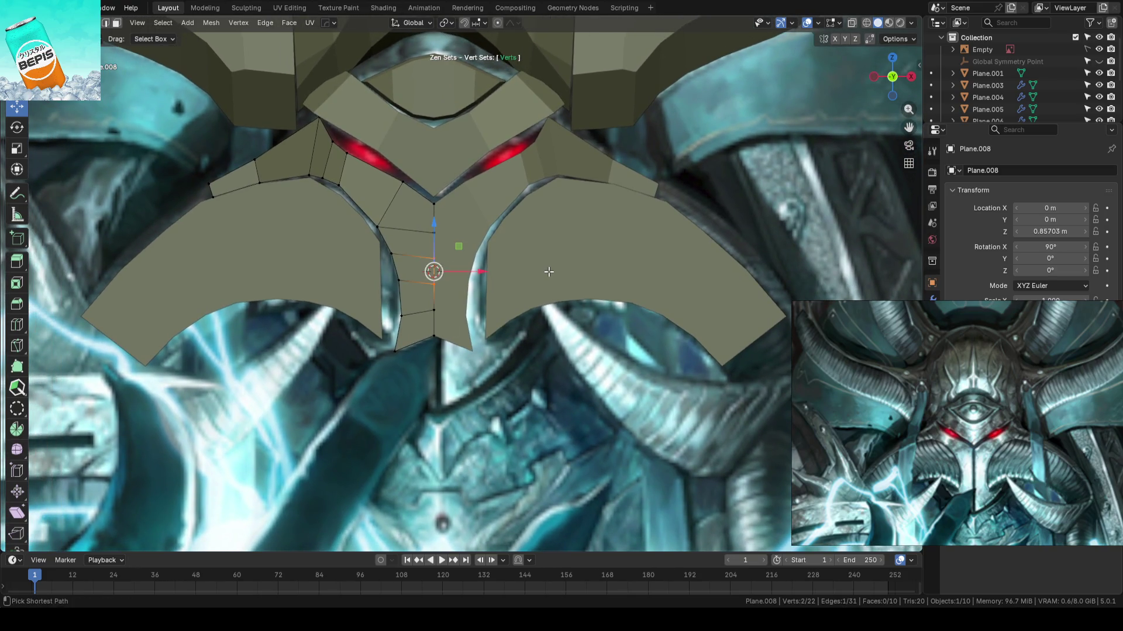
{"action": "key", "text": "ctrl+l"}
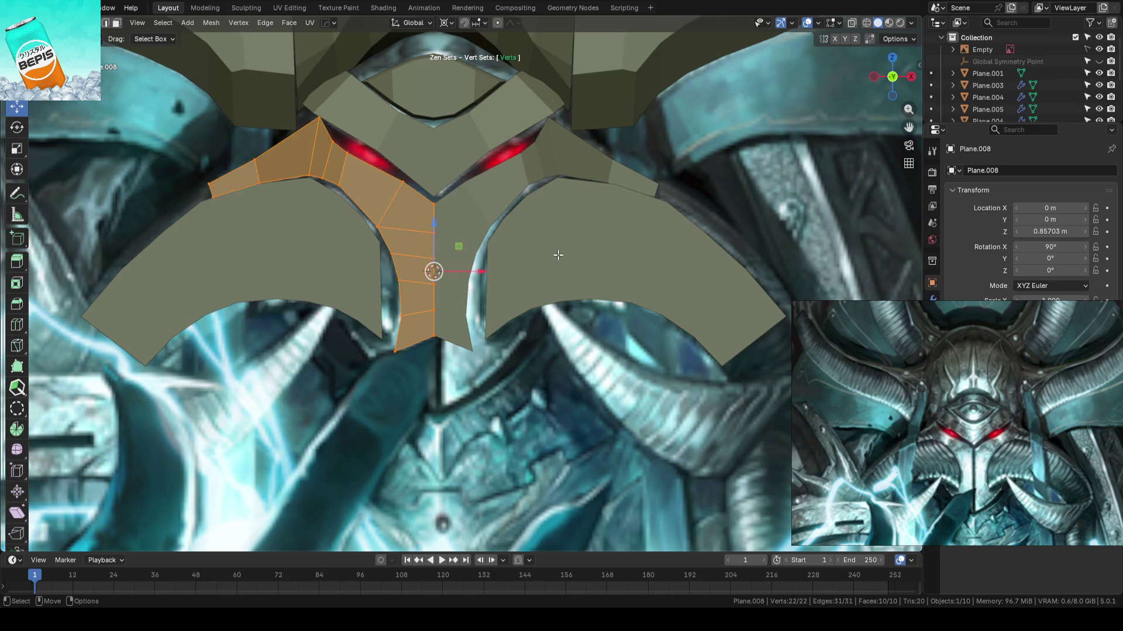
{"action": "type", "text": "sx-1"}
{"action": "key", "text": "Return"}
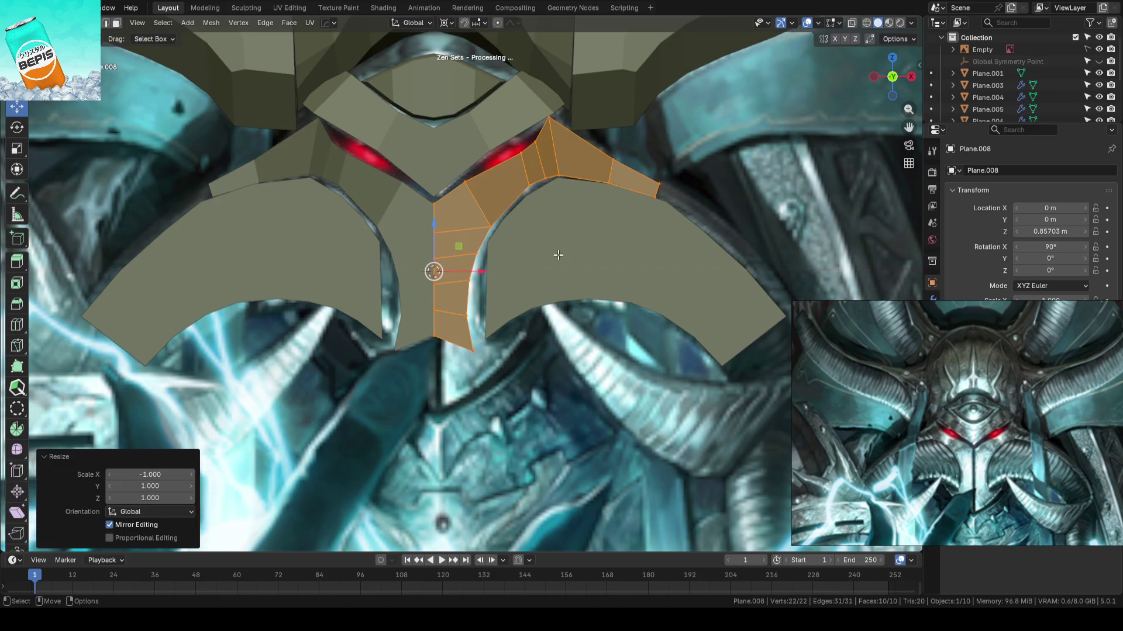
- Switch to edge select mode and pick the faceplate's bottom centre edge
{"action": "key", "text": "ctrl+Tab"}
{"action": "left_click", "coordinate": [577, 178]}
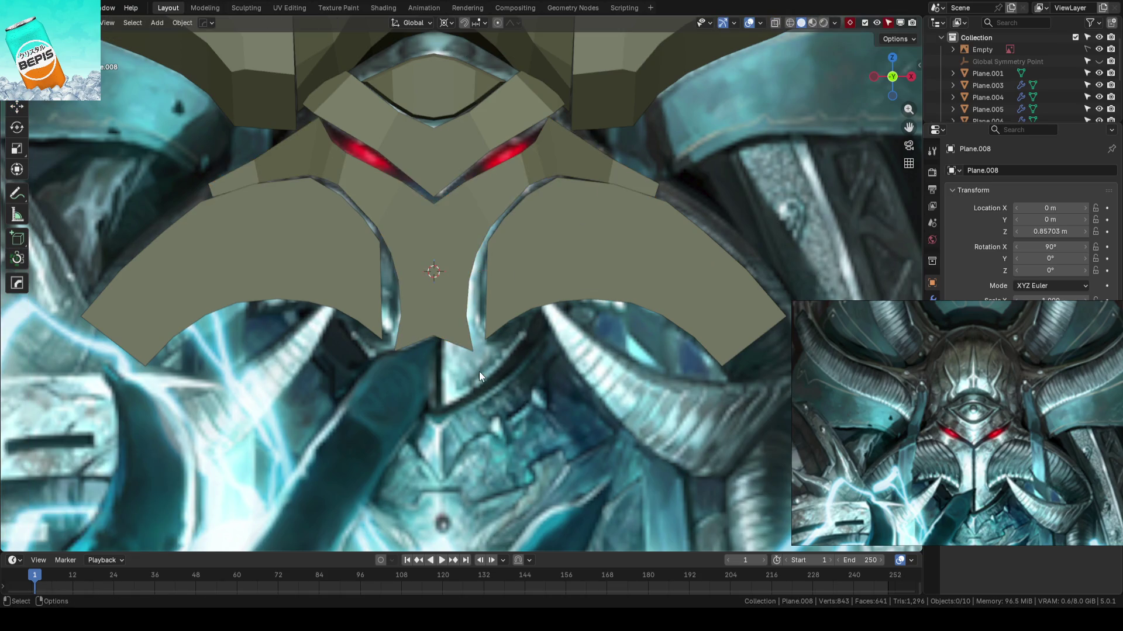
{"action": "scroll", "coordinate": [493, 378], "scroll_direction": "up", "scroll_amount": 2}
{"action": "left_click", "coordinate": [468, 310]}
{"action": "scroll", "coordinate": [493, 350], "scroll_direction": "down", "scroll_amount": 3}
{"action": "scroll", "coordinate": [527, 293], "scroll_direction": "up", "scroll_amount": 3}
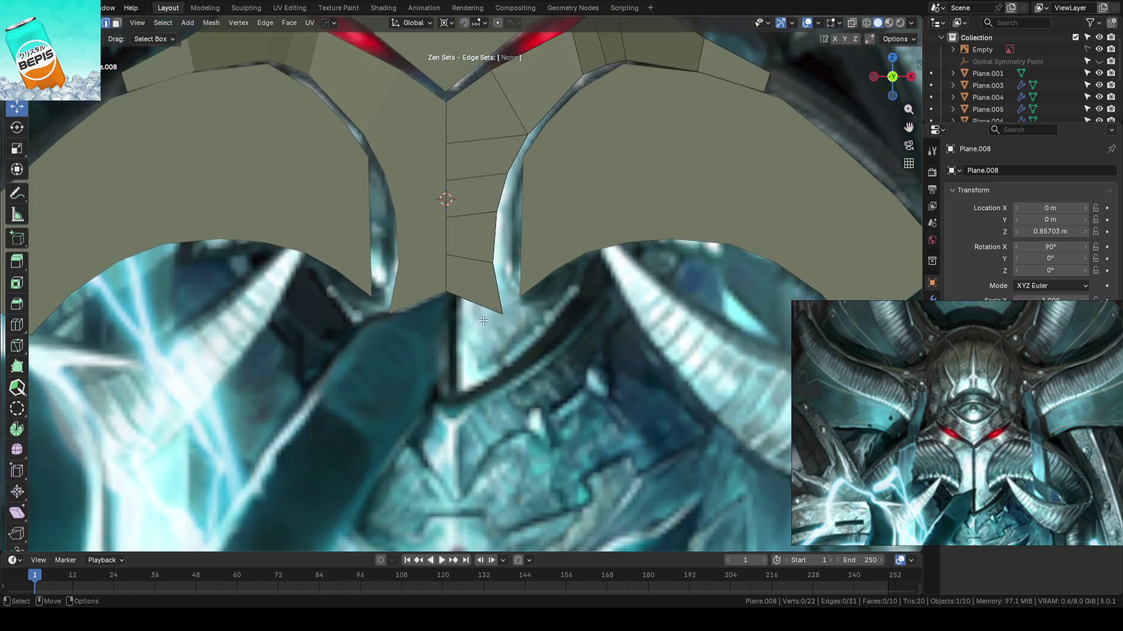
- Extrude the bottom edge down into a new face and flatten it with Alt+S
{"action": "key", "text": "e"}
{"action": "key", "text": "Escape"}
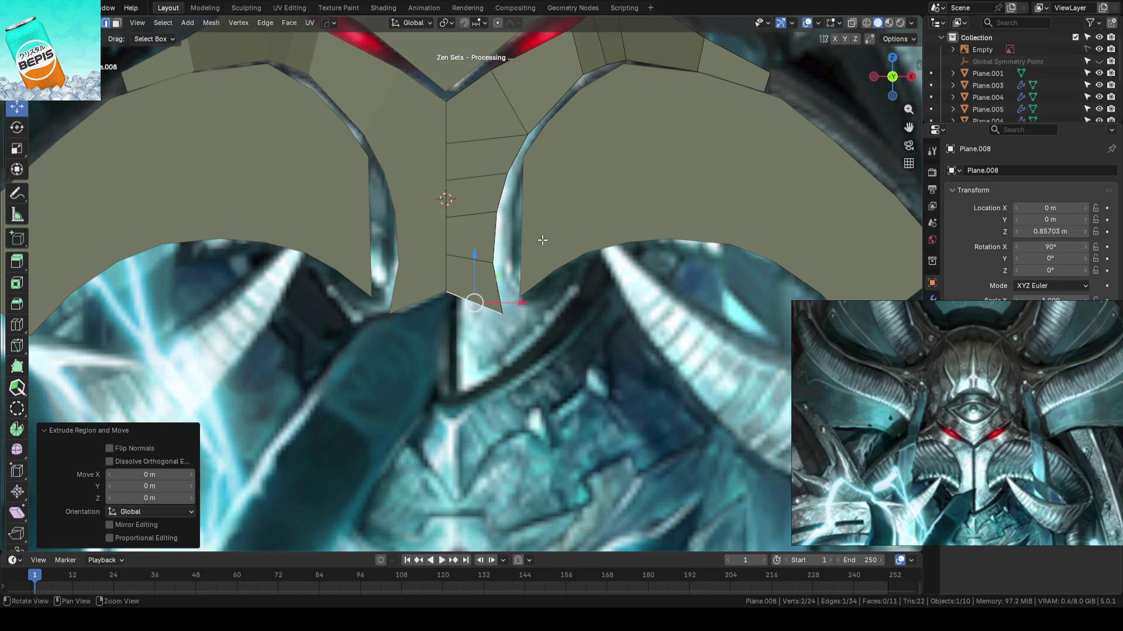
{"action": "left_click_drag", "start_coordinate": [477, 250], "coordinate": [479, 325]}
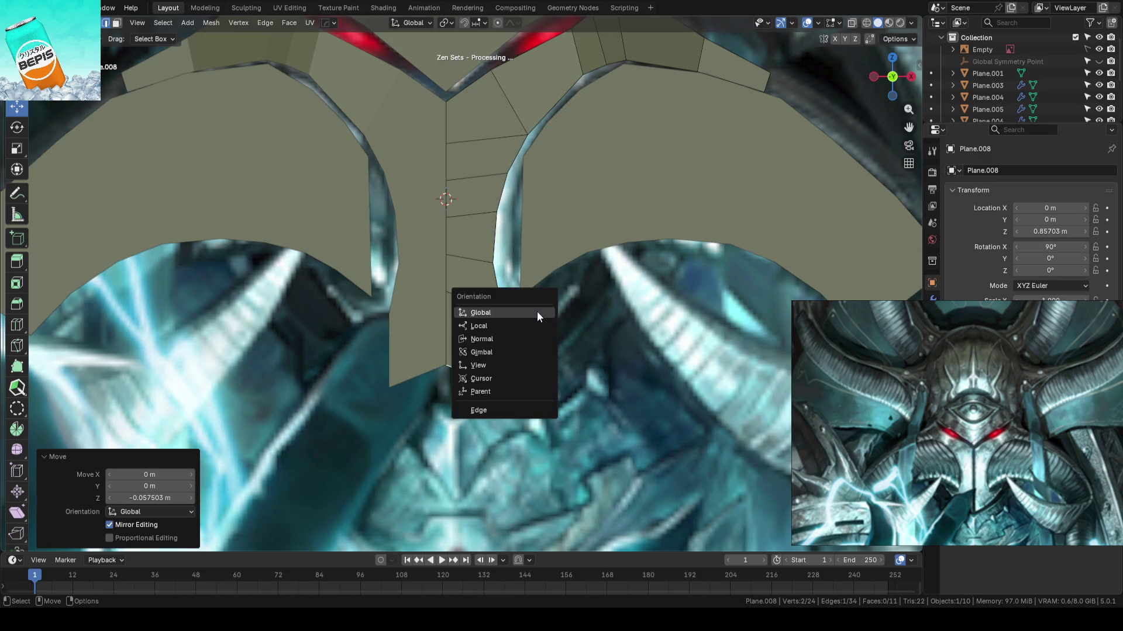
{"action": "middle_click_drag", "start_coordinate": [537, 311], "coordinate": [565, 265], "text": "shift"}
{"action": "key", "text": "alt+s"}
- Lower the bottom-centre and right bottom vertices to shape the plate's lower edge
{"action": "scroll", "coordinate": [559, 289], "scroll_direction": "up", "scroll_amount": 1}
{"action": "left_click", "coordinate": [454, 321]}
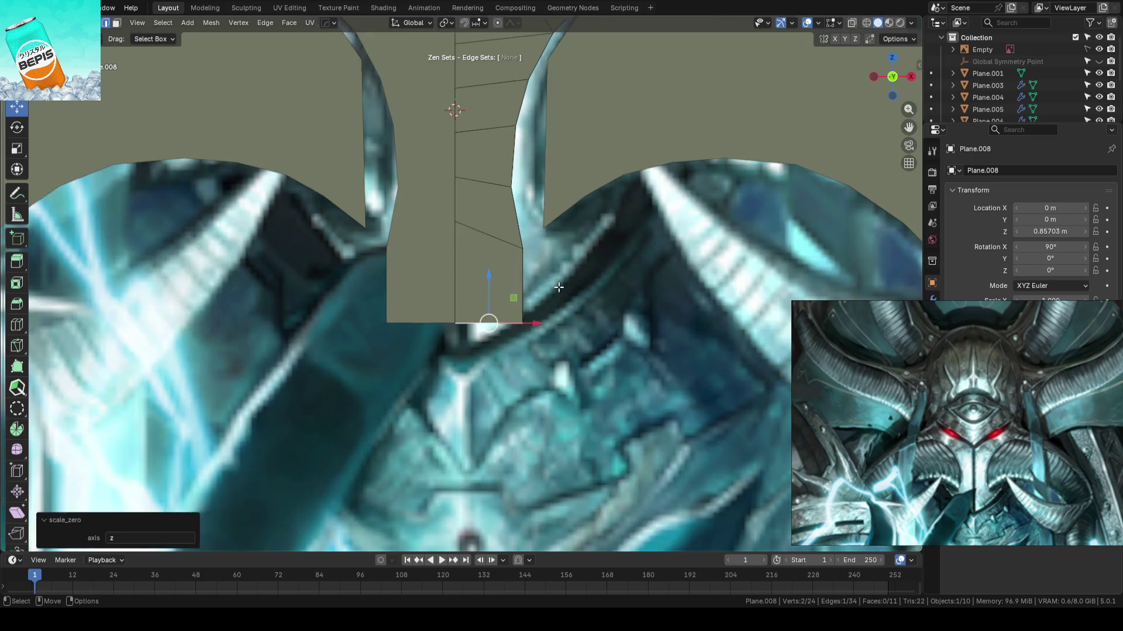
{"action": "left_click_drag", "start_coordinate": [459, 274], "coordinate": [459, 306]}
{"action": "left_click", "coordinate": [523, 323]}
{"action": "left_click_drag", "start_coordinate": [523, 279], "coordinate": [523, 269]}
{"action": "left_click", "coordinate": [455, 221]}
{"action": "key", "text": "g"}
{"action": "key", "text": "g"}
{"action": "left_click", "coordinate": [461, 197]}
{"action": "left_click", "coordinate": [647, 328]}
{"action": "scroll", "coordinate": [647, 328], "scroll_direction": "down", "scroll_amount": 6}
{"action": "scroll", "coordinate": [531, 343], "scroll_direction": "up", "scroll_amount": 2}
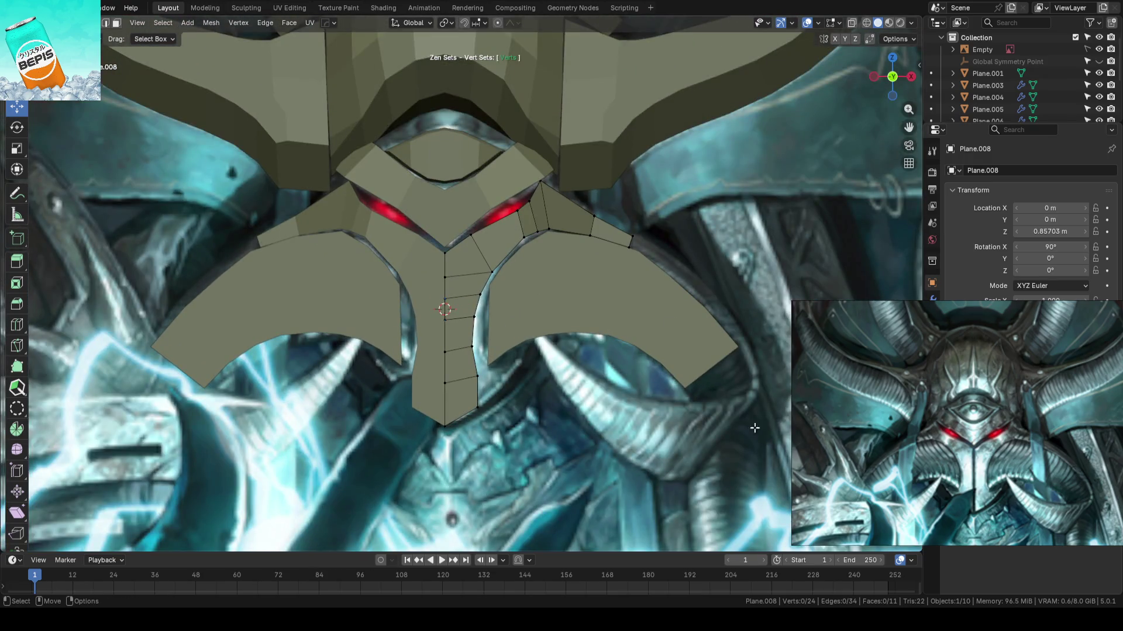
- Push four right-edge faceplate vertices outward to follow the reference outline
{"action": "middle_click_drag", "start_coordinate": [647, 372], "coordinate": [592, 307], "text": "shift"}
{"action": "scroll", "coordinate": [591, 307], "scroll_direction": "up", "scroll_amount": 4}
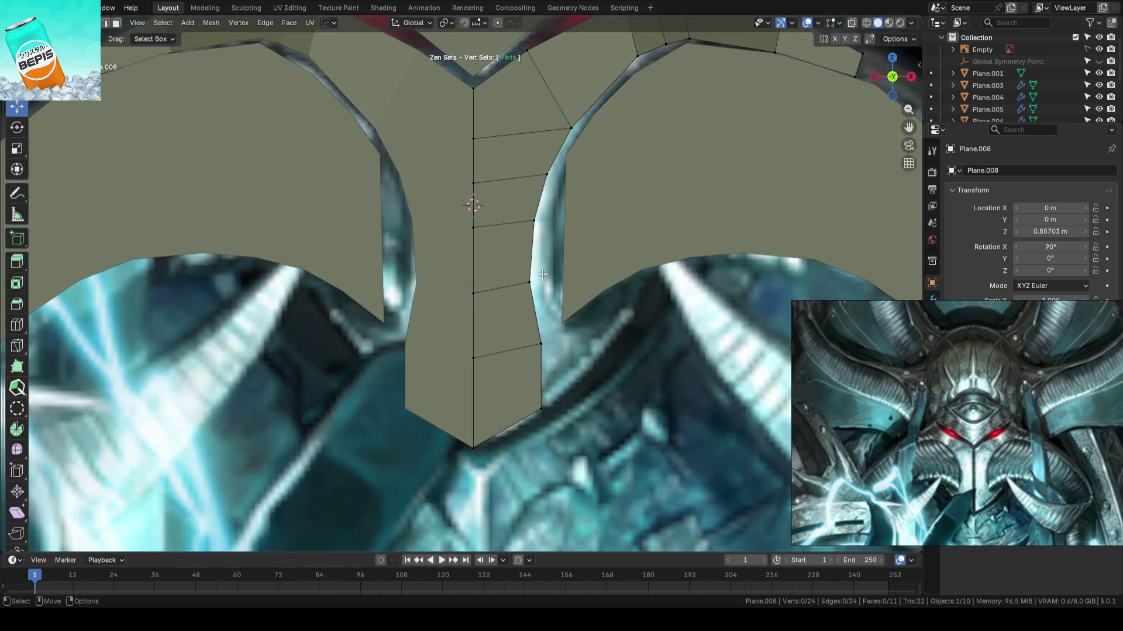
{"action": "left_click", "coordinate": [534, 221]}
{"action": "key", "text": "shift+space"}
{"action": "key", "text": "g"}
{"action": "left_click_drag", "start_coordinate": [555, 222], "coordinate": [569, 221]}
{"action": "left_click", "coordinate": [546, 174]}
{"action": "left_click_drag", "start_coordinate": [583, 176], "coordinate": [594, 175]}
{"action": "left_click", "coordinate": [530, 283]}
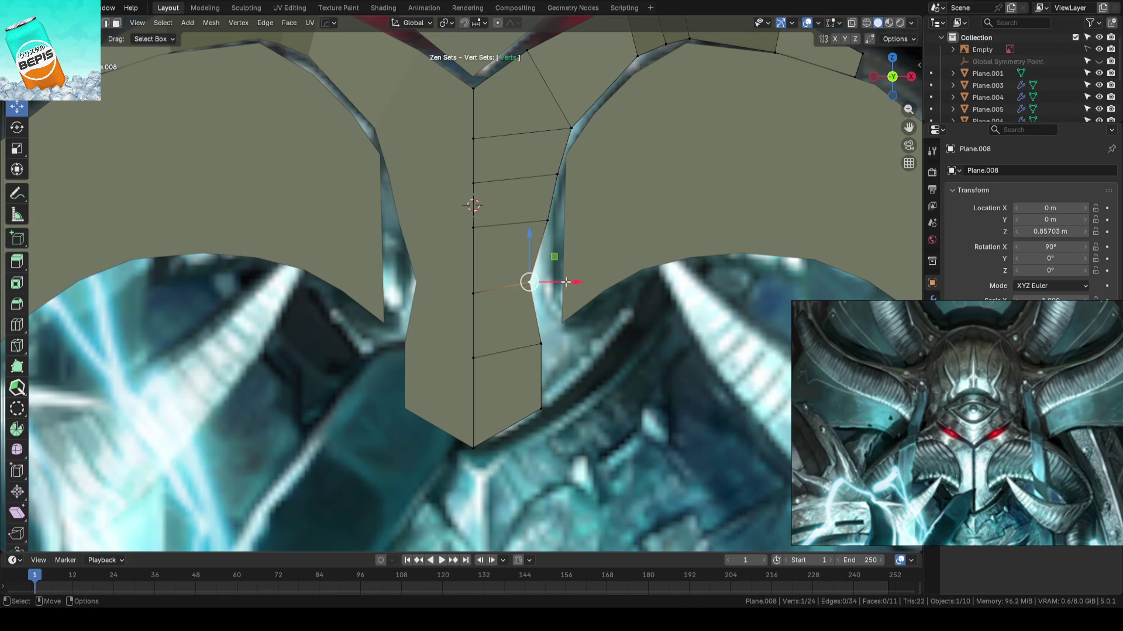
{"action": "left_click_drag", "start_coordinate": [530, 282], "coordinate": [552, 283]}
{"action": "left_click", "coordinate": [552, 342]}
{"action": "left_click_drag", "start_coordinate": [553, 341], "coordinate": [573, 327]}
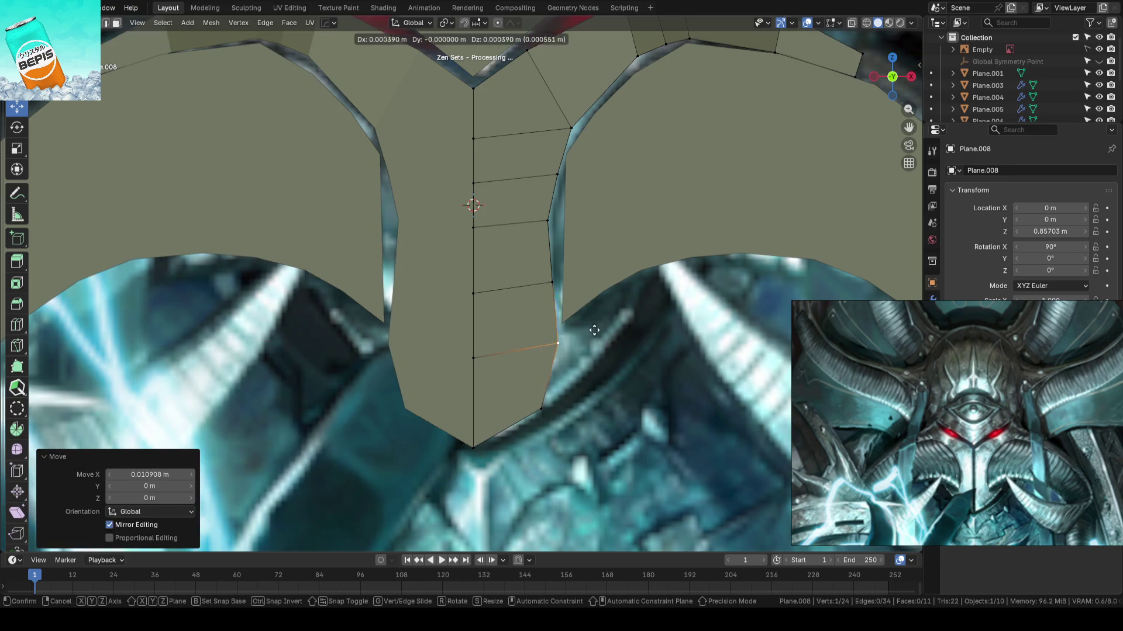
- With X-ray on, adjust an outline vertex and the plate's lower tip vertex to the reference
{"action": "key", "text": "alt+z"}
{"action": "scroll", "coordinate": [609, 305], "scroll_direction": "down", "scroll_amount": 1}
{"action": "key", "text": "g"}
{"action": "left_click", "coordinate": [575, 302]}
{"action": "middle_click_drag", "start_coordinate": [592, 365], "coordinate": [587, 323], "text": "shift"}
{"action": "left_click", "coordinate": [523, 323]}
{"action": "key", "text": "g"}
{"action": "left_click", "coordinate": [572, 276]}
{"action": "key", "text": "alt+a"}
{"action": "middle_click_drag", "start_coordinate": [572, 275], "coordinate": [562, 292], "text": "shift"}
- Lower the right-eye edge vertices and the eye-corner vertex to match the reference
{"action": "scroll", "coordinate": [562, 292], "scroll_direction": "up", "scroll_amount": 2}
{"action": "mouse_move", "coordinate": [594, 231]}
{"action": "middle_mouse_down", "text": "shift"}
{"action": "mouse_move", "coordinate": [542, 242]}
{"action": "mouse_move", "coordinate": [478, 282]}
{"action": "middle_mouse_up", "text": "shift"}
{"action": "left_click", "coordinate": [560, 188]}
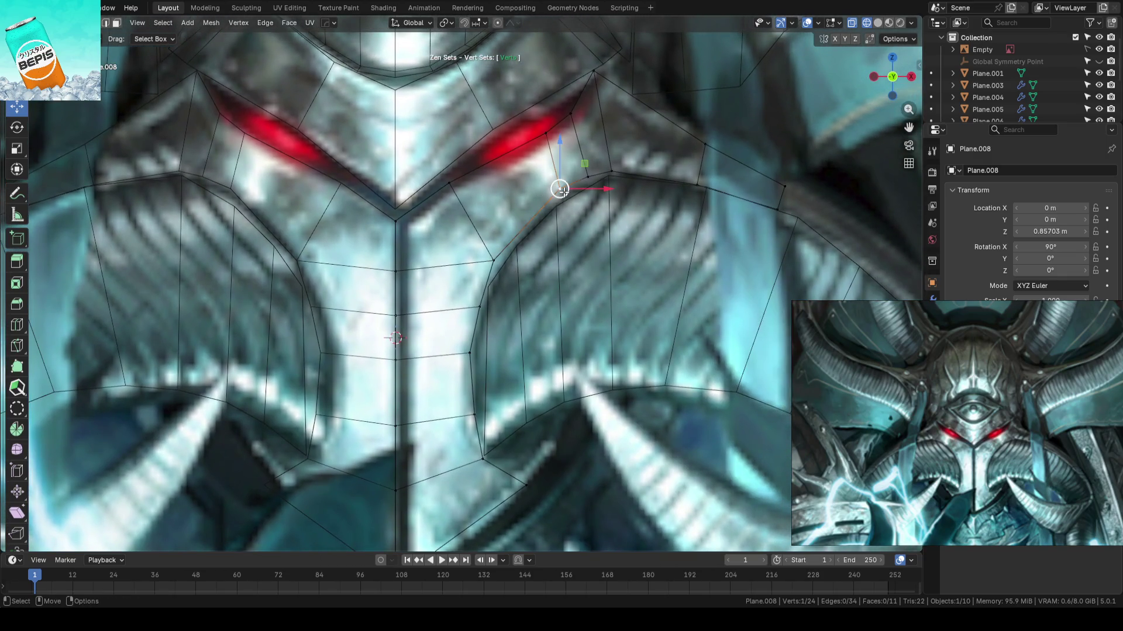
{"action": "mouse_move", "coordinate": [559, 189]}
{"action": "left_mouse_down"}
{"action": "mouse_move", "coordinate": [588, 182]}
{"action": "mouse_move", "coordinate": [592, 148]}
{"action": "mouse_move", "coordinate": [559, 199]}
{"action": "left_mouse_up"}
{"action": "left_click", "coordinate": [560, 200]}
{"action": "scroll", "coordinate": [591, 156], "scroll_direction": "down", "scroll_amount": 3}
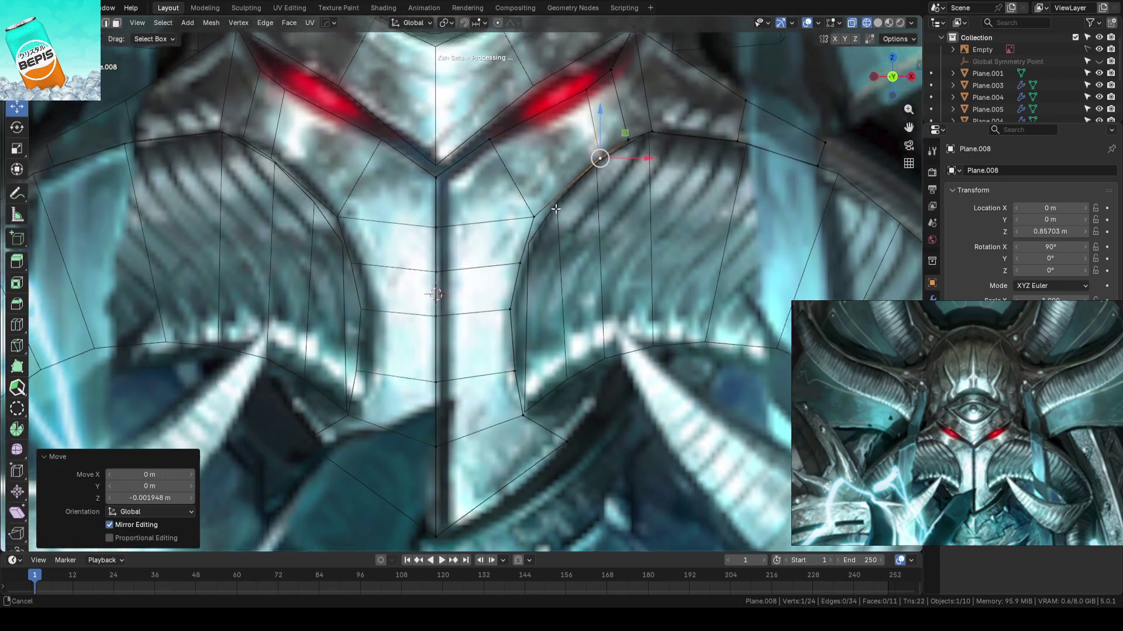
{"action": "scroll", "coordinate": [585, 179], "scroll_direction": "down", "scroll_amount": 3}
{"action": "scroll", "coordinate": [585, 178], "scroll_direction": "up", "scroll_amount": 5}
{"action": "left_click", "coordinate": [579, 169]}
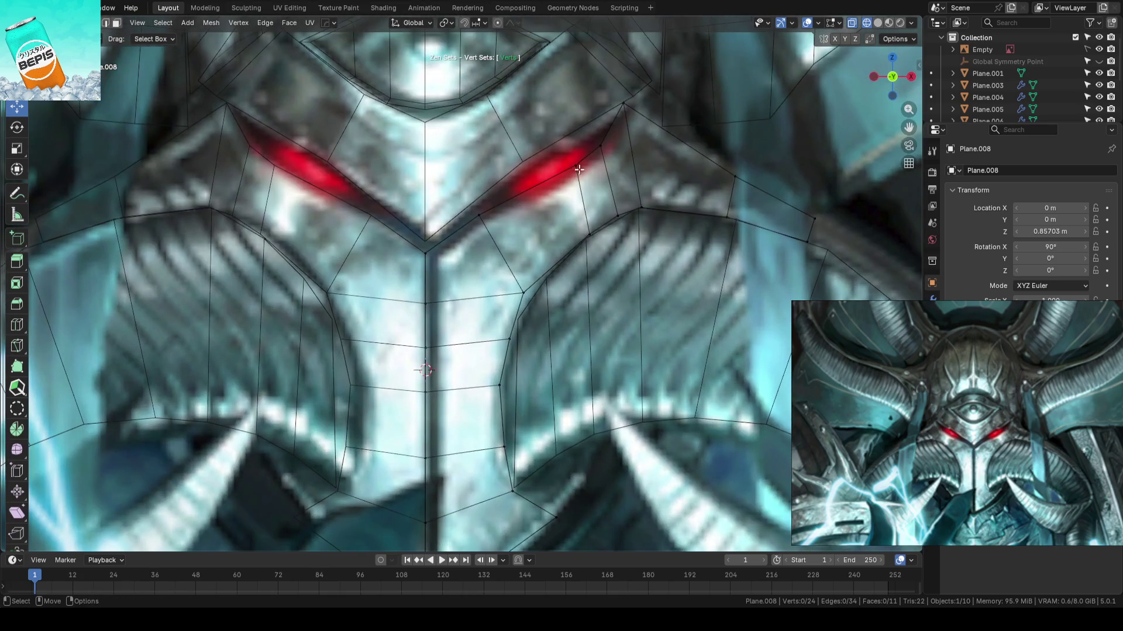
{"action": "left_click", "coordinate": [581, 167]}
{"action": "left_click_drag", "start_coordinate": [578, 135], "coordinate": [533, 172]}
- Add a centred loop cut below the eye, then lower its edge vertex and the centre-line vertex
{"action": "key", "text": "ctrl+r"}
{"action": "left_click", "coordinate": [535, 223]}
{"action": "right_click", "coordinate": [535, 223]}
{"action": "left_click", "coordinate": [526, 197]}
{"action": "left_click", "coordinate": [476, 213]}
{"action": "left_click", "coordinate": [428, 236]}
{"action": "left_click_drag", "start_coordinate": [428, 236], "coordinate": [427, 238]}
{"action": "scroll", "coordinate": [525, 242], "scroll_direction": "down", "scroll_amount": 2}
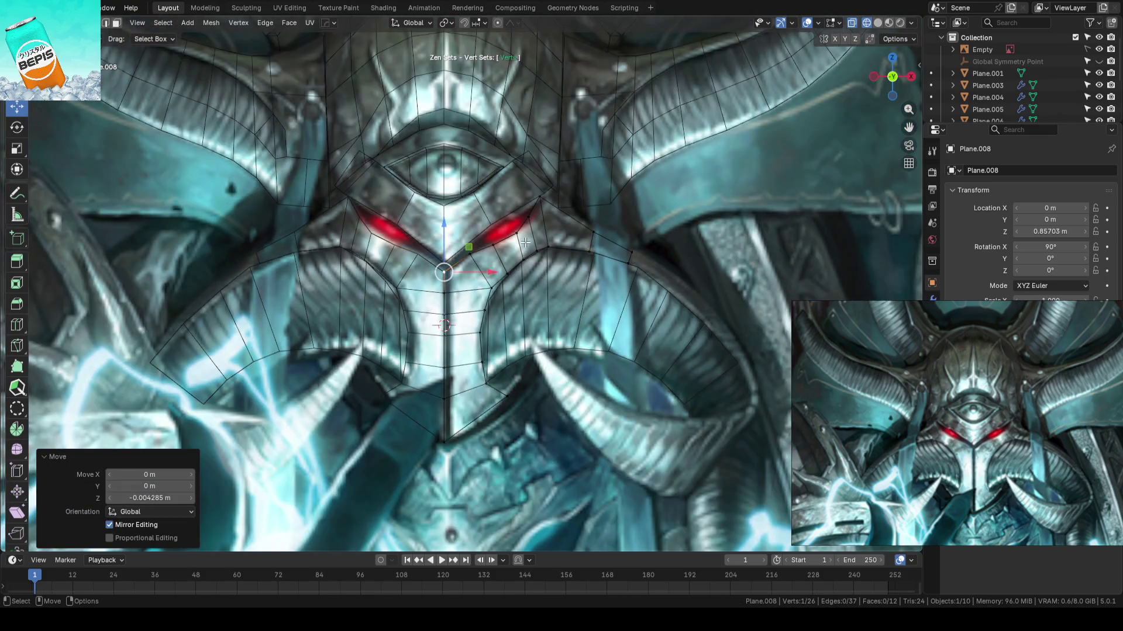
{"action": "scroll", "coordinate": [526, 242], "scroll_direction": "up", "scroll_amount": 2}
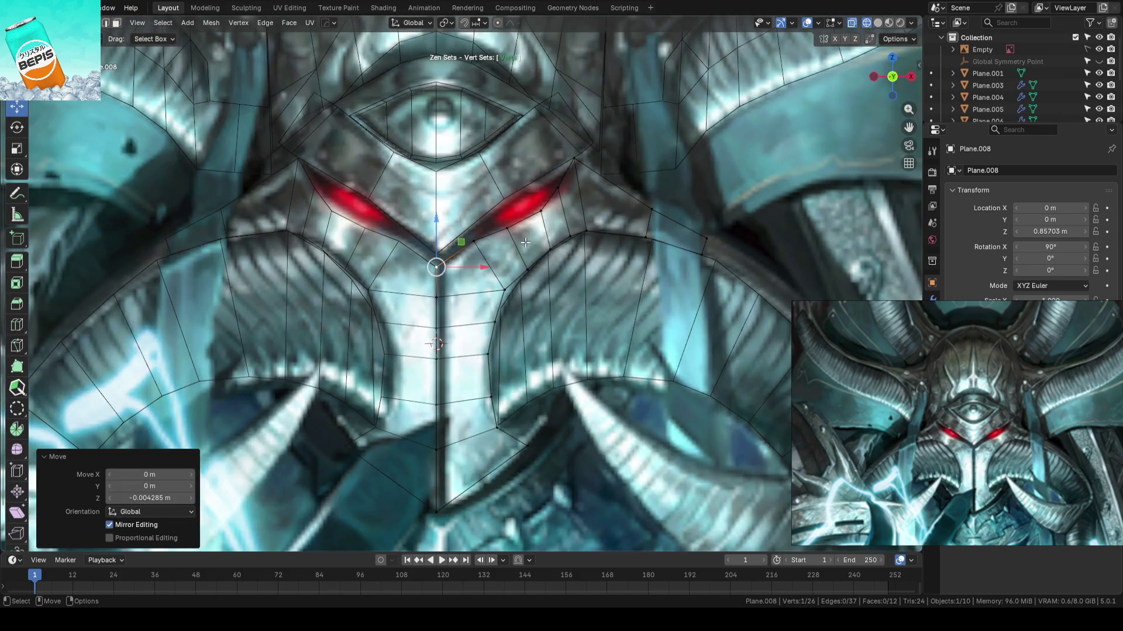
{"action": "mouse_move", "coordinate": [602, 275]}
{"action": "middle_mouse_down", "text": "shift"}
{"action": "mouse_move", "coordinate": [590, 263]}
{"action": "mouse_move", "coordinate": [583, 342]}
{"action": "middle_mouse_up", "text": "shift"}
{"action": "scroll", "coordinate": [582, 341], "scroll_direction": "up", "scroll_amount": 3}
- Knife a new edge across the faceplate and pull its lower vertex onto the plate edge
{"action": "key", "text": "2"}
{"action": "key", "text": "k"}
{"action": "left_click", "coordinate": [558, 295]}
{"action": "left_click", "coordinate": [590, 359]}
{"action": "key", "text": "Return"}
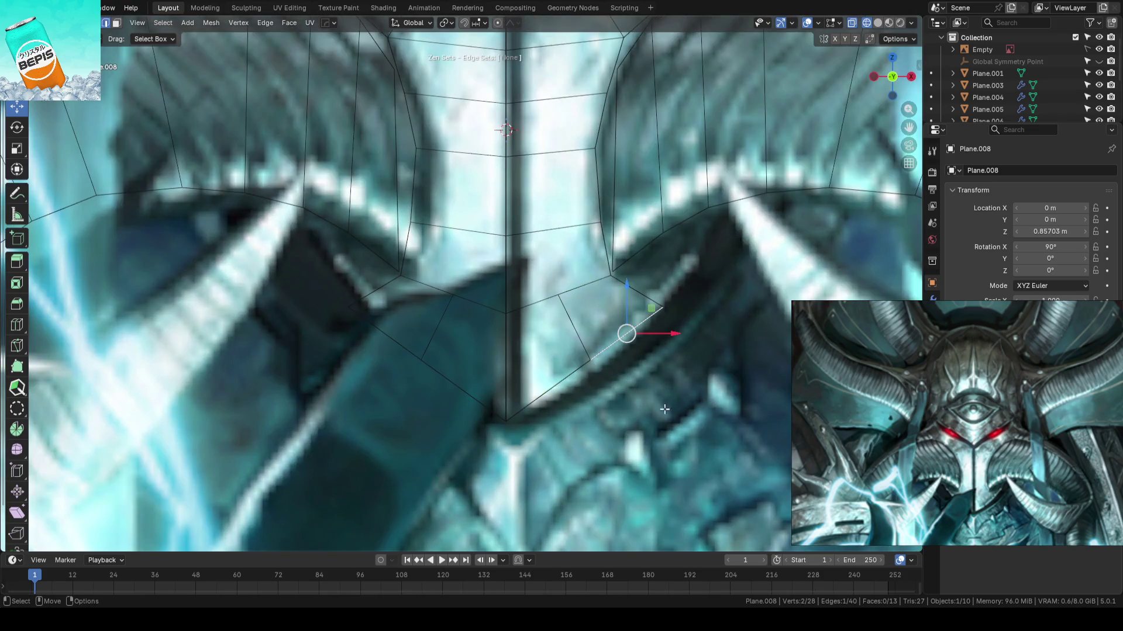
{"action": "key", "text": "t"}
{"action": "left_click_drag", "start_coordinate": [594, 359], "coordinate": [596, 376]}
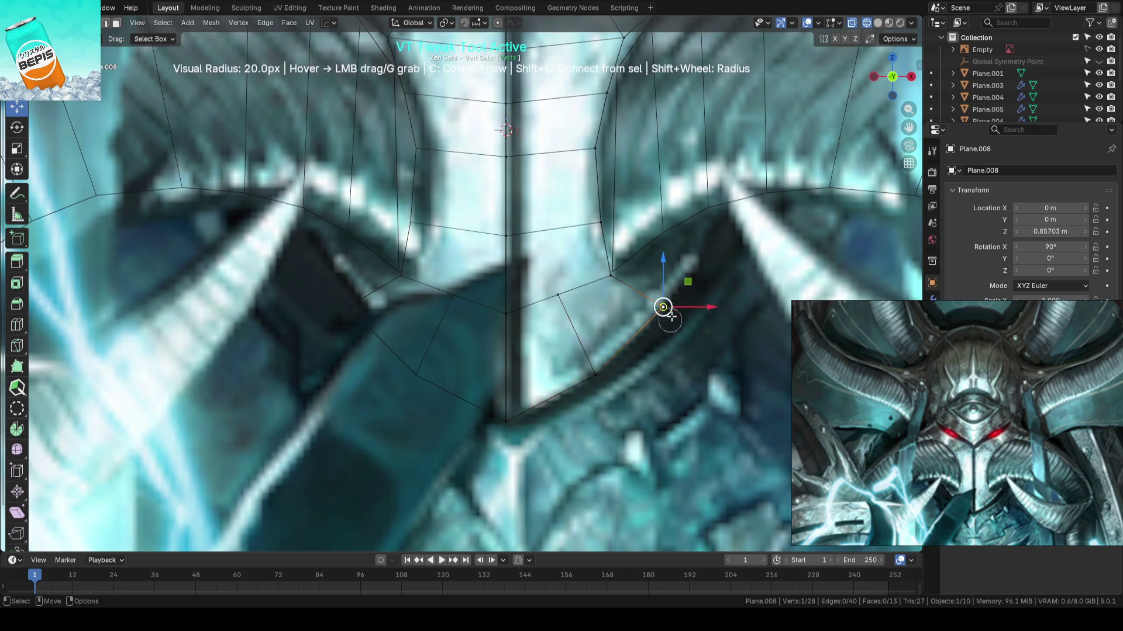
{"action": "left_click_drag", "start_coordinate": [659, 310], "coordinate": [602, 370]}
{"action": "key", "text": "Escape"}
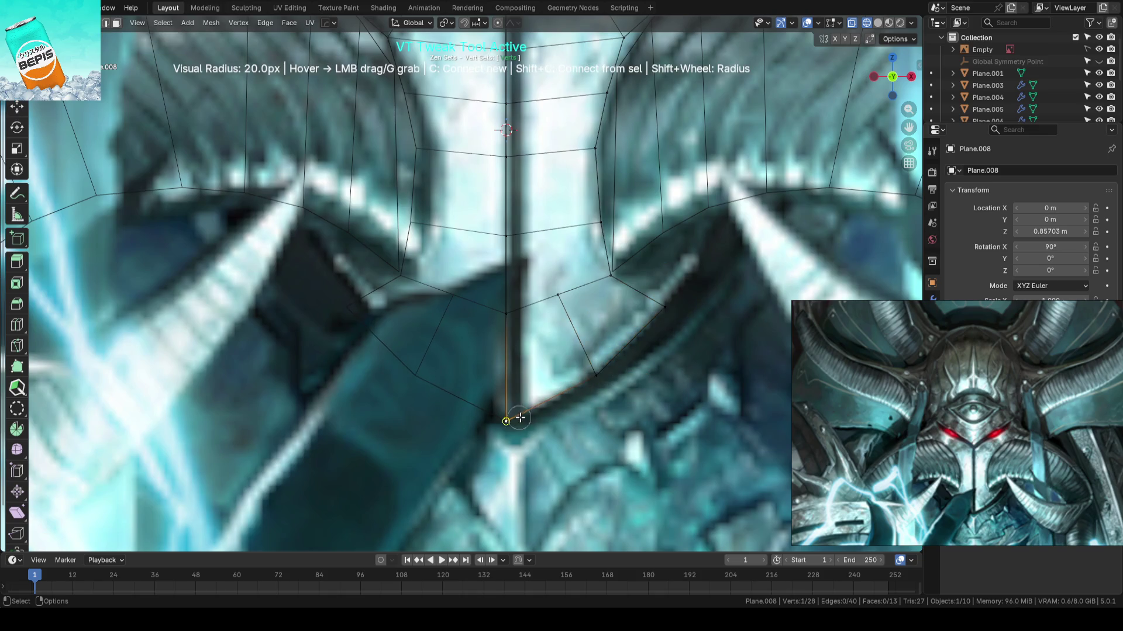
- Return to Object Mode and save AhrimanBlockout_01.blend
{"action": "scroll", "coordinate": [587, 376], "scroll_direction": "down", "scroll_amount": 3}
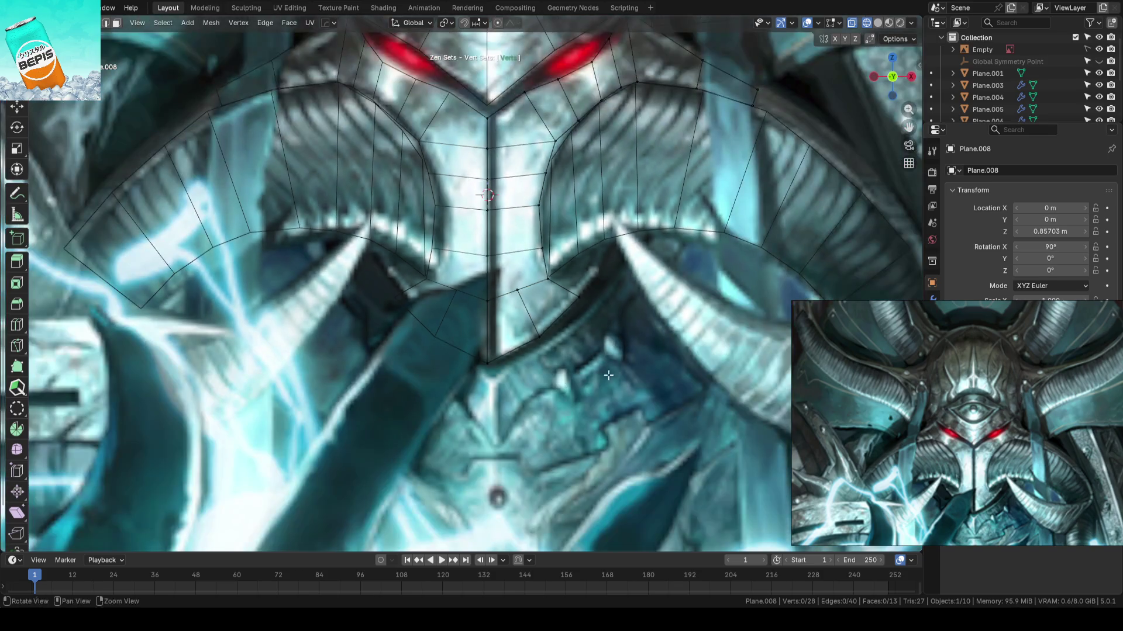
{"action": "key", "text": "Tab"}
{"action": "key", "text": "ctrl+s"}
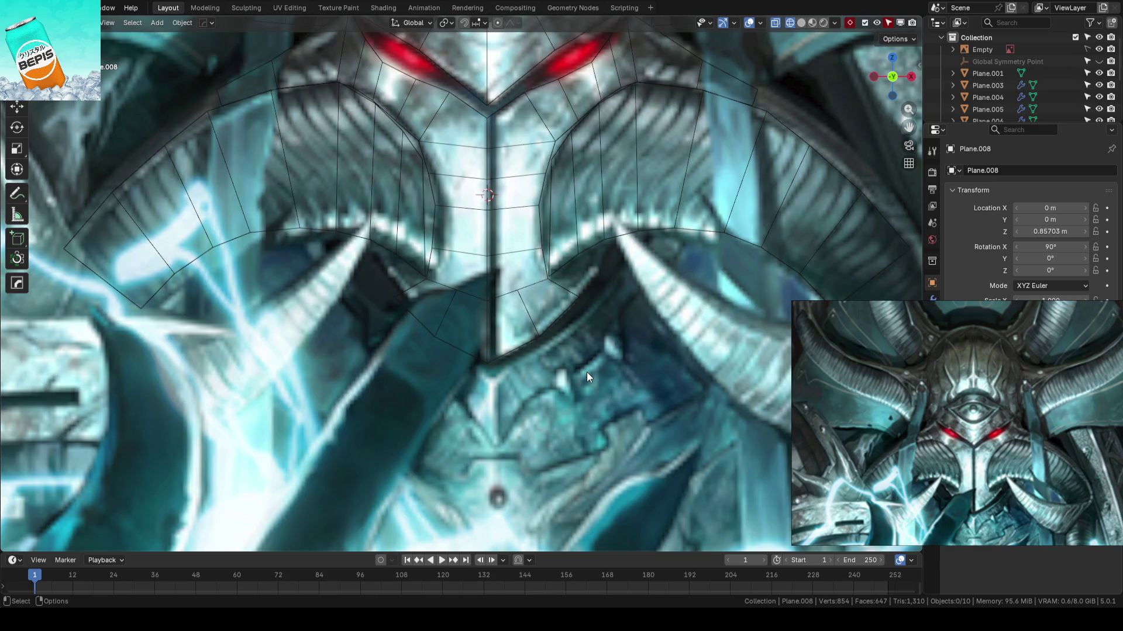
- Back in Plane.008's vertex editing, widen the centre plate column slightly
{"action": "scroll", "coordinate": [583, 360], "scroll_direction": "up", "scroll_amount": 3}
{"action": "key", "text": "Tab"}
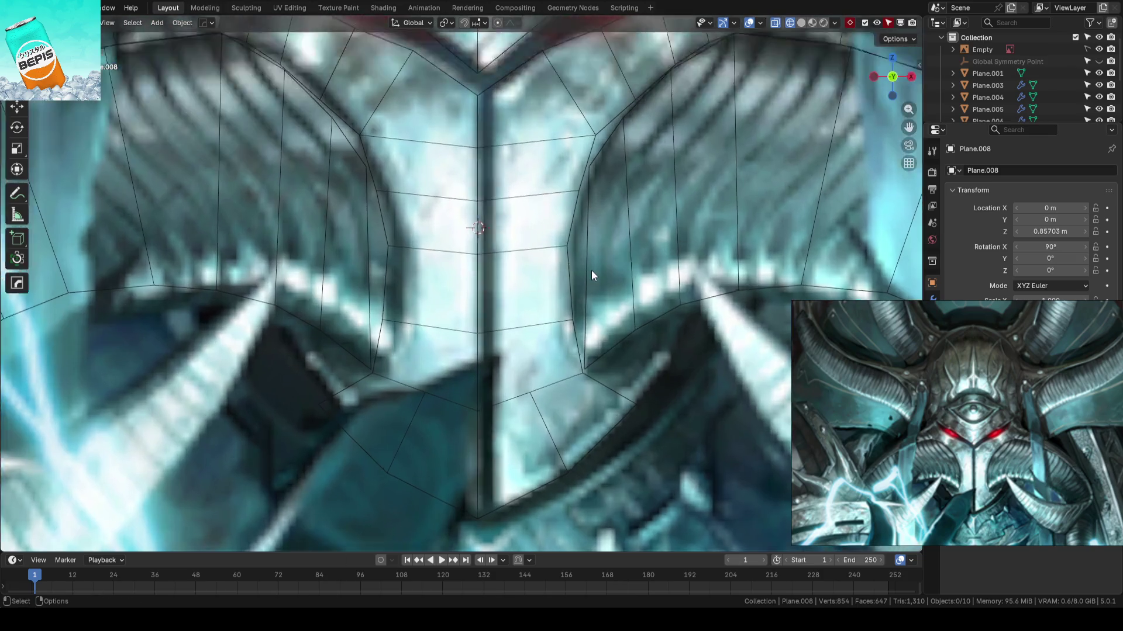
{"action": "scroll", "coordinate": [591, 270], "scroll_direction": "up", "scroll_amount": 3}
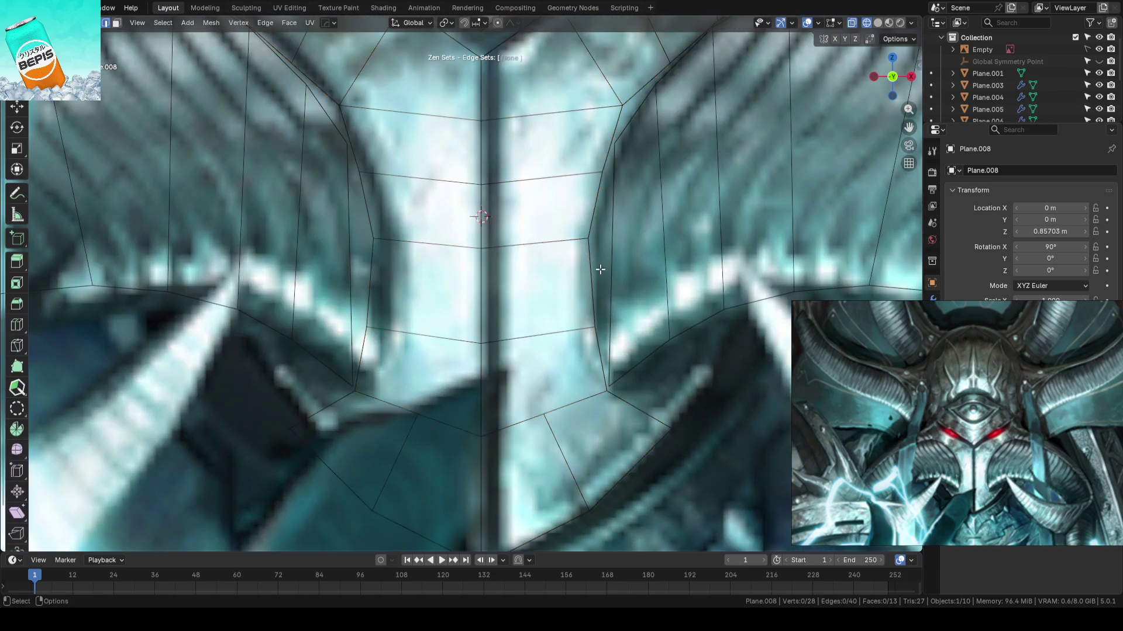
{"action": "scroll", "coordinate": [585, 275], "scroll_direction": "down", "scroll_amount": 2}
{"action": "scroll", "coordinate": [616, 270], "scroll_direction": "up", "scroll_amount": 1}
{"action": "key", "text": "1"}
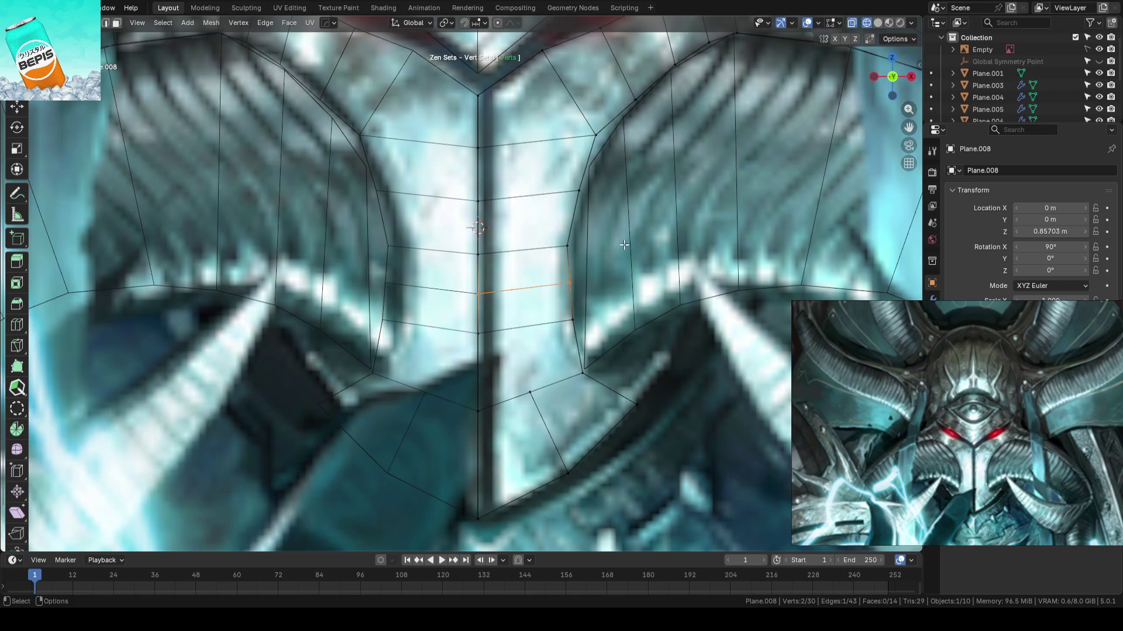
{"action": "key", "text": "alt+t"}
{"action": "left_click_drag", "start_coordinate": [567, 246], "coordinate": [571, 244]}
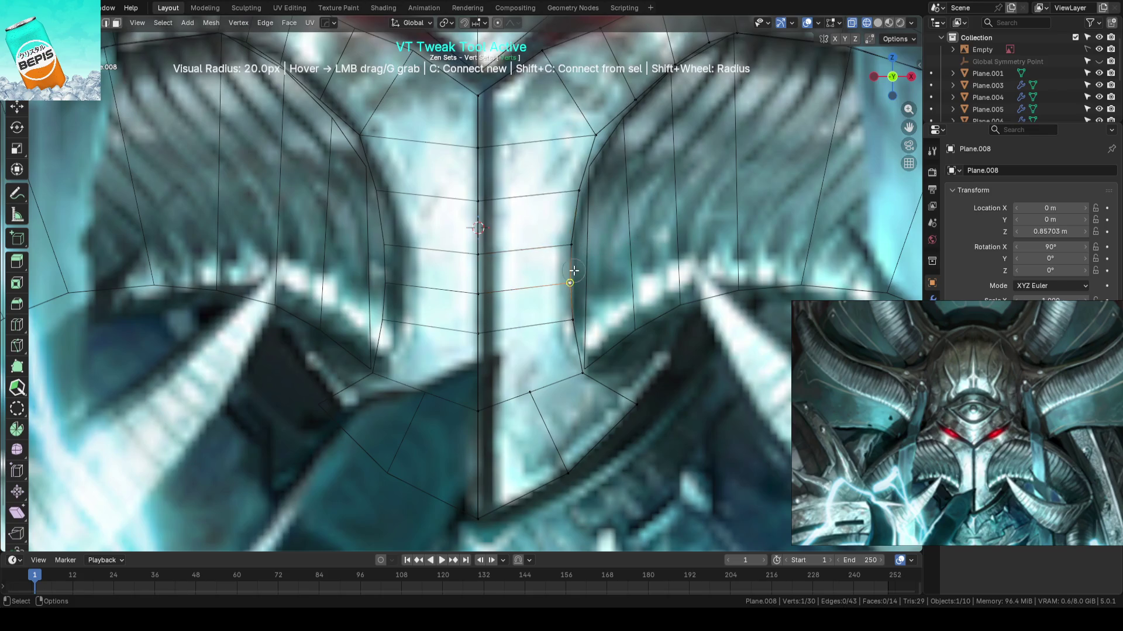
{"action": "scroll", "coordinate": [576, 294], "scroll_direction": "down", "scroll_amount": 2}
{"action": "key", "text": "Escape"}
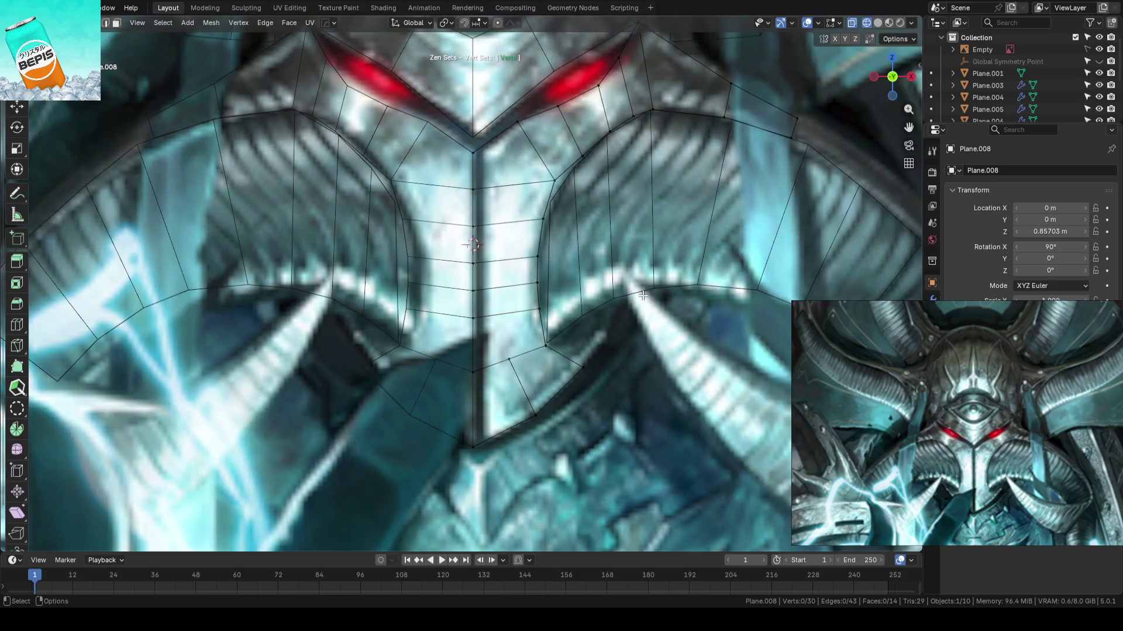
- Pull a faceplate vertex slightly down and to the right
{"action": "scroll", "coordinate": [612, 311], "scroll_direction": "up", "scroll_amount": 1}
{"action": "mouse_move", "coordinate": [612, 312]}
{"action": "middle_mouse_down", "text": "shift"}
{"action": "mouse_move", "coordinate": [548, 294]}
{"action": "mouse_move", "coordinate": [606, 305]}
{"action": "mouse_move", "coordinate": [554, 342]}
{"action": "middle_mouse_up", "text": "shift"}
{"action": "scroll", "coordinate": [562, 334], "scroll_direction": "up", "scroll_amount": 3}
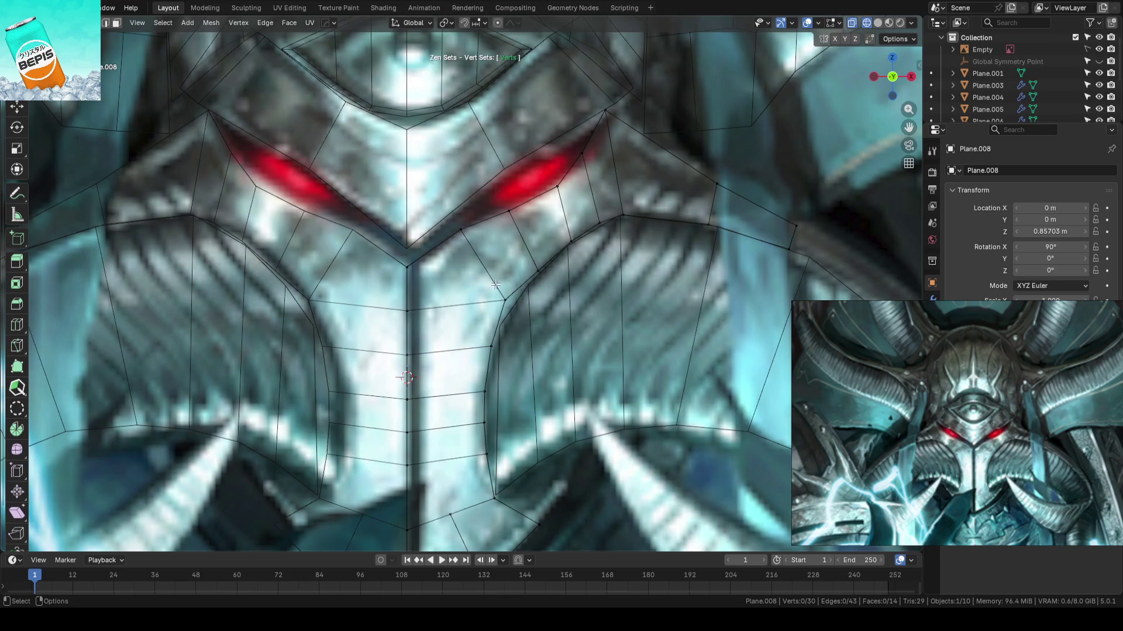
{"action": "key", "text": "alt+t"}
{"action": "left_click_drag", "start_coordinate": [503, 299], "coordinate": [510, 305]}
{"action": "key", "text": "alt+t"}
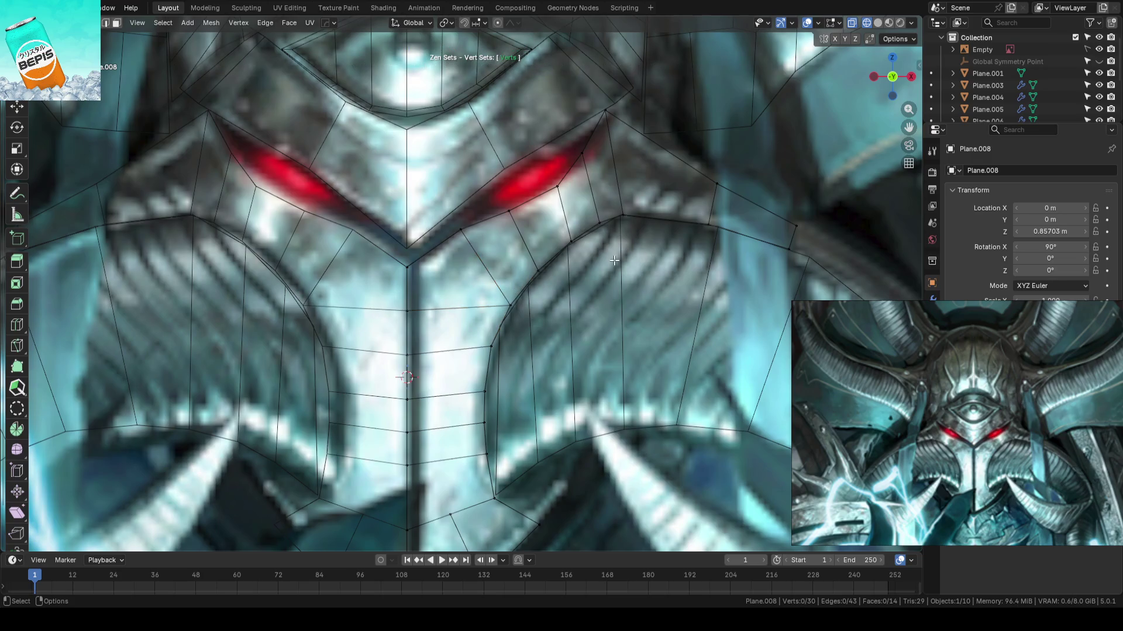
{"action": "scroll", "coordinate": [614, 260], "scroll_direction": "up", "scroll_amount": 1}
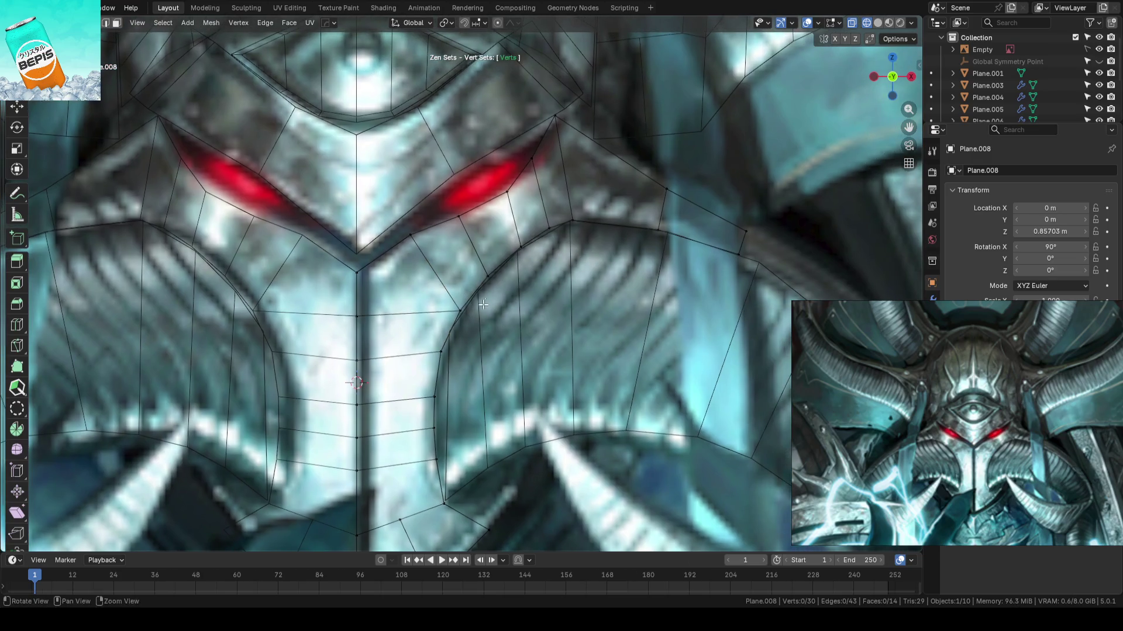
{"action": "scroll", "coordinate": [522, 271], "scroll_direction": "up", "scroll_amount": 1}
- Knife a cut from beside the eye, crossing the diagonal and horizontal edges, to the plate's lower edge
{"action": "key", "text": "k"}
{"action": "left_click", "coordinate": [589, 204]}
{"action": "left_click", "coordinate": [541, 245]}
{"action": "left_click", "coordinate": [520, 273]}
{"action": "left_click", "coordinate": [506, 332]}
{"action": "key", "text": "Return"}
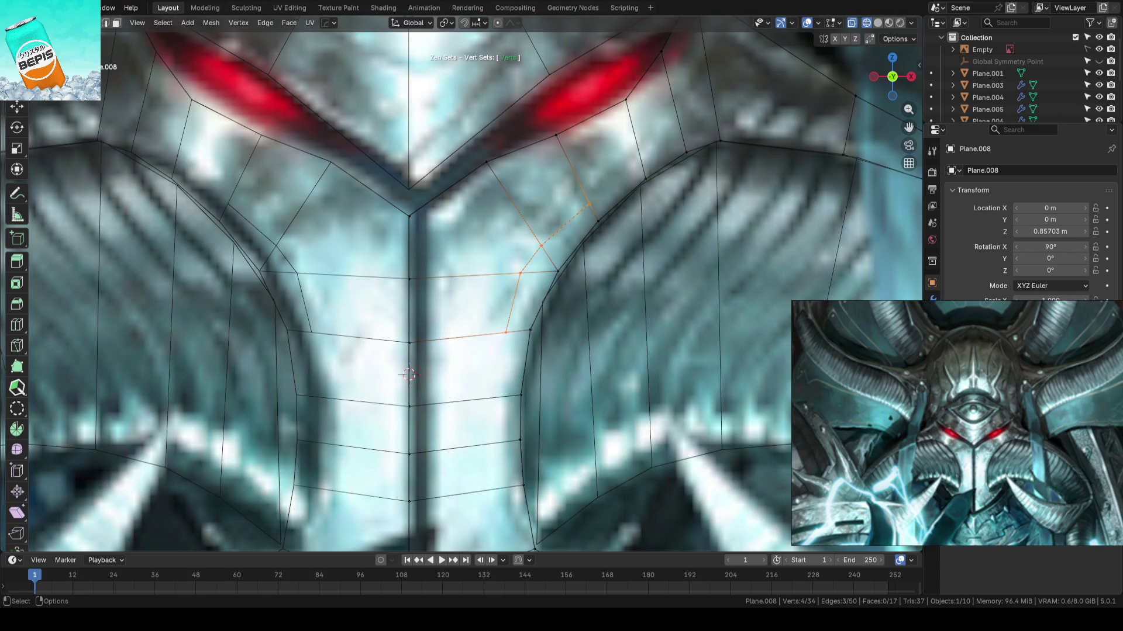
- Merge away the stray vertex on the faceplate
{"action": "scroll", "coordinate": [616, 294], "scroll_direction": "down", "scroll_amount": 2}
{"action": "left_click", "coordinate": [550, 209]}
{"action": "key", "text": "m"}
{"action": "left_click", "coordinate": [662, 212]}
{"action": "scroll", "coordinate": [619, 239], "scroll_direction": "down", "scroll_amount": 2}
{"action": "scroll", "coordinate": [619, 238], "scroll_direction": "up", "scroll_amount": 3}
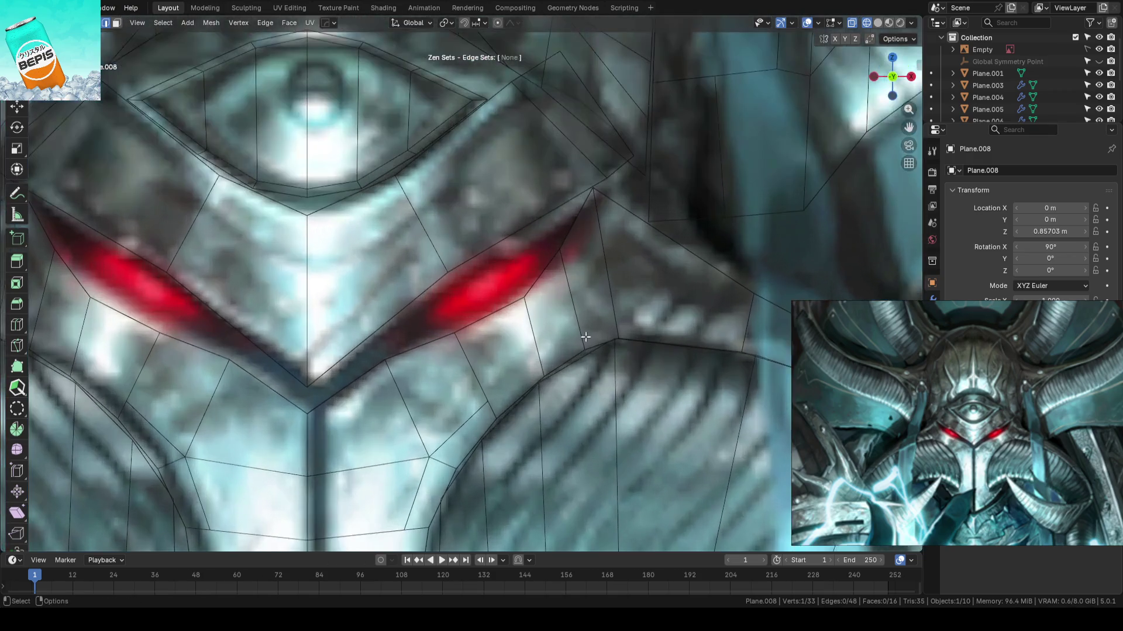
- Add a loop cut across the right cheek faces and slide two cheek-edge vertices into place
{"action": "middle_click_drag", "start_coordinate": [590, 337], "coordinate": [537, 219], "text": "shift"}
{"action": "key", "text": "ctrl+r"}
{"action": "left_click", "coordinate": [558, 230]}
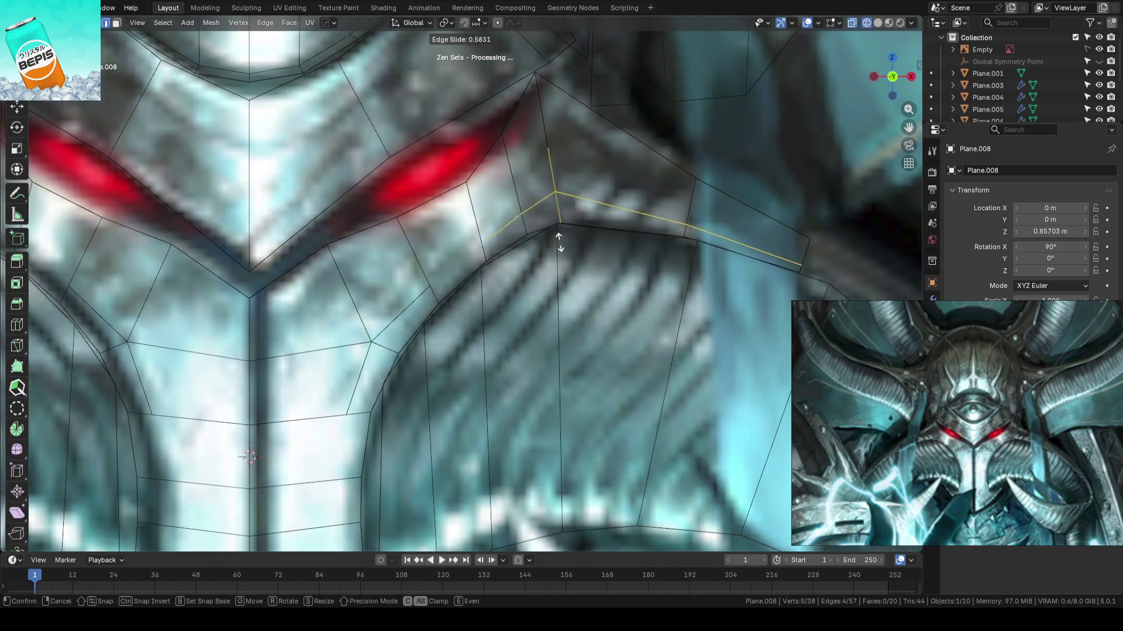
{"action": "left_click", "coordinate": [557, 254]}
{"action": "left_click", "coordinate": [683, 217]}
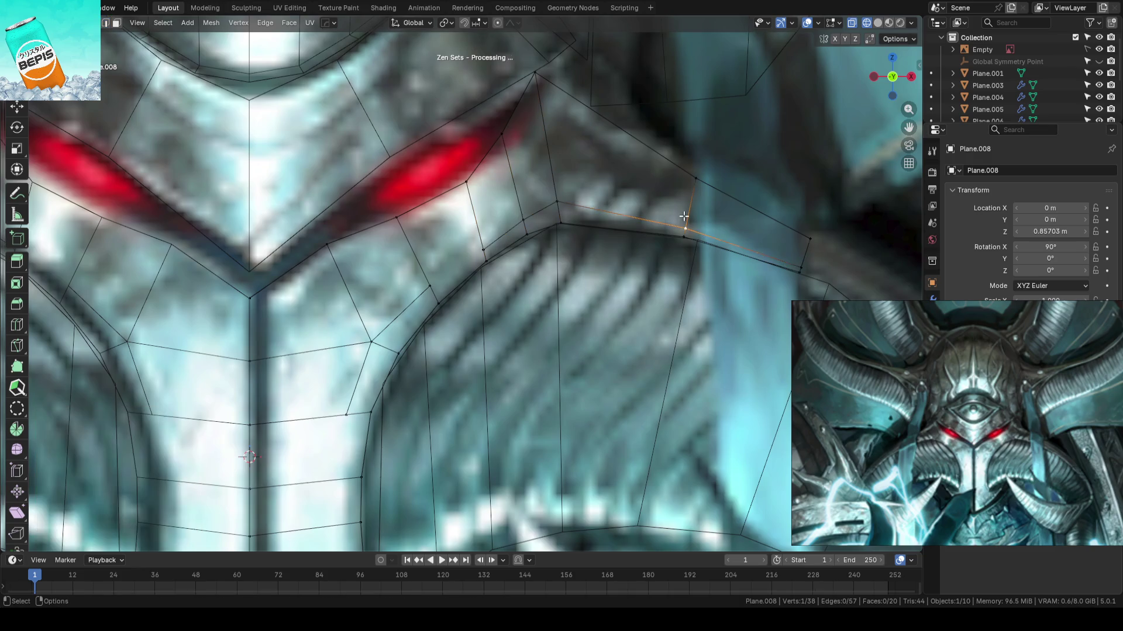
{"action": "key", "text": "g"}
{"action": "key", "text": "g"}
{"action": "left_click", "coordinate": [687, 217]}
{"action": "left_click", "coordinate": [822, 256]}
{"action": "key", "text": "g"}
{"action": "key", "text": "g"}
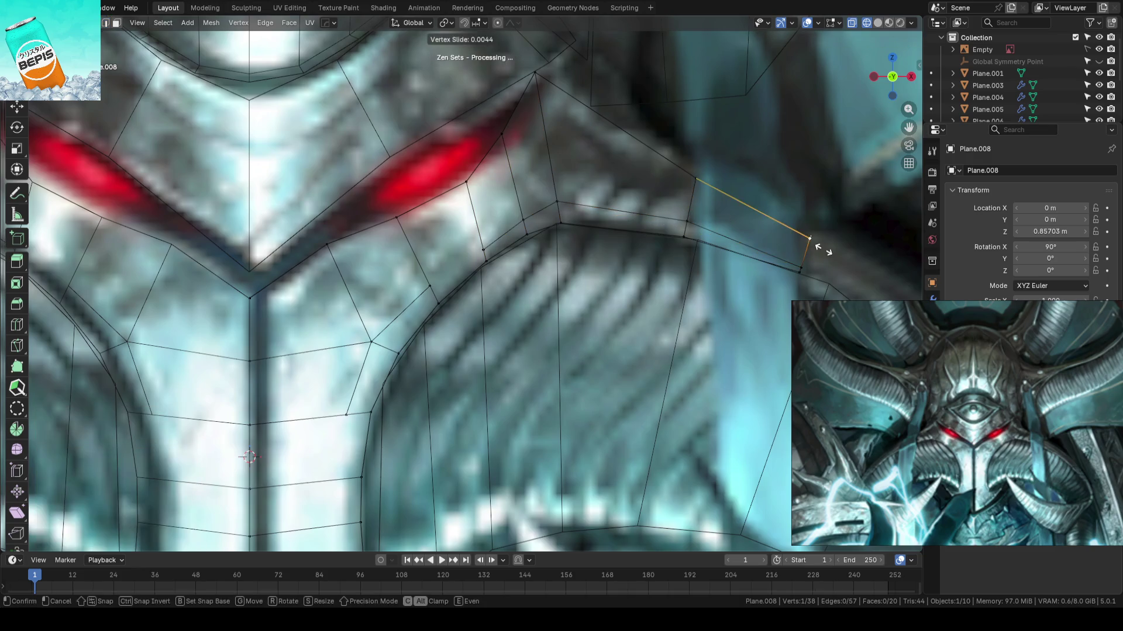
{"action": "left_click", "coordinate": [817, 256]}
- Connect two vertices with a new edge and slide the upper vertex along its edge
{"action": "left_click", "coordinate": [430, 286]}
{"action": "left_click", "coordinate": [483, 250], "text": "shift"}
{"action": "key", "text": "j"}
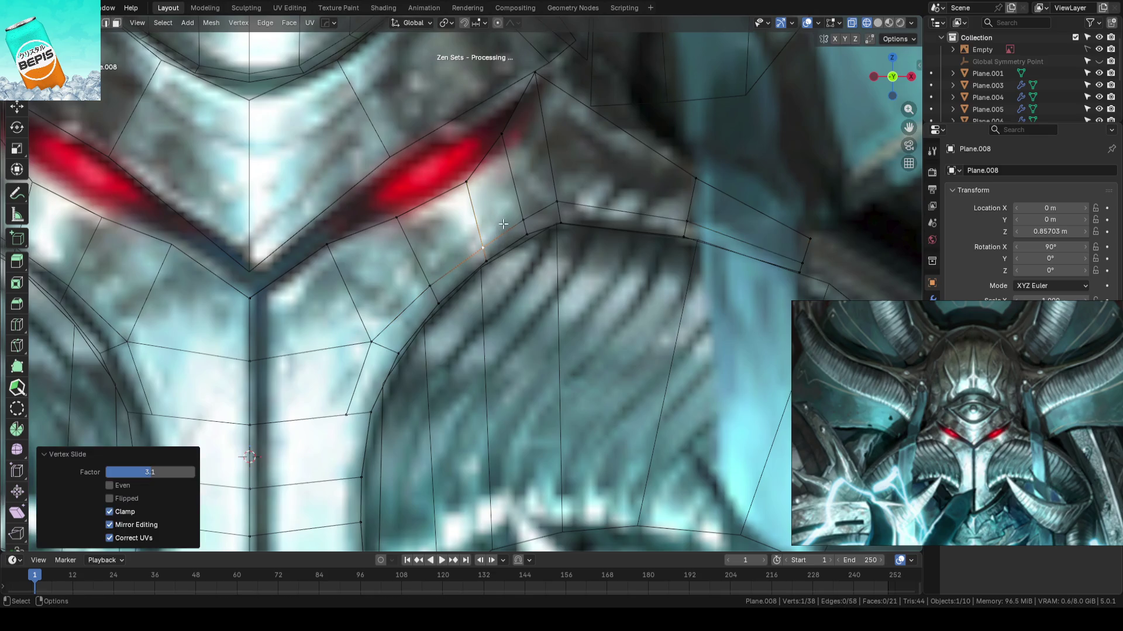
{"action": "left_click", "coordinate": [514, 219]}
{"action": "key", "text": "g"}
{"action": "key", "text": "g"}
{"action": "left_click", "coordinate": [515, 219]}
{"action": "key", "text": "g"}
{"action": "key", "text": "g"}
{"action": "left_click", "coordinate": [526, 217]}
- Vertex Slide two cheek vertices along their edges to follow the reference lines
{"action": "mouse_move", "coordinate": [526, 218]}
{"action": "middle_mouse_down", "text": "ctrl"}
{"action": "mouse_move", "coordinate": [526, 341]}
{"action": "mouse_move", "coordinate": [608, 199]}
{"action": "middle_mouse_up", "text": "ctrl"}
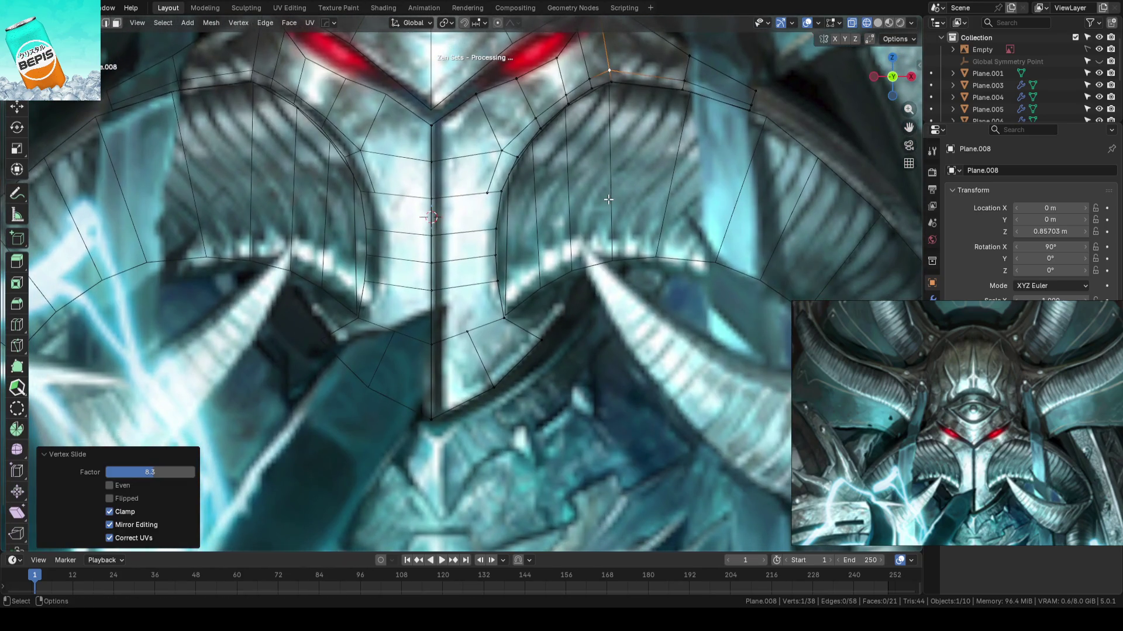
{"action": "scroll", "coordinate": [640, 206], "scroll_direction": "up", "scroll_amount": 2}
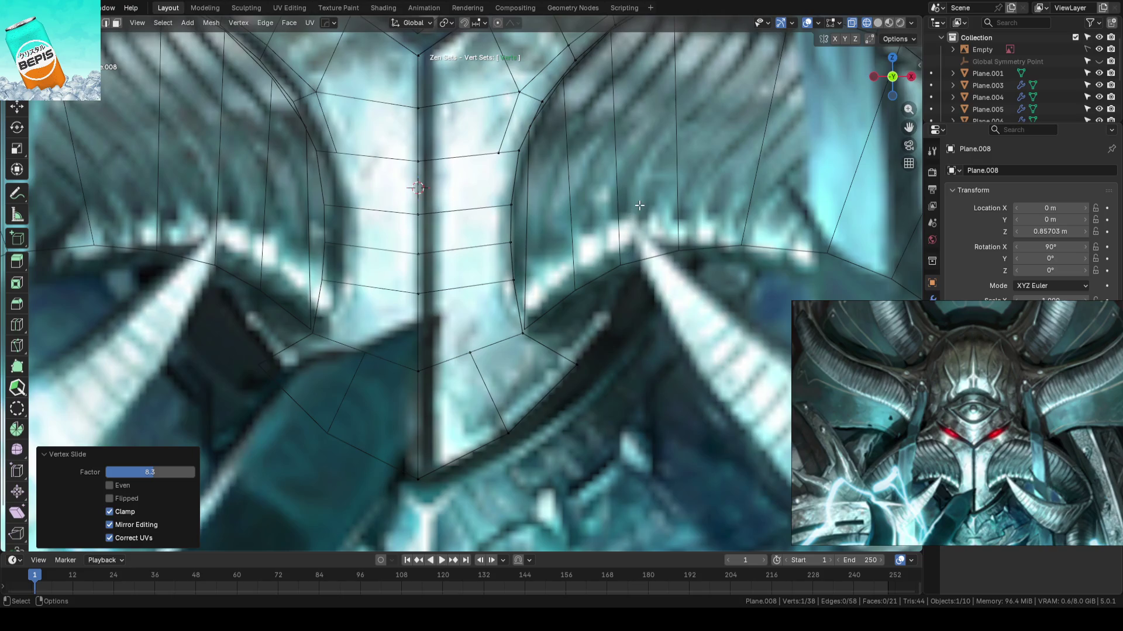
{"action": "mouse_move", "coordinate": [635, 211]}
{"action": "middle_mouse_down", "text": "shift"}
{"action": "mouse_move", "coordinate": [597, 202]}
{"action": "mouse_move", "coordinate": [521, 225]}
{"action": "mouse_move", "coordinate": [539, 282]}
{"action": "middle_mouse_up", "text": "shift"}
{"action": "scroll", "coordinate": [522, 245], "scroll_direction": "down", "scroll_amount": 2}
{"action": "scroll", "coordinate": [538, 270], "scroll_direction": "up", "scroll_amount": 2}
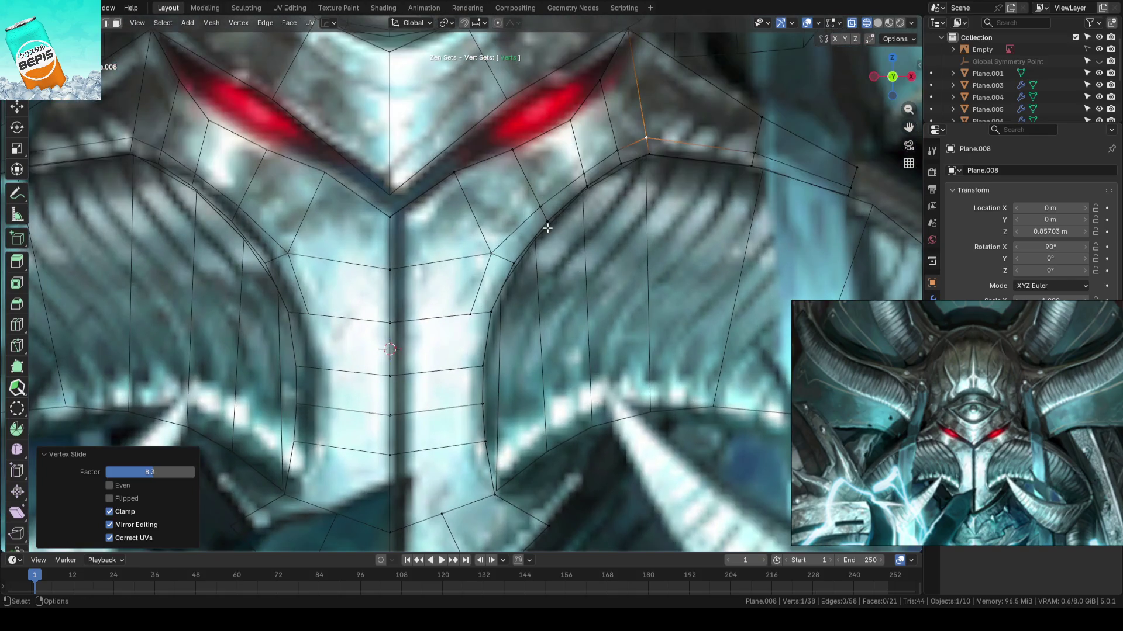
{"action": "left_click", "coordinate": [495, 256]}
{"action": "key", "text": "shift+v"}
{"action": "left_click", "coordinate": [502, 262]}
{"action": "left_click", "coordinate": [538, 206]}
{"action": "key", "text": "shift+v"}
{"action": "left_click", "coordinate": [534, 210]}
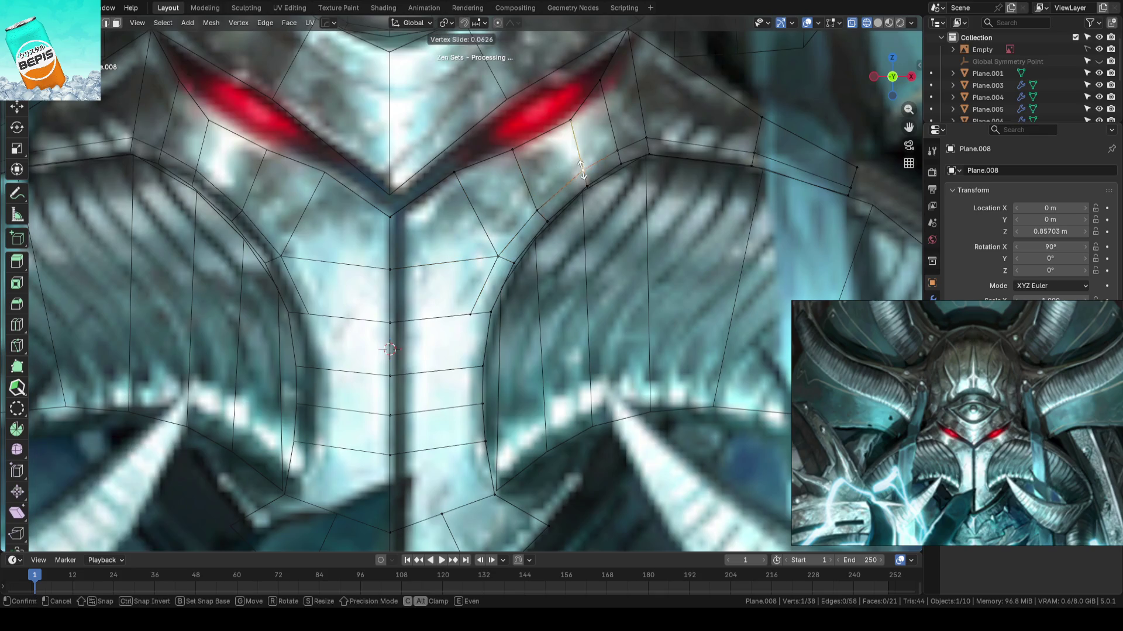
- Slide the vertex above the cheek edge and the outer cheek vertex outward along their edges
{"action": "left_click", "coordinate": [660, 140]}
{"action": "key", "text": "shift+v"}
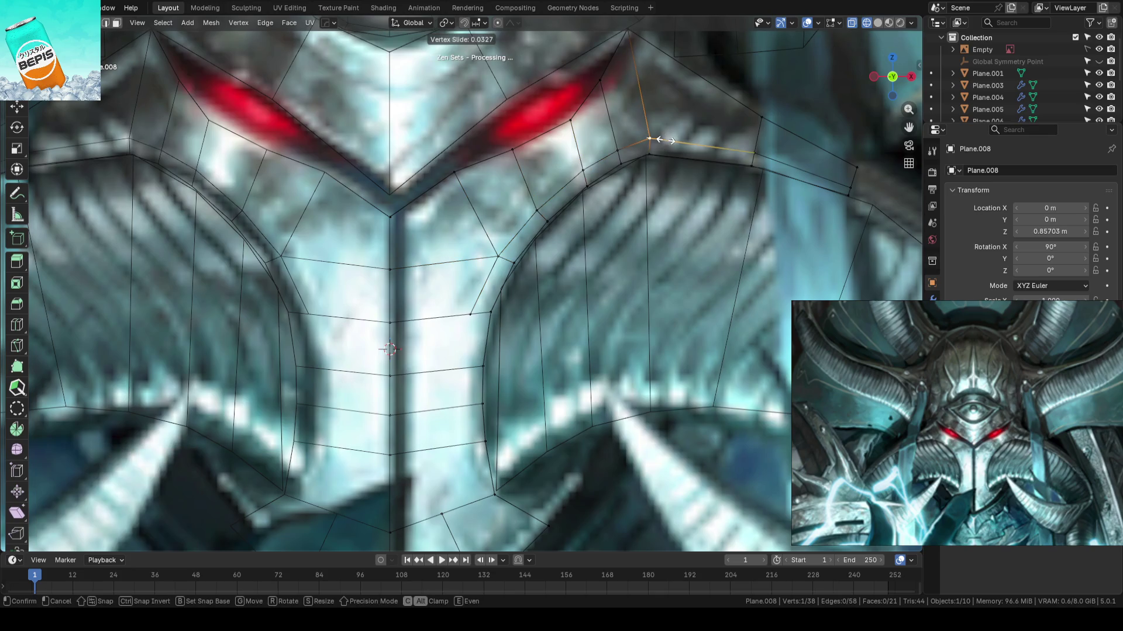
{"action": "left_click", "coordinate": [664, 140]}
{"action": "middle_click_drag", "start_coordinate": [821, 145], "coordinate": [722, 179], "text": "shift"}
{"action": "left_click", "coordinate": [665, 186]}
{"action": "left_click", "coordinate": [764, 225]}
{"action": "key", "text": "shift+v"}
{"action": "left_click", "coordinate": [755, 232]}
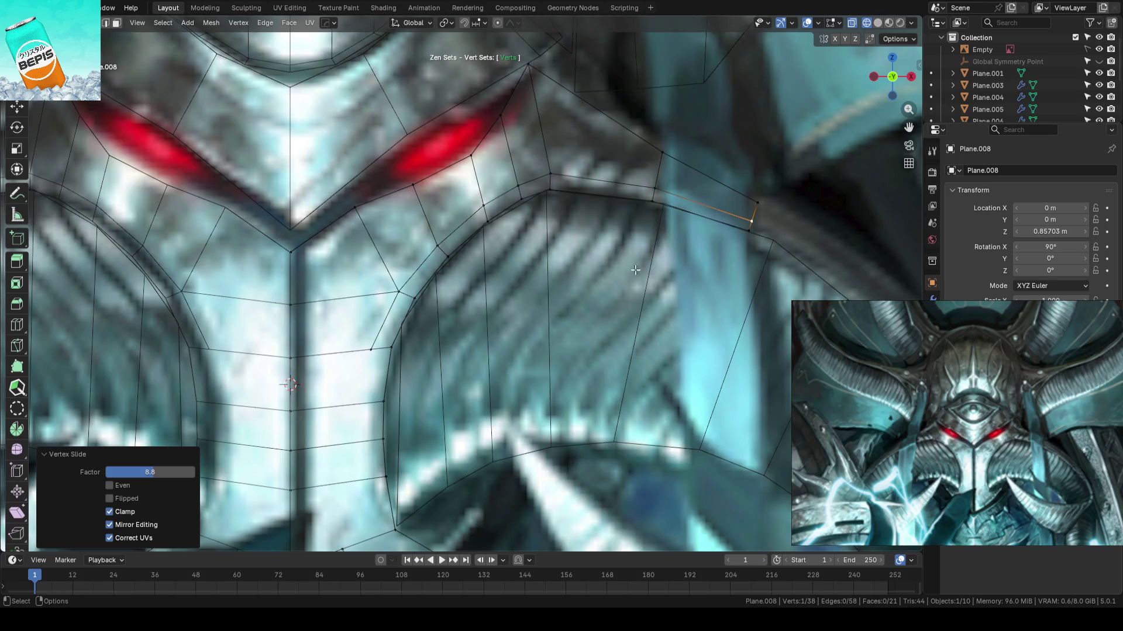
- Move the vertices beside the right eye onto the reference edge
{"action": "scroll", "coordinate": [598, 327], "scroll_direction": "up", "scroll_amount": 3}
{"action": "left_click", "coordinate": [612, 260]}
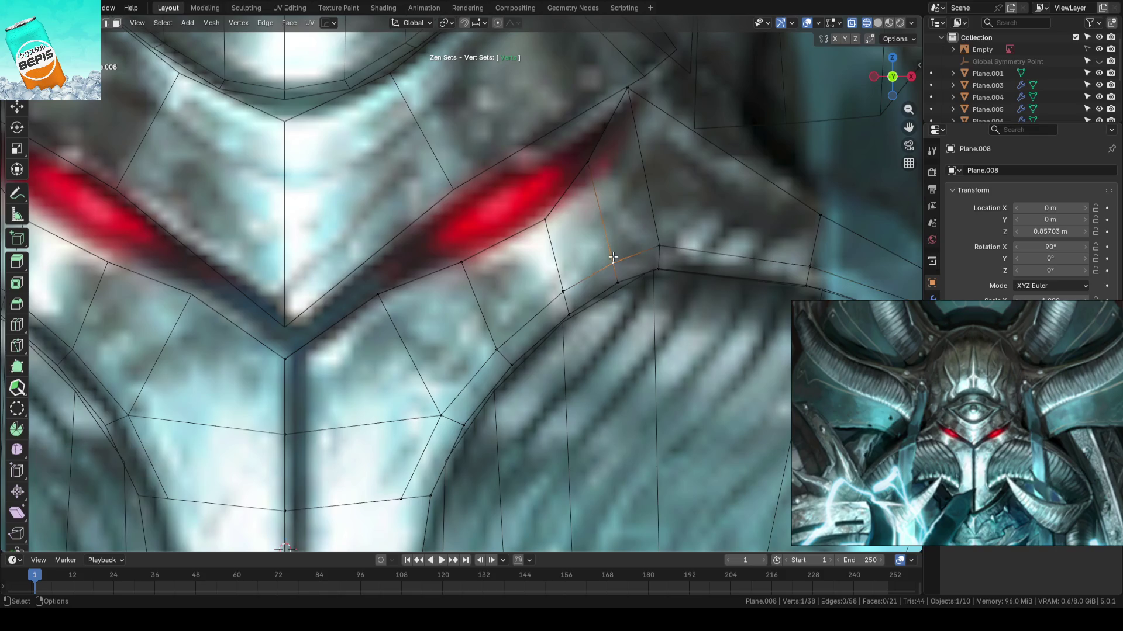
{"action": "left_click_drag", "start_coordinate": [659, 246], "coordinate": [673, 237]}
{"action": "key", "text": "g"}
{"action": "left_click", "coordinate": [679, 238]}
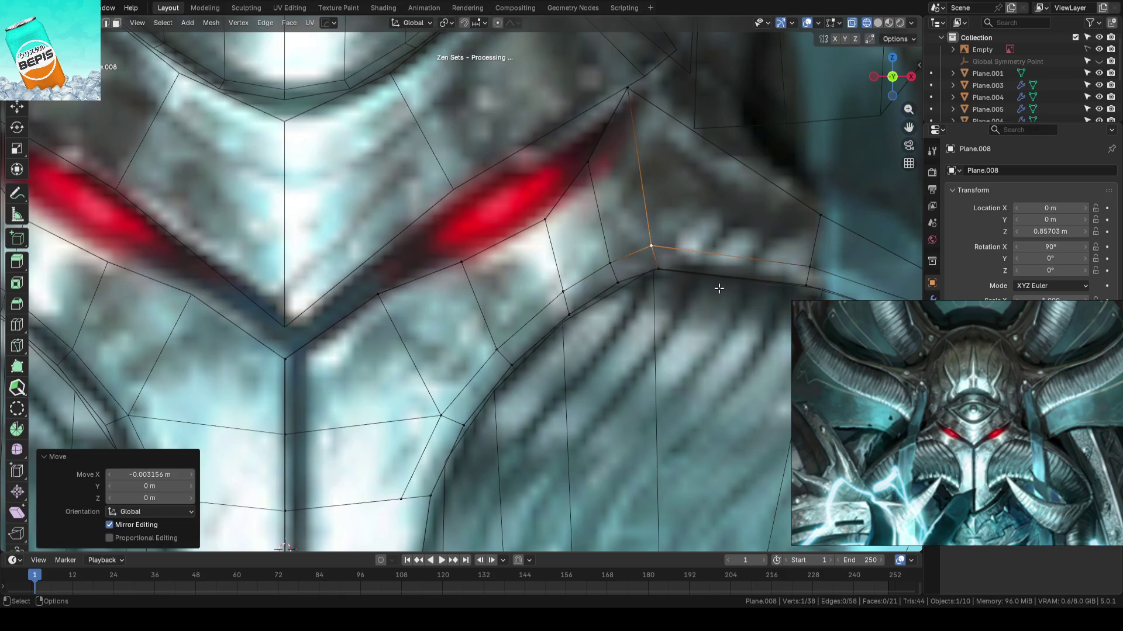
{"action": "scroll", "coordinate": [613, 256], "scroll_direction": "down", "scroll_amount": 2}
{"action": "left_click", "coordinate": [613, 257]}
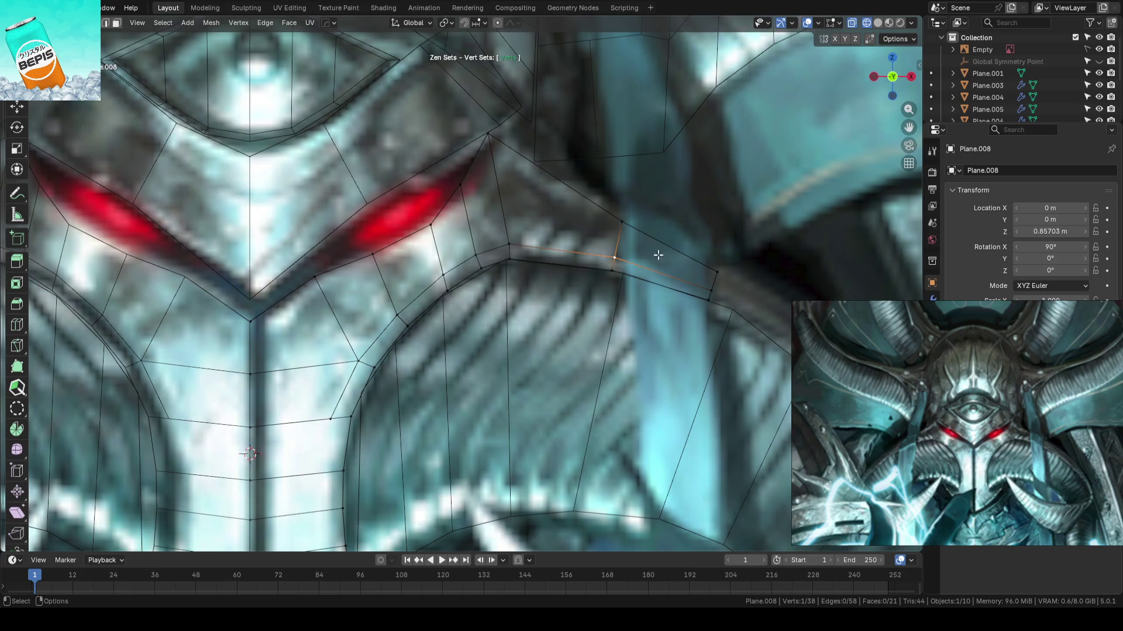
{"action": "scroll", "coordinate": [738, 287], "scroll_direction": "down", "scroll_amount": 3}
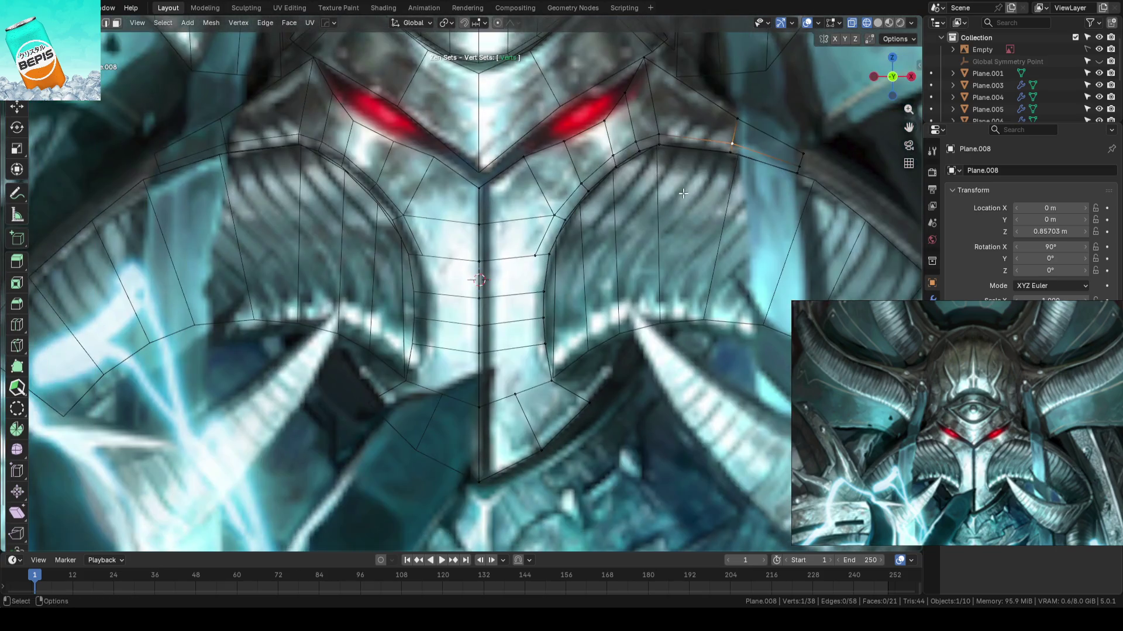
{"action": "mouse_move", "coordinate": [690, 266]}
{"action": "middle_mouse_down", "text": "shift"}
{"action": "mouse_move", "coordinate": [642, 244]}
{"action": "mouse_move", "coordinate": [645, 201]}
{"action": "middle_mouse_up", "text": "shift"}
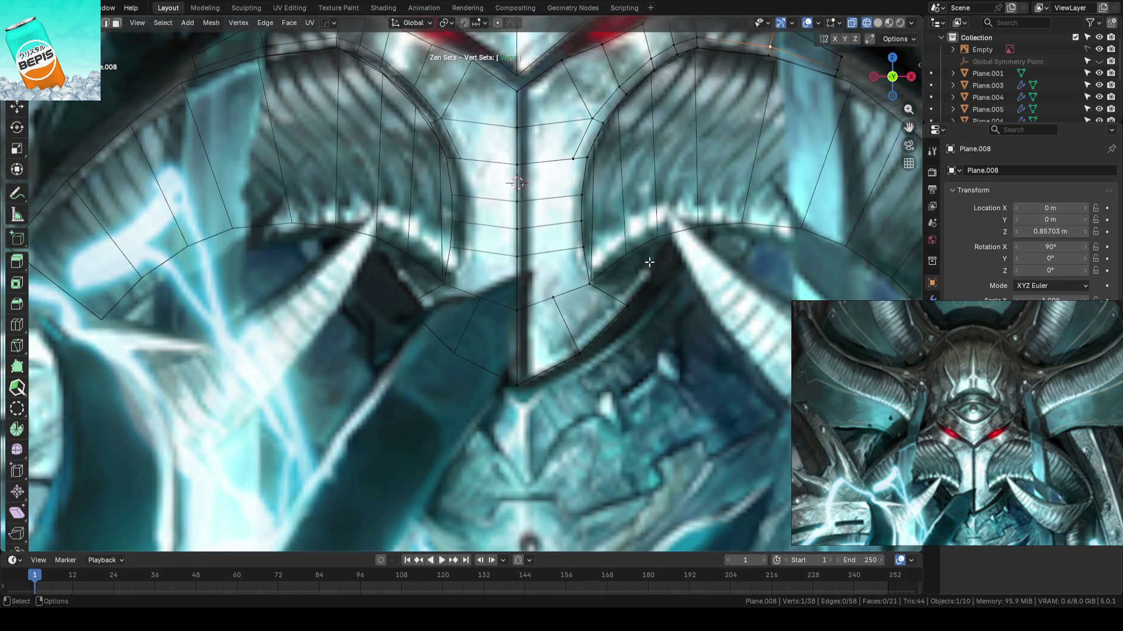
{"action": "scroll", "coordinate": [649, 251], "scroll_direction": "up", "scroll_amount": 1}
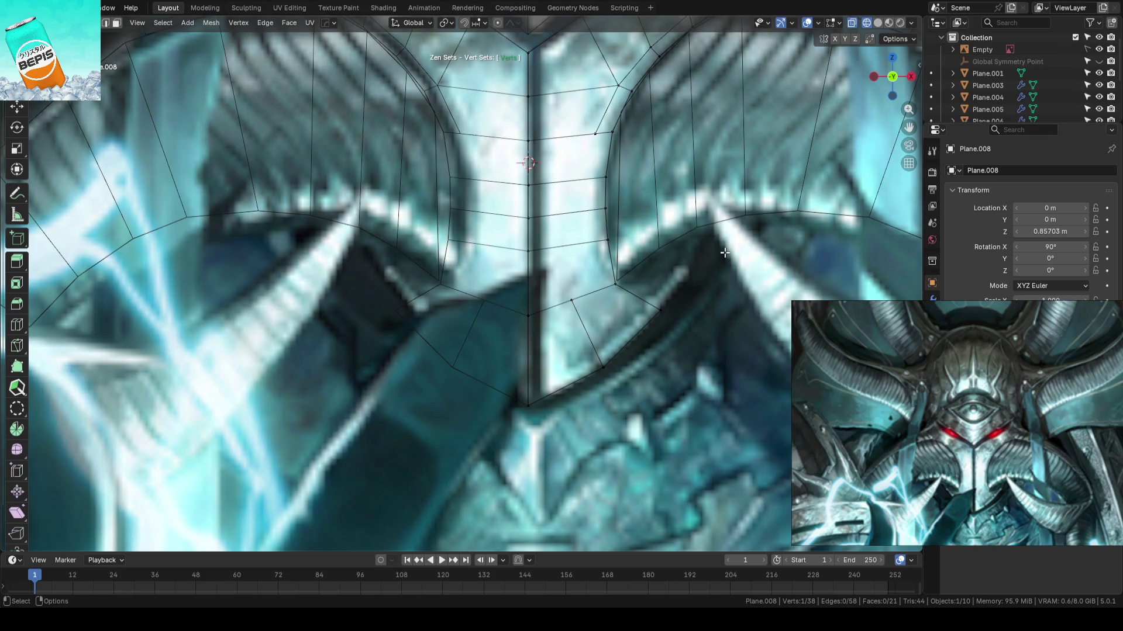
- Nudge the right-edge vertices of the lower faceplate near the horns
{"action": "middle_click_drag", "start_coordinate": [725, 252], "coordinate": [666, 323], "text": "shift"}
{"action": "scroll", "coordinate": [604, 267], "scroll_direction": "up", "scroll_amount": 1}
{"action": "scroll", "coordinate": [604, 267], "scroll_direction": "up", "scroll_amount": 1}
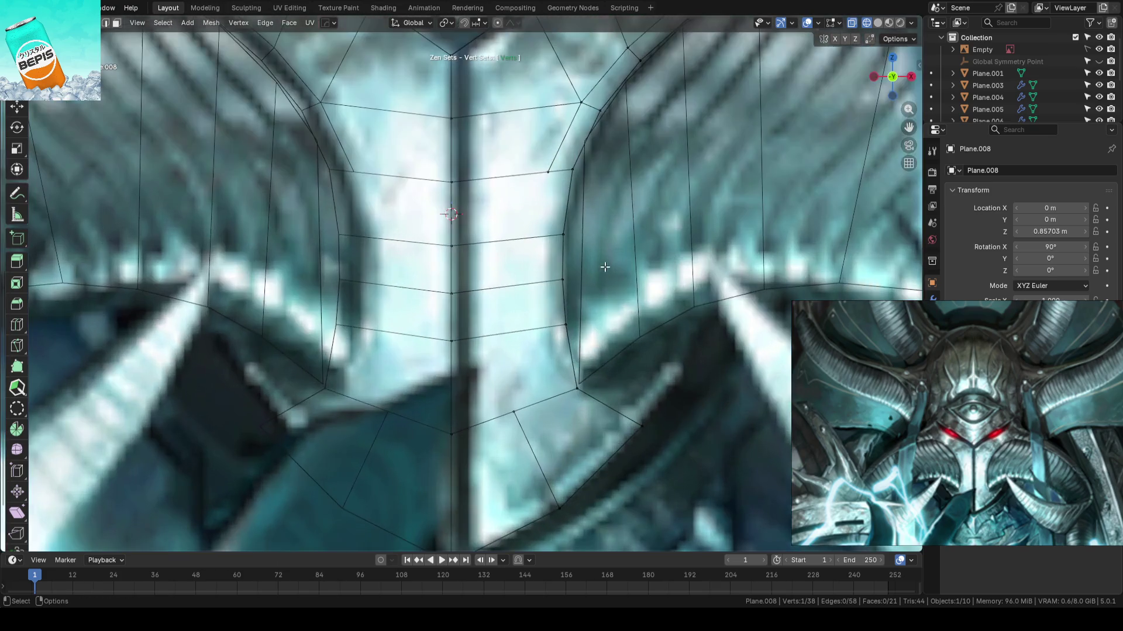
{"action": "left_click_drag", "start_coordinate": [568, 317], "coordinate": [567, 317]}
{"action": "left_click", "coordinate": [564, 279]}
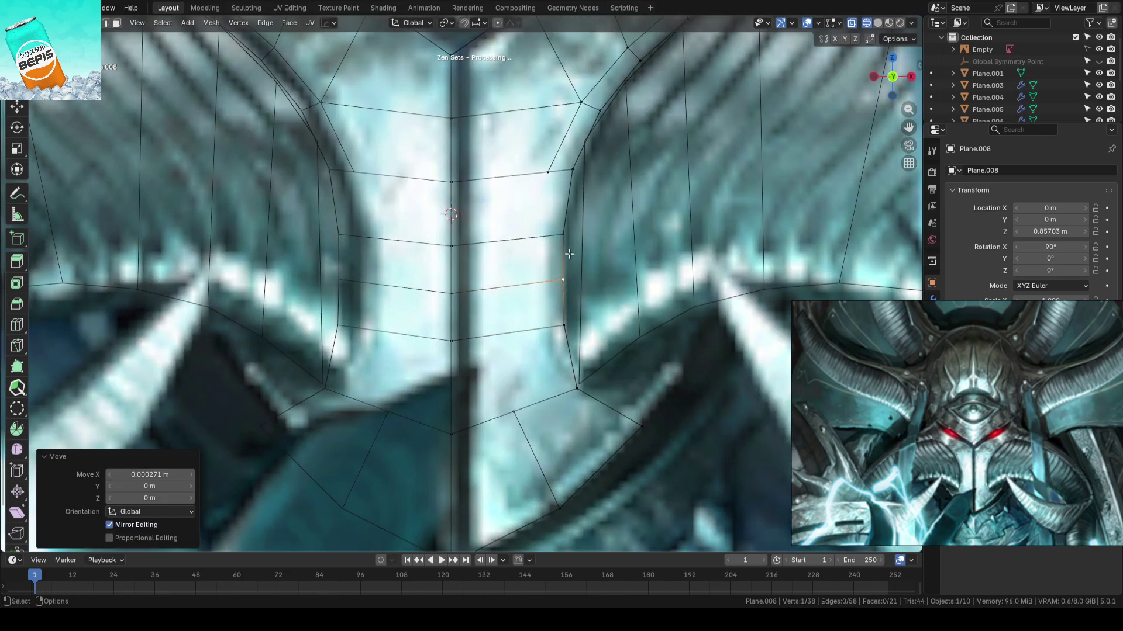
{"action": "scroll", "coordinate": [639, 254], "scroll_direction": "down", "scroll_amount": 2}
{"action": "left_click", "coordinate": [721, 385]}
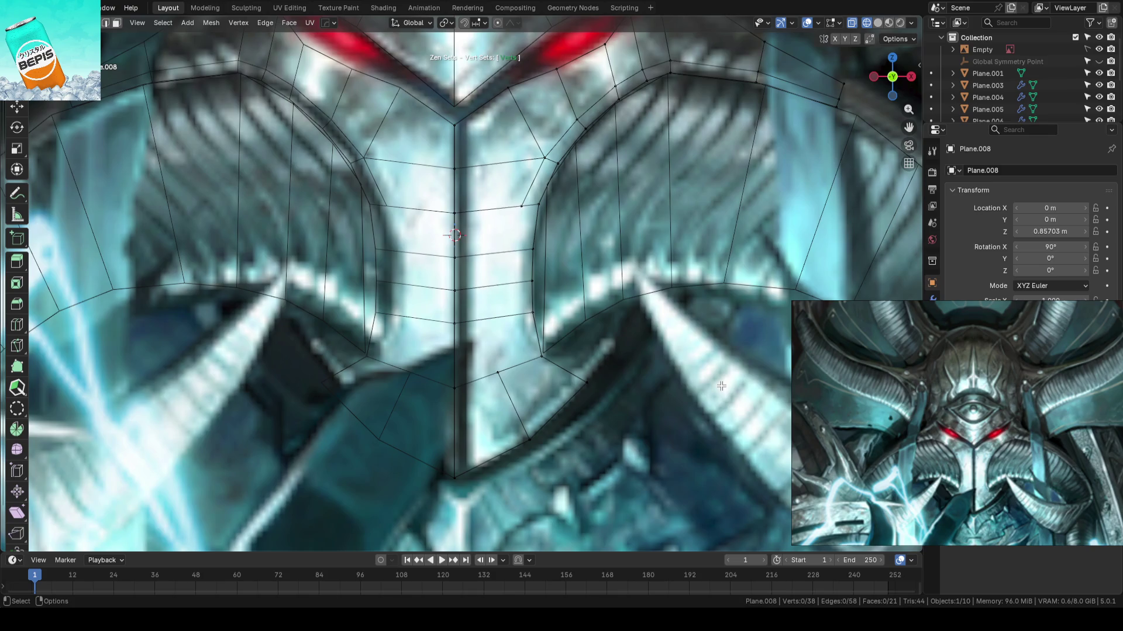
- Slide the vertex beside the horn along its edge, then check the shape in solid shading
{"action": "left_click", "coordinate": [521, 206]}
{"action": "key", "text": "shift+v"}
{"action": "left_click", "coordinate": [520, 202]}
{"action": "left_click", "coordinate": [664, 374]}
{"action": "scroll", "coordinate": [666, 369], "scroll_direction": "down", "scroll_amount": 1}
{"action": "scroll", "coordinate": [665, 349], "scroll_direction": "down", "scroll_amount": 1}
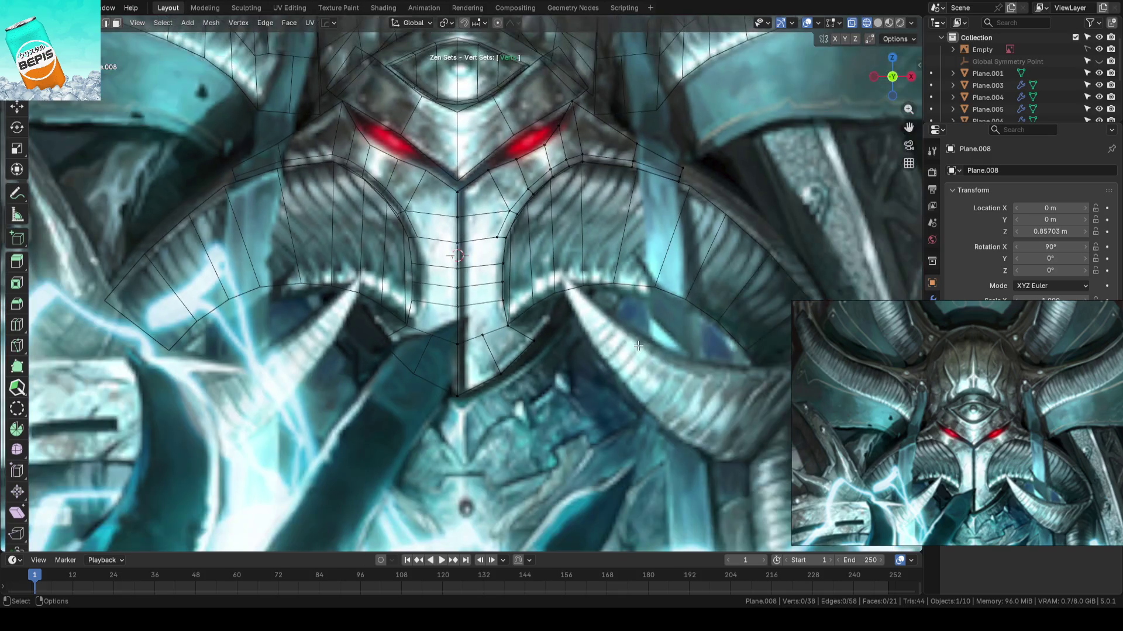
{"action": "key", "text": "shift+z"}
{"action": "scroll", "coordinate": [675, 309], "scroll_direction": "down", "scroll_amount": 3}
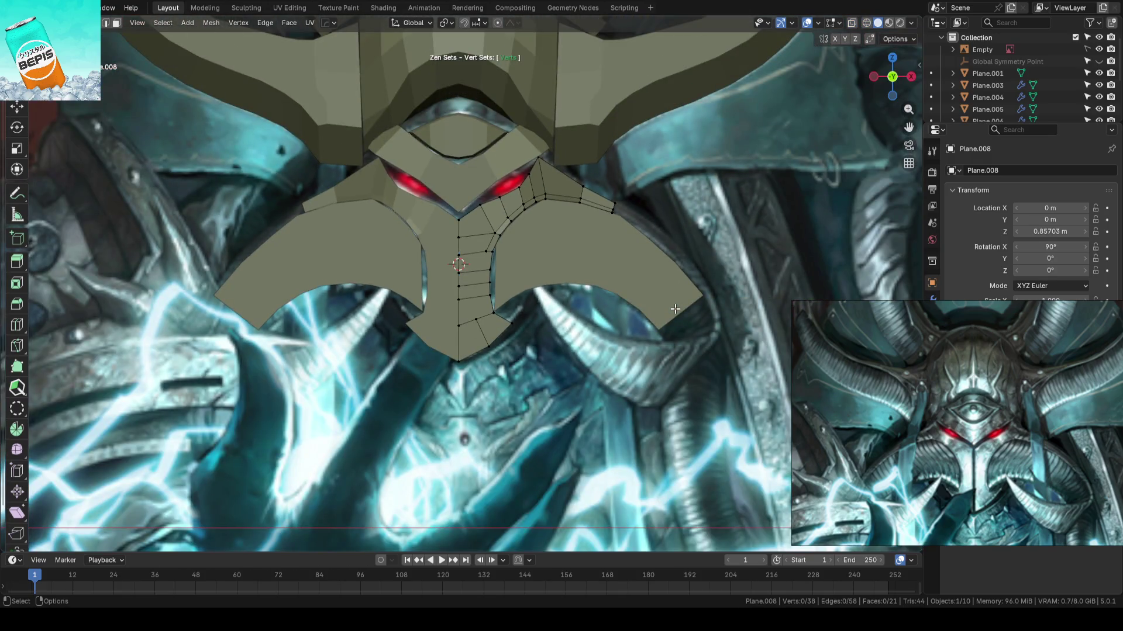
- Return to object mode, check the faceplate in wireframe, deselect it, and save the blockout file
{"action": "key", "text": "Tab"}
{"action": "key", "text": "shift+z"}
{"action": "scroll", "coordinate": [661, 299], "scroll_direction": "up", "scroll_amount": 3}
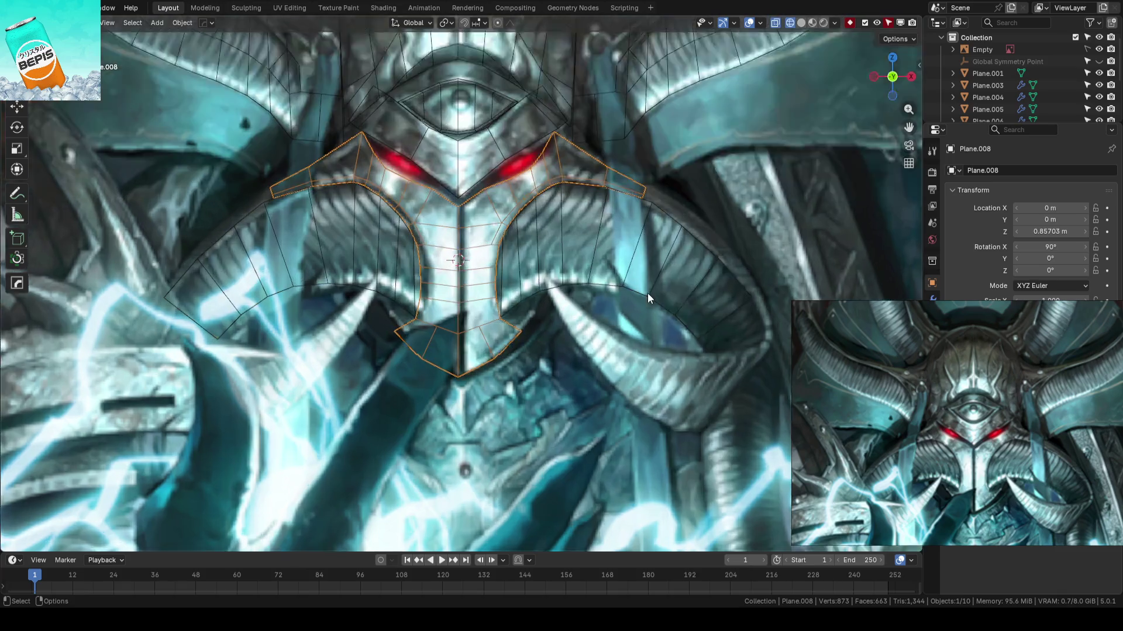
{"action": "scroll", "coordinate": [601, 244], "scroll_direction": "down", "scroll_amount": 3}
{"action": "key", "text": "shift+z"}
{"action": "key", "text": "alt+a"}
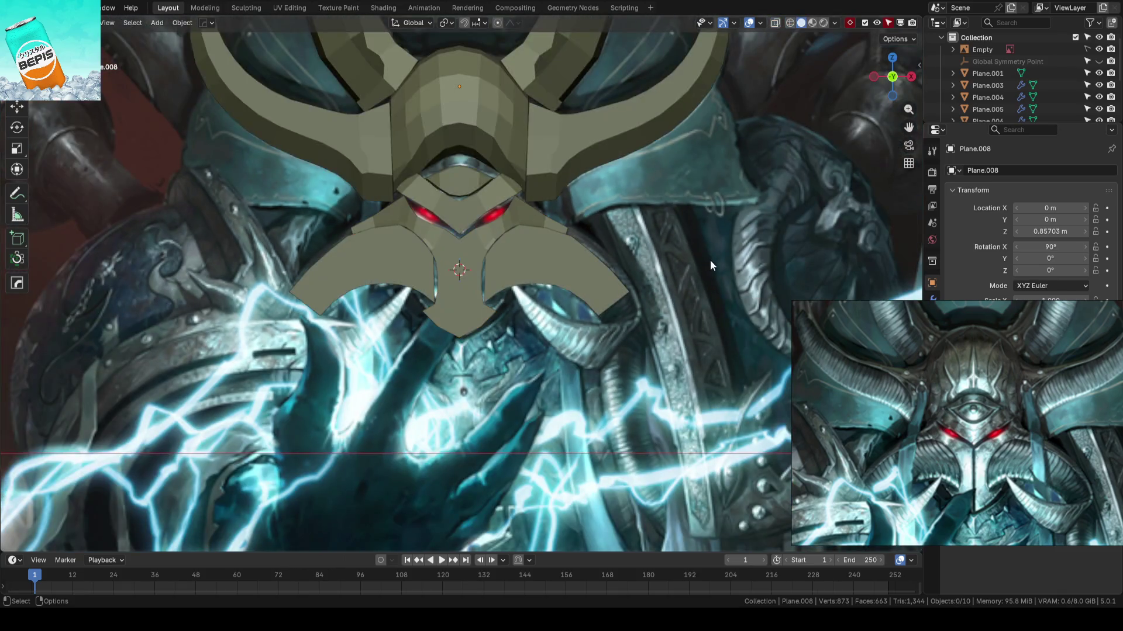
{"action": "key", "text": "ctrl+s"}
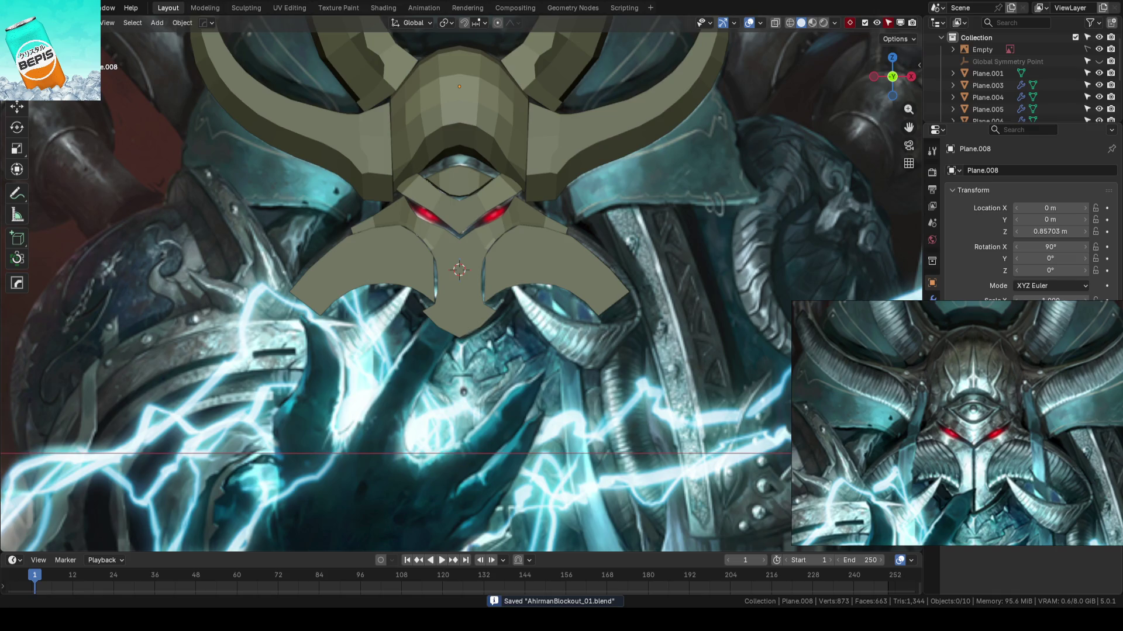
- On Plane.008, select the shortest edge path along the inner edge and shift it in depth
{"action": "scroll", "coordinate": [548, 169], "scroll_direction": "up", "scroll_amount": 2}
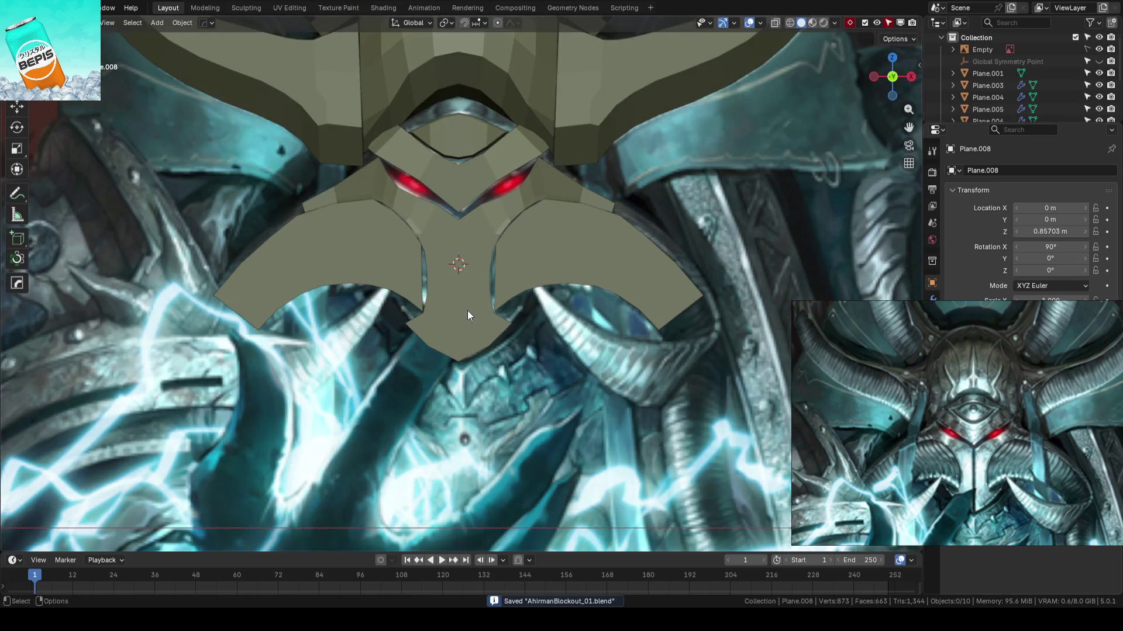
{"action": "scroll", "coordinate": [468, 315], "scroll_direction": "up", "scroll_amount": 1}
{"action": "left_click", "coordinate": [552, 209]}
{"action": "scroll", "coordinate": [566, 264], "scroll_direction": "up", "scroll_amount": 2}
{"action": "key", "text": "Tab"}
{"action": "mouse_move", "coordinate": [566, 264]}
{"action": "middle_mouse_down"}
{"action": "mouse_move", "coordinate": [493, 286]}
{"action": "mouse_move", "coordinate": [434, 333]}
{"action": "mouse_move", "coordinate": [532, 321]}
{"action": "mouse_move", "coordinate": [586, 258]}
{"action": "mouse_move", "coordinate": [547, 206]}
{"action": "mouse_move", "coordinate": [418, 251]}
{"action": "mouse_move", "coordinate": [431, 283]}
{"action": "mouse_move", "coordinate": [514, 225]}
{"action": "mouse_move", "coordinate": [485, 275]}
{"action": "mouse_move", "coordinate": [499, 188]}
{"action": "mouse_move", "coordinate": [508, 265]}
{"action": "middle_mouse_up"}
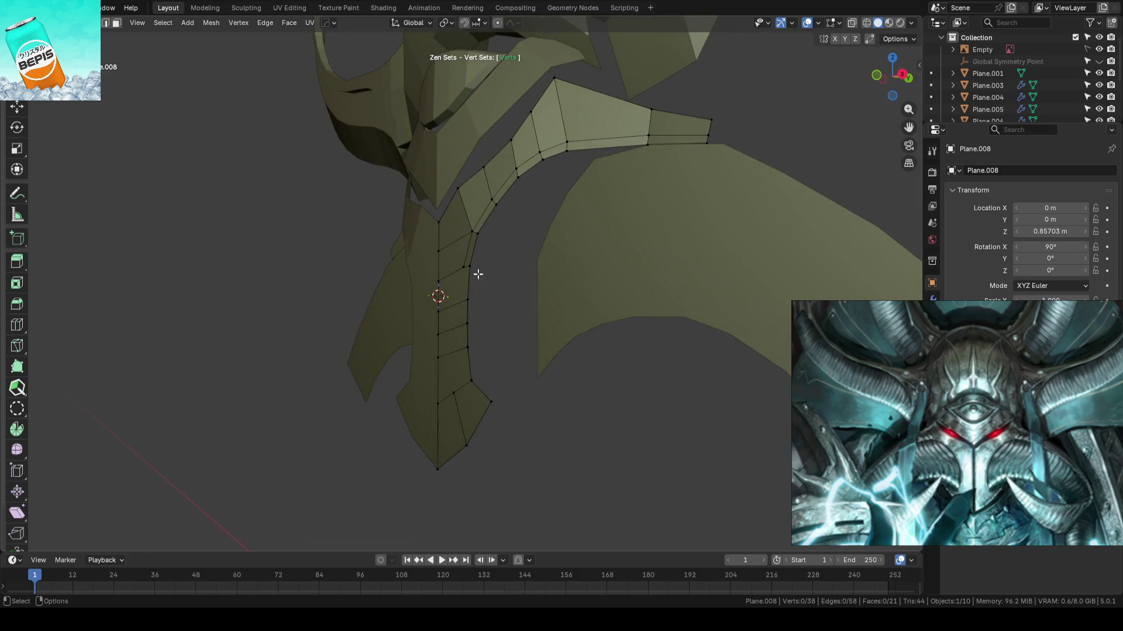
{"action": "left_click", "coordinate": [478, 276]}
{"action": "left_click", "coordinate": [563, 153], "text": "ctrl"}
{"action": "middle_click_drag", "start_coordinate": [563, 153], "coordinate": [496, 193]}
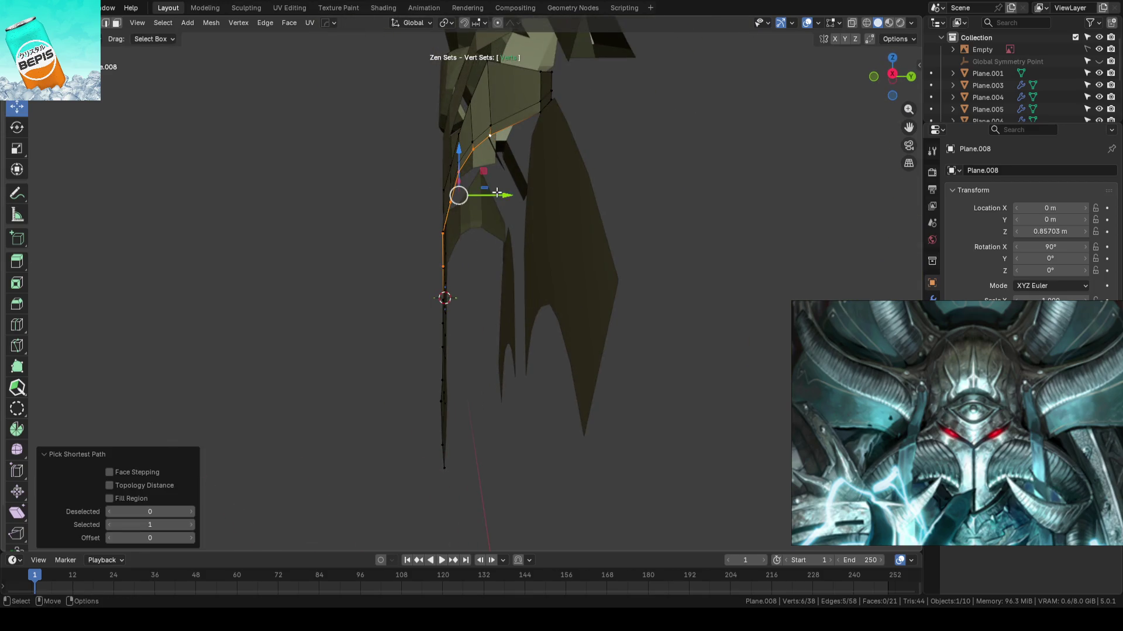
{"action": "left_click_drag", "start_coordinate": [496, 193], "coordinate": [509, 195]}
- Deselect the vertices and return to the front view over the reference
{"action": "left_click", "coordinate": [358, 226]}
{"action": "mouse_move", "coordinate": [357, 226]}
{"action": "middle_mouse_down"}
{"action": "mouse_move", "coordinate": [386, 269]}
{"action": "mouse_move", "coordinate": [456, 281]}
{"action": "mouse_move", "coordinate": [458, 359]}
{"action": "mouse_move", "coordinate": [448, 278]}
{"action": "middle_mouse_up"}
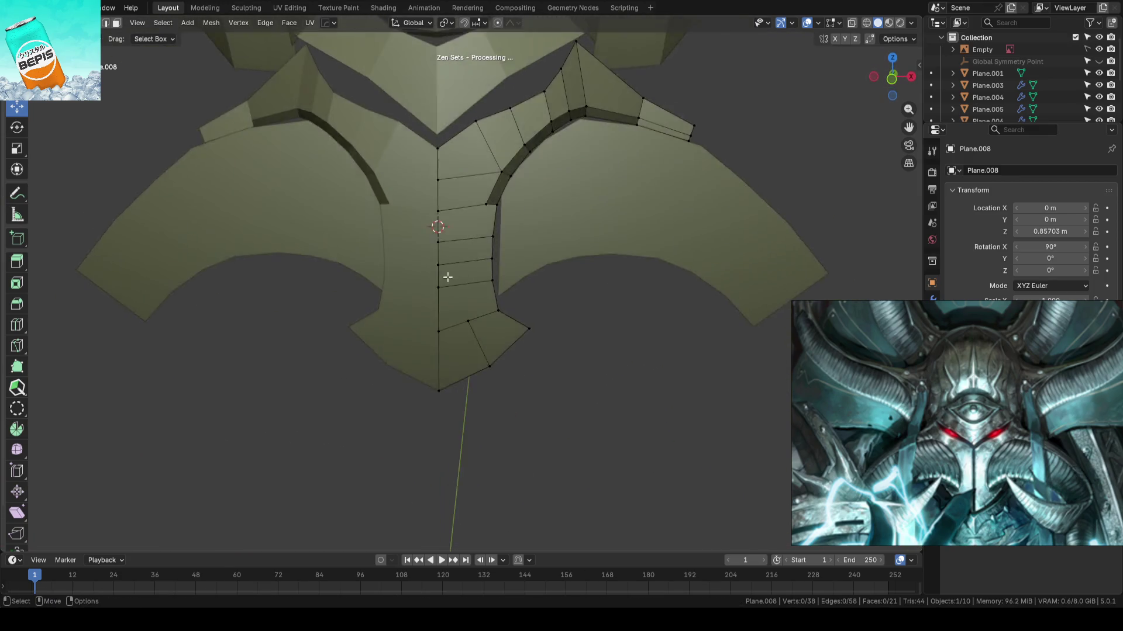
{"action": "scroll", "coordinate": [448, 277], "scroll_direction": "up", "scroll_amount": 3}
{"action": "middle_click_drag", "start_coordinate": [531, 189], "coordinate": [564, 261]}
{"action": "key", "text": "KP_1"}
{"action": "scroll", "coordinate": [565, 333], "scroll_direction": "up", "scroll_amount": 5}
- Extrude the lower corner edge into a new flap face and move its corner vertex onto the horn
{"action": "key", "text": "e"}
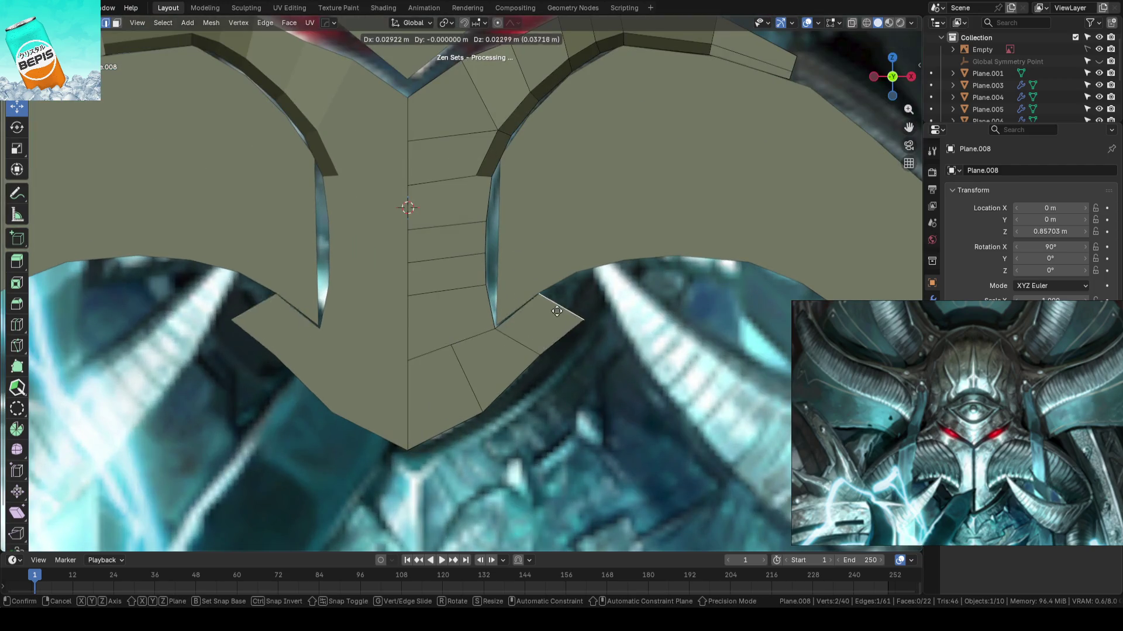
{"action": "left_click", "coordinate": [573, 249]}
{"action": "key", "text": "shift+z"}
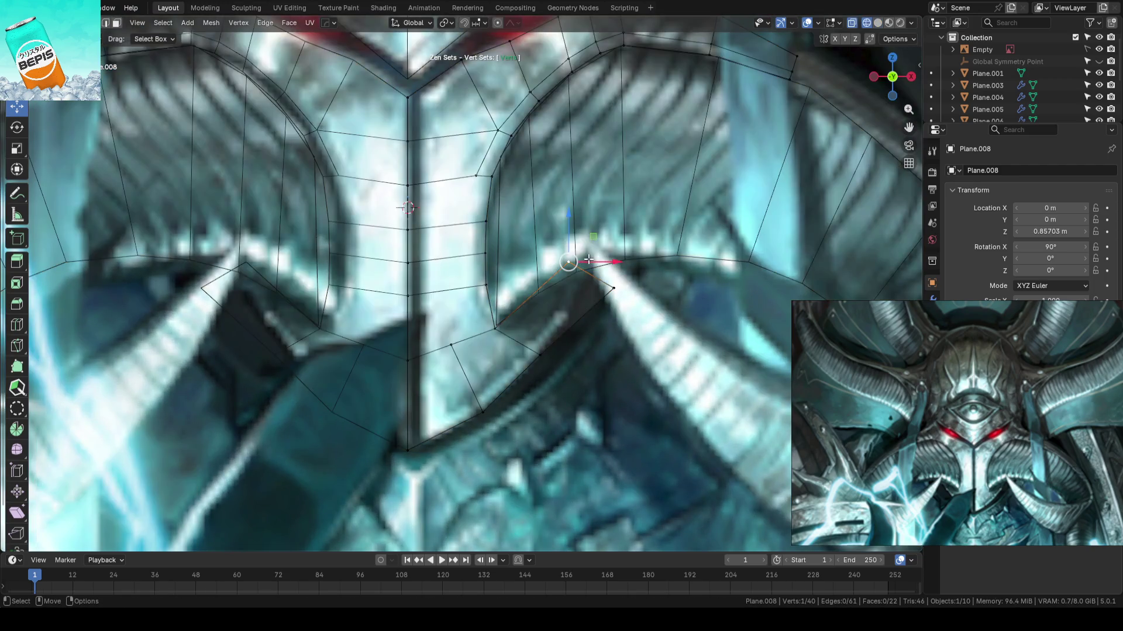
{"action": "key", "text": "g"}
{"action": "left_click", "coordinate": [572, 264]}
{"action": "key", "text": "g"}
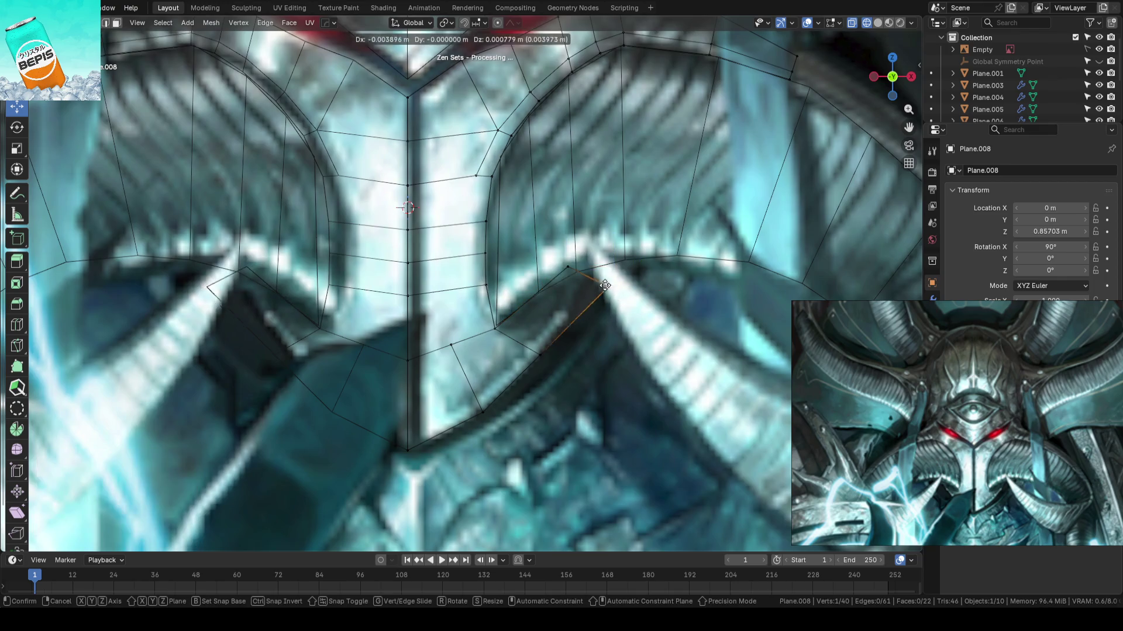
{"action": "left_click", "coordinate": [590, 270]}
- Add an edge loop across the flap, then return to object mode and save the file
{"action": "key", "text": "ctrl+r"}
{"action": "double_click", "coordinate": [567, 310]}
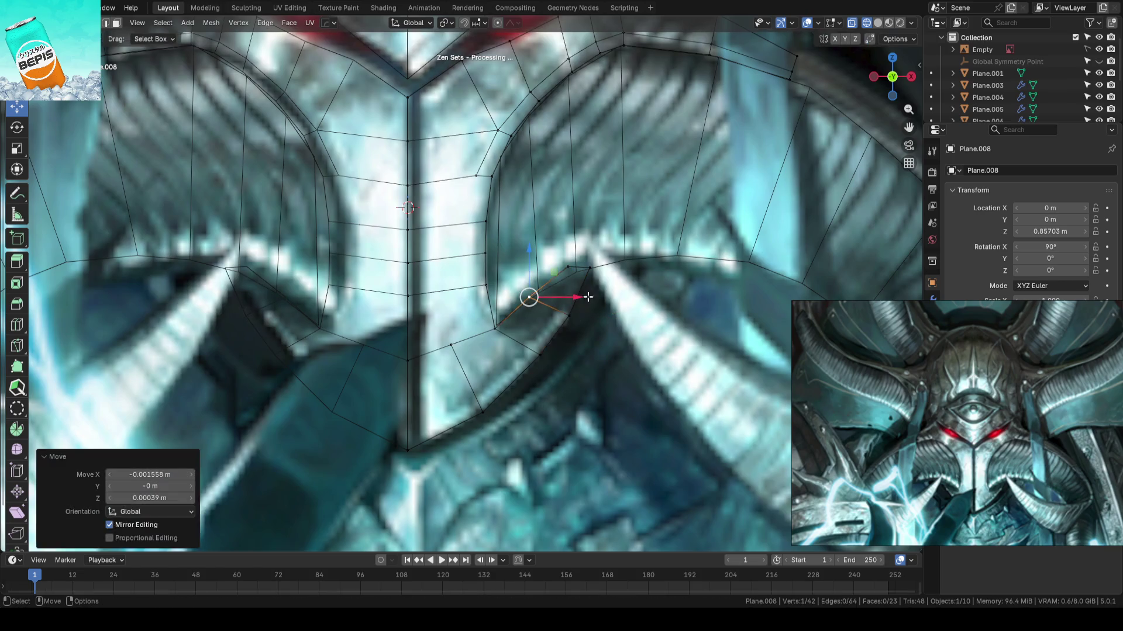
{"action": "key", "text": "Tab"}
{"action": "left_click", "coordinate": [634, 329]}
{"action": "key", "text": "ctrl+s"}
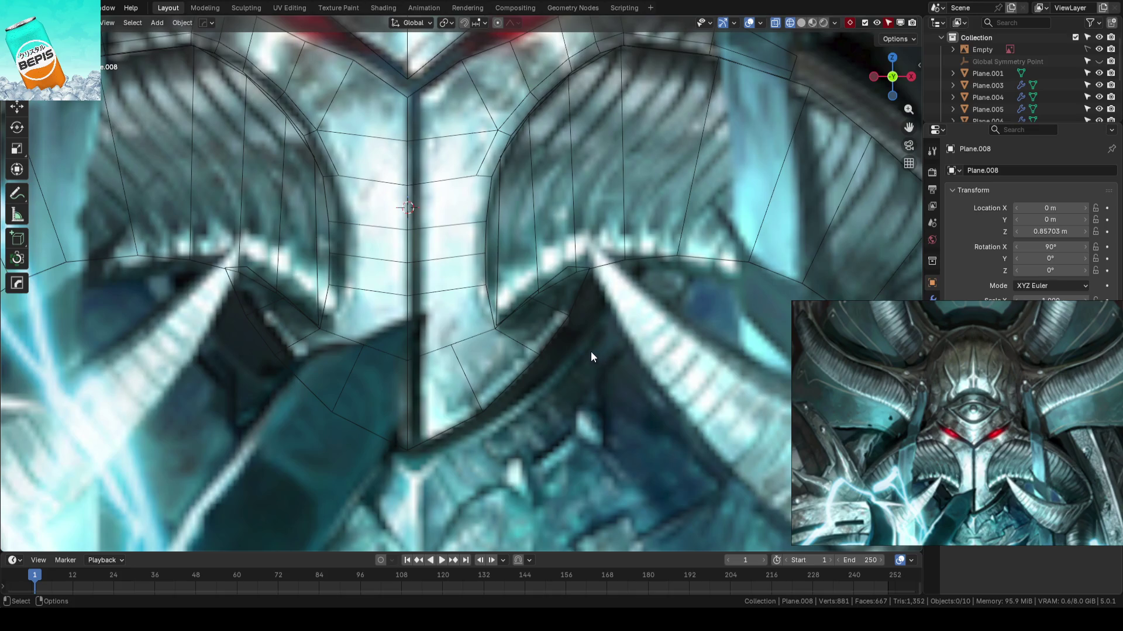
- Back in Plane.008's edit mode, adjust the flap's edge vertices toward the reference
{"action": "key", "text": "shift+z"}
{"action": "left_click", "coordinate": [535, 350]}
{"action": "key", "text": "Tab"}
{"action": "key", "text": "shift+z"}
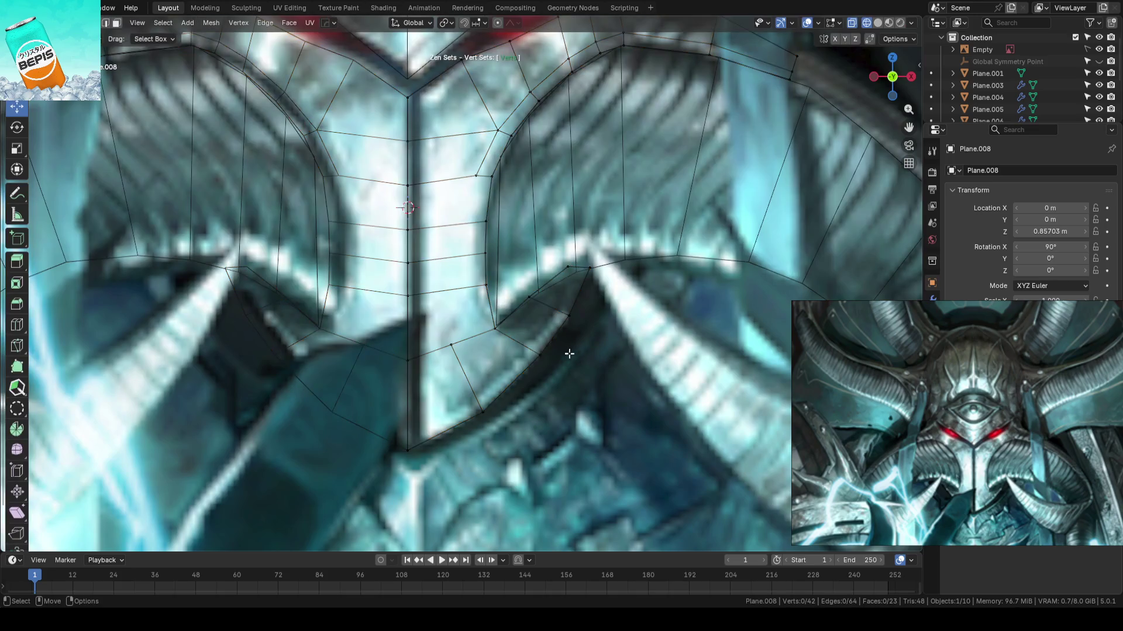
{"action": "left_click", "coordinate": [559, 358]}
{"action": "left_click", "coordinate": [499, 322]}
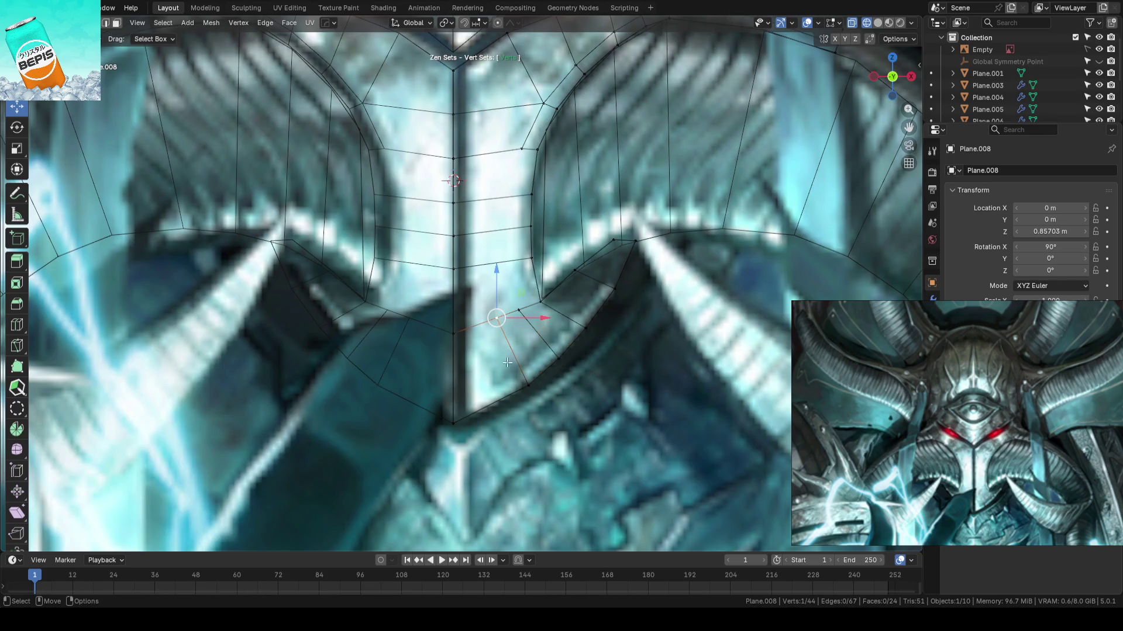
{"action": "left_click", "coordinate": [556, 364]}
{"action": "left_click", "coordinate": [555, 364]}
{"action": "left_click", "coordinate": [587, 382]}
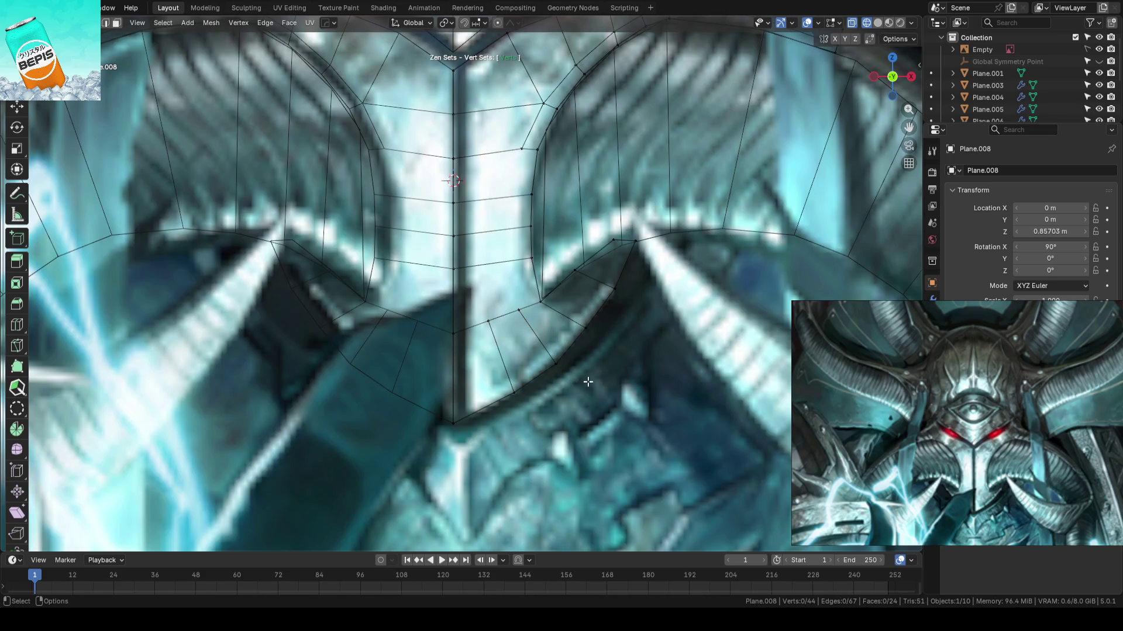
- Slide an edge vertex and pull the flap's corner vertex up along the horn
{"action": "left_click", "coordinate": [497, 335]}
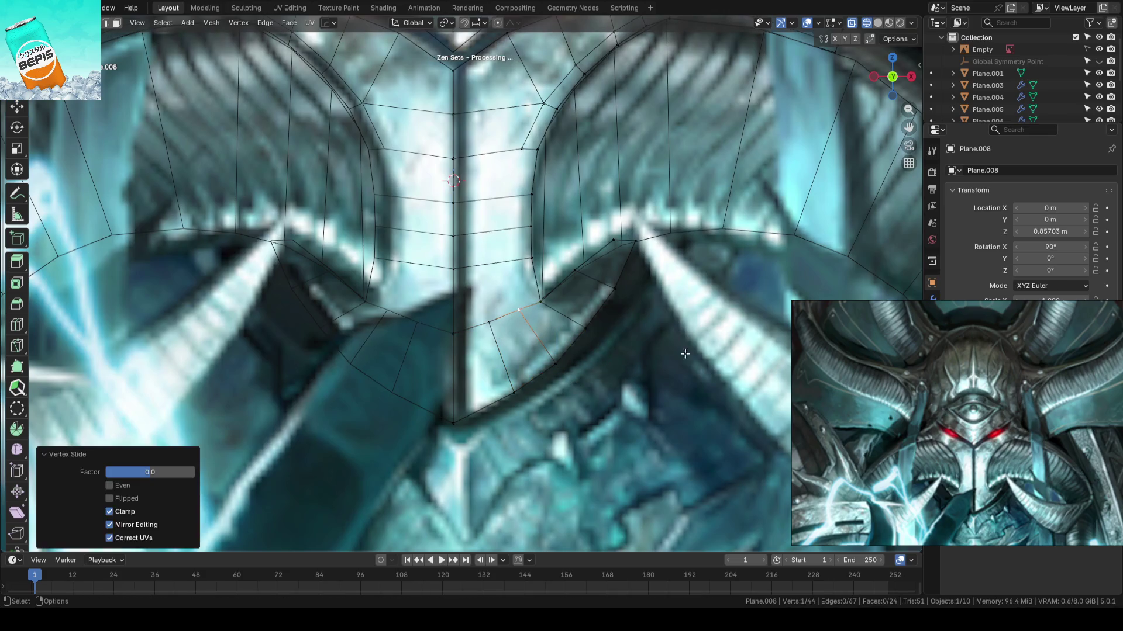
{"action": "left_click", "coordinate": [605, 331]}
{"action": "scroll", "coordinate": [606, 330], "scroll_direction": "down", "scroll_amount": 2}
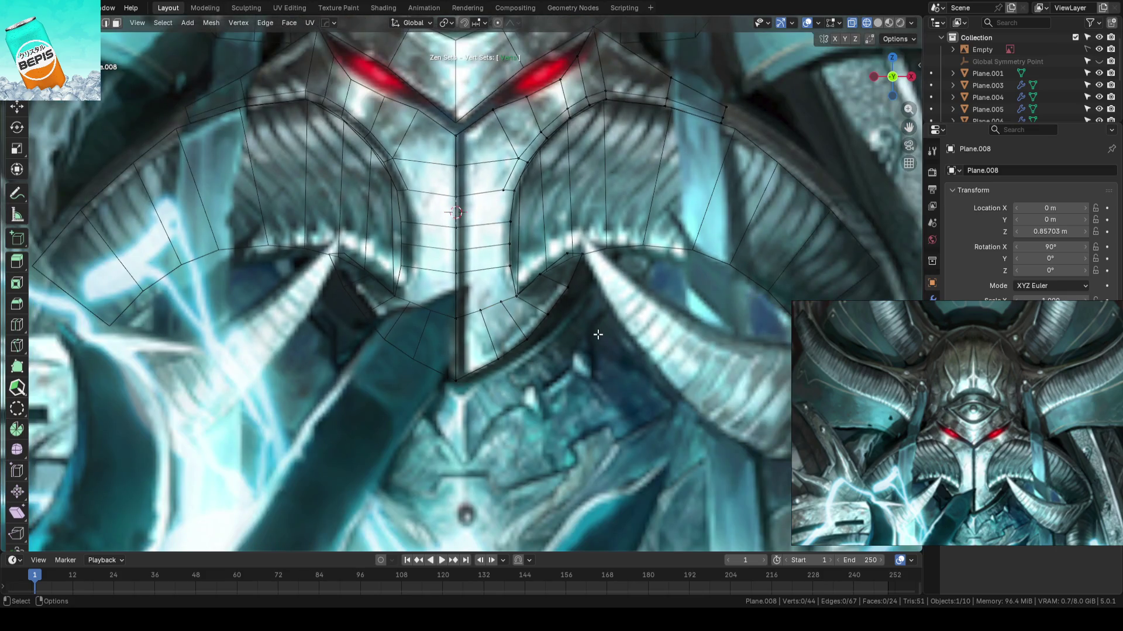
{"action": "scroll", "coordinate": [607, 307], "scroll_direction": "up", "scroll_amount": 2}
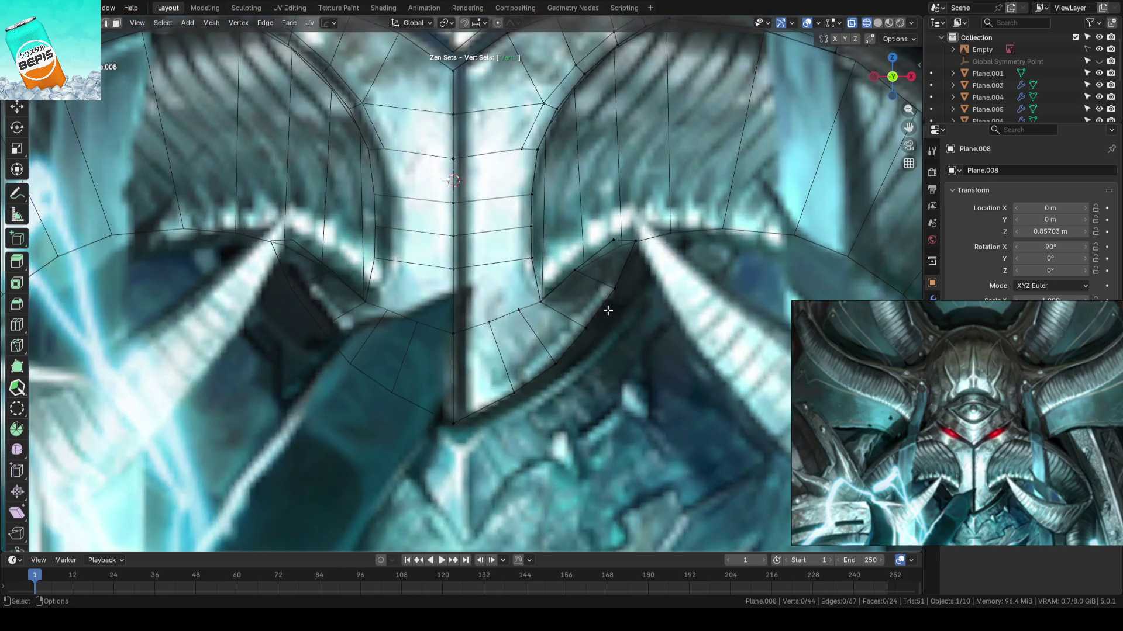
{"action": "scroll", "coordinate": [607, 317], "scroll_direction": "down", "scroll_amount": 2}
{"action": "scroll", "coordinate": [608, 315], "scroll_direction": "up", "scroll_amount": 3}
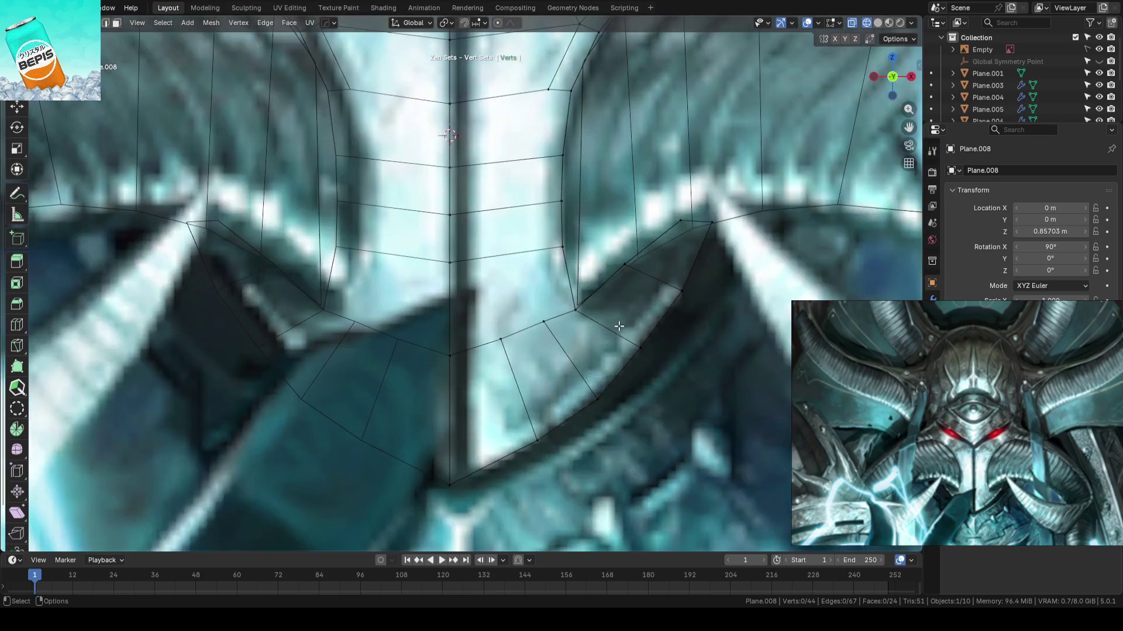
{"action": "left_click_drag", "start_coordinate": [639, 350], "coordinate": [684, 293]}
{"action": "left_click", "coordinate": [688, 291]}
{"action": "left_click", "coordinate": [611, 394]}
- Raise the vertex beside the right eye, then switch editing to Plane.004
{"action": "scroll", "coordinate": [601, 356], "scroll_direction": "down", "scroll_amount": 2}
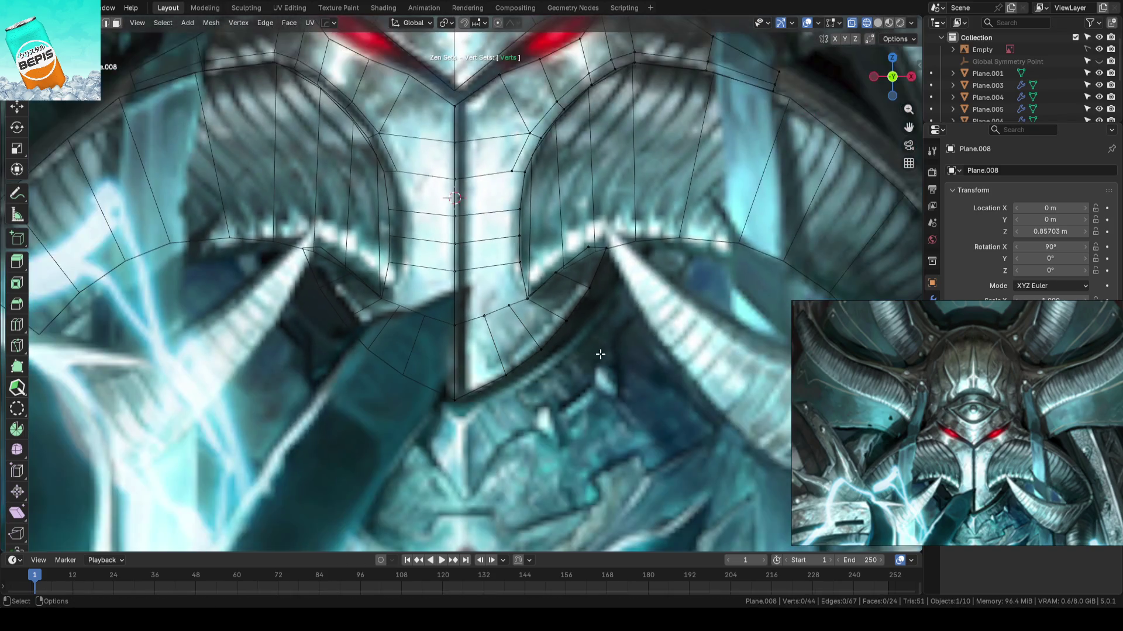
{"action": "scroll", "coordinate": [714, 265], "scroll_direction": "down", "scroll_amount": 3}
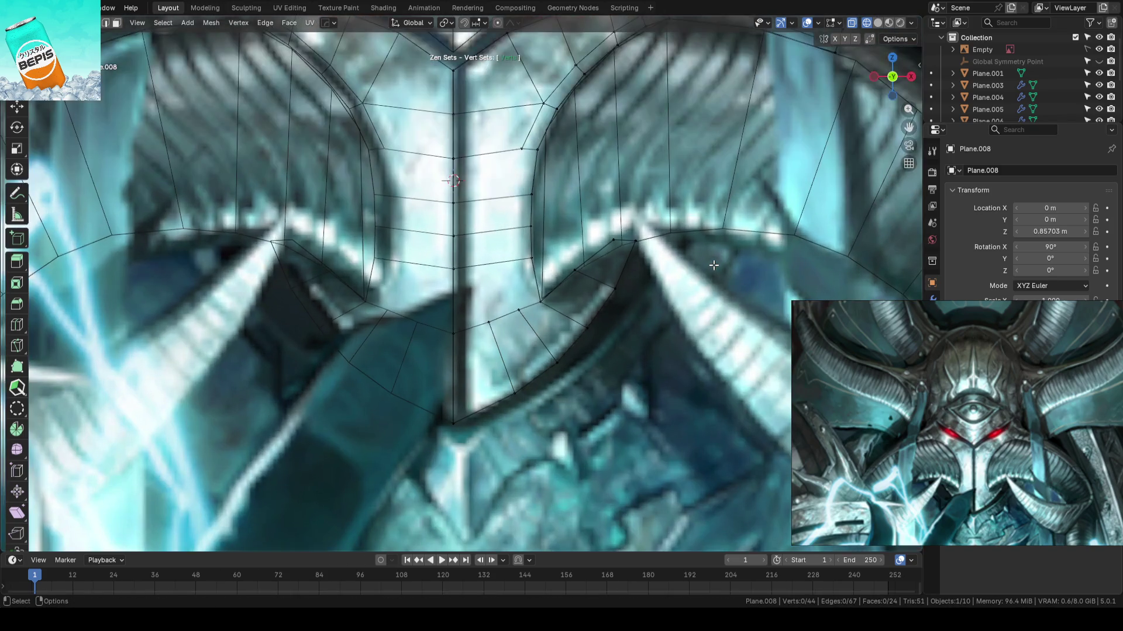
{"action": "scroll", "coordinate": [574, 270], "scroll_direction": "up", "scroll_amount": 3}
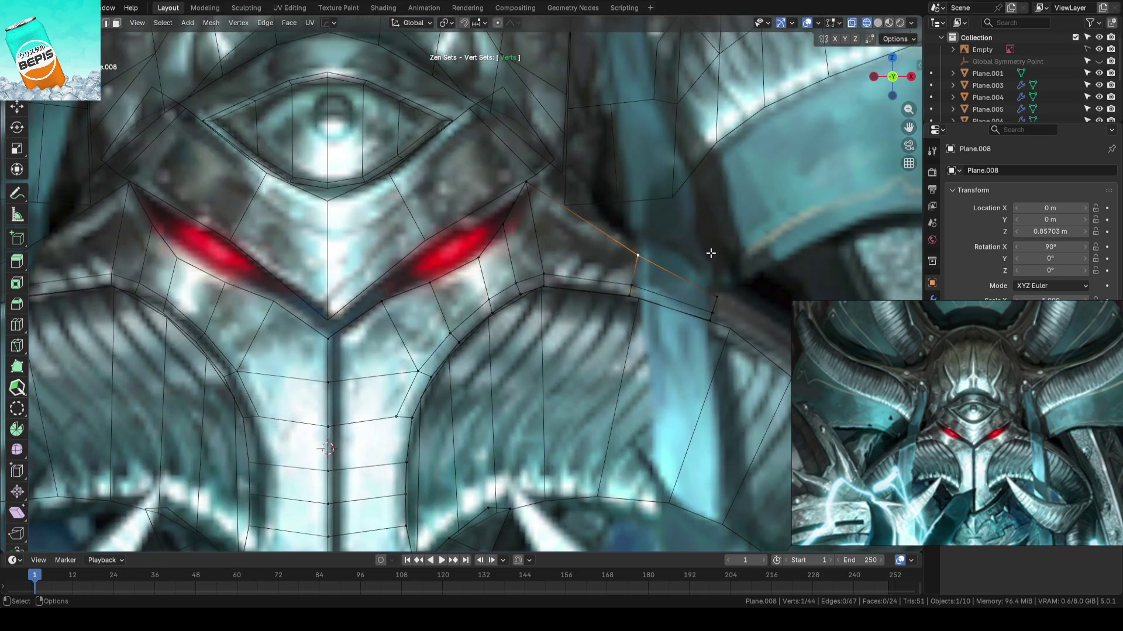
{"action": "key", "text": "g"}
{"action": "left_click", "coordinate": [709, 234]}
{"action": "left_click_drag", "start_coordinate": [531, 186], "coordinate": [532, 187]}
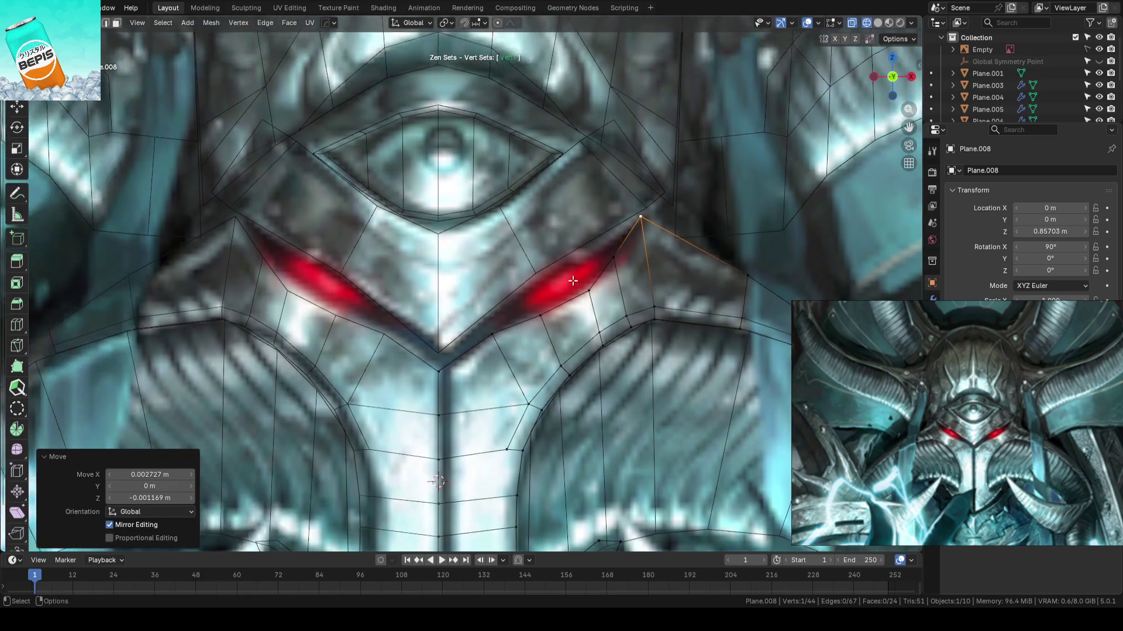
{"action": "key", "text": "alt+q"}
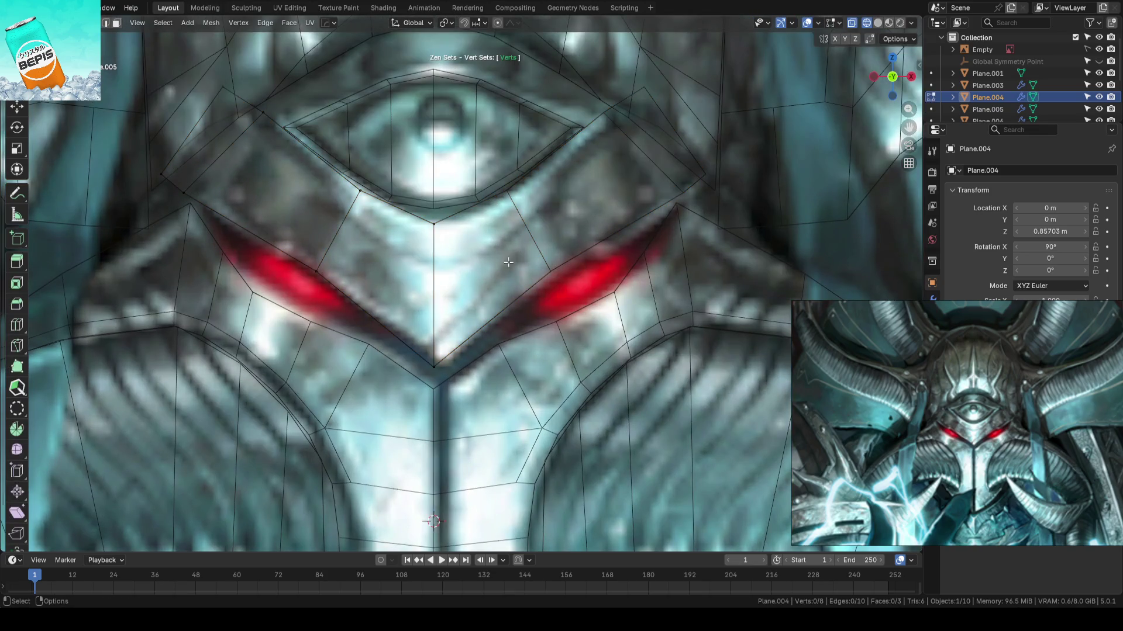
- Nudge Plane.004's eye-corner point onto the reference's red eye outline and save
{"action": "scroll", "coordinate": [519, 262], "scroll_direction": "left", "scroll_amount": 5, "text": "ctrl"}
{"action": "left_click_drag", "start_coordinate": [462, 265], "coordinate": [458, 268]}
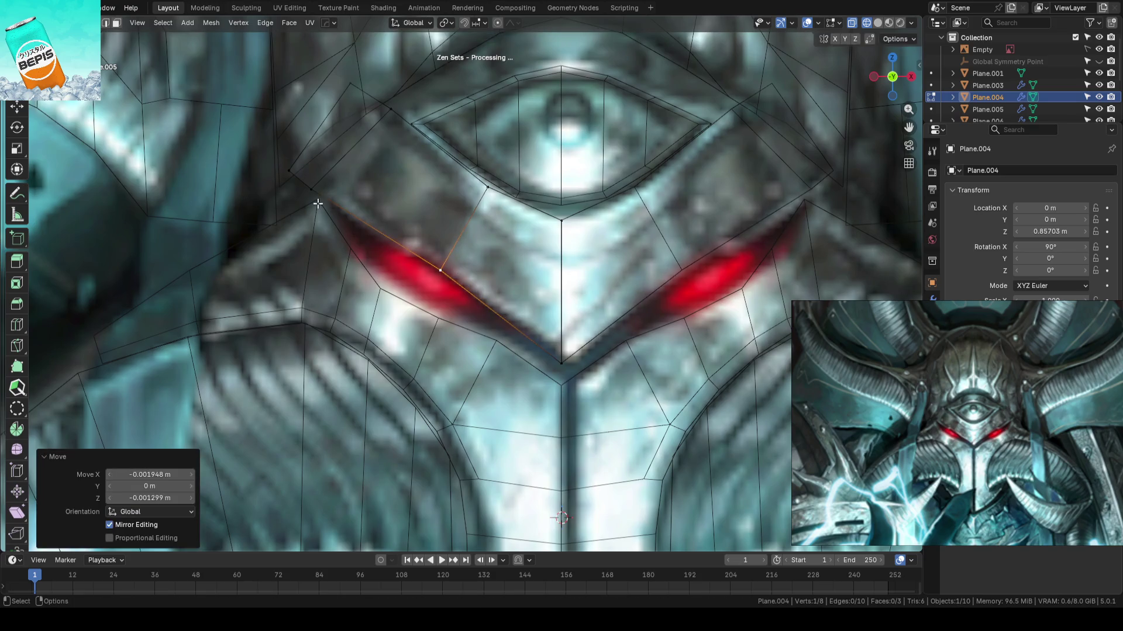
{"action": "key", "text": "Tab"}
{"action": "scroll", "coordinate": [559, 295], "scroll_direction": "down", "scroll_amount": 3}
{"action": "key", "text": "ctrl+s"}
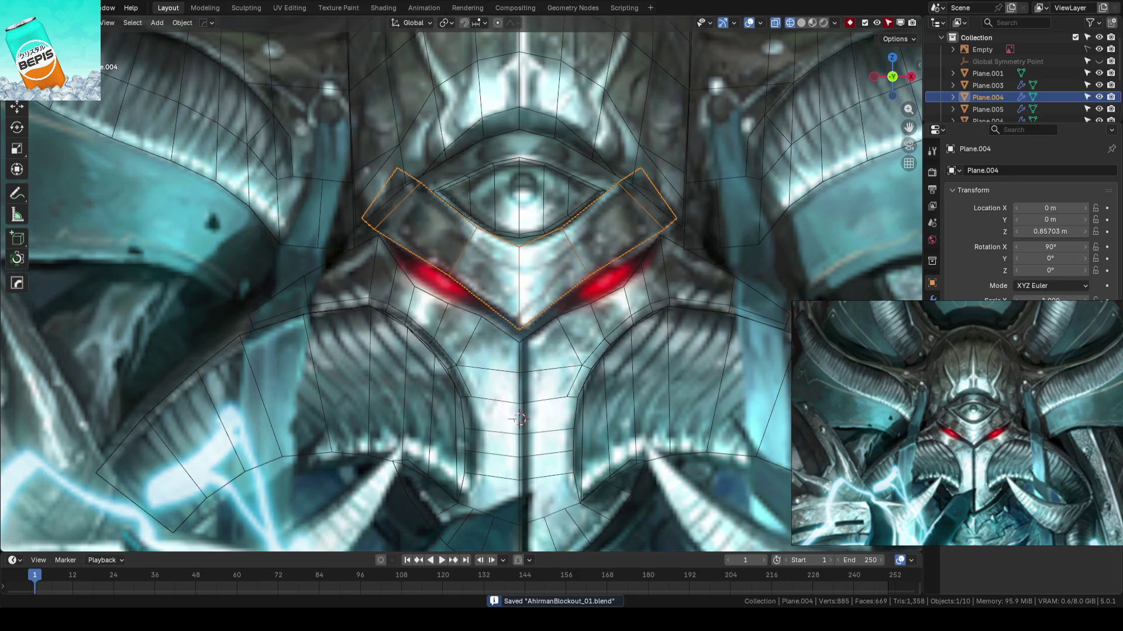
- Switch the viewport to solid shading, deselect the faceplate, and save AhrimanBlockout_01.blend again
{"action": "scroll", "coordinate": [634, 328], "scroll_direction": "down", "scroll_amount": 5}
{"action": "scroll", "coordinate": [598, 249], "scroll_direction": "up", "scroll_amount": 5}
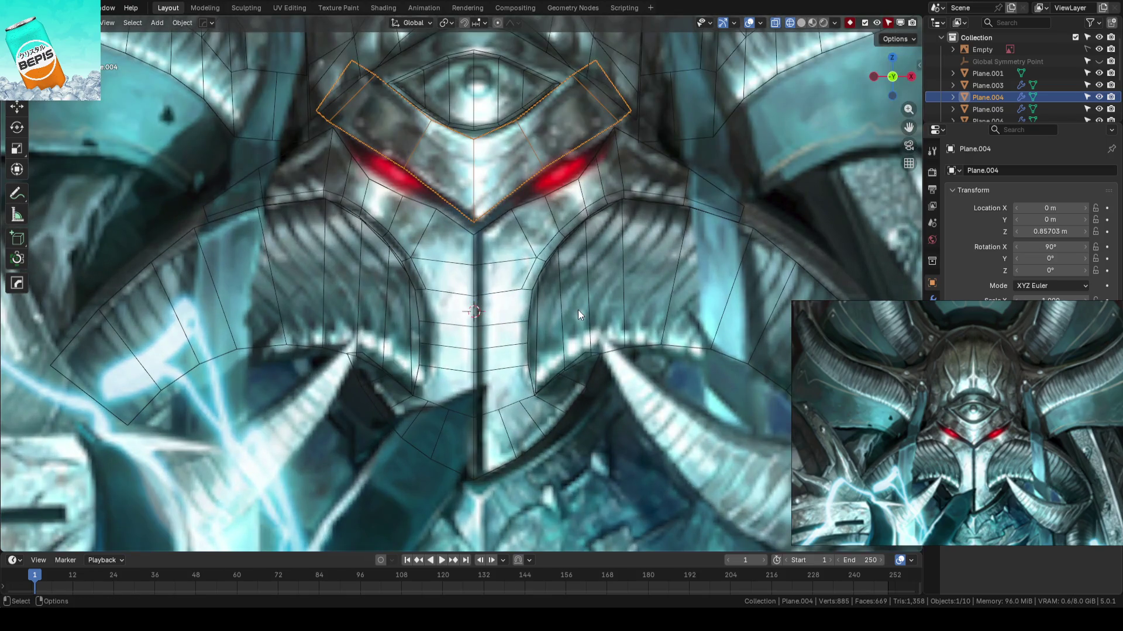
{"action": "scroll", "coordinate": [594, 282], "scroll_direction": "down", "scroll_amount": 5}
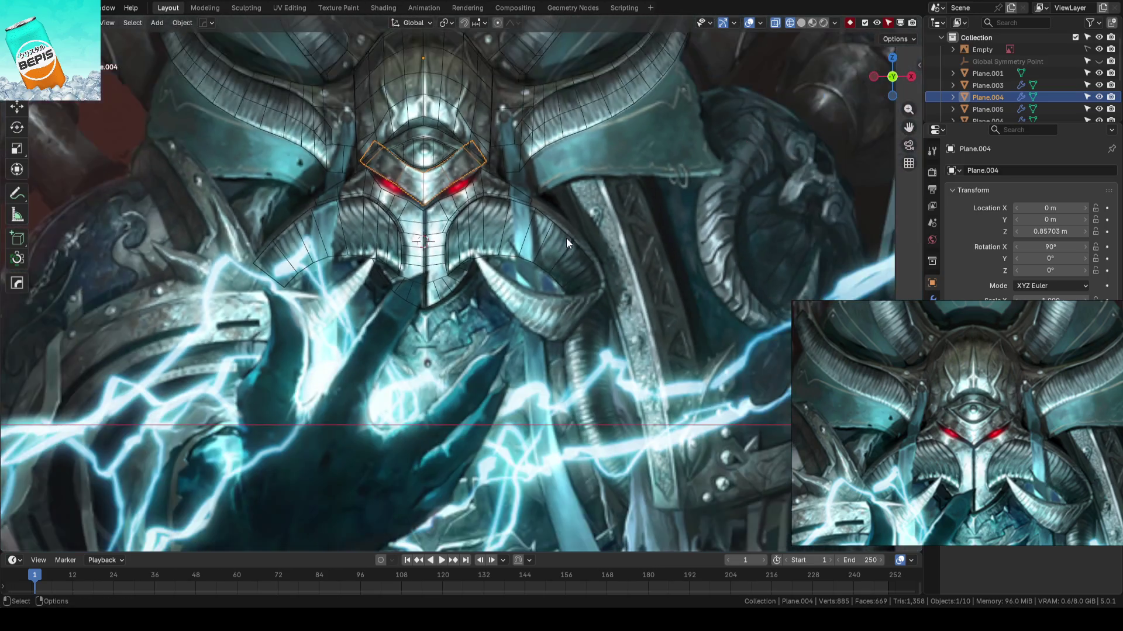
{"action": "key", "text": "shift+z"}
{"action": "key", "text": "alt+a"}
{"action": "key", "text": "ctrl+s"}
{"action": "mouse_move", "coordinate": [731, 265]}
{"action": "middle_mouse_down"}
{"action": "mouse_move", "coordinate": [582, 313]}
{"action": "mouse_move", "coordinate": [648, 305]}
{"action": "mouse_move", "coordinate": [571, 310]}
{"action": "mouse_move", "coordinate": [672, 293]}
{"action": "mouse_move", "coordinate": [572, 294]}
{"action": "middle_mouse_up"}
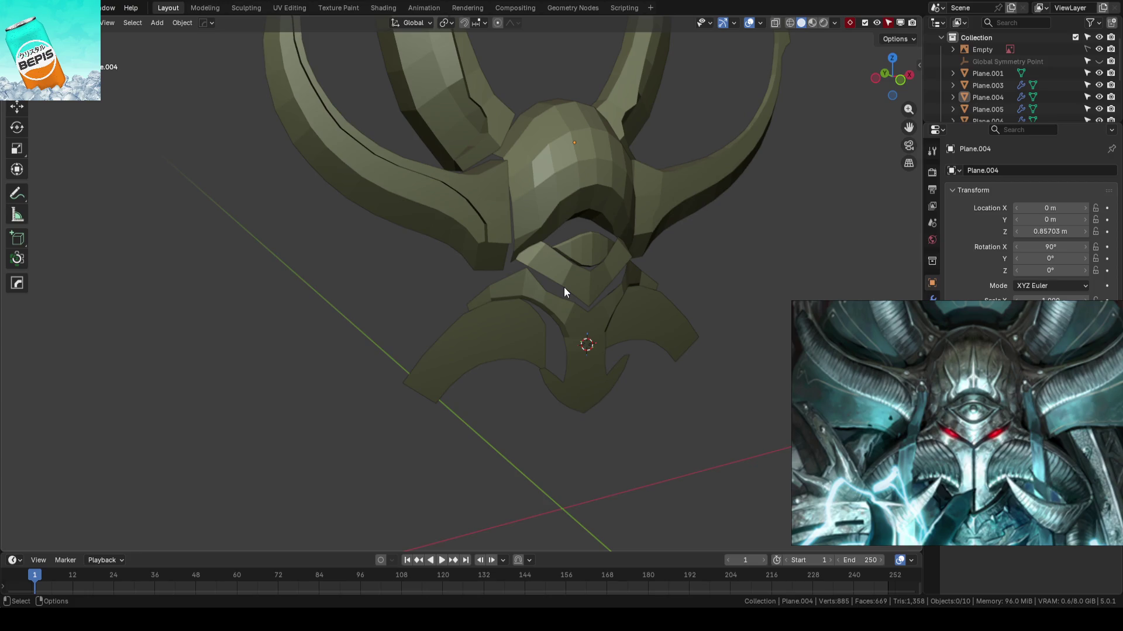
- From a side view, slide faceplate piece Plane.007 along Y to a new depth
{"action": "mouse_move", "coordinate": [564, 287]}
{"action": "middle_mouse_down"}
{"action": "mouse_move", "coordinate": [548, 273]}
{"action": "mouse_move", "coordinate": [535, 186]}
{"action": "mouse_move", "coordinate": [587, 187]}
{"action": "mouse_move", "coordinate": [454, 349]}
{"action": "mouse_move", "coordinate": [501, 337]}
{"action": "mouse_move", "coordinate": [525, 353]}
{"action": "mouse_move", "coordinate": [523, 258]}
{"action": "mouse_move", "coordinate": [606, 244]}
{"action": "middle_mouse_up"}
{"action": "left_click", "coordinate": [522, 258]}
{"action": "key", "text": "shift+space"}
{"action": "key", "text": "g"}
{"action": "left_click_drag", "start_coordinate": [479, 227], "coordinate": [476, 224]}
{"action": "left_click", "coordinate": [541, 258]}
{"action": "middle_click_drag", "start_coordinate": [537, 264], "coordinate": [500, 222]}
- In the main faceplate's edit mode, push a selected edge further back along Y
{"action": "key", "text": "Tab"}
{"action": "left_click", "coordinate": [522, 267]}
{"action": "key", "text": "shift+space"}
{"action": "key", "text": "g"}
{"action": "middle_click_drag", "start_coordinate": [514, 264], "coordinate": [506, 192]}
{"action": "left_click_drag", "start_coordinate": [502, 270], "coordinate": [506, 258]}
{"action": "middle_click_drag", "start_coordinate": [507, 258], "coordinate": [514, 231]}
{"action": "left_click_drag", "start_coordinate": [464, 220], "coordinate": [458, 254]}
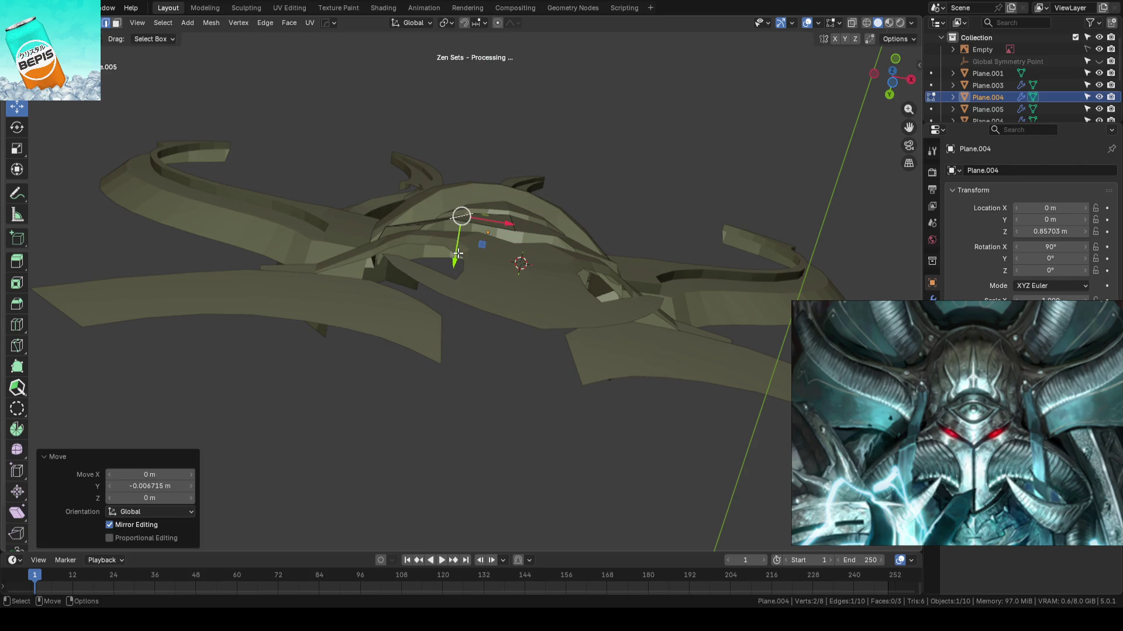
- Move another faceplate edge in depth, return to object mode, and save the file
{"action": "left_click", "coordinate": [508, 223]}
{"action": "left_click", "coordinate": [565, 196]}
{"action": "left_click_drag", "start_coordinate": [450, 224], "coordinate": [450, 229]}
{"action": "key", "text": "Tab"}
{"action": "left_click", "coordinate": [627, 170]}
{"action": "middle_click_drag", "start_coordinate": [627, 171], "coordinate": [538, 321]}
{"action": "key", "text": "ctrl+s"}
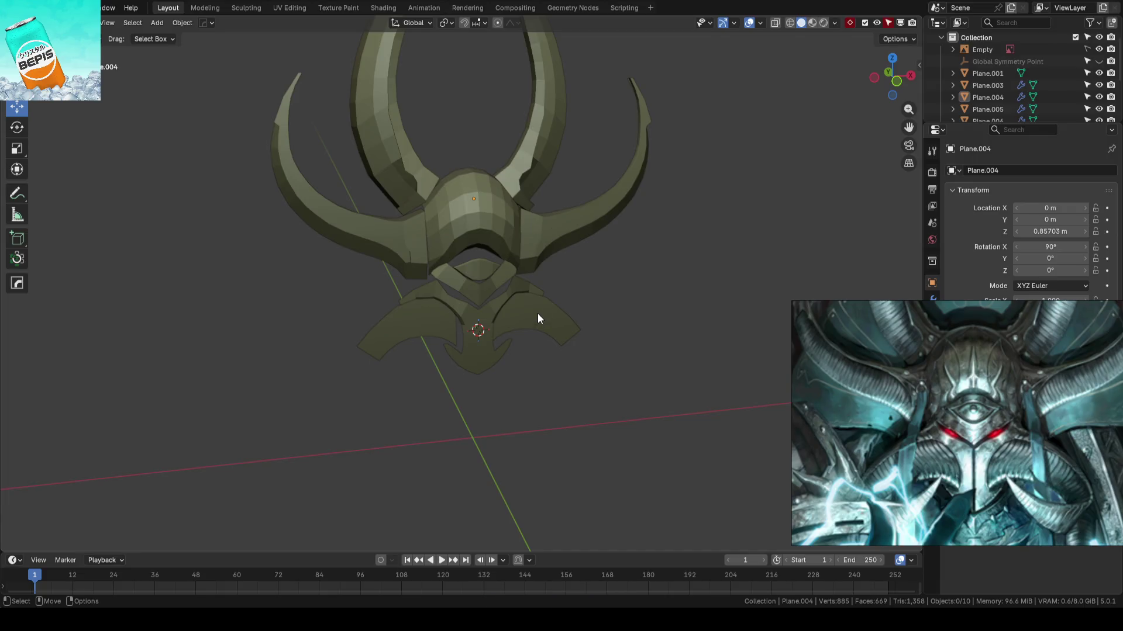
- Slide the tall upper horn slightly along depth using global axes
{"action": "mouse_move", "coordinate": [538, 314]}
{"action": "middle_mouse_down"}
{"action": "mouse_move", "coordinate": [616, 316]}
{"action": "mouse_move", "coordinate": [539, 301]}
{"action": "mouse_move", "coordinate": [570, 321]}
{"action": "mouse_move", "coordinate": [387, 334]}
{"action": "mouse_move", "coordinate": [533, 328]}
{"action": "mouse_move", "coordinate": [545, 309]}
{"action": "mouse_move", "coordinate": [578, 318]}
{"action": "mouse_move", "coordinate": [566, 320]}
{"action": "mouse_move", "coordinate": [589, 353]}
{"action": "mouse_move", "coordinate": [505, 250]}
{"action": "mouse_move", "coordinate": [517, 133]}
{"action": "middle_mouse_up"}
{"action": "left_click", "coordinate": [505, 251]}
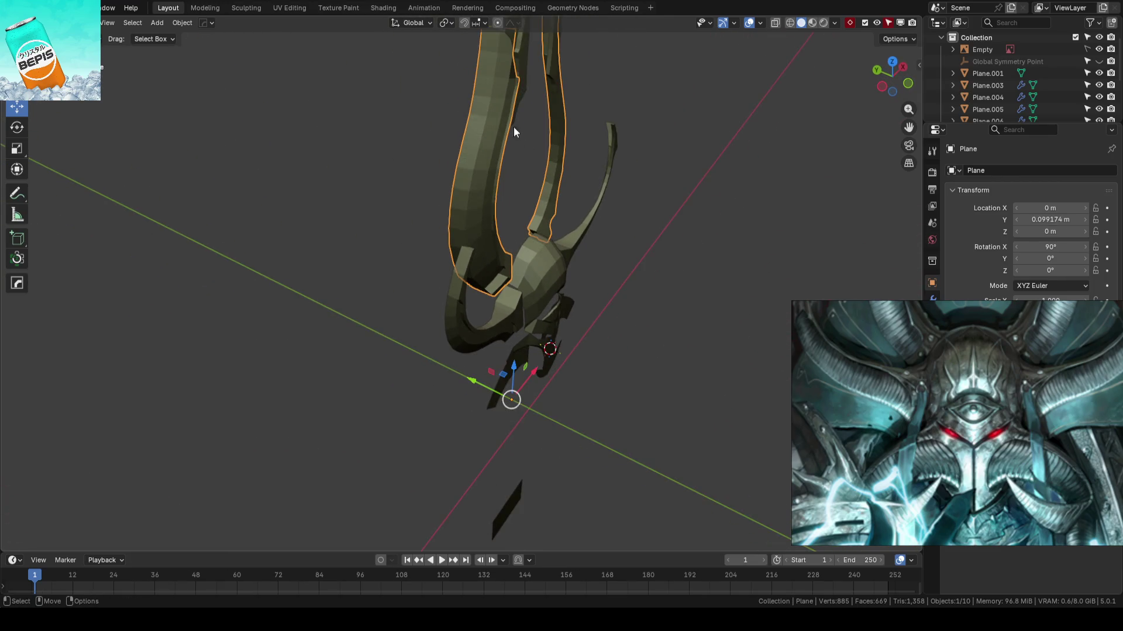
{"action": "key", "text": "comma"}
{"action": "left_click", "coordinate": [573, 171]}
{"action": "scroll", "coordinate": [569, 185], "scroll_direction": "up", "scroll_amount": 1}
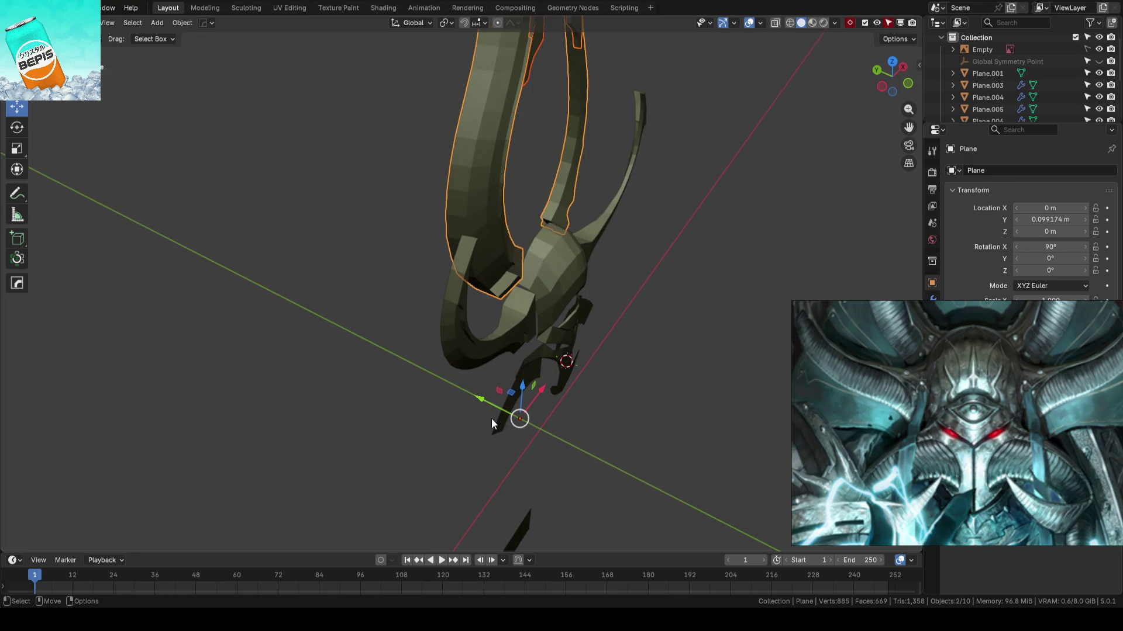
{"action": "left_click_drag", "start_coordinate": [483, 399], "coordinate": [486, 401]}
{"action": "left_click", "coordinate": [486, 400]}
- Shift the helmet dome's edges along depth, then leave the dome's edit mode
{"action": "left_click", "coordinate": [561, 257]}
{"action": "key", "text": "Tab"}
{"action": "scroll", "coordinate": [564, 243], "scroll_direction": "up", "scroll_amount": 2}
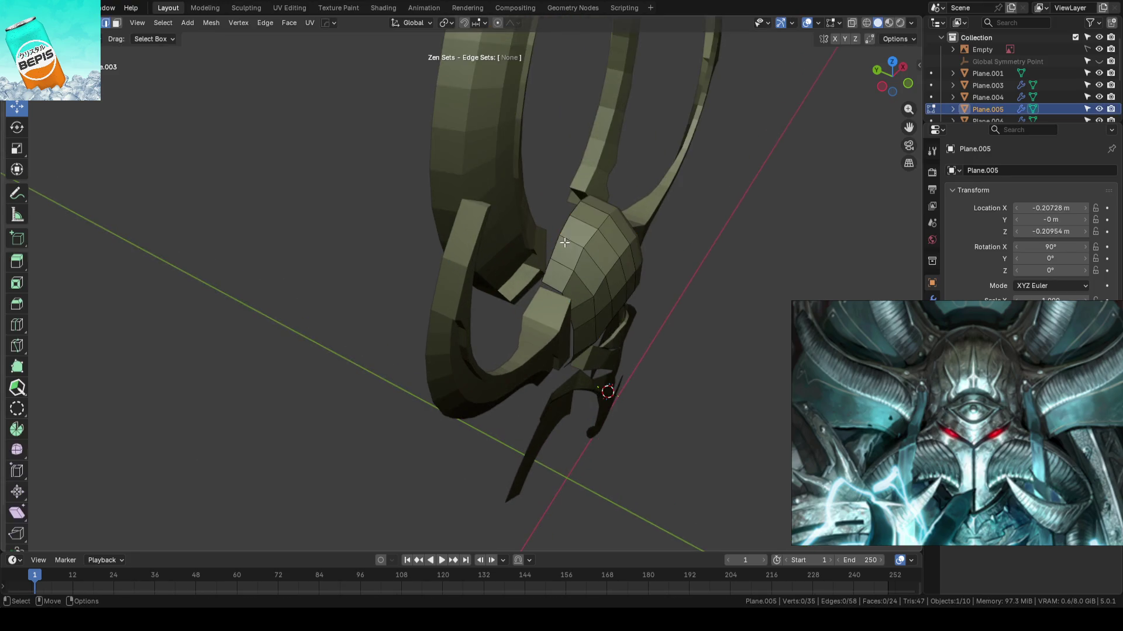
{"action": "left_click_drag", "start_coordinate": [540, 230], "coordinate": [517, 216]}
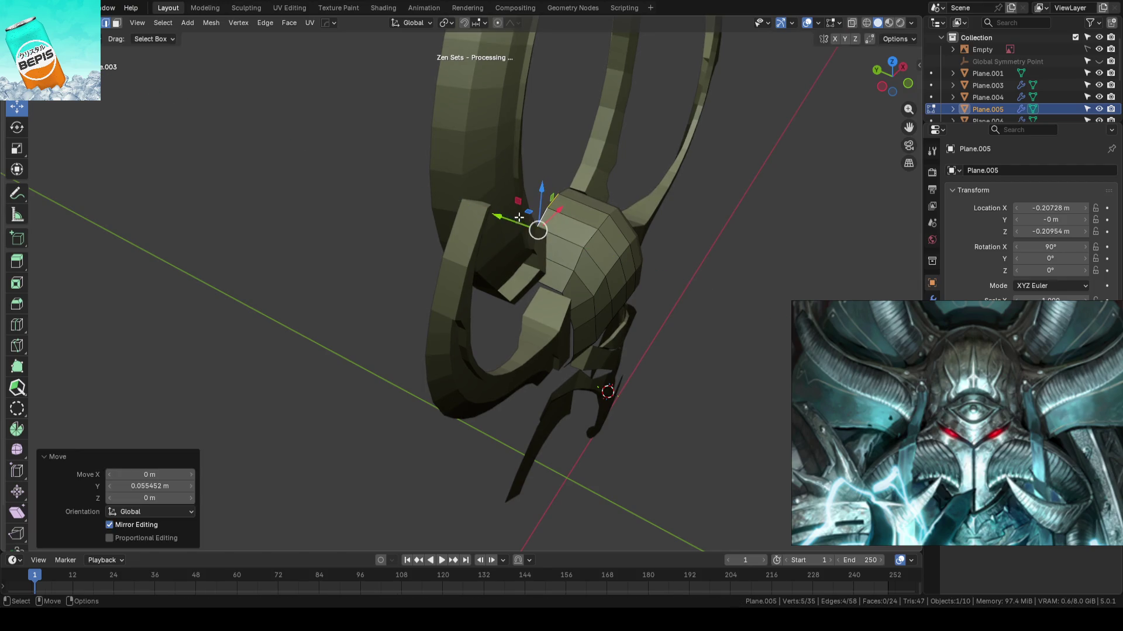
{"action": "key", "text": "g"}
{"action": "key", "text": "Escape"}
{"action": "left_click", "coordinate": [759, 358]}
{"action": "mouse_move", "coordinate": [759, 358]}
{"action": "middle_mouse_down", "text": "alt"}
{"action": "mouse_move", "coordinate": [647, 301]}
{"action": "mouse_move", "coordinate": [647, 358]}
{"action": "mouse_move", "coordinate": [499, 321]}
{"action": "mouse_move", "coordinate": [516, 328]}
{"action": "mouse_move", "coordinate": [500, 414]}
{"action": "middle_mouse_up", "text": "alt"}
{"action": "key", "text": "Tab"}
{"action": "scroll", "coordinate": [647, 301], "scroll_direction": "down", "scroll_amount": 3}
- Move side horn Plane.003 along depth to Y 0.042056 m
{"action": "left_click", "coordinate": [516, 327]}
{"action": "left_click_drag", "start_coordinate": [484, 508], "coordinate": [477, 499]}
{"action": "left_click", "coordinate": [468, 512]}
{"action": "mouse_move", "coordinate": [467, 512]}
{"action": "middle_mouse_down"}
{"action": "mouse_move", "coordinate": [686, 410]}
{"action": "mouse_move", "coordinate": [577, 321]}
{"action": "mouse_move", "coordinate": [593, 287]}
{"action": "mouse_move", "coordinate": [604, 333]}
{"action": "mouse_move", "coordinate": [686, 386]}
{"action": "mouse_move", "coordinate": [642, 354]}
{"action": "mouse_move", "coordinate": [659, 351]}
{"action": "mouse_move", "coordinate": [591, 328]}
{"action": "mouse_move", "coordinate": [515, 336]}
{"action": "mouse_move", "coordinate": [505, 362]}
{"action": "middle_mouse_up"}
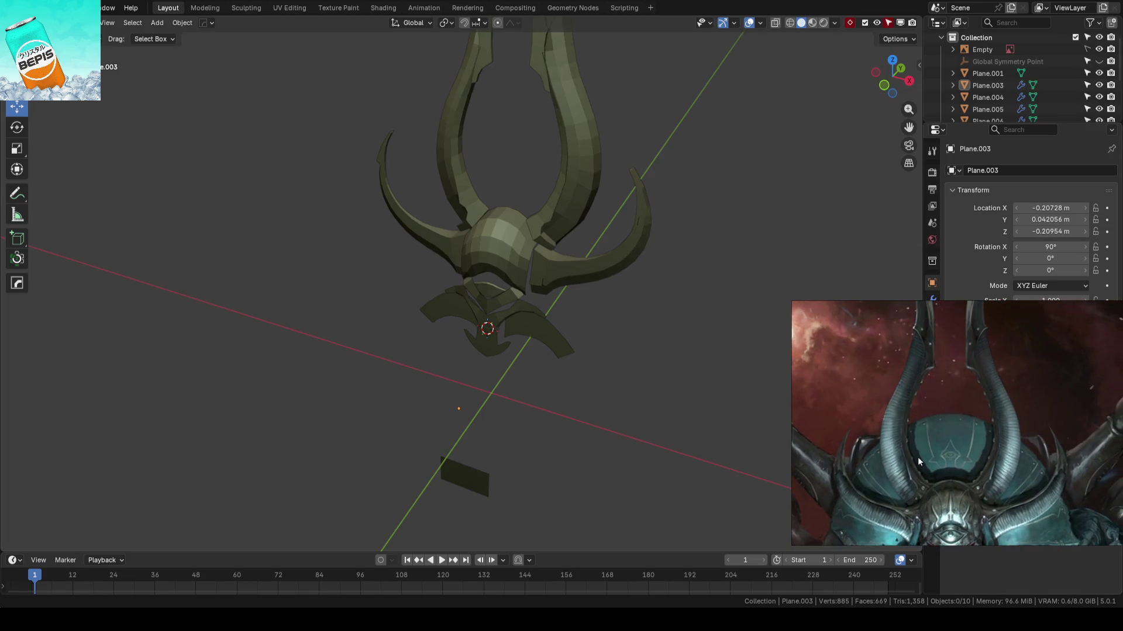
- In Edit Mode on the tall upper horn, move an edge ring along Y for the first bend
{"action": "mouse_move", "coordinate": [610, 279]}
{"action": "middle_mouse_down"}
{"action": "mouse_move", "coordinate": [744, 286]}
{"action": "mouse_move", "coordinate": [684, 358]}
{"action": "mouse_move", "coordinate": [713, 338]}
{"action": "middle_mouse_up"}
{"action": "scroll", "coordinate": [710, 336], "scroll_direction": "up", "scroll_amount": 2}
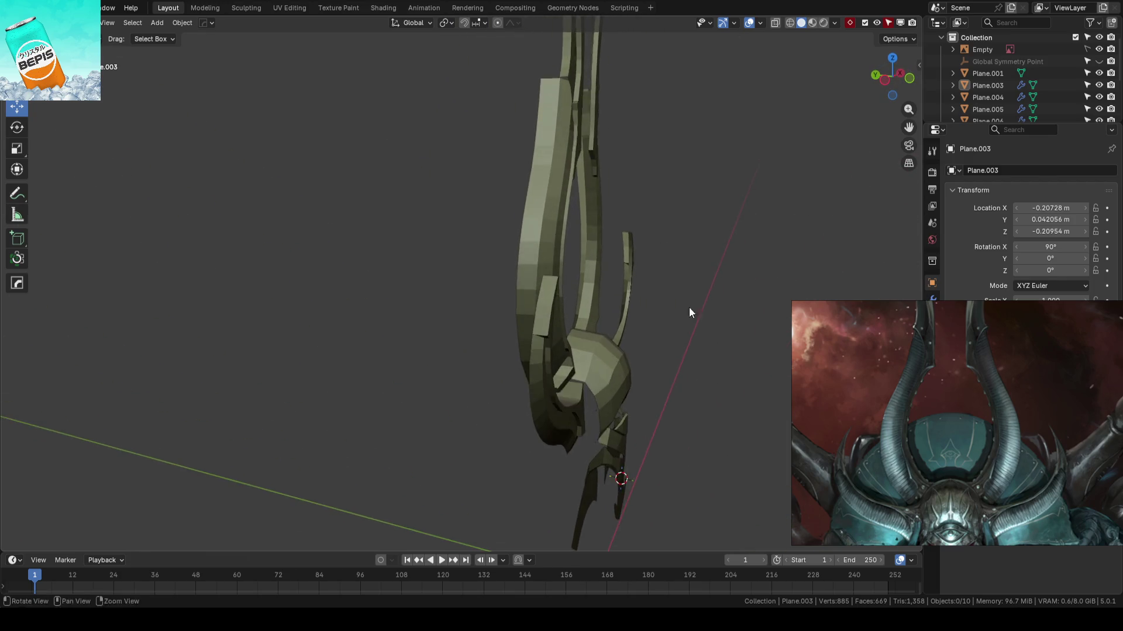
{"action": "left_click", "coordinate": [542, 230]}
{"action": "key", "text": "Tab"}
{"action": "mouse_move", "coordinate": [543, 231]}
{"action": "middle_mouse_down"}
{"action": "mouse_move", "coordinate": [684, 271]}
{"action": "mouse_move", "coordinate": [656, 258]}
{"action": "mouse_move", "coordinate": [561, 257]}
{"action": "mouse_move", "coordinate": [604, 251]}
{"action": "mouse_move", "coordinate": [611, 275]}
{"action": "mouse_move", "coordinate": [582, 253]}
{"action": "mouse_move", "coordinate": [554, 253]}
{"action": "mouse_move", "coordinate": [650, 272]}
{"action": "mouse_move", "coordinate": [480, 240]}
{"action": "middle_mouse_up"}
{"action": "left_click", "coordinate": [542, 247], "text": "alt"}
{"action": "key", "text": "g"}
{"action": "key", "text": "y"}
{"action": "left_click", "coordinate": [467, 242]}
- Bend the horn further in depth by moving its ring and sections along Y with proportional falloff
{"action": "key", "text": "g"}
{"action": "key", "text": "y"}
{"action": "scroll", "coordinate": [468, 241], "scroll_direction": "down", "scroll_amount": 20}
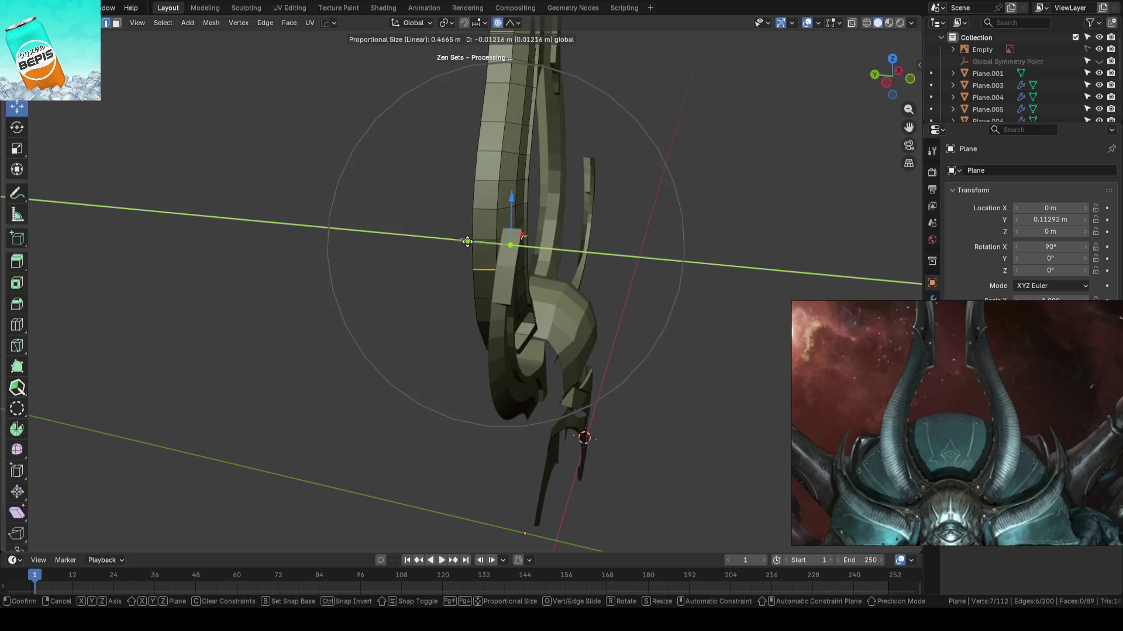
{"action": "scroll", "coordinate": [474, 242], "scroll_direction": "up", "scroll_amount": 1}
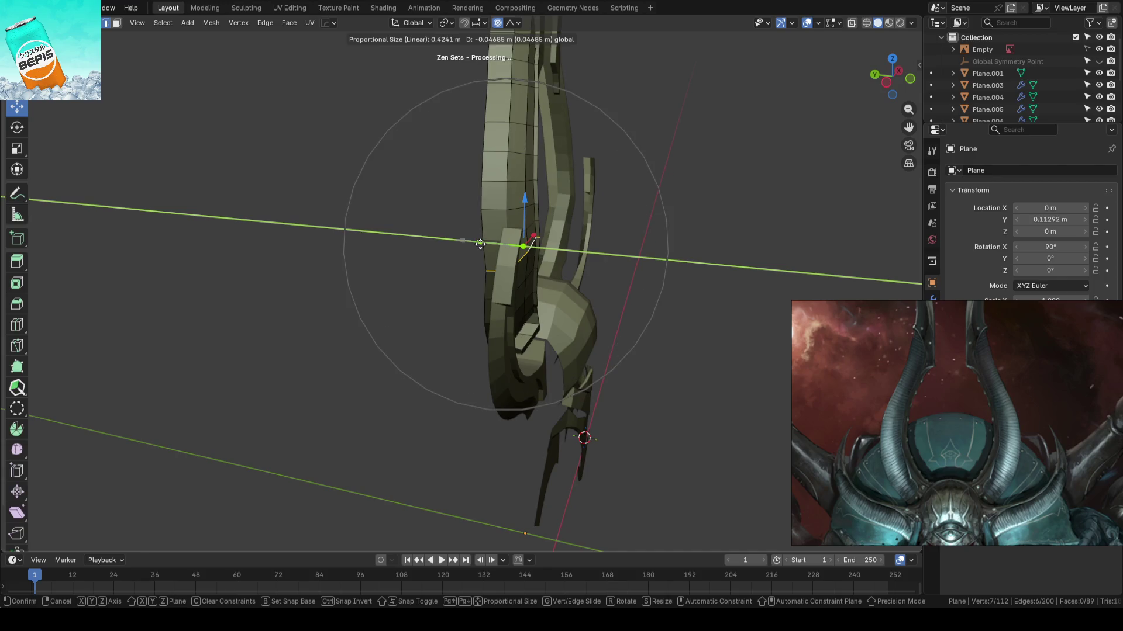
{"action": "left_click", "coordinate": [480, 244]}
{"action": "mouse_move", "coordinate": [481, 244]}
{"action": "middle_mouse_down"}
{"action": "mouse_move", "coordinate": [671, 268]}
{"action": "mouse_move", "coordinate": [594, 205]}
{"action": "mouse_move", "coordinate": [562, 240]}
{"action": "middle_mouse_up"}
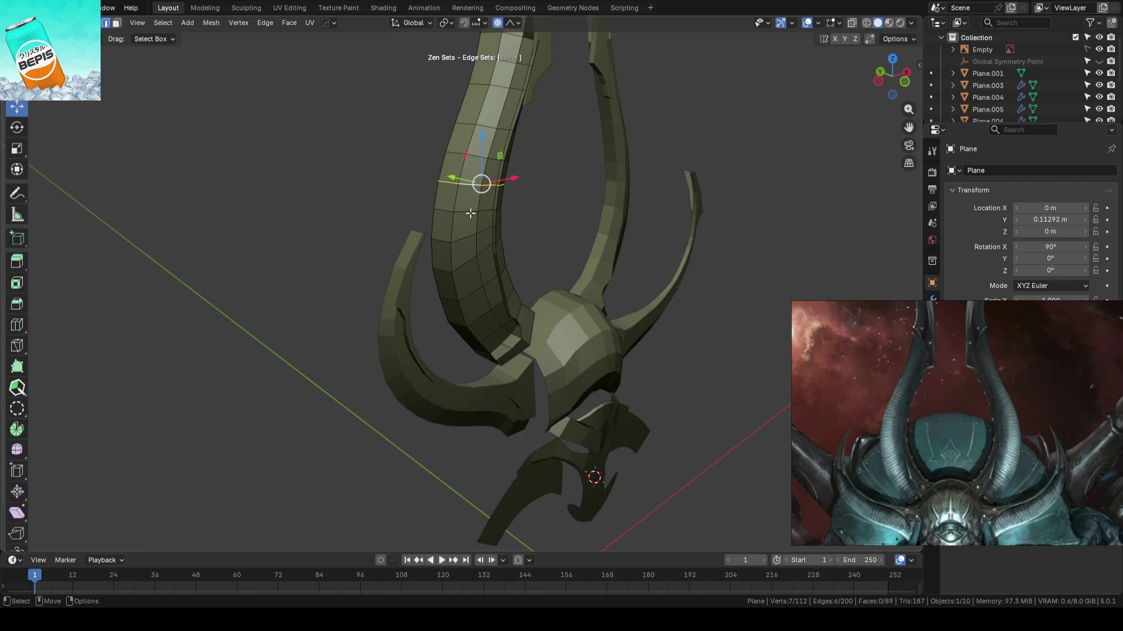
{"action": "middle_click_drag", "start_coordinate": [466, 261], "coordinate": [512, 281]}
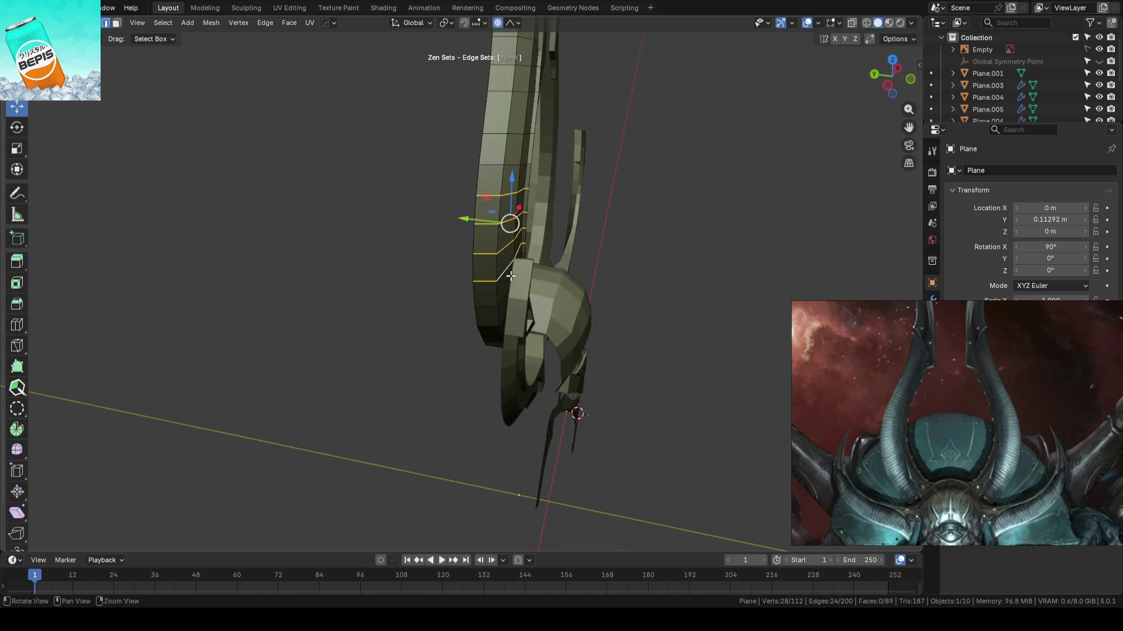
{"action": "left_click_drag", "start_coordinate": [471, 218], "coordinate": [491, 221]}
{"action": "mouse_move", "coordinate": [492, 221]}
{"action": "middle_mouse_down"}
{"action": "mouse_move", "coordinate": [614, 208]}
{"action": "mouse_move", "coordinate": [546, 201]}
{"action": "mouse_move", "coordinate": [497, 228]}
{"action": "mouse_move", "coordinate": [550, 222]}
{"action": "mouse_move", "coordinate": [526, 246]}
{"action": "mouse_move", "coordinate": [508, 212]}
{"action": "middle_mouse_up"}
{"action": "left_click_drag", "start_coordinate": [509, 212], "coordinate": [528, 292]}
{"action": "middle_click_drag", "start_coordinate": [529, 292], "coordinate": [543, 250]}
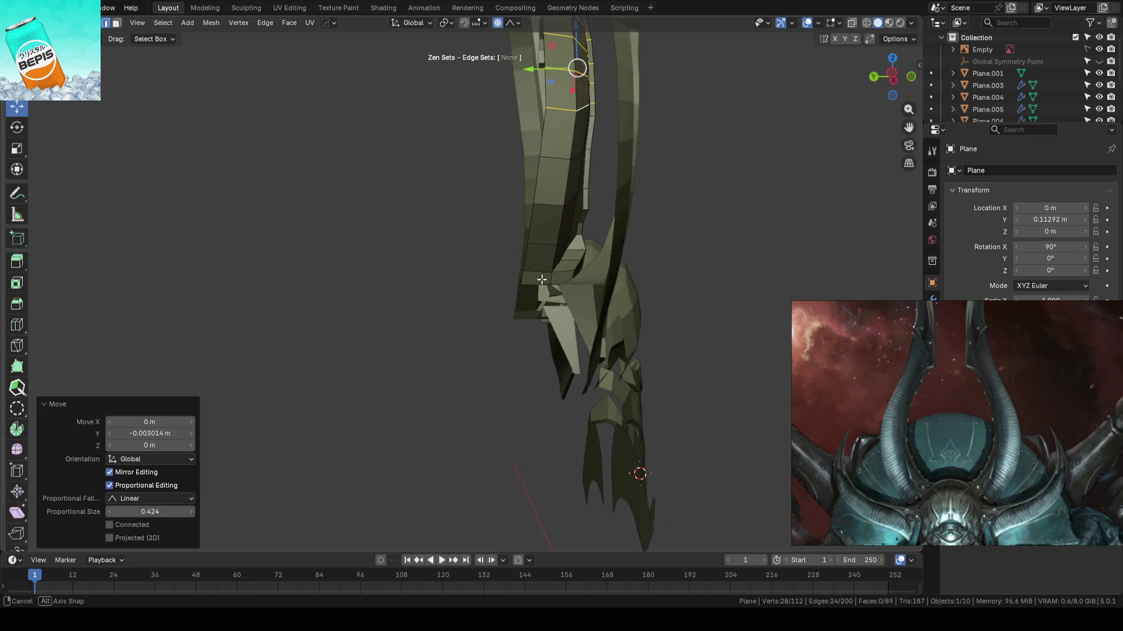
- Box-select the horn's base points in wireframe and shift them along Y, then exit Edit Mode
{"action": "key", "text": "shift+z"}
{"action": "mouse_move", "coordinate": [471, 322]}
{"action": "left_mouse_down"}
{"action": "mouse_move", "coordinate": [626, 278]}
{"action": "mouse_move", "coordinate": [635, 293]}
{"action": "mouse_move", "coordinate": [656, 251]}
{"action": "left_mouse_up"}
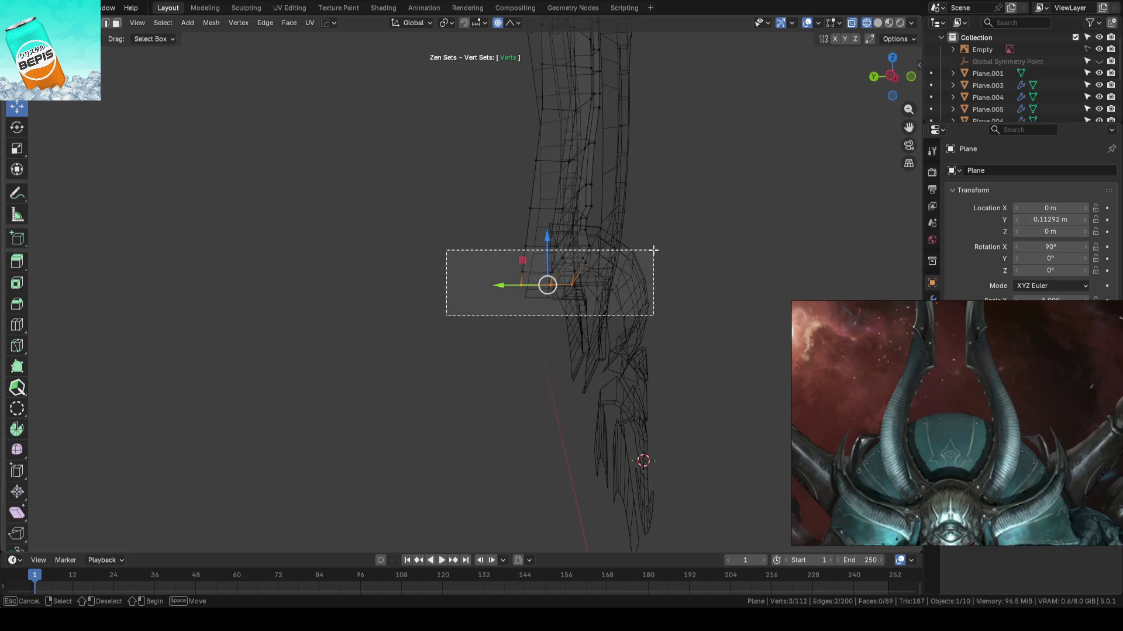
{"action": "key", "text": "shift+z"}
{"action": "key", "text": "g"}
{"action": "key", "text": "y"}
{"action": "left_click", "coordinate": [683, 251]}
{"action": "key", "text": "KP_1"}
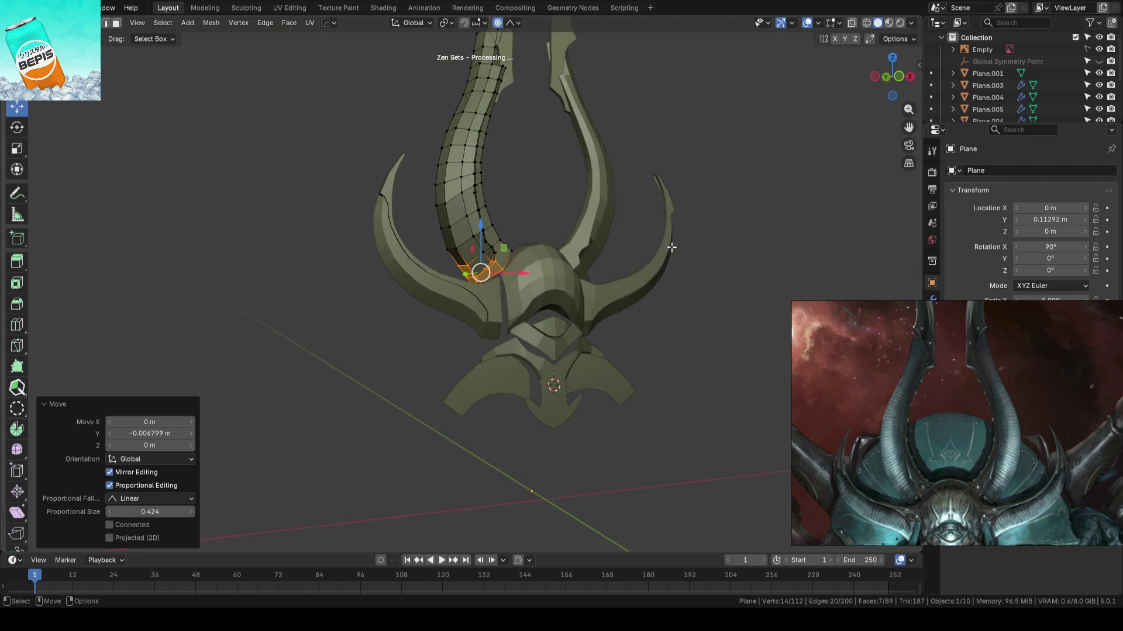
{"action": "key", "text": "KP_5"}
{"action": "key", "text": "Tab"}
- Save the blockout, then select both upper horn objects for wireframe mesh editing
{"action": "mouse_move", "coordinate": [732, 199]}
{"action": "middle_mouse_down"}
{"action": "mouse_move", "coordinate": [661, 164]}
{"action": "mouse_move", "coordinate": [742, 233]}
{"action": "mouse_move", "coordinate": [759, 286]}
{"action": "mouse_move", "coordinate": [678, 305]}
{"action": "mouse_move", "coordinate": [626, 279]}
{"action": "mouse_move", "coordinate": [577, 229]}
{"action": "middle_mouse_up"}
{"action": "key", "text": "ctrl+s"}
{"action": "left_click", "coordinate": [543, 262], "text": "shift"}
{"action": "key", "text": "Tab"}
{"action": "key", "text": "shift+z"}
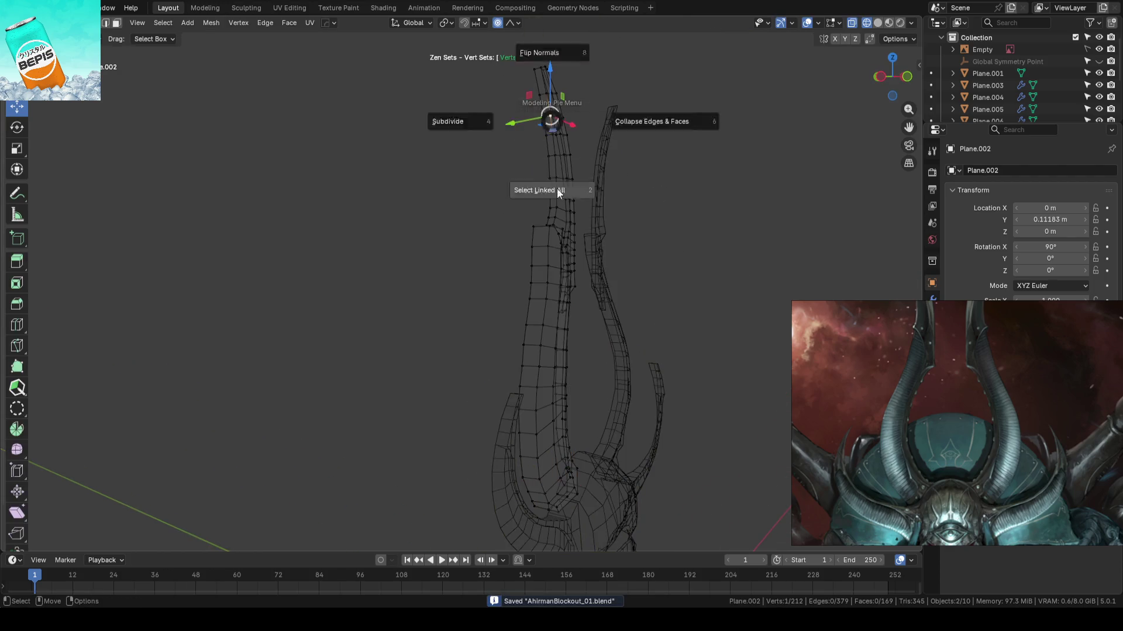
- Select the whole Plane.002 horn tip, bend it along Y with proportional editing, check front view, and save
{"action": "left_click", "coordinate": [556, 169]}
{"action": "key", "text": "ctrl+l"}
{"action": "key", "text": "shift+z"}
{"action": "key", "text": "g"}
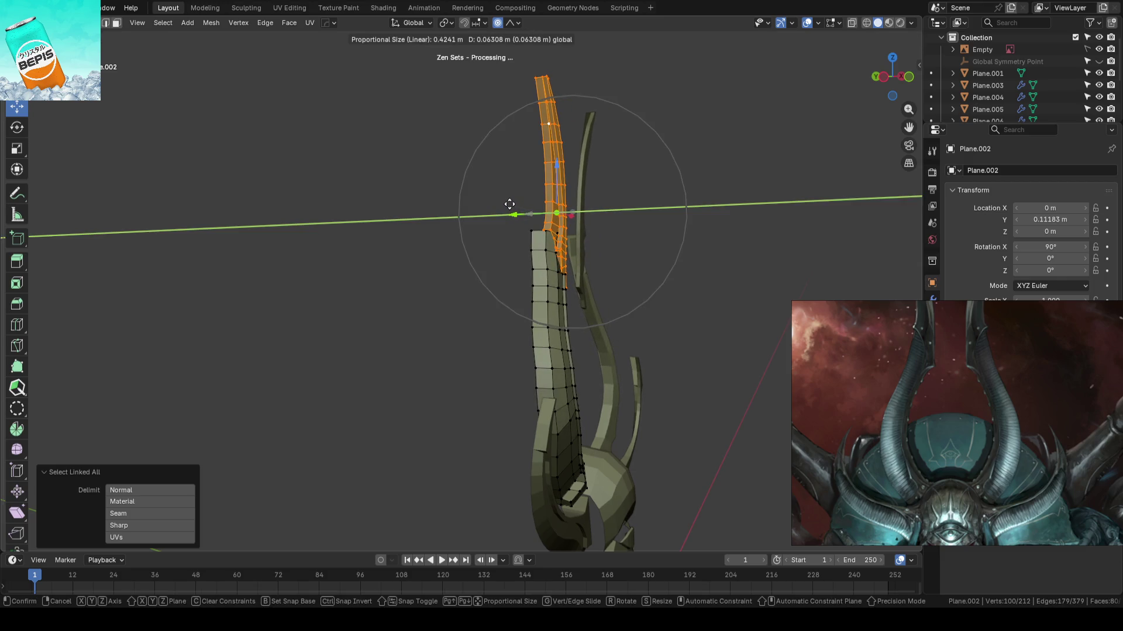
{"action": "left_click", "coordinate": [509, 204]}
{"action": "key", "text": "KP_1"}
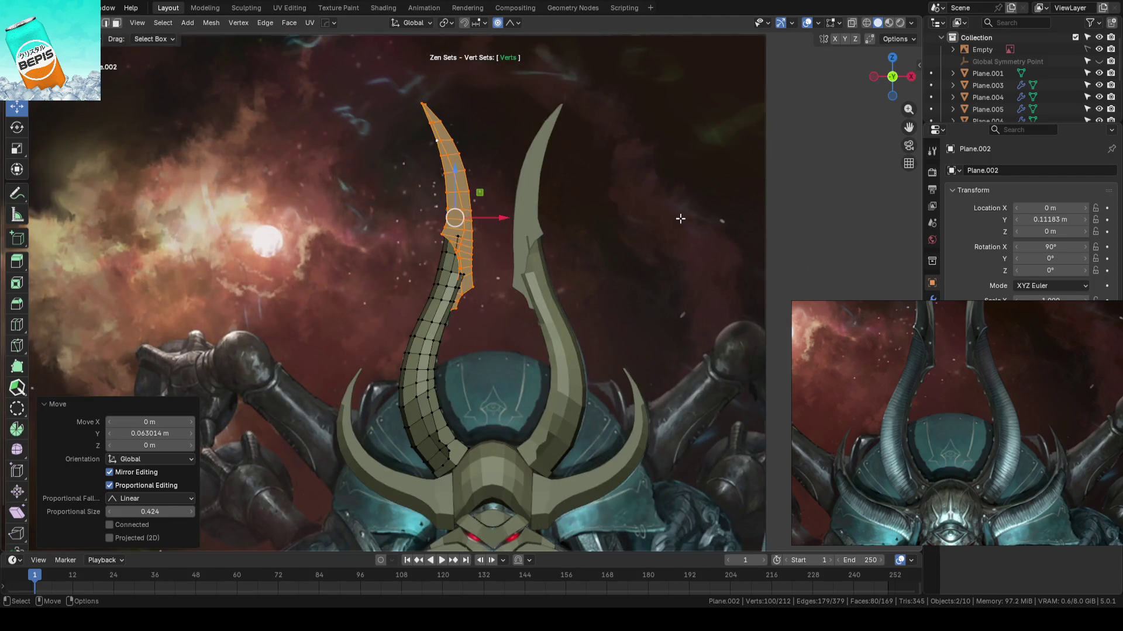
{"action": "key", "text": "Tab"}
{"action": "key", "text": "shift+z"}
{"action": "mouse_move", "coordinate": [634, 221]}
{"action": "middle_mouse_down"}
{"action": "mouse_move", "coordinate": [664, 243]}
{"action": "mouse_move", "coordinate": [662, 257]}
{"action": "mouse_move", "coordinate": [681, 233]}
{"action": "mouse_move", "coordinate": [687, 191]}
{"action": "mouse_move", "coordinate": [679, 255]}
{"action": "mouse_move", "coordinate": [697, 238]}
{"action": "mouse_move", "coordinate": [573, 271]}
{"action": "middle_mouse_up"}
{"action": "key", "text": "ctrl+s"}
- Select the tall lower horn with the upper horn tip and try moving the tips in depth, then undo
{"action": "left_click", "coordinate": [481, 276]}
{"action": "key", "text": "Tab"}
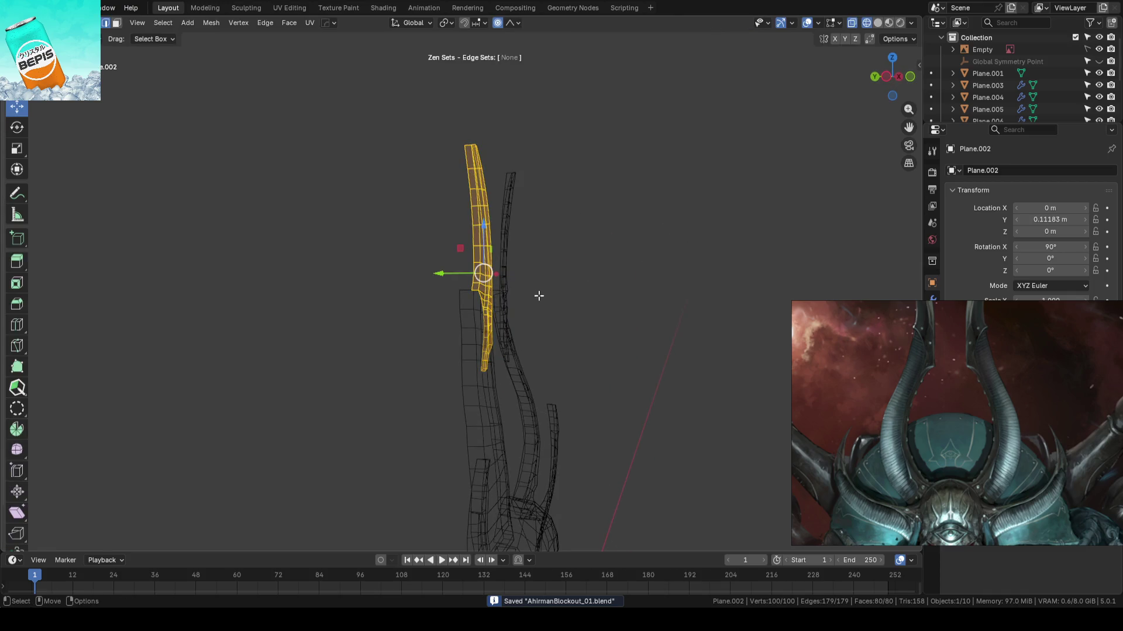
{"action": "key", "text": "Tab"}
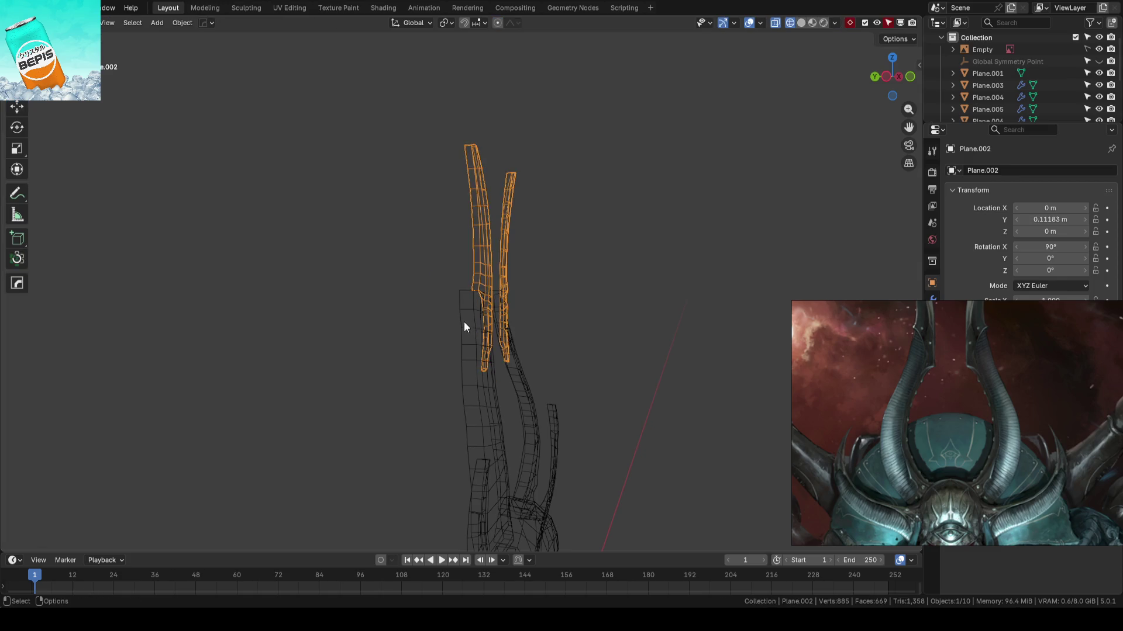
{"action": "left_click", "coordinate": [464, 322]}
{"action": "left_click", "coordinate": [489, 261], "text": "shift"}
{"action": "key", "text": "Tab"}
{"action": "mouse_move", "coordinate": [555, 260]}
{"action": "middle_mouse_down"}
{"action": "mouse_move", "coordinate": [519, 266]}
{"action": "mouse_move", "coordinate": [529, 281]}
{"action": "mouse_move", "coordinate": [497, 252]}
{"action": "middle_mouse_up"}
{"action": "left_click_drag", "start_coordinate": [444, 244], "coordinate": [471, 239]}
{"action": "key", "text": "ctrl+z"}
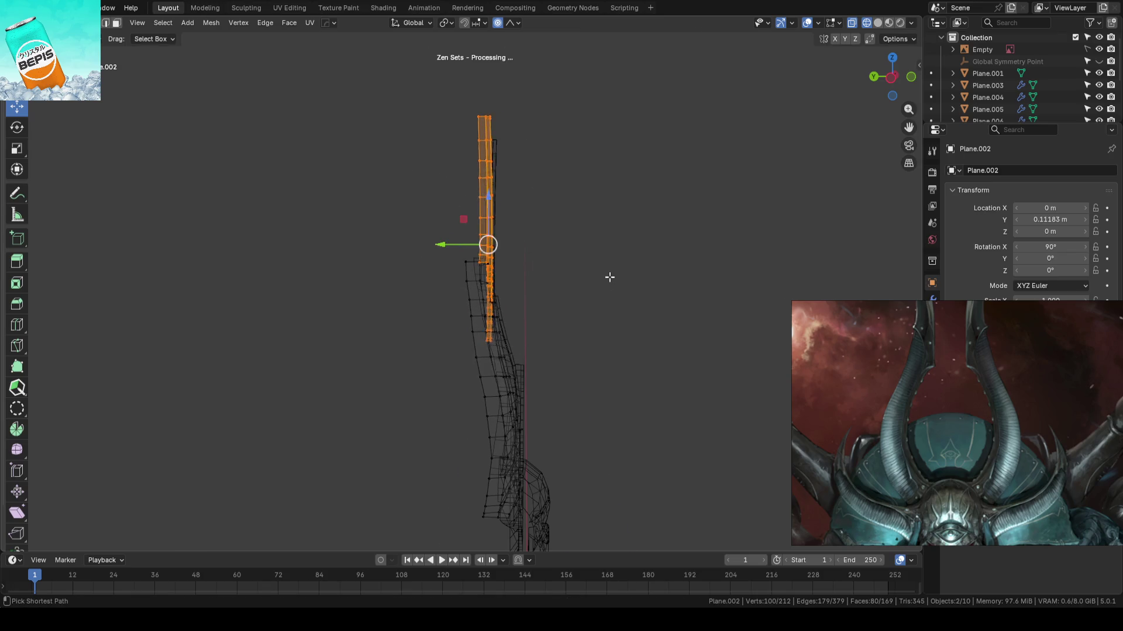
{"action": "key", "text": "ctrl+z"}
{"action": "key", "text": "ctrl+z"}
{"action": "key", "text": "ctrl+z"}
- Undo the remaining trial changes, check the horns from the front, and save the blockout
{"action": "mouse_move", "coordinate": [604, 302]}
{"action": "middle_mouse_down"}
{"action": "mouse_move", "coordinate": [545, 297]}
{"action": "mouse_move", "coordinate": [594, 292]}
{"action": "middle_mouse_up"}
{"action": "key", "text": "ctrl+z"}
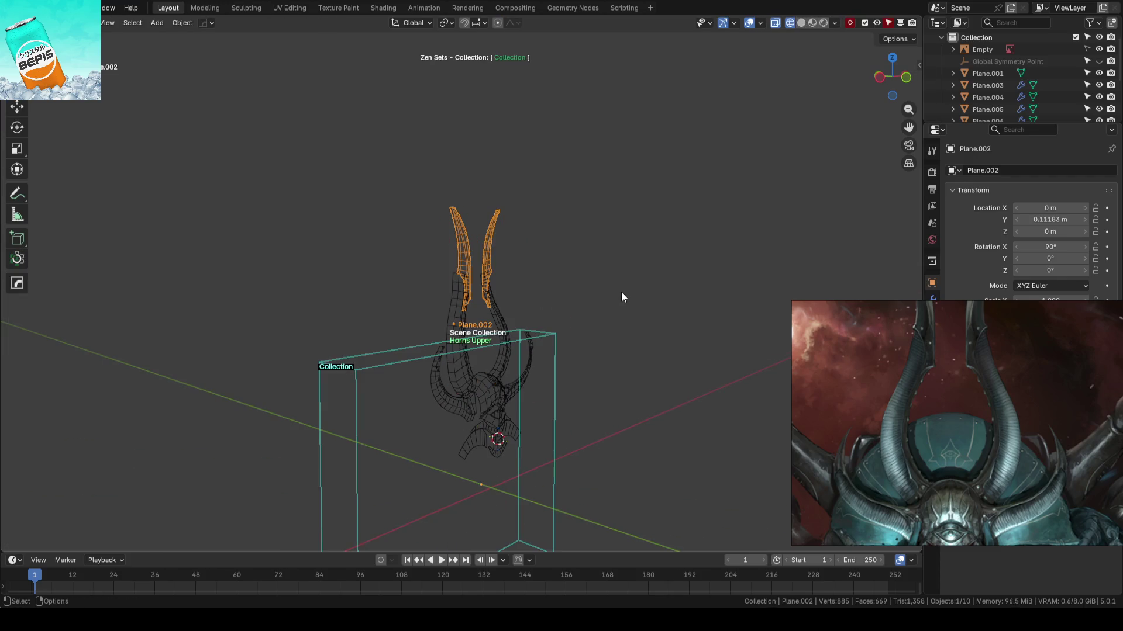
{"action": "key", "text": "KP_1"}
{"action": "key", "text": "shift+z"}
{"action": "key", "text": "ctrl+z"}
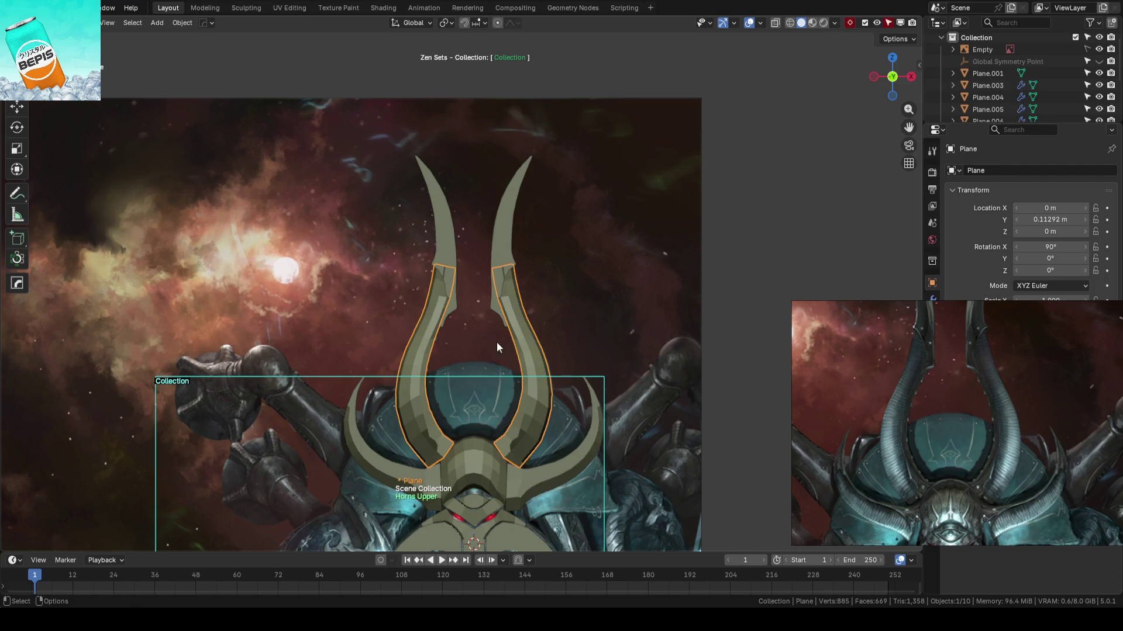
{"action": "middle_click_drag", "start_coordinate": [485, 339], "coordinate": [489, 267], "text": "shift"}
{"action": "key", "text": "ctrl+s"}
- Reload AhrimanBlockout_01.blend from the recent files list
{"action": "left_click", "coordinate": [9, 8]}
{"action": "mouse_move", "coordinate": [47, 45]}
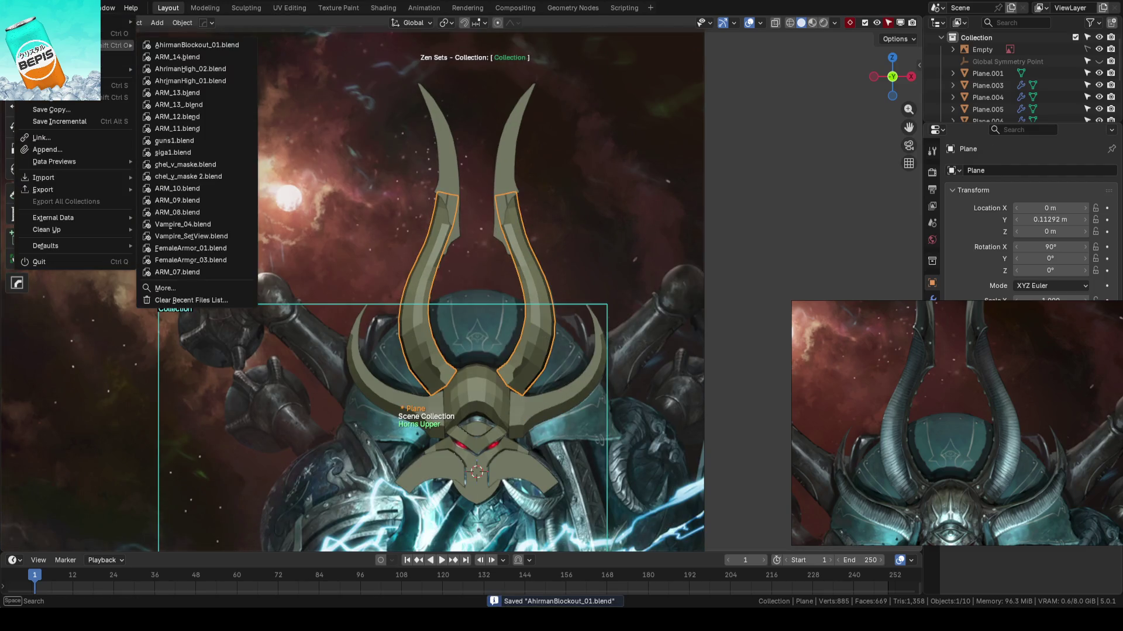
{"action": "left_click", "coordinate": [193, 45]}
{"action": "mouse_move", "coordinate": [639, 364]}
{"action": "middle_mouse_down"}
{"action": "mouse_move", "coordinate": [755, 261]}
{"action": "mouse_move", "coordinate": [696, 311]}
{"action": "middle_mouse_up"}
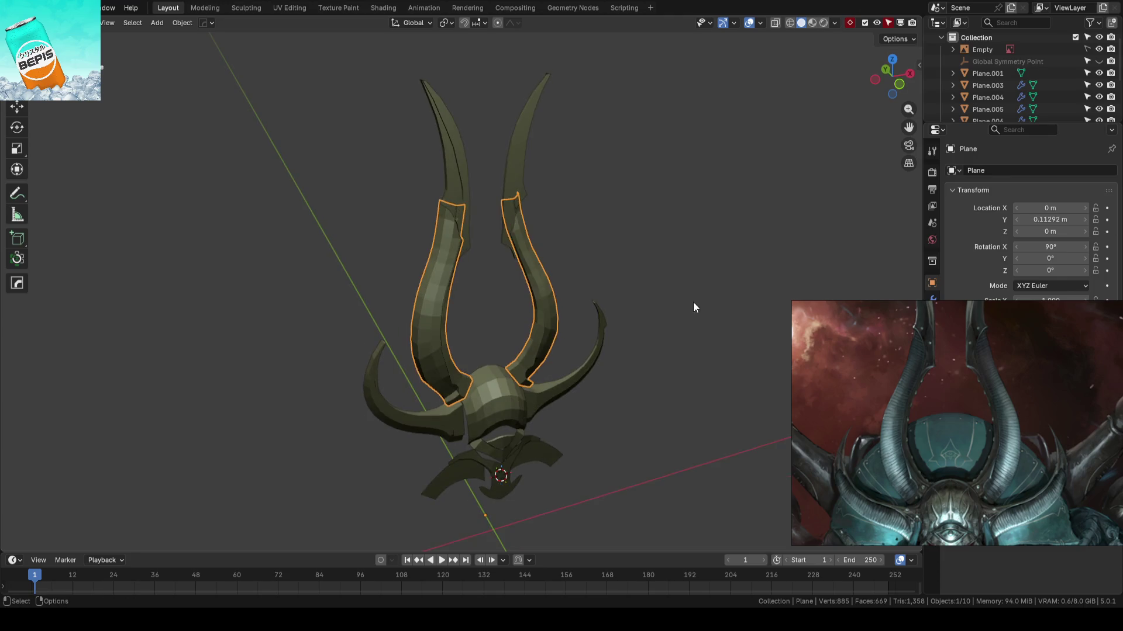
{"action": "key", "text": "alt+a"}
{"action": "key", "text": "ctrl+s"}
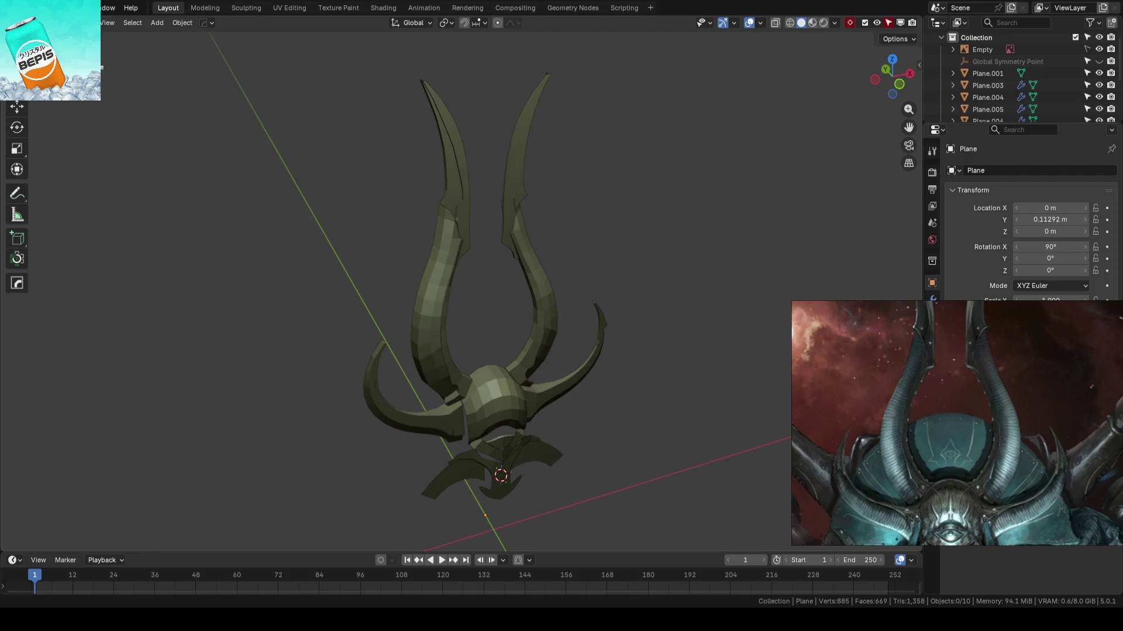
{"action": "mouse_move", "coordinate": [300, 542]}
{"action": "middle_mouse_down"}
{"action": "mouse_move", "coordinate": [546, 325]}
{"action": "mouse_move", "coordinate": [598, 311]}
{"action": "mouse_move", "coordinate": [567, 331]}
{"action": "mouse_move", "coordinate": [574, 316]}
{"action": "middle_mouse_up"}
{"action": "middle_click_drag", "start_coordinate": [538, 364], "coordinate": [496, 297]}
{"action": "left_click", "coordinate": [496, 296]}
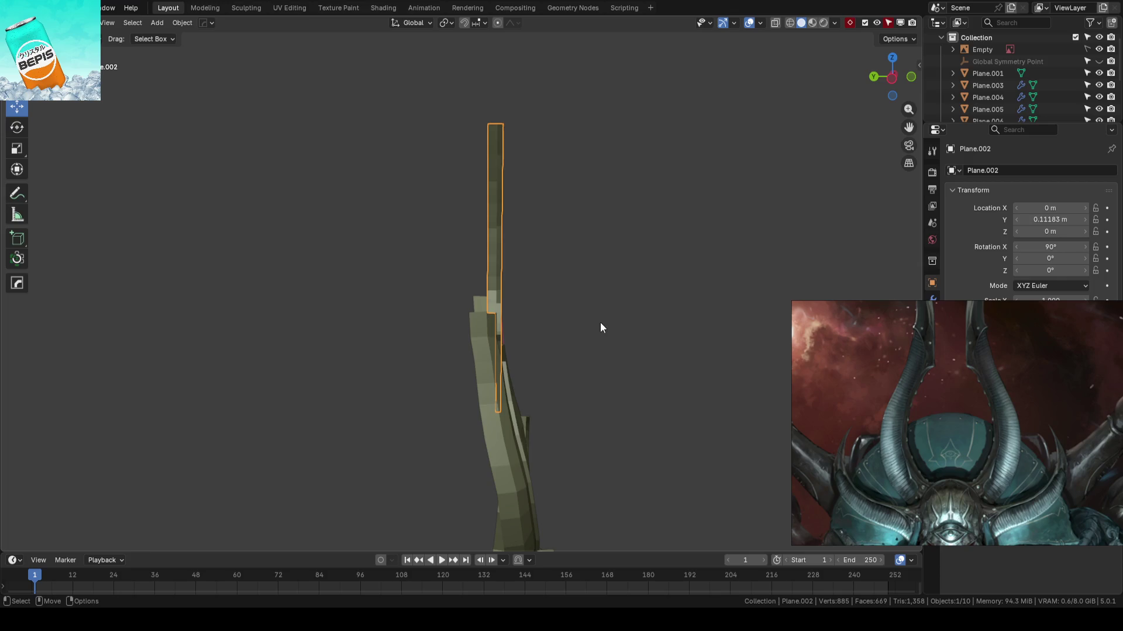
- Snap the upper horn piece into place, move it along Y in front view, and save
{"action": "mouse_move", "coordinate": [569, 296]}
{"action": "middle_mouse_down"}
{"action": "mouse_move", "coordinate": [529, 296]}
{"action": "mouse_move", "coordinate": [485, 329]}
{"action": "mouse_move", "coordinate": [510, 275]}
{"action": "mouse_move", "coordinate": [471, 248]}
{"action": "mouse_move", "coordinate": [505, 297]}
{"action": "mouse_move", "coordinate": [567, 307]}
{"action": "mouse_move", "coordinate": [530, 333]}
{"action": "middle_mouse_up"}
{"action": "key", "text": "KP_1"}
{"action": "key", "text": "shift+s"}
{"action": "left_click", "coordinate": [413, 297]}
{"action": "left_click_drag", "start_coordinate": [440, 275], "coordinate": [455, 275]}
{"action": "key", "text": "KP_1"}
{"action": "left_click", "coordinate": [595, 272]}
{"action": "key", "text": "ctrl+s"}
- In side view, shift the large horn's top edge loop along Y
{"action": "mouse_move", "coordinate": [595, 272]}
{"action": "middle_mouse_down"}
{"action": "mouse_move", "coordinate": [374, 332]}
{"action": "mouse_move", "coordinate": [602, 324]}
{"action": "mouse_move", "coordinate": [511, 317]}
{"action": "middle_mouse_up"}
{"action": "scroll", "coordinate": [511, 317], "scroll_direction": "up", "scroll_amount": 5}
{"action": "scroll", "coordinate": [496, 213], "scroll_direction": "down", "scroll_amount": 4}
{"action": "mouse_move", "coordinate": [492, 260]}
{"action": "middle_mouse_down"}
{"action": "mouse_move", "coordinate": [494, 276]}
{"action": "mouse_move", "coordinate": [556, 293]}
{"action": "mouse_move", "coordinate": [610, 274]}
{"action": "middle_mouse_up"}
{"action": "scroll", "coordinate": [483, 307], "scroll_direction": "up", "scroll_amount": 3}
{"action": "left_click", "coordinate": [482, 306]}
{"action": "key", "text": "Tab"}
{"action": "scroll", "coordinate": [479, 262], "scroll_direction": "up", "scroll_amount": 2}
{"action": "left_click", "coordinate": [480, 262]}
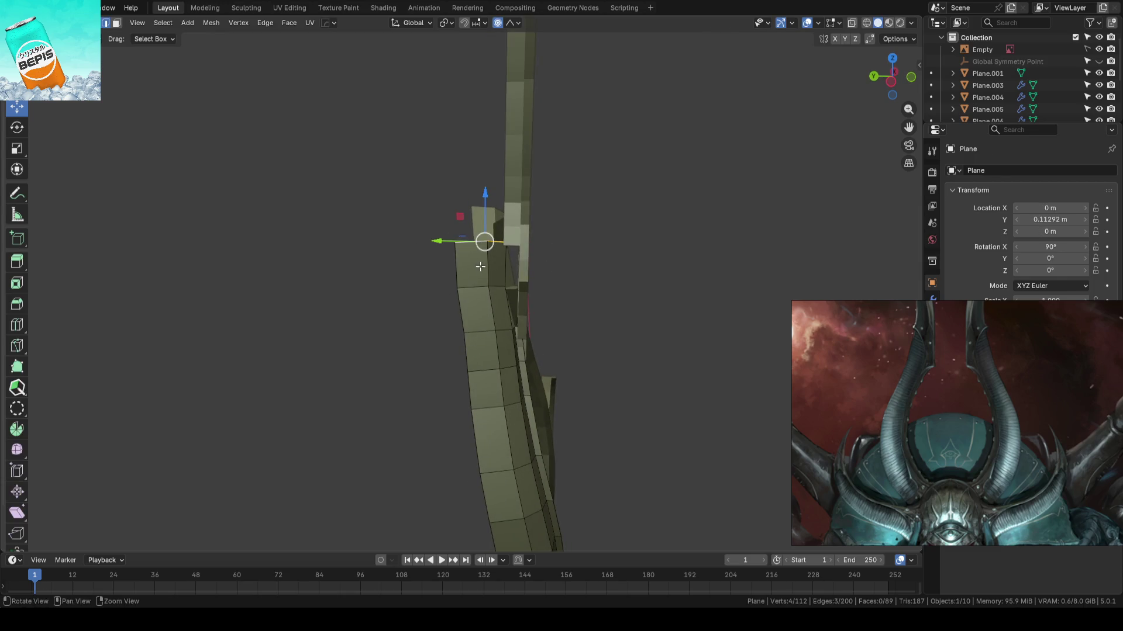
{"action": "key", "text": "ctrl+KP_3"}
{"action": "key", "text": "g"}
{"action": "key", "text": "y"}
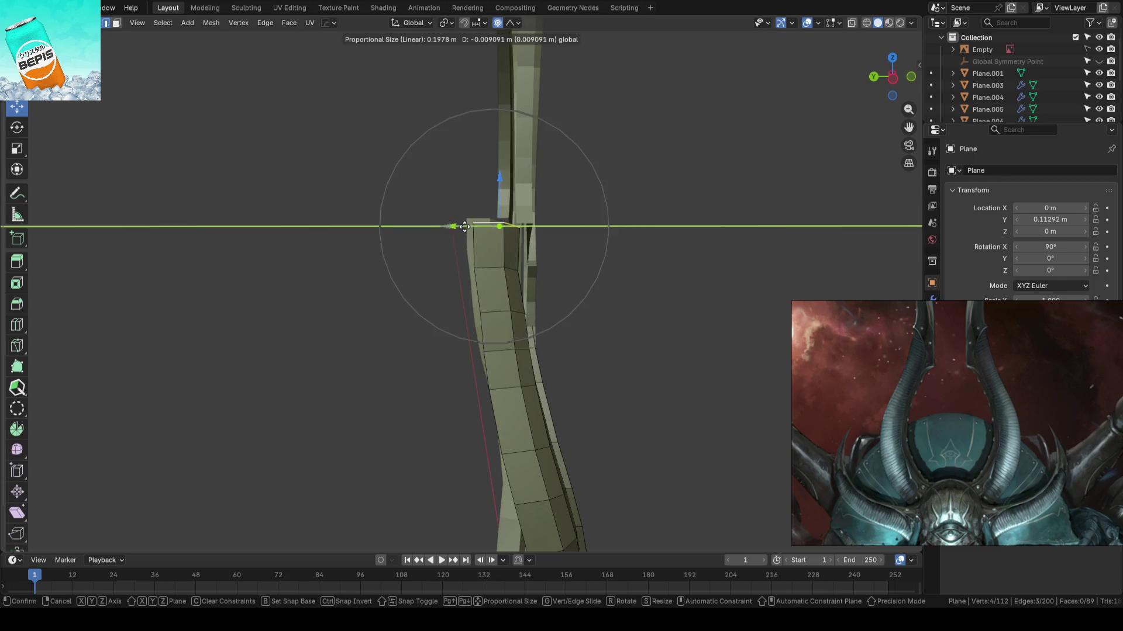
{"action": "left_click", "coordinate": [512, 261]}
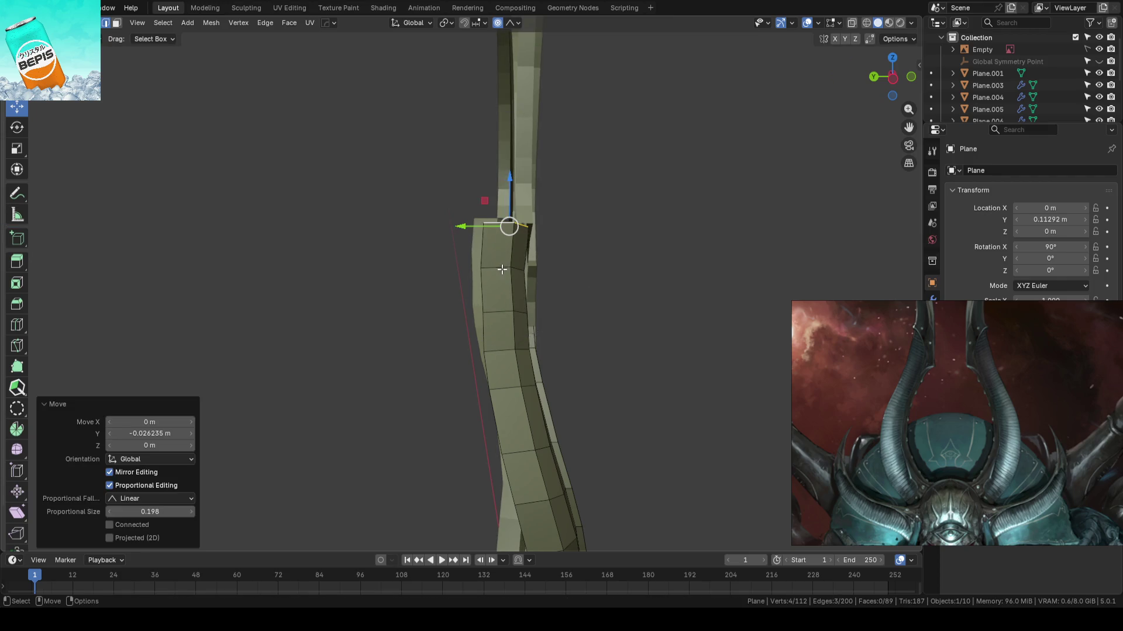
- Move additional horn-top vertices along Y with proportional editing
{"action": "left_click", "coordinate": [502, 270]}
{"action": "key", "text": "g"}
{"action": "key", "text": "y"}
{"action": "scroll", "coordinate": [464, 266], "scroll_direction": "up", "scroll_amount": 8}
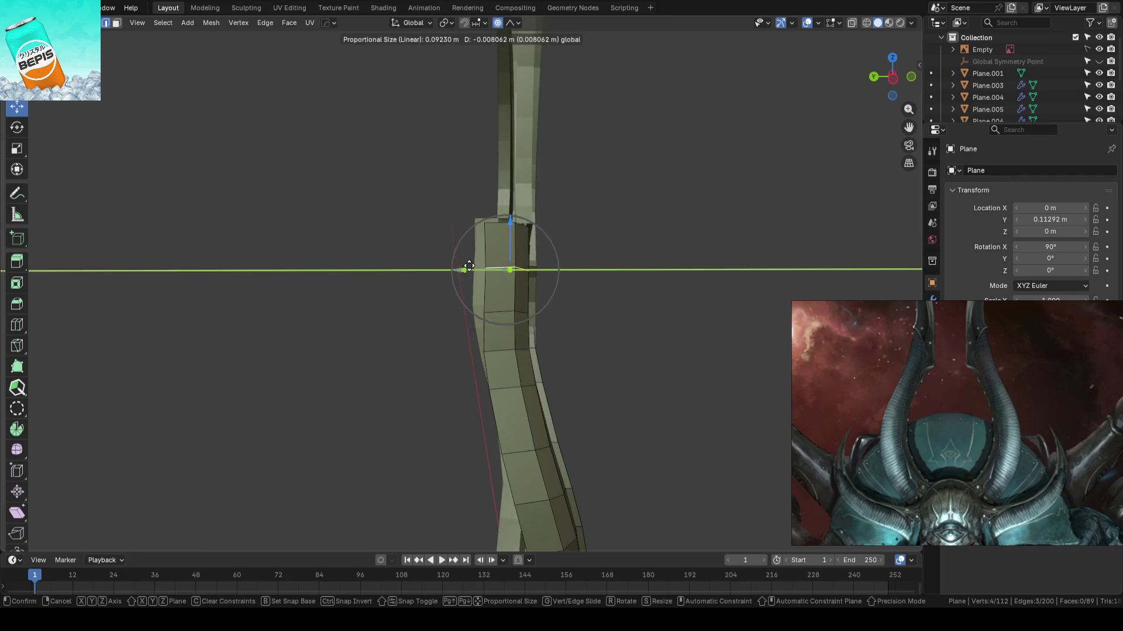
{"action": "left_click", "coordinate": [469, 267]}
{"action": "left_click", "coordinate": [506, 311], "text": "shift"}
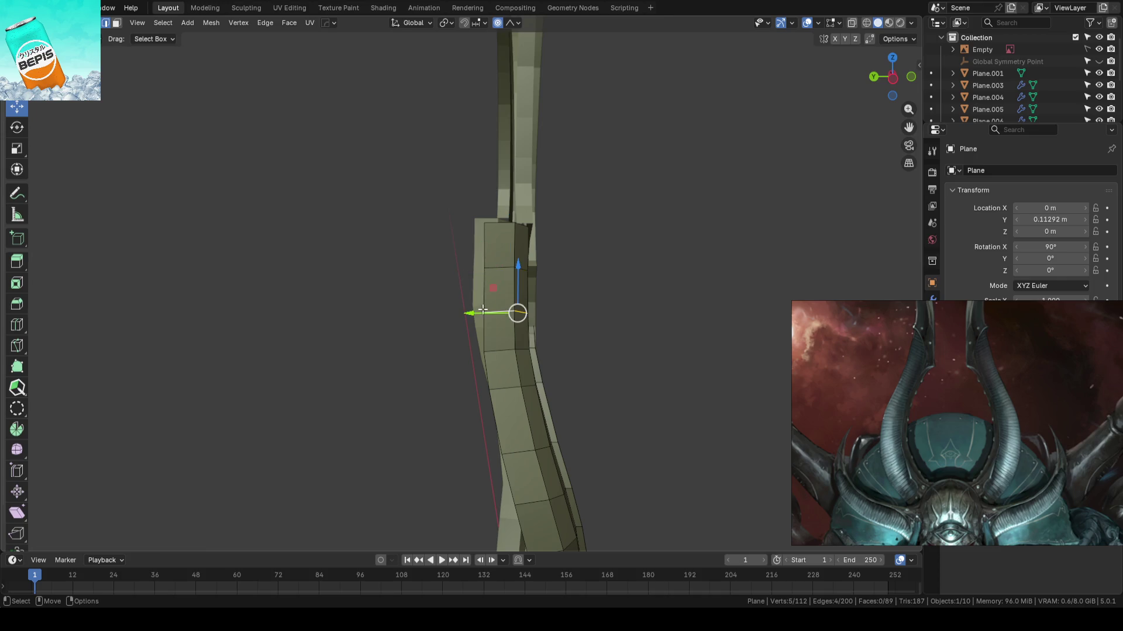
{"action": "key", "text": "g"}
{"action": "key", "text": "y"}
{"action": "left_click", "coordinate": [485, 305]}
{"action": "left_click", "coordinate": [606, 261]}
{"action": "mouse_move", "coordinate": [606, 262]}
{"action": "middle_mouse_down"}
{"action": "mouse_move", "coordinate": [527, 253]}
{"action": "mouse_move", "coordinate": [622, 290]}
{"action": "mouse_move", "coordinate": [614, 277]}
{"action": "middle_mouse_up"}
- Bend the horn's upper edge loops further along Y, moving one loop then a pair together
{"action": "left_click", "coordinate": [503, 223], "text": "alt"}
{"action": "key", "text": "g"}
{"action": "key", "text": "y"}
{"action": "left_click", "coordinate": [467, 229]}
{"action": "mouse_move", "coordinate": [468, 229]}
{"action": "middle_mouse_down"}
{"action": "mouse_move", "coordinate": [579, 236]}
{"action": "mouse_move", "coordinate": [503, 210]}
{"action": "middle_mouse_up"}
{"action": "left_click", "coordinate": [493, 209], "text": "alt"}
{"action": "left_click", "coordinate": [471, 247], "text": "alt+shift"}
{"action": "key", "text": "g"}
{"action": "key", "text": "y"}
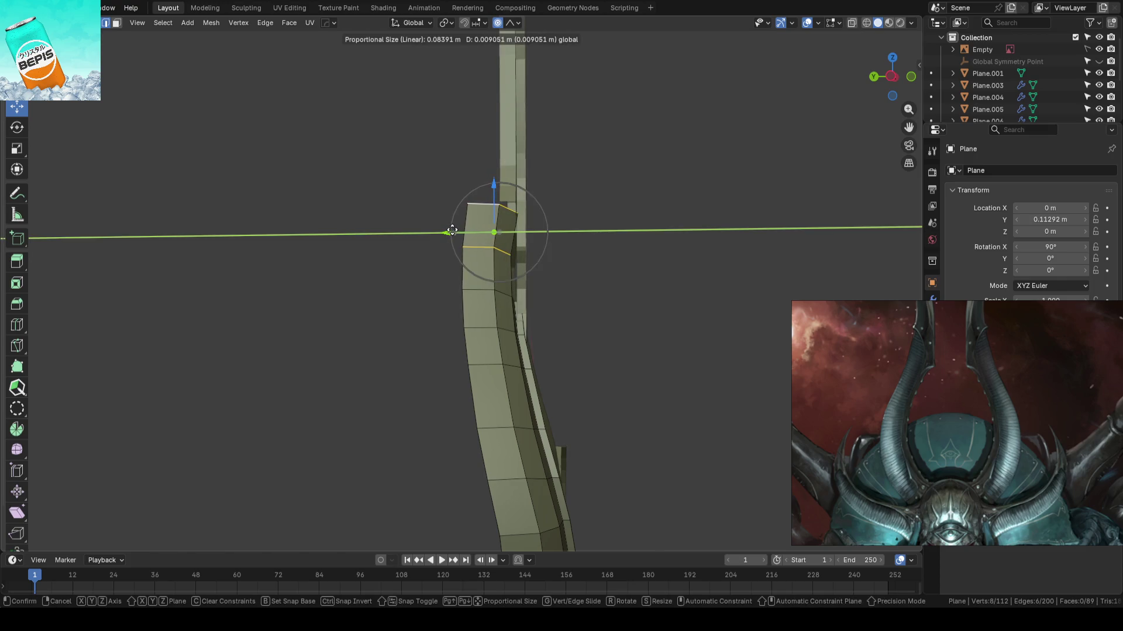
{"action": "left_click", "coordinate": [452, 231]}
- Shift a lower edge loop and a final loop along Y to smooth the side profile
{"action": "left_click", "coordinate": [467, 251], "text": "alt"}
{"action": "key", "text": "g"}
{"action": "key", "text": "y"}
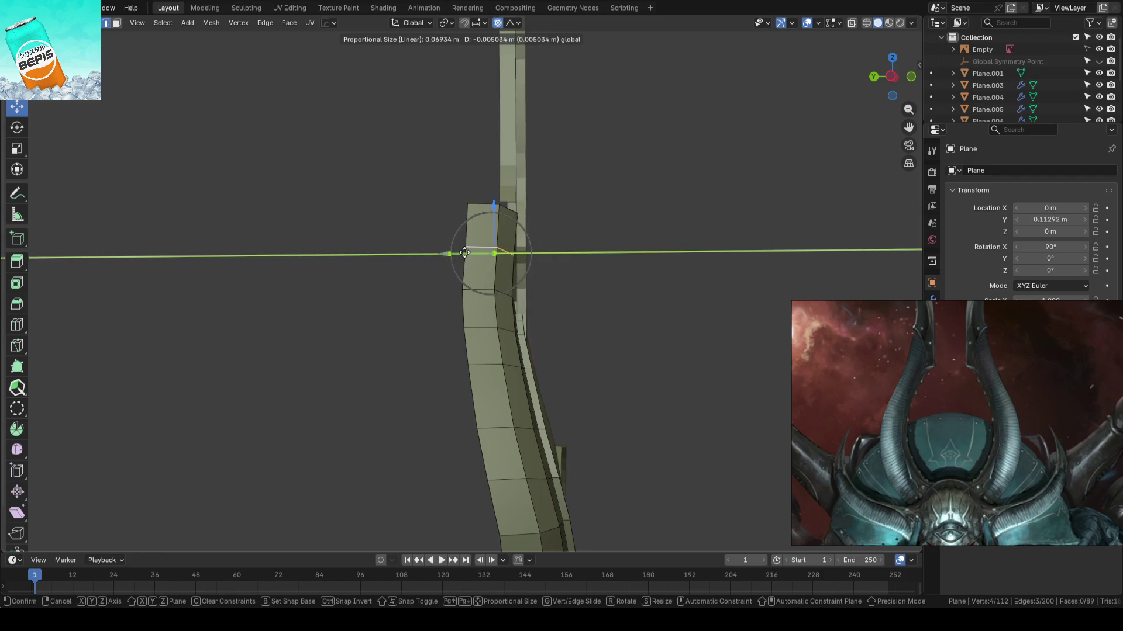
{"action": "left_click", "coordinate": [464, 252]}
{"action": "left_click", "coordinate": [649, 251]}
{"action": "key", "text": "KP_1"}
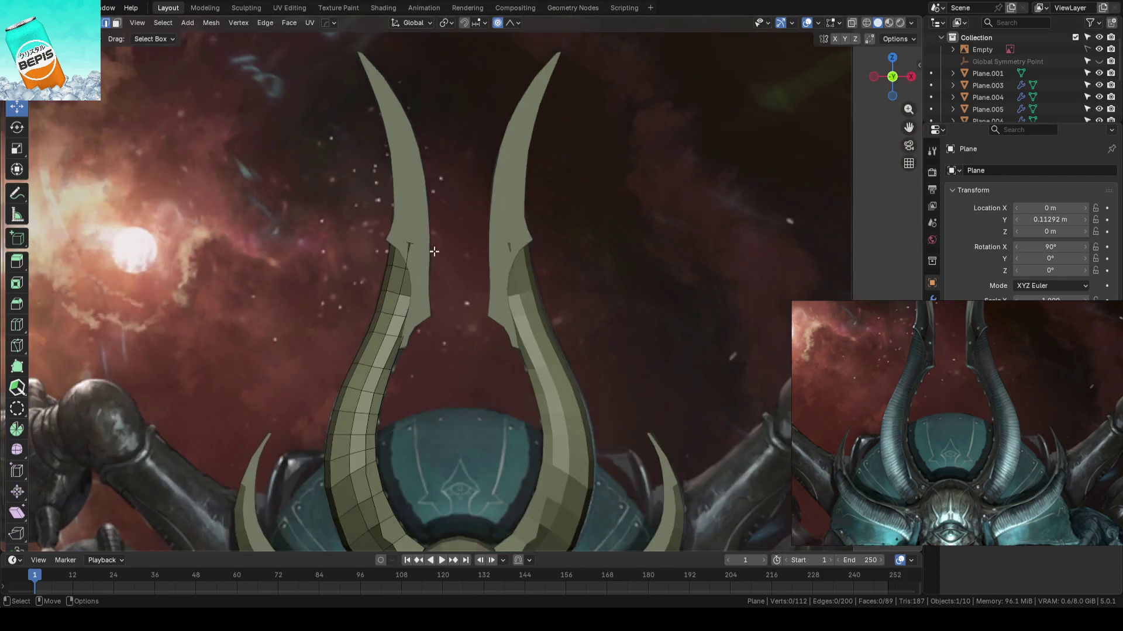
{"action": "key", "text": "ctrl+KP_3"}
{"action": "scroll", "coordinate": [509, 251], "scroll_direction": "up", "scroll_amount": 5}
{"action": "left_click", "coordinate": [503, 251], "text": "alt"}
{"action": "key", "text": "g"}
{"action": "key", "text": "y"}
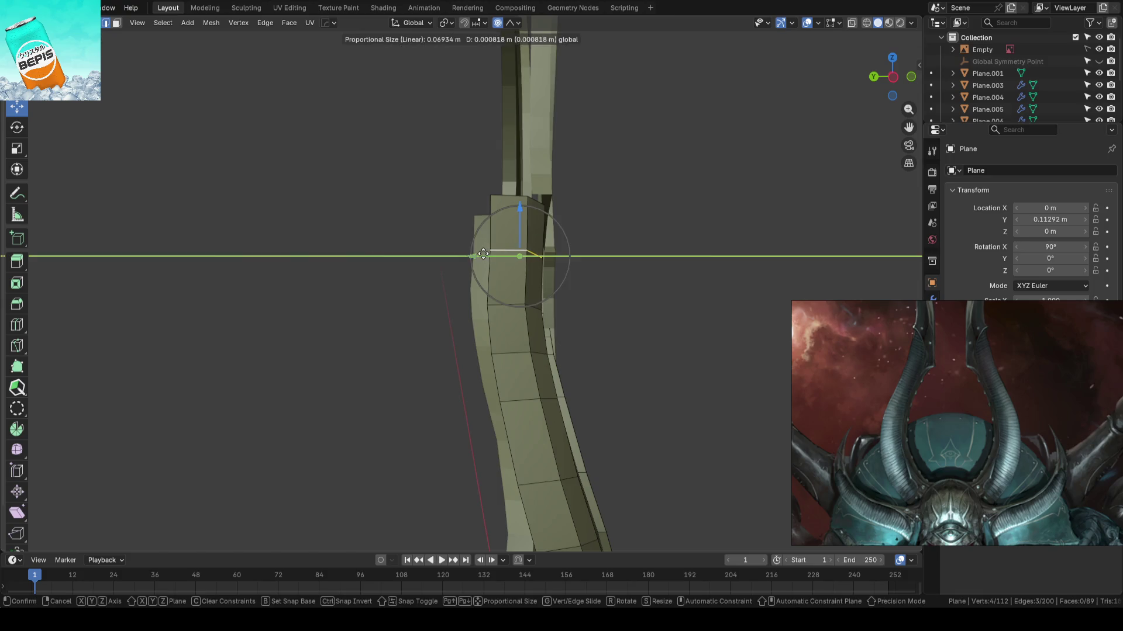
{"action": "left_click", "coordinate": [483, 254]}
- Exit Edit Mode, return to the front reference view, and save the blend file
{"action": "key", "text": "Tab"}
{"action": "key", "text": "KP_1"}
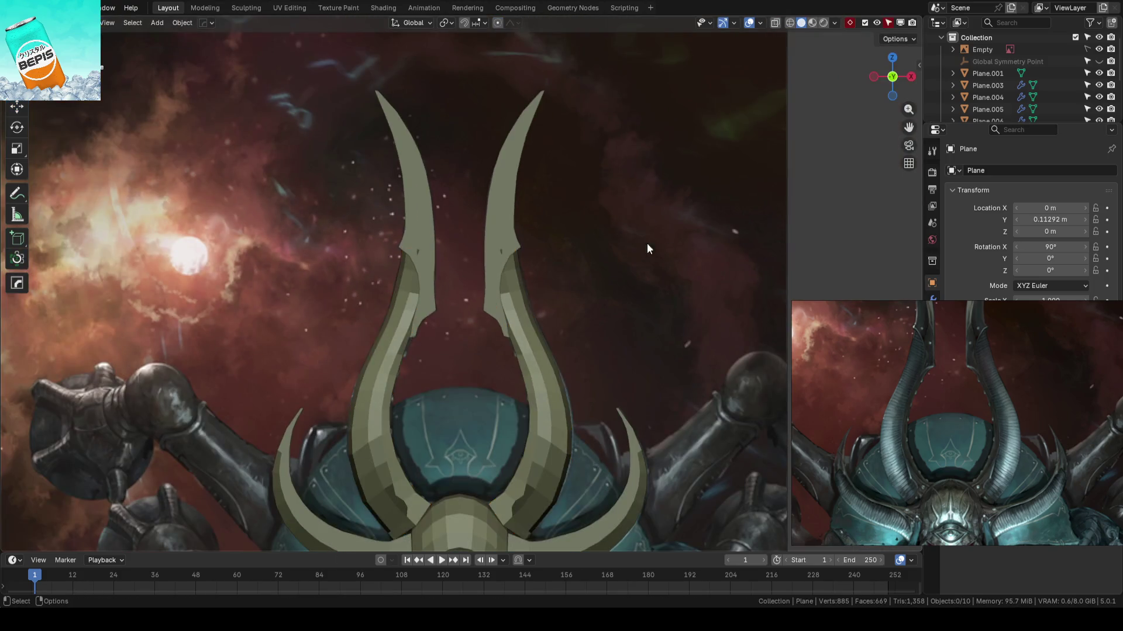
{"action": "scroll", "coordinate": [602, 246], "scroll_direction": "down", "scroll_amount": 2}
{"action": "key", "text": "ctrl+s"}
- Nudge the Plane.002 upper horn tip along Y to 0.14349 m and deselect all
{"action": "mouse_move", "coordinate": [546, 236]}
{"action": "middle_mouse_down"}
{"action": "mouse_move", "coordinate": [553, 263]}
{"action": "mouse_move", "coordinate": [604, 258]}
{"action": "middle_mouse_up"}
{"action": "left_click", "coordinate": [485, 240]}
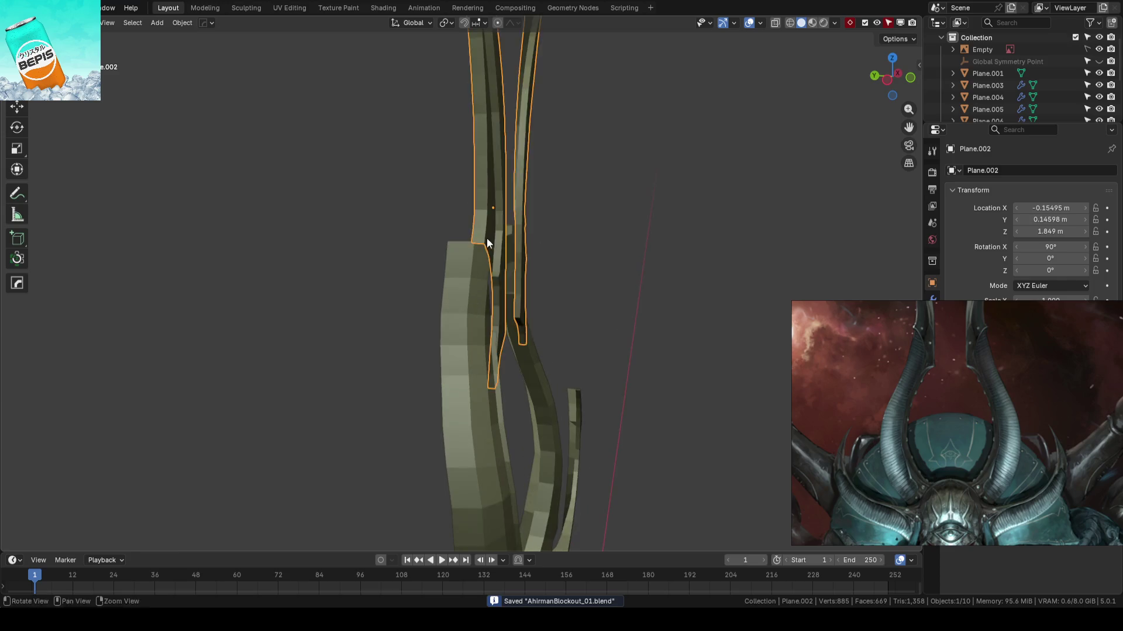
{"action": "middle_click_drag", "start_coordinate": [485, 238], "coordinate": [518, 253]}
{"action": "key", "text": "shift+space"}
{"action": "key", "text": "g"}
{"action": "left_click_drag", "start_coordinate": [480, 210], "coordinate": [486, 209]}
{"action": "key", "text": "KP_1"}
{"action": "key", "text": "alt+a"}
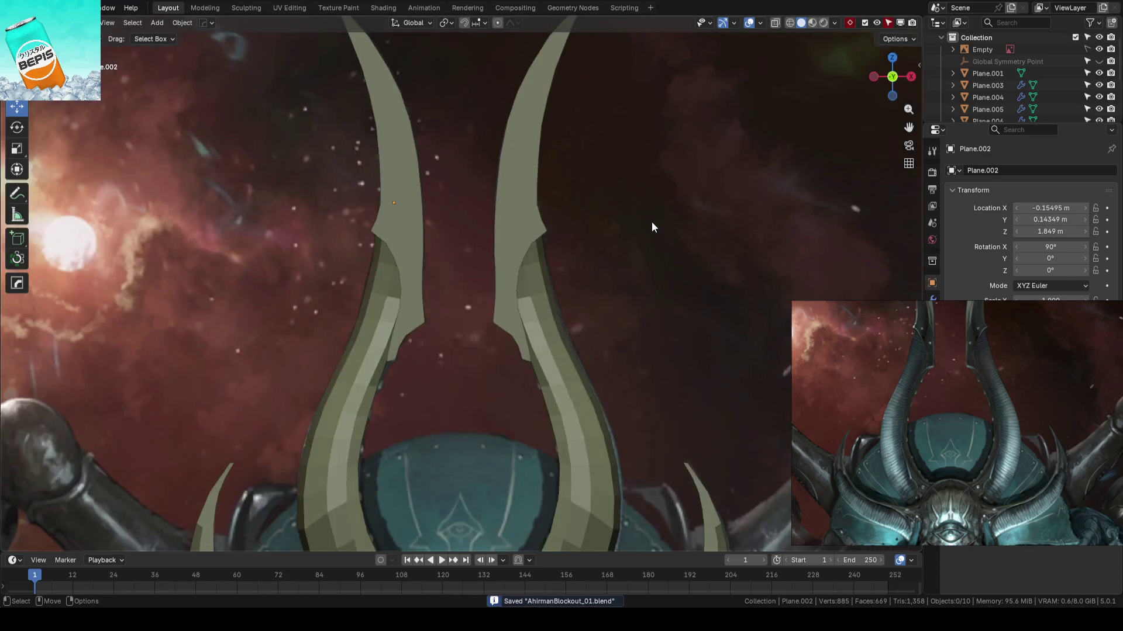
{"action": "scroll", "coordinate": [651, 222], "scroll_direction": "down", "scroll_amount": 3}
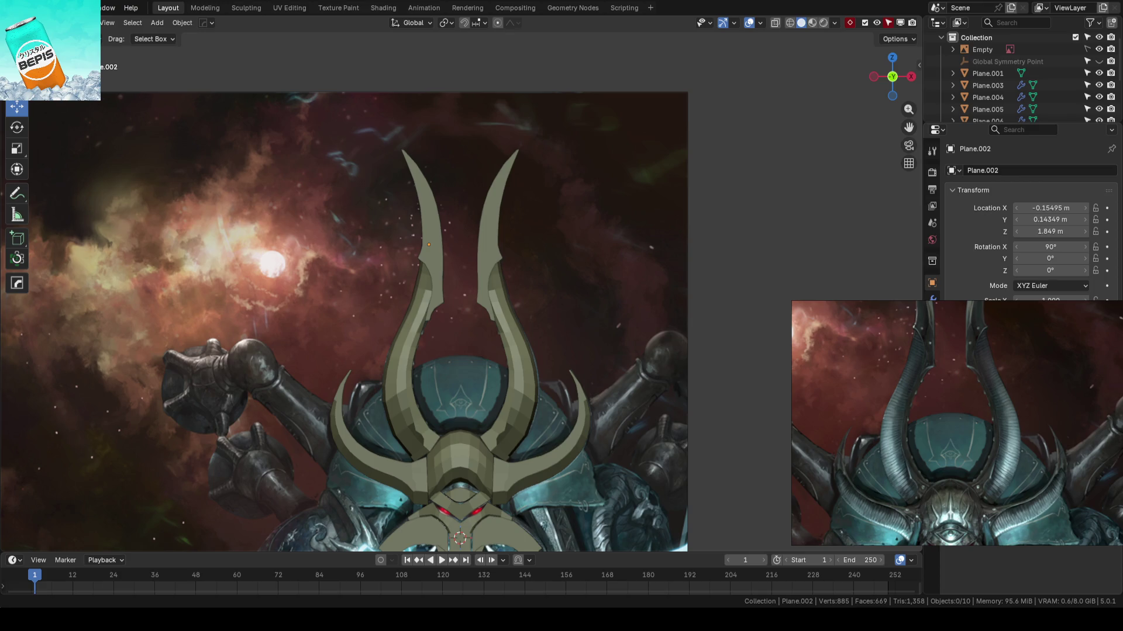
{"action": "scroll", "coordinate": [440, 276], "scroll_direction": "down", "scroll_amount": 2}
- Frame the helmet, recheck the reference background and switch to see-through wireframe
{"action": "scroll", "coordinate": [440, 276], "scroll_direction": "up", "scroll_amount": 1}
{"action": "middle_click_drag", "start_coordinate": [441, 272], "coordinate": [478, 247], "text": "shift"}
{"action": "key", "text": "shift+h"}
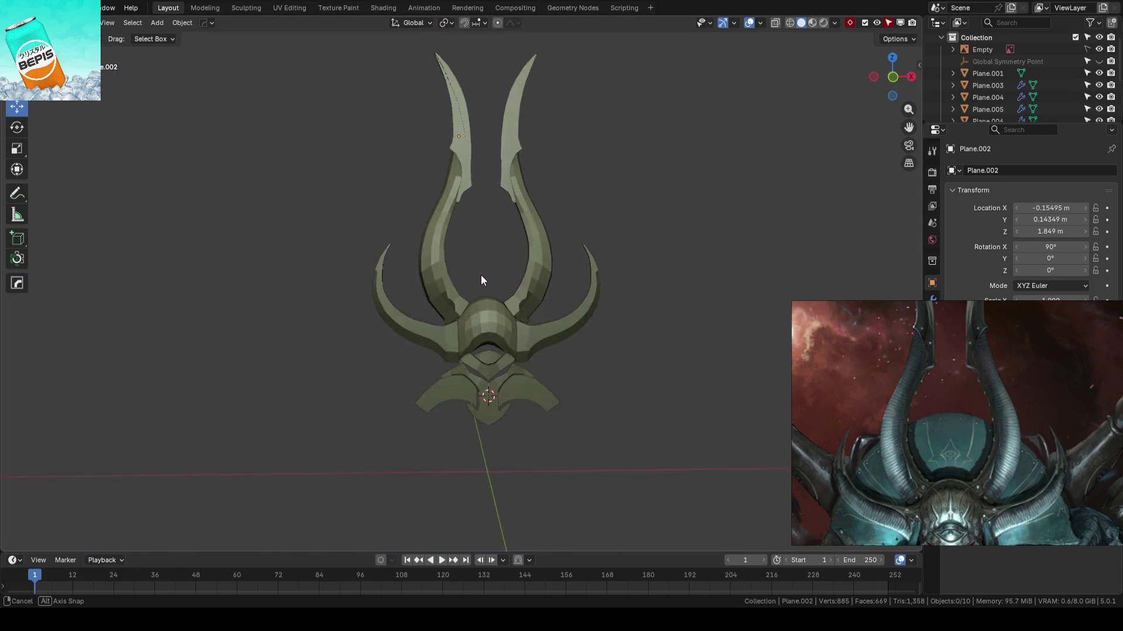
{"action": "key", "text": "alt+h"}
{"action": "key", "text": "alt+z"}
{"action": "scroll", "coordinate": [505, 267], "scroll_direction": "up", "scroll_amount": 2}
{"action": "scroll", "coordinate": [444, 270], "scroll_direction": "up", "scroll_amount": 2}
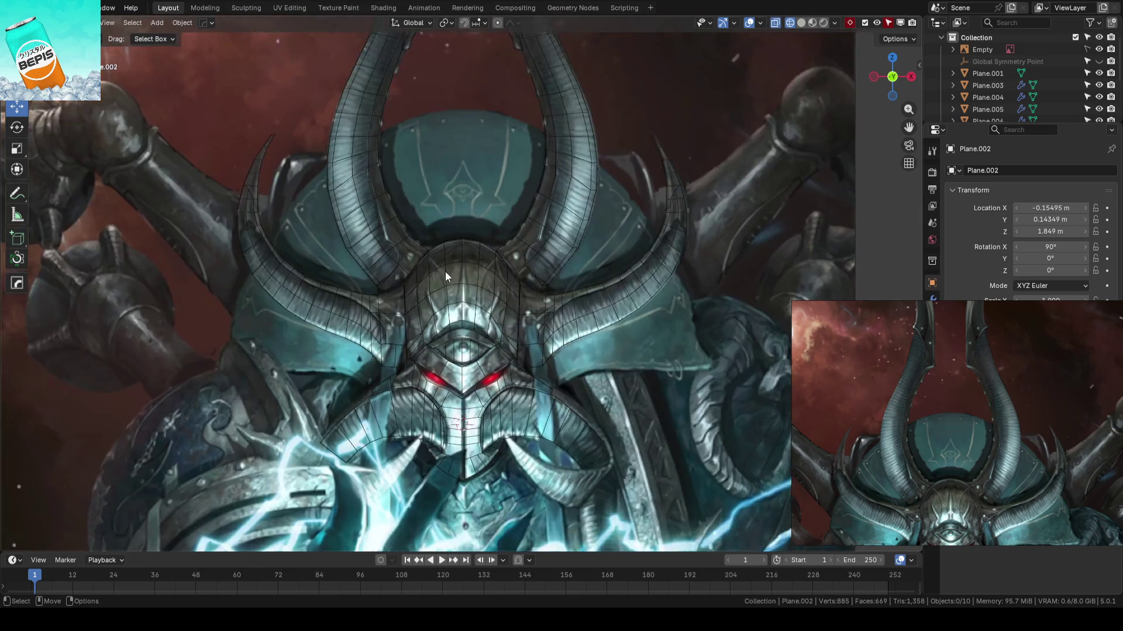
- Lower the central faceplate's top-edge vertices with proportional editing and adjust the left-side vertices
{"action": "left_click", "coordinate": [458, 243]}
{"action": "key", "text": "Tab"}
{"action": "scroll", "coordinate": [488, 224], "scroll_direction": "up", "scroll_amount": 2}
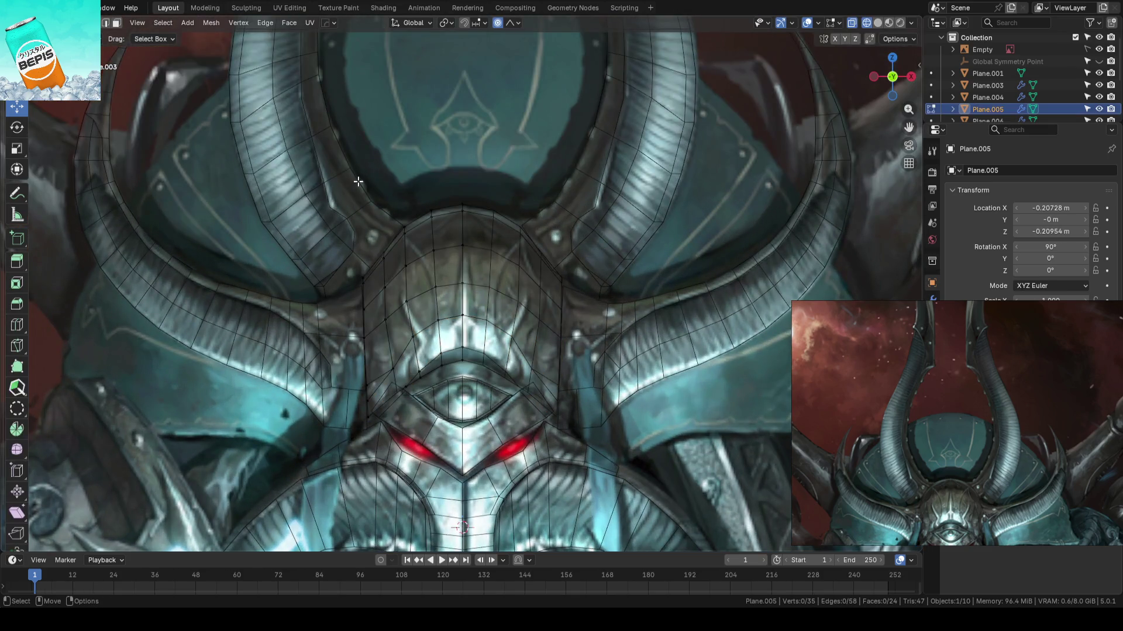
{"action": "mouse_move", "coordinate": [345, 186]}
{"action": "left_mouse_down"}
{"action": "mouse_move", "coordinate": [509, 231]}
{"action": "mouse_move", "coordinate": [477, 235]}
{"action": "left_mouse_up"}
{"action": "left_click_drag", "start_coordinate": [432, 172], "coordinate": [430, 179]}
{"action": "left_click_drag", "start_coordinate": [379, 271], "coordinate": [379, 271]}
{"action": "left_click_drag", "start_coordinate": [374, 220], "coordinate": [374, 223]}
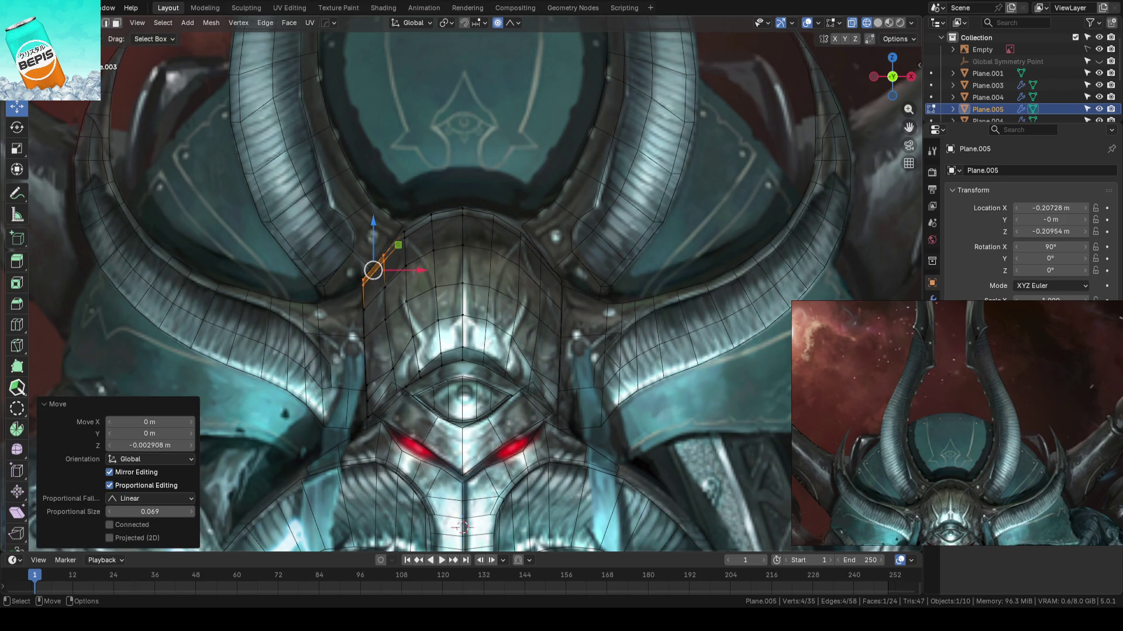
{"action": "scroll", "coordinate": [494, 210], "scroll_direction": "down", "scroll_amount": 2}
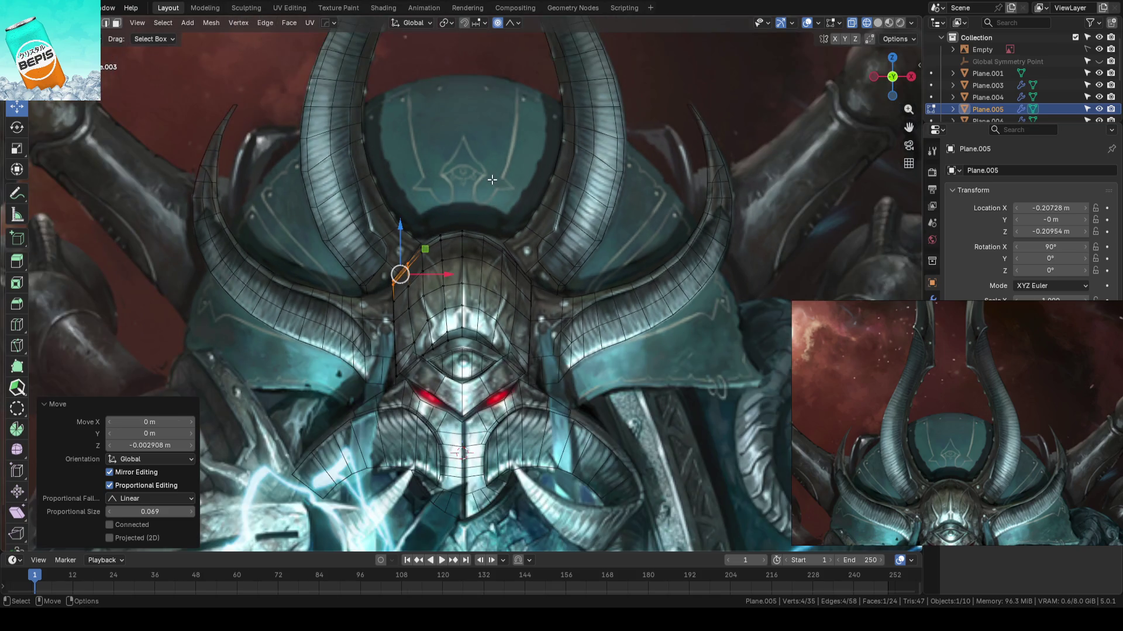
{"action": "key", "text": "Tab"}
- Edge-slide two neighbouring loops on the central faceplate to match the reference
{"action": "mouse_move", "coordinate": [458, 196]}
{"action": "middle_mouse_down"}
{"action": "mouse_move", "coordinate": [518, 248]}
{"action": "mouse_move", "coordinate": [515, 231]}
{"action": "mouse_move", "coordinate": [495, 240]}
{"action": "mouse_move", "coordinate": [453, 196]}
{"action": "middle_mouse_up"}
{"action": "left_click", "coordinate": [495, 240]}
{"action": "key", "text": "Tab"}
{"action": "scroll", "coordinate": [494, 240], "scroll_direction": "up", "scroll_amount": 3}
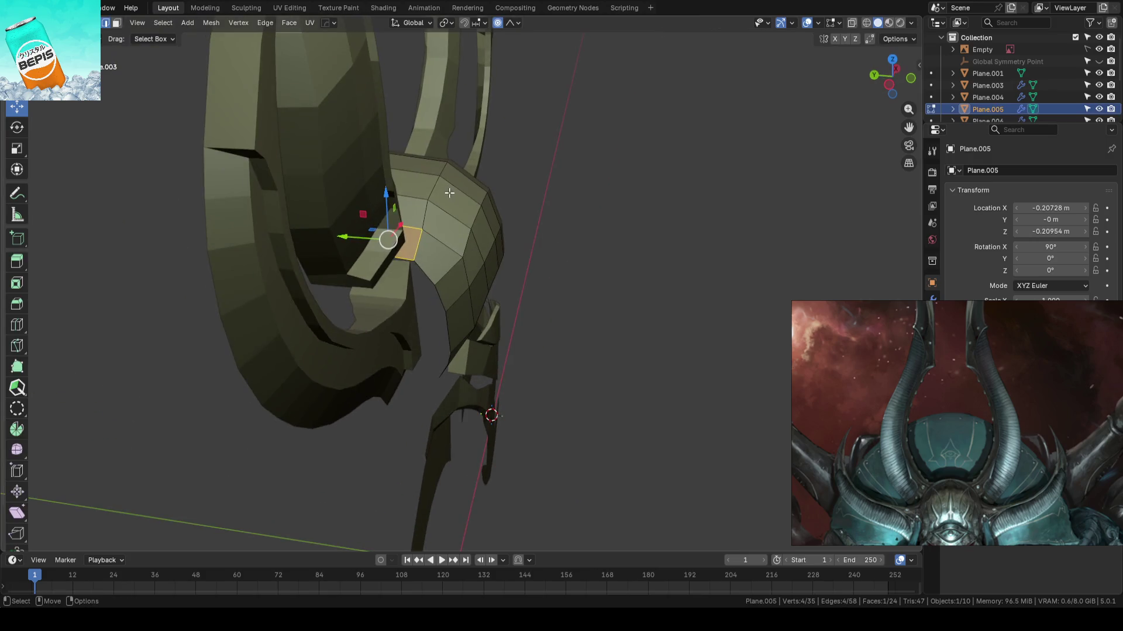
{"action": "key", "text": "g"}
{"action": "key", "text": "g"}
{"action": "left_click", "coordinate": [543, 195]}
{"action": "left_click", "coordinate": [474, 216], "text": "alt"}
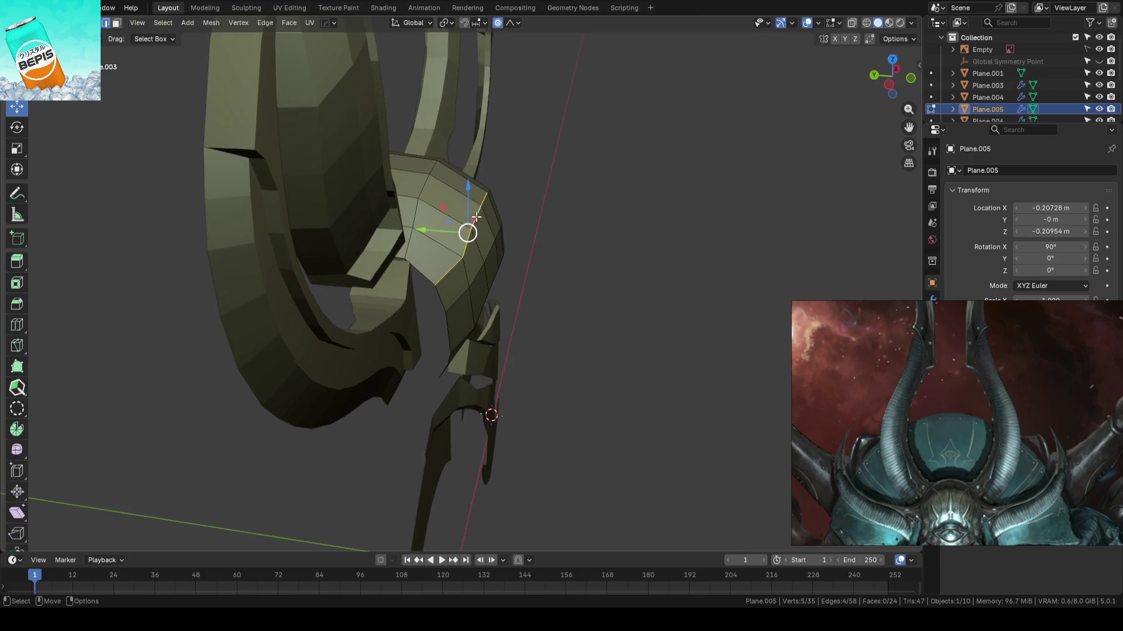
{"action": "key", "text": "g"}
{"action": "key", "text": "g"}
{"action": "left_click", "coordinate": [465, 216]}
{"action": "key", "text": "Tab"}
- Return to the front reference view with nothing selected and see-through wireframe display
{"action": "key", "text": "KP_1"}
{"action": "scroll", "coordinate": [632, 213], "scroll_direction": "down", "scroll_amount": 2}
{"action": "left_click", "coordinate": [697, 176]}
{"action": "mouse_move", "coordinate": [491, 248]}
{"action": "middle_mouse_down"}
{"action": "mouse_move", "coordinate": [499, 294]}
{"action": "mouse_move", "coordinate": [536, 258]}
{"action": "mouse_move", "coordinate": [462, 264]}
{"action": "mouse_move", "coordinate": [490, 257]}
{"action": "middle_mouse_up"}
{"action": "scroll", "coordinate": [498, 274], "scroll_direction": "up", "scroll_amount": 4}
{"action": "key", "text": "KP_1"}
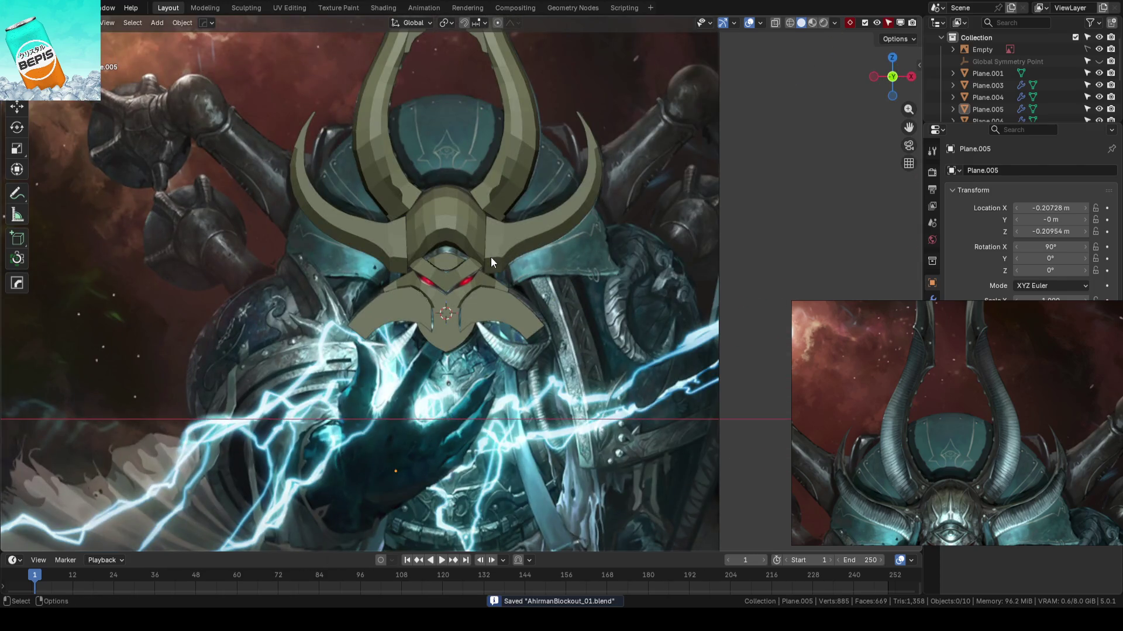
{"action": "key", "text": "shift+z"}
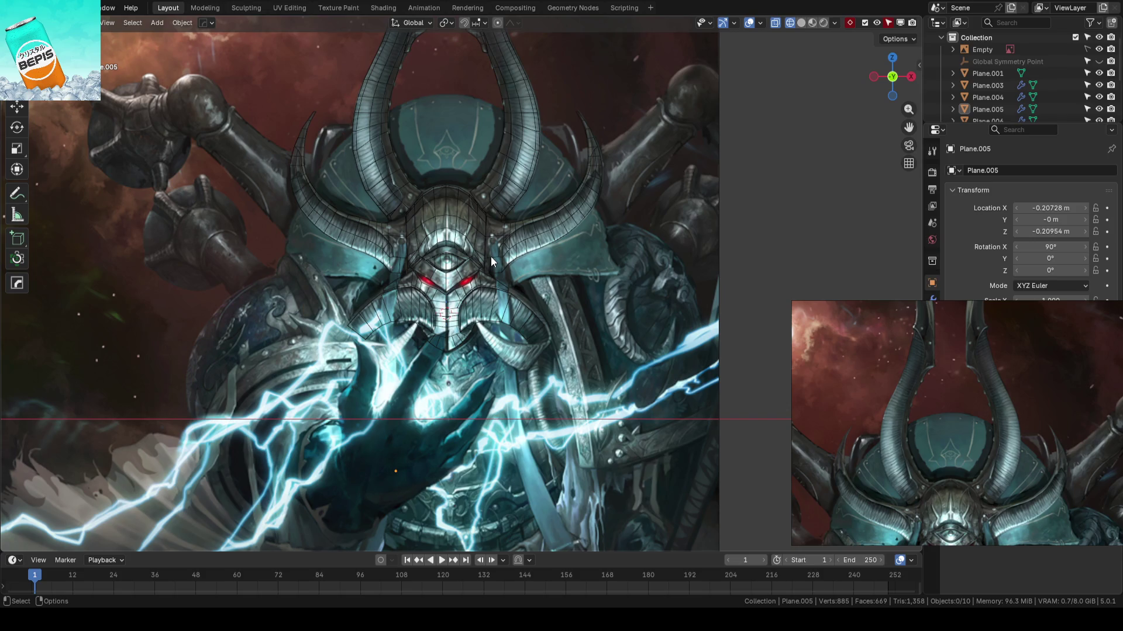
- Edit the side horns Plane.003 from a side view and select vertices at the horn base
{"action": "scroll", "coordinate": [455, 269], "scroll_direction": "up", "scroll_amount": 3}
{"action": "left_click", "coordinate": [430, 262]}
{"action": "key", "text": "Tab"}
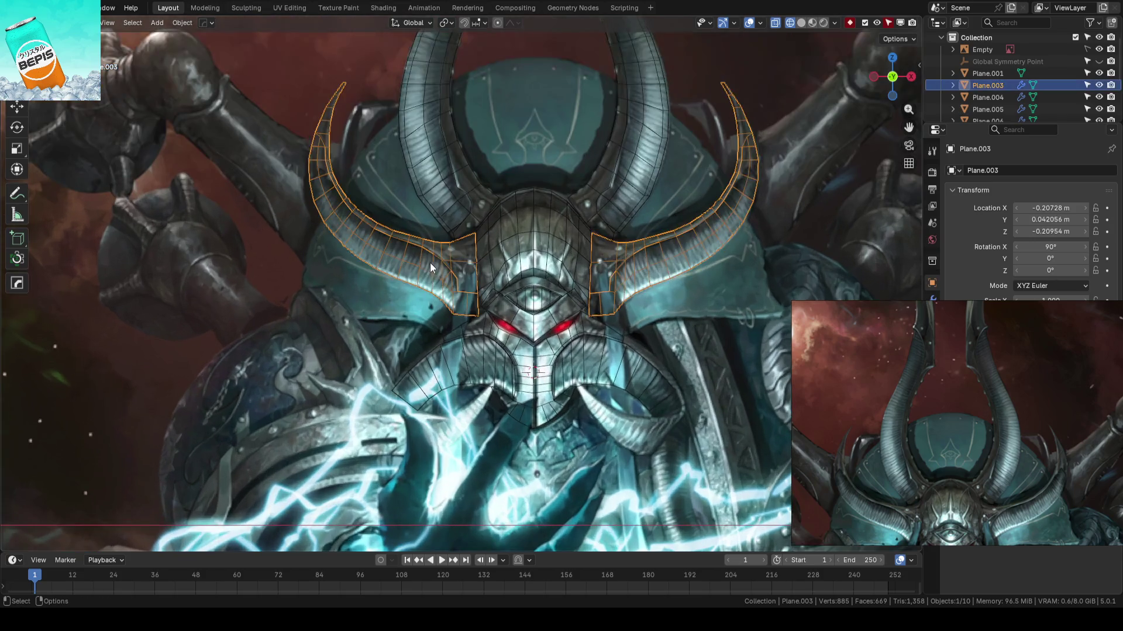
{"action": "scroll", "coordinate": [419, 256], "scroll_direction": "up", "scroll_amount": 2}
{"action": "scroll", "coordinate": [419, 255], "scroll_direction": "down", "scroll_amount": 3}
{"action": "mouse_move", "coordinate": [419, 255]}
{"action": "middle_mouse_down"}
{"action": "mouse_move", "coordinate": [529, 276]}
{"action": "mouse_move", "coordinate": [510, 282]}
{"action": "mouse_move", "coordinate": [441, 454]}
{"action": "mouse_move", "coordinate": [608, 283]}
{"action": "mouse_move", "coordinate": [586, 233]}
{"action": "mouse_move", "coordinate": [549, 273]}
{"action": "middle_mouse_up"}
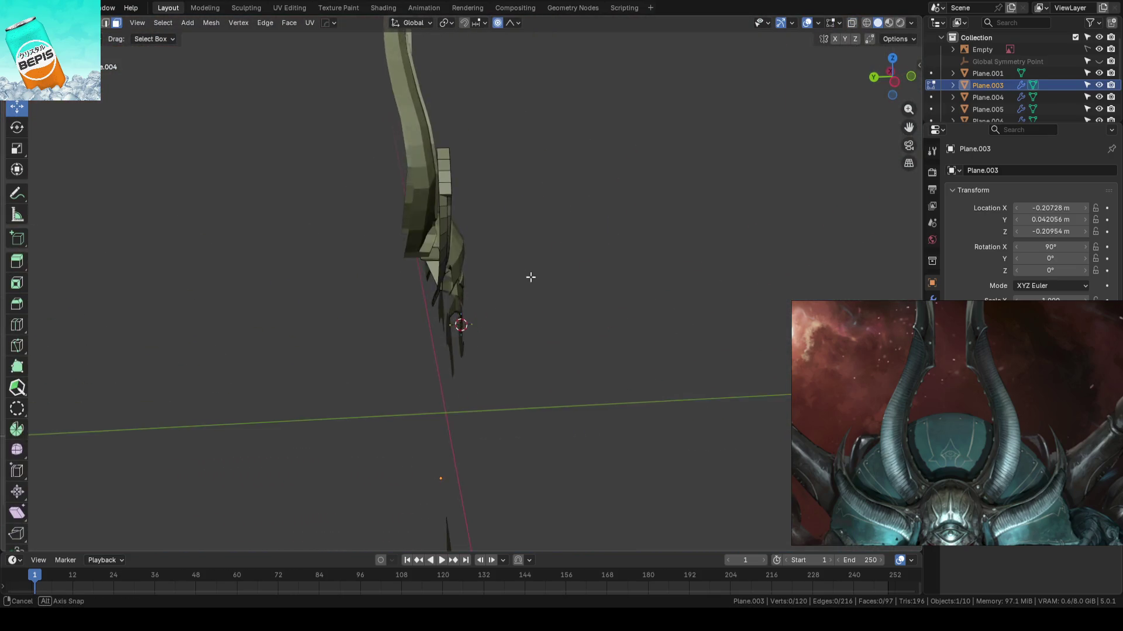
{"action": "key", "text": "shift+z"}
{"action": "left_click_drag", "start_coordinate": [507, 226], "coordinate": [507, 226]}
{"action": "key", "text": "shift+z"}
{"action": "scroll", "coordinate": [559, 221], "scroll_direction": "up", "scroll_amount": 3}
{"action": "scroll", "coordinate": [560, 221], "scroll_direction": "down", "scroll_amount": 3}
- With proportional editing off, step the horn-base vertices along Y to add depth
{"action": "left_click_drag", "start_coordinate": [649, 155], "coordinate": [527, 258]}
{"action": "mouse_move", "coordinate": [528, 259]}
{"action": "middle_mouse_down"}
{"action": "mouse_move", "coordinate": [704, 275]}
{"action": "mouse_move", "coordinate": [463, 288]}
{"action": "mouse_move", "coordinate": [613, 297]}
{"action": "mouse_move", "coordinate": [631, 268]}
{"action": "middle_mouse_up"}
{"action": "key", "text": "shift+z"}
{"action": "left_click", "coordinate": [494, 184]}
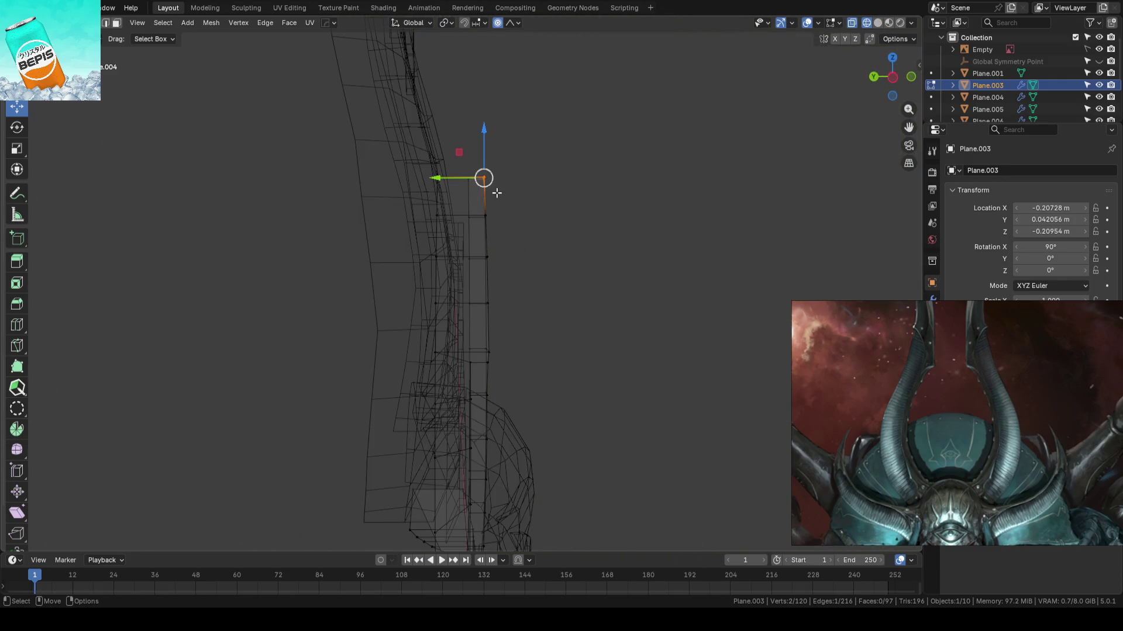
{"action": "scroll", "coordinate": [539, 184], "scroll_direction": "down", "scroll_amount": 1}
{"action": "middle_click_drag", "start_coordinate": [540, 184], "coordinate": [556, 174]}
{"action": "key", "text": "o"}
{"action": "left_click_drag", "start_coordinate": [458, 155], "coordinate": [457, 155]}
{"action": "left_click_drag", "start_coordinate": [439, 145], "coordinate": [429, 142]}
{"action": "left_click_drag", "start_coordinate": [486, 186], "coordinate": [557, 202]}
{"action": "left_click_drag", "start_coordinate": [450, 195], "coordinate": [430, 196]}
{"action": "mouse_move", "coordinate": [551, 192]}
{"action": "left_mouse_down"}
{"action": "mouse_move", "coordinate": [481, 226]}
{"action": "mouse_move", "coordinate": [427, 221]}
{"action": "left_mouse_up"}
- Shift more side-horn vertices, including a top vertex, along Y for stepped depth
{"action": "key", "text": "alt+z"}
{"action": "key", "text": "alt+z"}
{"action": "left_click_drag", "start_coordinate": [468, 289], "coordinate": [433, 276]}
{"action": "key", "text": "alt+z"}
{"action": "middle_click_drag", "start_coordinate": [519, 173], "coordinate": [517, 163]}
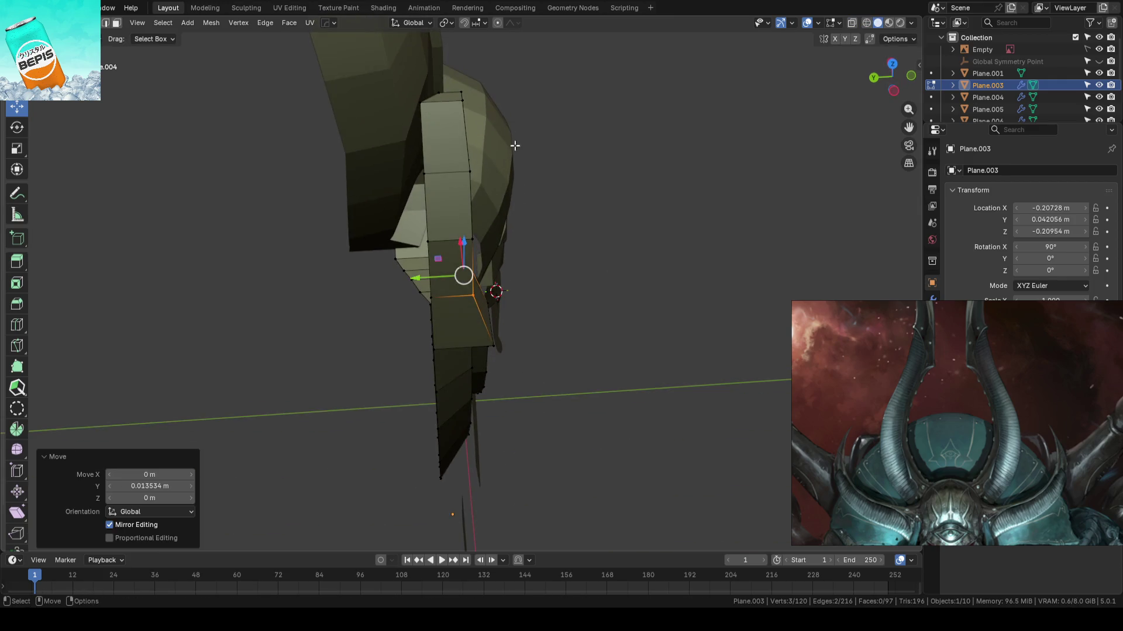
{"action": "left_click_drag", "start_coordinate": [455, 113], "coordinate": [430, 95]}
{"action": "mouse_move", "coordinate": [519, 168]}
{"action": "middle_mouse_down"}
{"action": "mouse_move", "coordinate": [449, 180]}
{"action": "mouse_move", "coordinate": [432, 161]}
{"action": "middle_mouse_up"}
{"action": "left_click_drag", "start_coordinate": [432, 161], "coordinate": [437, 162]}
{"action": "mouse_move", "coordinate": [494, 170]}
{"action": "middle_mouse_down"}
{"action": "mouse_move", "coordinate": [510, 204]}
{"action": "mouse_move", "coordinate": [504, 220]}
{"action": "mouse_move", "coordinate": [450, 221]}
{"action": "middle_mouse_up"}
{"action": "left_click", "coordinate": [451, 221], "text": "shift"}
{"action": "left_click_drag", "start_coordinate": [450, 221], "coordinate": [445, 221]}
{"action": "left_click", "coordinate": [600, 212]}
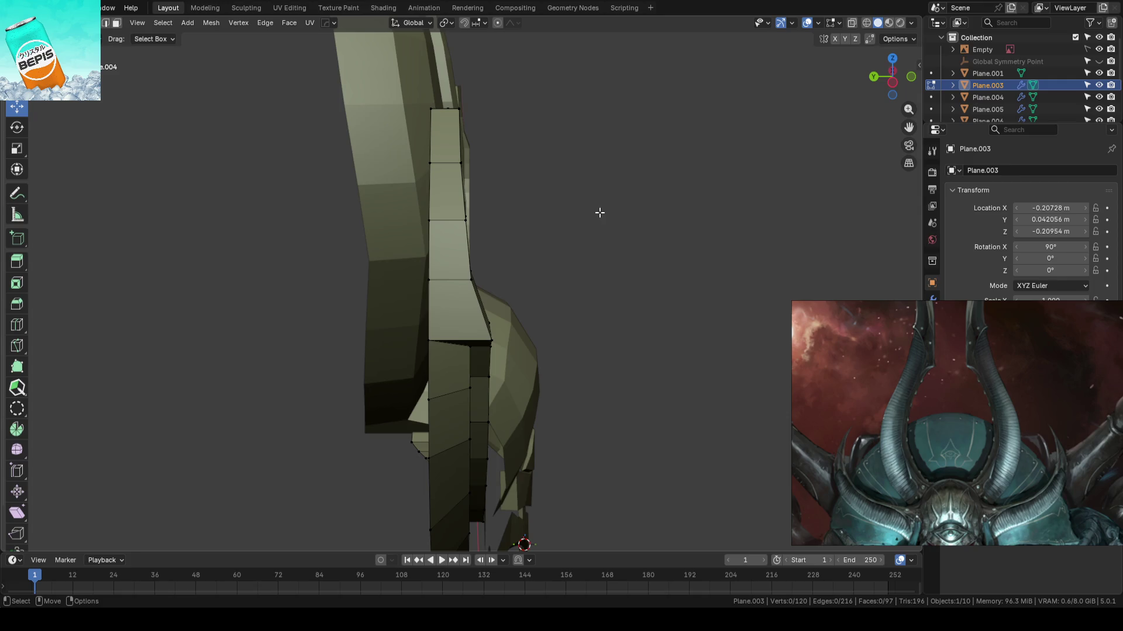
{"action": "mouse_move", "coordinate": [600, 212]}
{"action": "middle_mouse_down", "text": "alt"}
{"action": "mouse_move", "coordinate": [406, 258]}
{"action": "mouse_move", "coordinate": [509, 268]}
{"action": "mouse_move", "coordinate": [502, 278]}
{"action": "mouse_move", "coordinate": [501, 231]}
{"action": "mouse_move", "coordinate": [471, 231]}
{"action": "mouse_move", "coordinate": [470, 216]}
{"action": "mouse_move", "coordinate": [471, 230]}
{"action": "mouse_move", "coordinate": [536, 228]}
{"action": "mouse_move", "coordinate": [527, 202]}
{"action": "middle_mouse_up", "text": "alt"}
- Connect two vertices with J to split a face, then move the new vertices along Y
{"action": "key", "text": "j"}
{"action": "key", "text": "alt+z"}
{"action": "mouse_move", "coordinate": [530, 171]}
{"action": "left_mouse_down", "text": "shift"}
{"action": "mouse_move", "coordinate": [451, 221]}
{"action": "mouse_move", "coordinate": [471, 207]}
{"action": "mouse_move", "coordinate": [411, 210]}
{"action": "left_mouse_up", "text": "shift"}
{"action": "key", "text": "alt+z"}
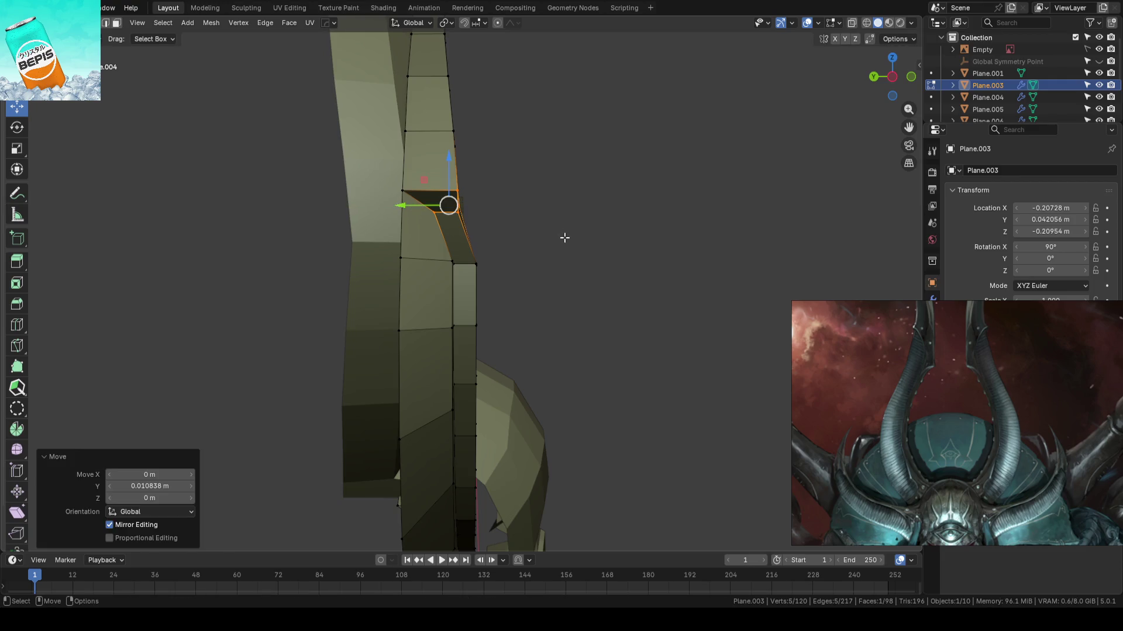
{"action": "left_click", "coordinate": [564, 236]}
{"action": "key", "text": "alt+z"}
{"action": "mouse_move", "coordinate": [526, 241]}
{"action": "left_mouse_down"}
{"action": "mouse_move", "coordinate": [441, 273]}
{"action": "mouse_move", "coordinate": [421, 266]}
{"action": "left_mouse_up"}
{"action": "key", "text": "alt+z"}
{"action": "left_click", "coordinate": [571, 291]}
- Move five more picked vertices along Y and select another vertex group
{"action": "middle_click_drag", "start_coordinate": [571, 290], "coordinate": [596, 246]}
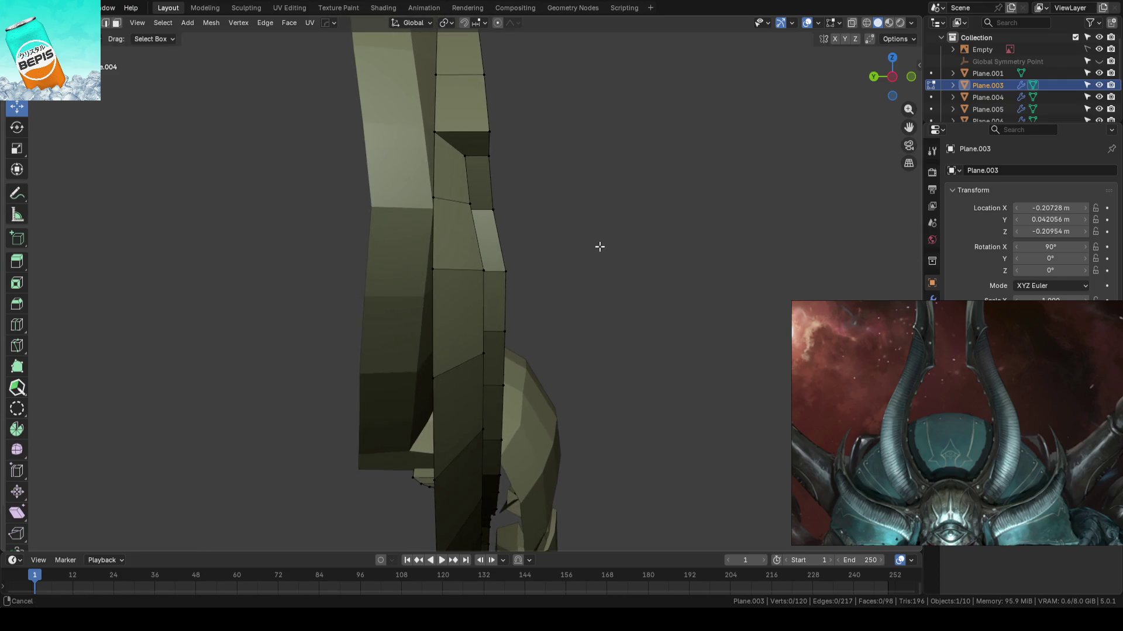
{"action": "key", "text": "alt+z"}
{"action": "key", "text": "alt+z"}
{"action": "left_click_drag", "start_coordinate": [506, 272], "coordinate": [455, 273]}
{"action": "key", "text": "alt+z"}
{"action": "mouse_move", "coordinate": [571, 297]}
{"action": "left_mouse_down"}
{"action": "mouse_move", "coordinate": [471, 366]}
{"action": "mouse_move", "coordinate": [452, 331]}
{"action": "mouse_move", "coordinate": [632, 298]}
{"action": "left_mouse_up"}
{"action": "key", "text": "alt+z"}
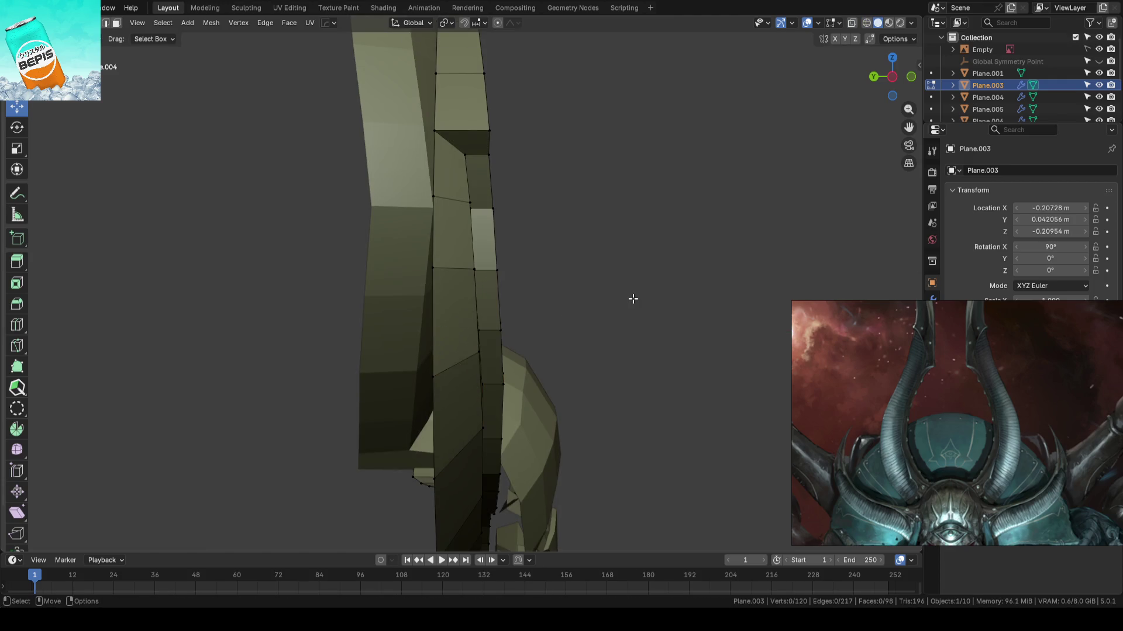
- Leave Edit Mode in the front view, deselect, and save AhrimanBlockout_01.blend
{"action": "key", "text": "Tab"}
{"action": "key", "text": "KP_1"}
{"action": "scroll", "coordinate": [315, 289], "scroll_direction": "down", "scroll_amount": 5}
{"action": "key", "text": "alt+a"}
{"action": "key", "text": "ctrl+s"}
{"action": "mouse_move", "coordinate": [351, 298]}
{"action": "middle_mouse_down"}
{"action": "mouse_move", "coordinate": [401, 313]}
{"action": "mouse_move", "coordinate": [501, 308]}
{"action": "mouse_move", "coordinate": [358, 321]}
{"action": "mouse_move", "coordinate": [414, 253]}
{"action": "mouse_move", "coordinate": [501, 283]}
{"action": "mouse_move", "coordinate": [451, 274]}
{"action": "middle_mouse_up"}
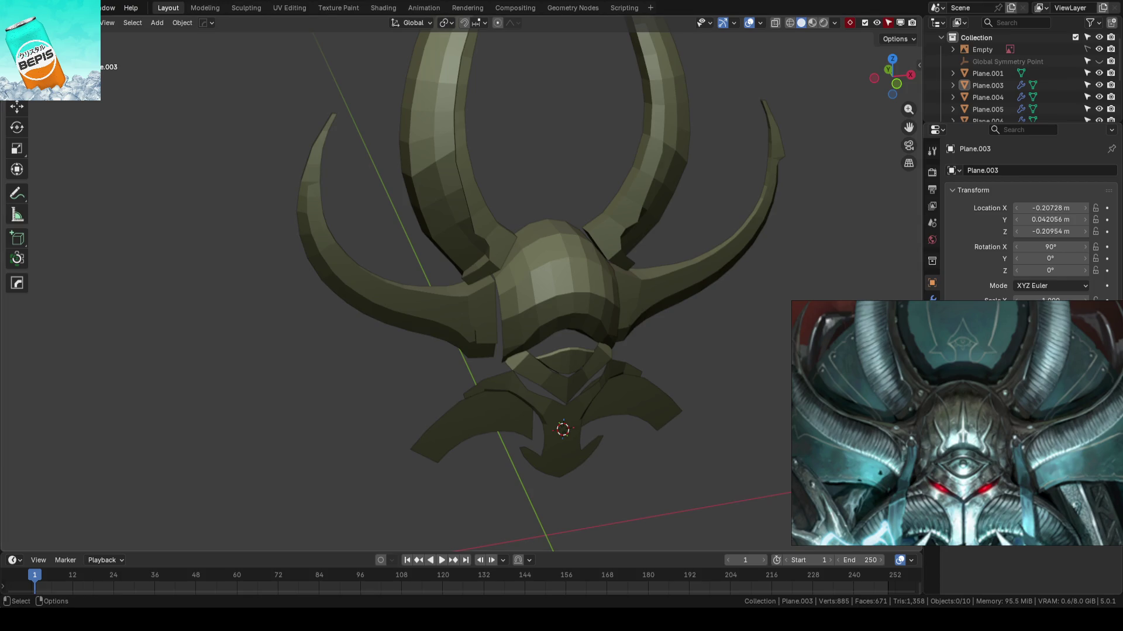
- In face-select mode, move a face on the side horn along Y
{"action": "scroll", "coordinate": [556, 285], "scroll_direction": "up", "scroll_amount": 2}
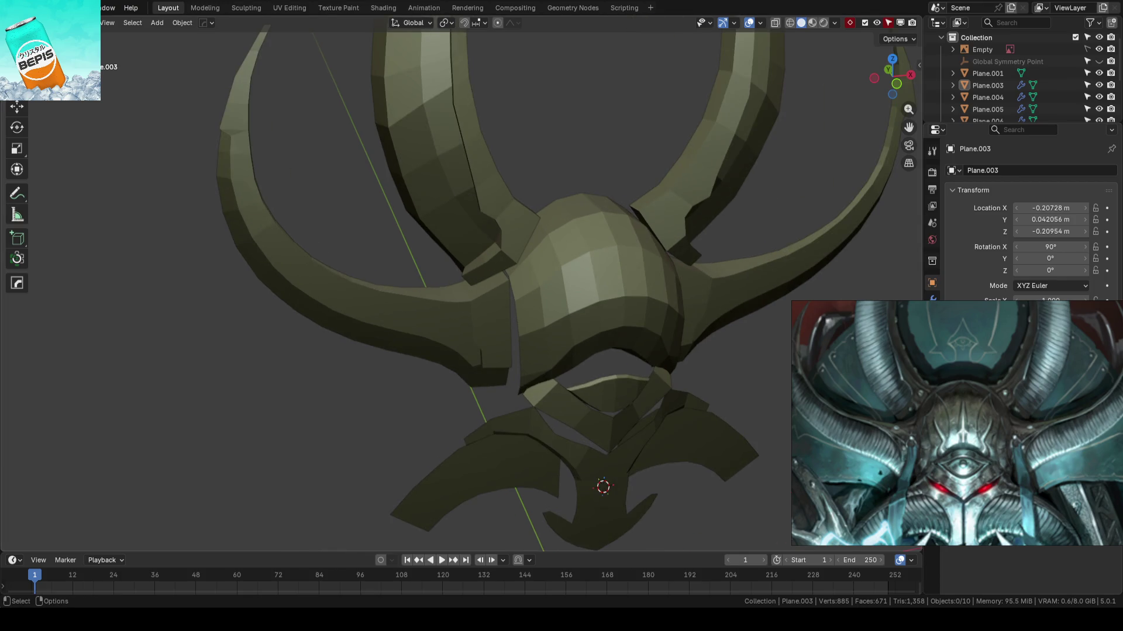
{"action": "key", "text": "Tab"}
{"action": "mouse_move", "coordinate": [483, 344]}
{"action": "middle_mouse_down"}
{"action": "mouse_move", "coordinate": [538, 333]}
{"action": "mouse_move", "coordinate": [421, 356]}
{"action": "mouse_move", "coordinate": [516, 356]}
{"action": "mouse_move", "coordinate": [500, 357]}
{"action": "mouse_move", "coordinate": [499, 318]}
{"action": "mouse_move", "coordinate": [546, 313]}
{"action": "middle_mouse_up"}
{"action": "key", "text": "3"}
{"action": "left_click", "coordinate": [513, 310]}
{"action": "left_click_drag", "start_coordinate": [446, 278], "coordinate": [459, 283]}
{"action": "scroll", "coordinate": [444, 275], "scroll_direction": "down", "scroll_amount": 3}
- Lower a vertex at the horn's inner end with proportional falloff, then save the file
{"action": "mouse_move", "coordinate": [459, 283]}
{"action": "middle_mouse_down"}
{"action": "mouse_move", "coordinate": [587, 157]}
{"action": "mouse_move", "coordinate": [580, 259]}
{"action": "middle_mouse_up"}
{"action": "scroll", "coordinate": [581, 259], "scroll_direction": "up", "scroll_amount": 3}
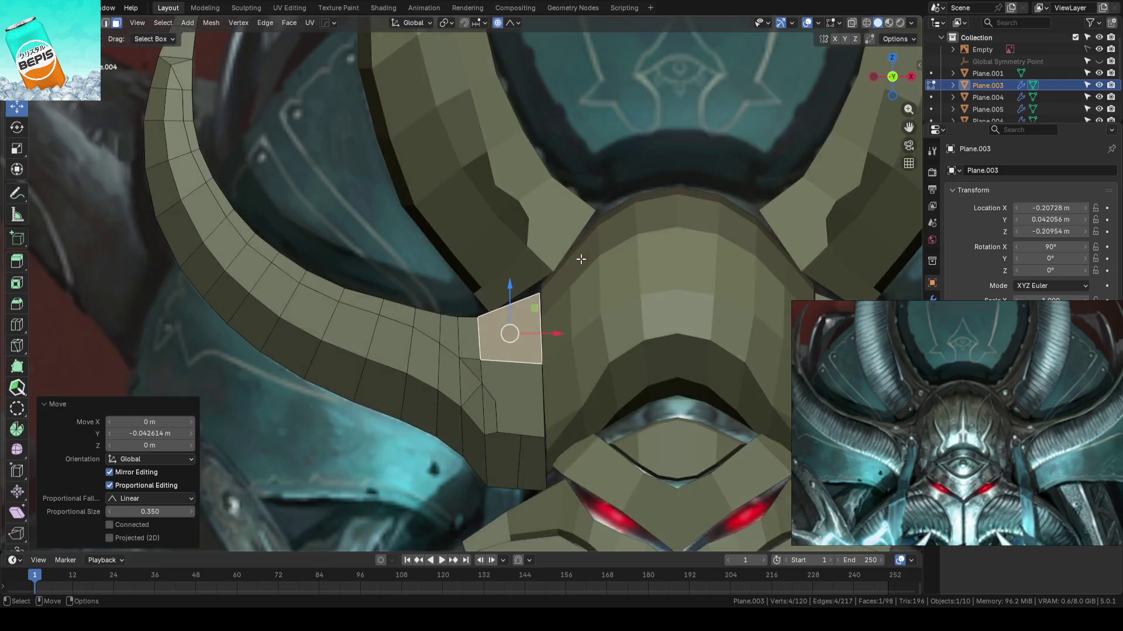
{"action": "scroll", "coordinate": [581, 259], "scroll_direction": "up", "scroll_amount": 2}
{"action": "key", "text": "1"}
{"action": "left_click", "coordinate": [575, 298]}
{"action": "mouse_move", "coordinate": [575, 256]}
{"action": "left_mouse_down"}
{"action": "mouse_move", "coordinate": [572, 304]}
{"action": "mouse_move", "coordinate": [574, 253]}
{"action": "mouse_move", "coordinate": [573, 293]}
{"action": "mouse_move", "coordinate": [573, 282]}
{"action": "left_mouse_up"}
{"action": "scroll", "coordinate": [574, 282], "scroll_direction": "down", "scroll_amount": 8}
{"action": "key", "text": "Tab"}
{"action": "key", "text": "ctrl+s"}
- Move a side-horn vertex in depth and lift it upward, cancelling an unwanted extra move
{"action": "mouse_move", "coordinate": [378, 259]}
{"action": "middle_mouse_down"}
{"action": "mouse_move", "coordinate": [421, 338]}
{"action": "mouse_move", "coordinate": [491, 335]}
{"action": "mouse_move", "coordinate": [461, 296]}
{"action": "mouse_move", "coordinate": [415, 313]}
{"action": "middle_mouse_up"}
{"action": "scroll", "coordinate": [462, 297], "scroll_direction": "up", "scroll_amount": 3}
{"action": "scroll", "coordinate": [454, 300], "scroll_direction": "up", "scroll_amount": 4}
{"action": "key", "text": "Tab"}
{"action": "left_click", "coordinate": [468, 298]}
{"action": "left_click_drag", "start_coordinate": [414, 313], "coordinate": [432, 308]}
{"action": "left_click_drag", "start_coordinate": [461, 272], "coordinate": [446, 188]}
{"action": "left_click_drag", "start_coordinate": [395, 220], "coordinate": [397, 217]}
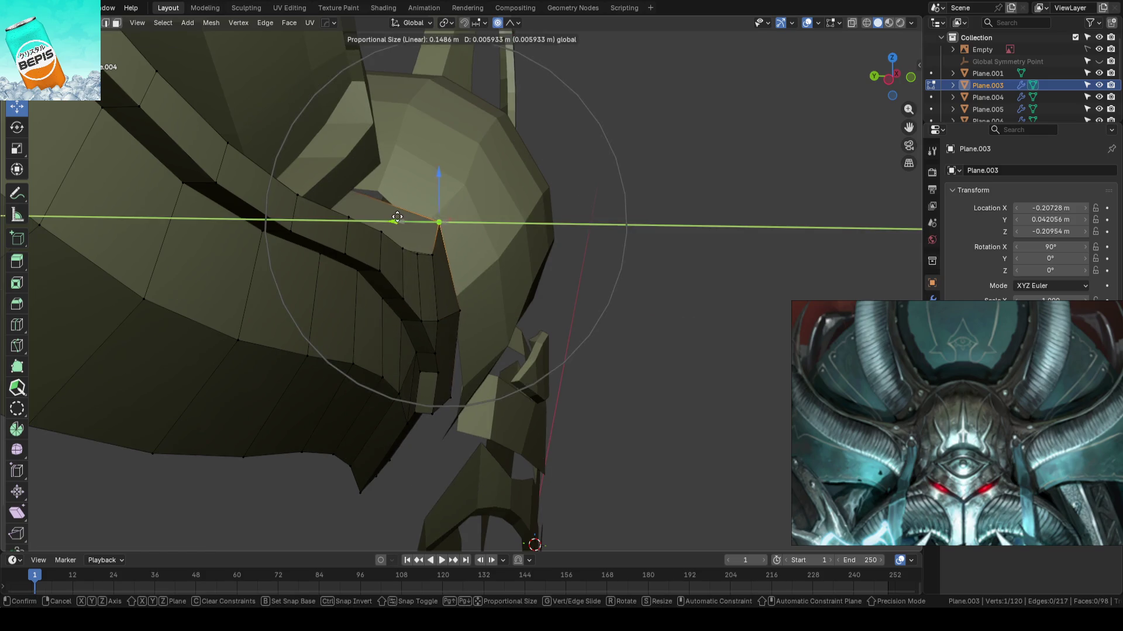
{"action": "right_click", "coordinate": [388, 214]}
- Move a lower horn-end vertex along Y, then deselect and resave AhrimanBlockout_01.blend
{"action": "left_click", "coordinate": [454, 302]}
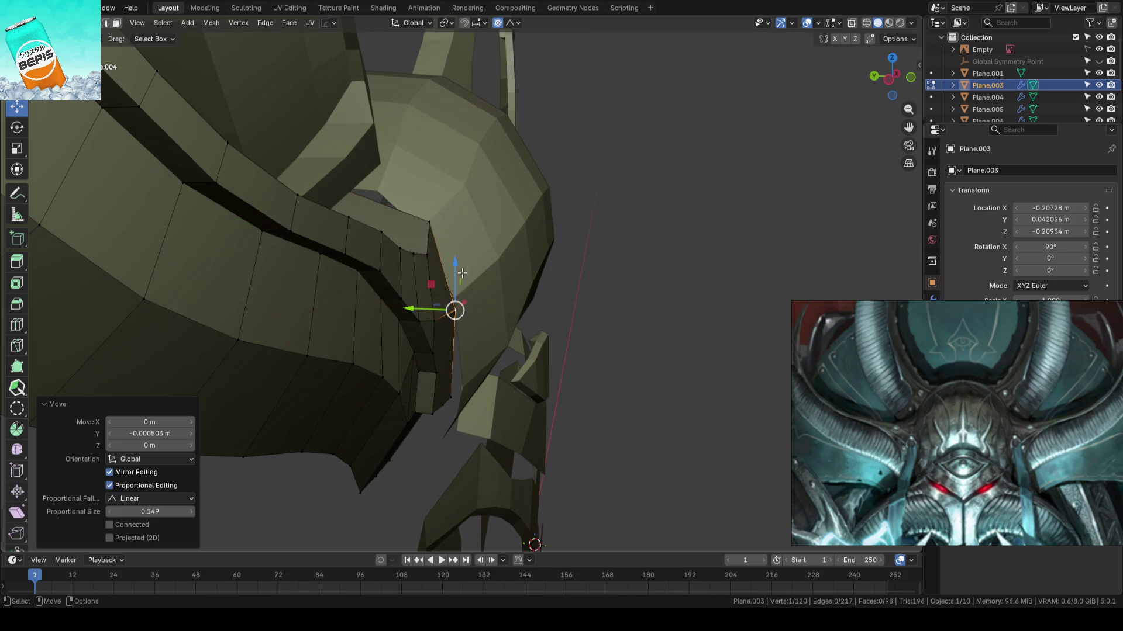
{"action": "key", "text": "g"}
{"action": "key", "text": "y"}
{"action": "left_click", "coordinate": [462, 393]}
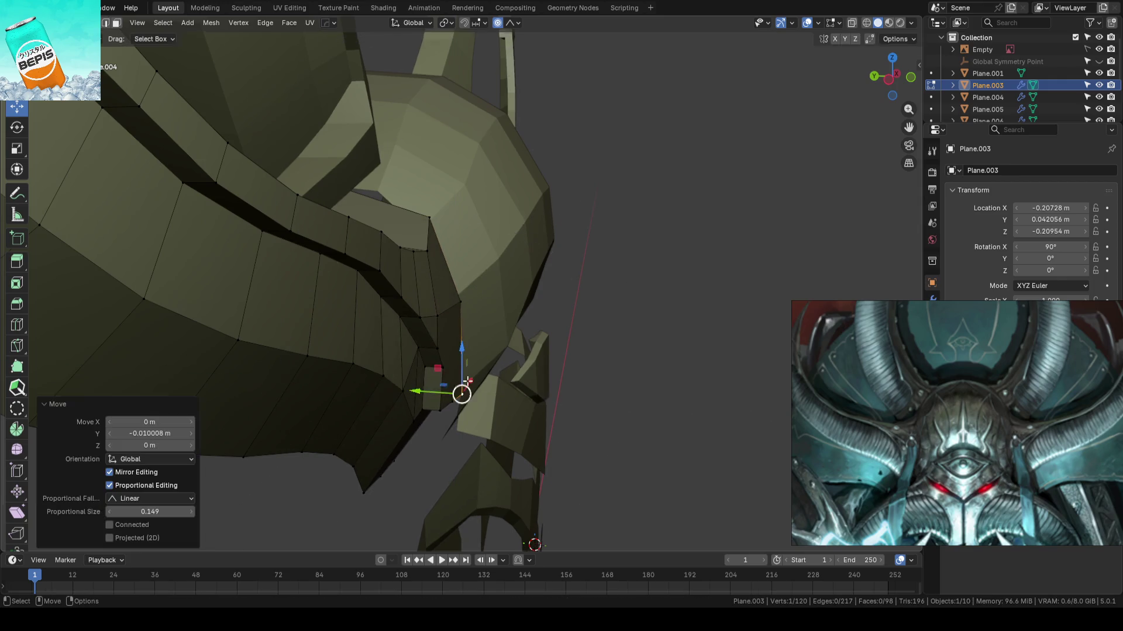
{"action": "key", "text": "KP_1"}
{"action": "key", "text": "Tab"}
{"action": "scroll", "coordinate": [275, 317], "scroll_direction": "down", "scroll_amount": 5}
{"action": "key", "text": "alt+a"}
{"action": "key", "text": "ctrl+s"}
{"action": "mouse_move", "coordinate": [387, 296]}
{"action": "middle_mouse_down"}
{"action": "mouse_move", "coordinate": [509, 339]}
{"action": "mouse_move", "coordinate": [453, 339]}
{"action": "mouse_move", "coordinate": [336, 378]}
{"action": "mouse_move", "coordinate": [392, 367]}
{"action": "mouse_move", "coordinate": [420, 322]}
{"action": "mouse_move", "coordinate": [419, 242]}
{"action": "mouse_move", "coordinate": [426, 298]}
{"action": "mouse_move", "coordinate": [482, 322]}
{"action": "mouse_move", "coordinate": [459, 293]}
{"action": "middle_mouse_up"}
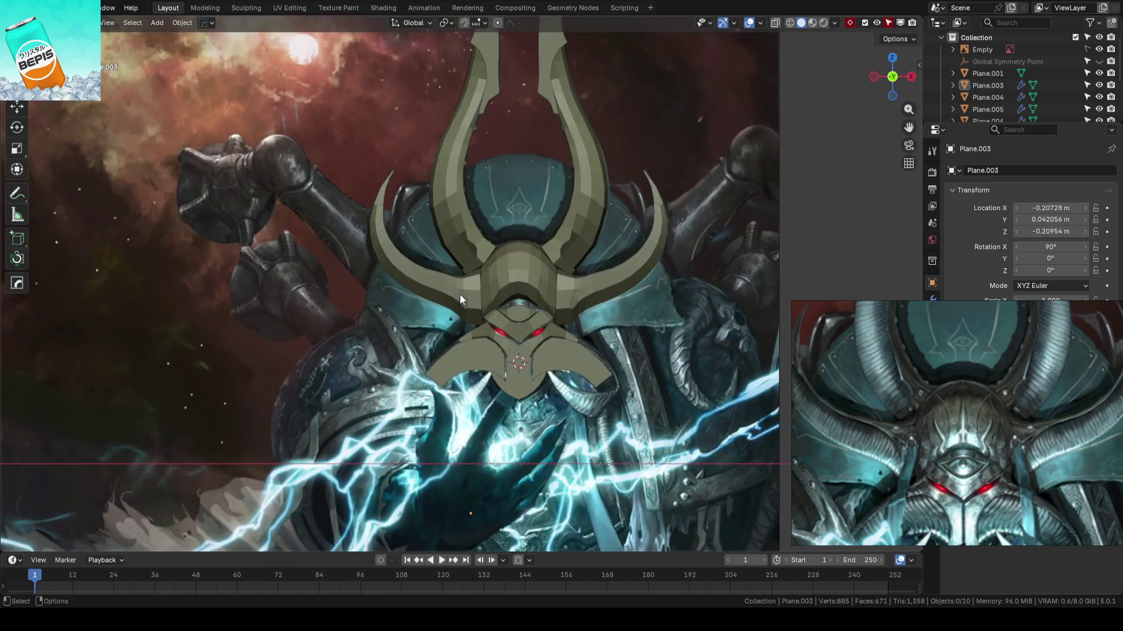
- Push a middle edge loop of the tall horn outward along Y with proportional editing
{"action": "mouse_move", "coordinate": [545, 239]}
{"action": "middle_mouse_down"}
{"action": "mouse_move", "coordinate": [497, 301]}
{"action": "mouse_move", "coordinate": [539, 342]}
{"action": "mouse_move", "coordinate": [624, 339]}
{"action": "mouse_move", "coordinate": [626, 326]}
{"action": "mouse_move", "coordinate": [455, 290]}
{"action": "mouse_move", "coordinate": [441, 335]}
{"action": "mouse_move", "coordinate": [472, 363]}
{"action": "mouse_move", "coordinate": [524, 365]}
{"action": "middle_mouse_up"}
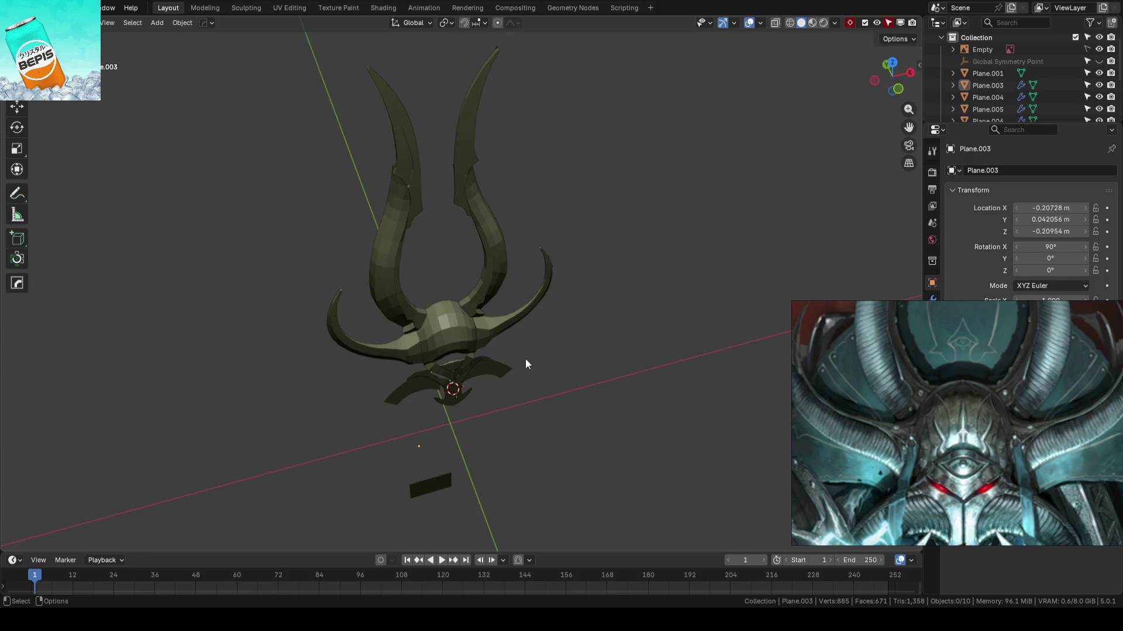
{"action": "mouse_move", "coordinate": [525, 360]}
{"action": "middle_mouse_down"}
{"action": "mouse_move", "coordinate": [486, 346]}
{"action": "mouse_move", "coordinate": [561, 326]}
{"action": "mouse_move", "coordinate": [614, 342]}
{"action": "mouse_move", "coordinate": [616, 328]}
{"action": "middle_mouse_up"}
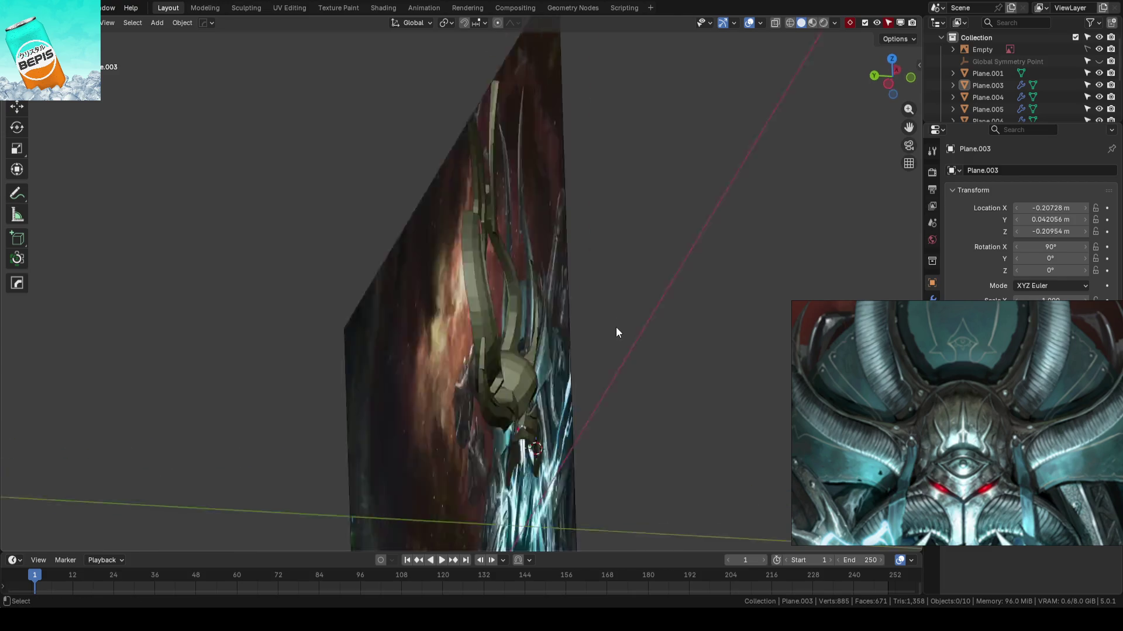
{"action": "scroll", "coordinate": [521, 289], "scroll_direction": "up", "scroll_amount": 3}
{"action": "key", "text": "Tab"}
{"action": "key", "text": "Tab"}
{"action": "key", "text": "Tab"}
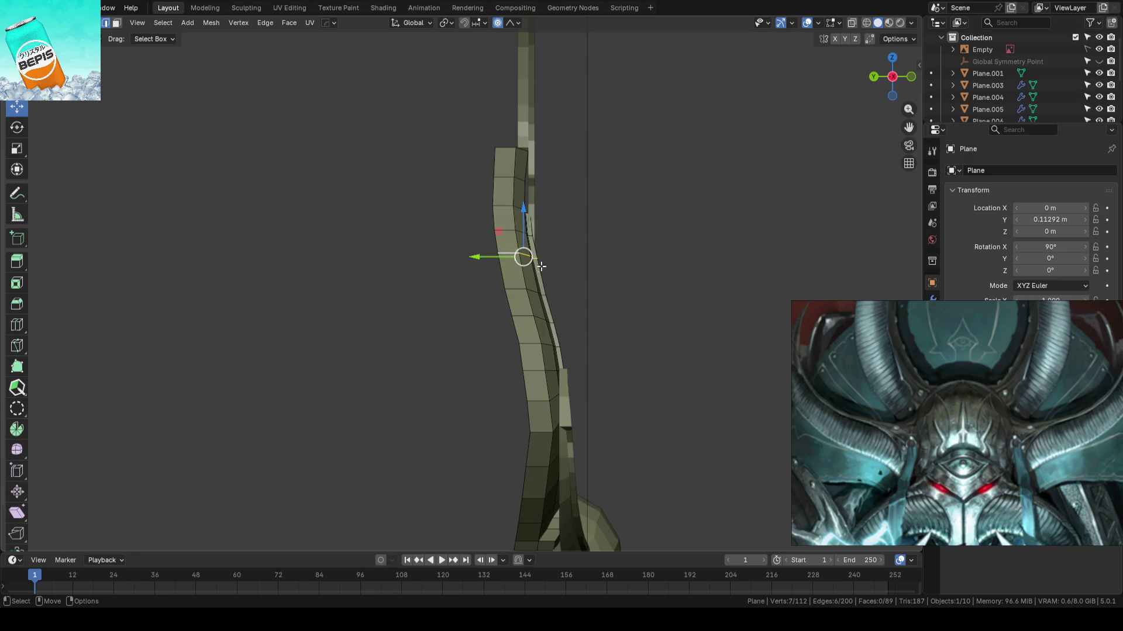
{"action": "key", "text": "Tab"}
{"action": "left_click", "coordinate": [530, 205], "text": "shift"}
{"action": "key", "text": "Tab"}
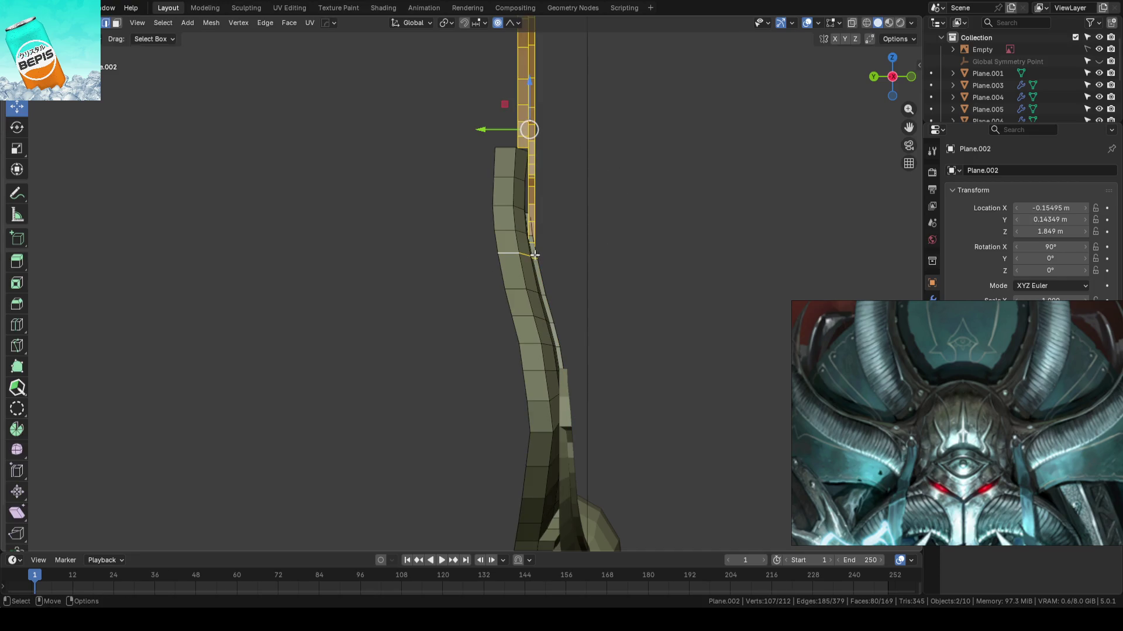
{"action": "left_click", "coordinate": [510, 252], "text": "alt"}
{"action": "left_click_drag", "start_coordinate": [477, 258], "coordinate": [465, 256]}
- Thin the horn tip vertices by scaling them along Y to about 0.48
{"action": "scroll", "coordinate": [472, 256], "scroll_direction": "down", "scroll_amount": 8}
{"action": "scroll", "coordinate": [471, 256], "scroll_direction": "down", "scroll_amount": 2}
{"action": "scroll", "coordinate": [472, 249], "scroll_direction": "down", "scroll_amount": 5}
{"action": "mouse_move", "coordinate": [554, 231]}
{"action": "middle_mouse_down"}
{"action": "mouse_move", "coordinate": [586, 140]}
{"action": "mouse_move", "coordinate": [639, 309]}
{"action": "mouse_move", "coordinate": [466, 323]}
{"action": "mouse_move", "coordinate": [609, 342]}
{"action": "mouse_move", "coordinate": [629, 331]}
{"action": "mouse_move", "coordinate": [539, 269]}
{"action": "middle_mouse_up"}
{"action": "key", "text": "shift+z"}
{"action": "middle_click_drag", "start_coordinate": [612, 368], "coordinate": [635, 222], "text": "shift"}
{"action": "key", "text": "s"}
{"action": "key", "text": "y"}
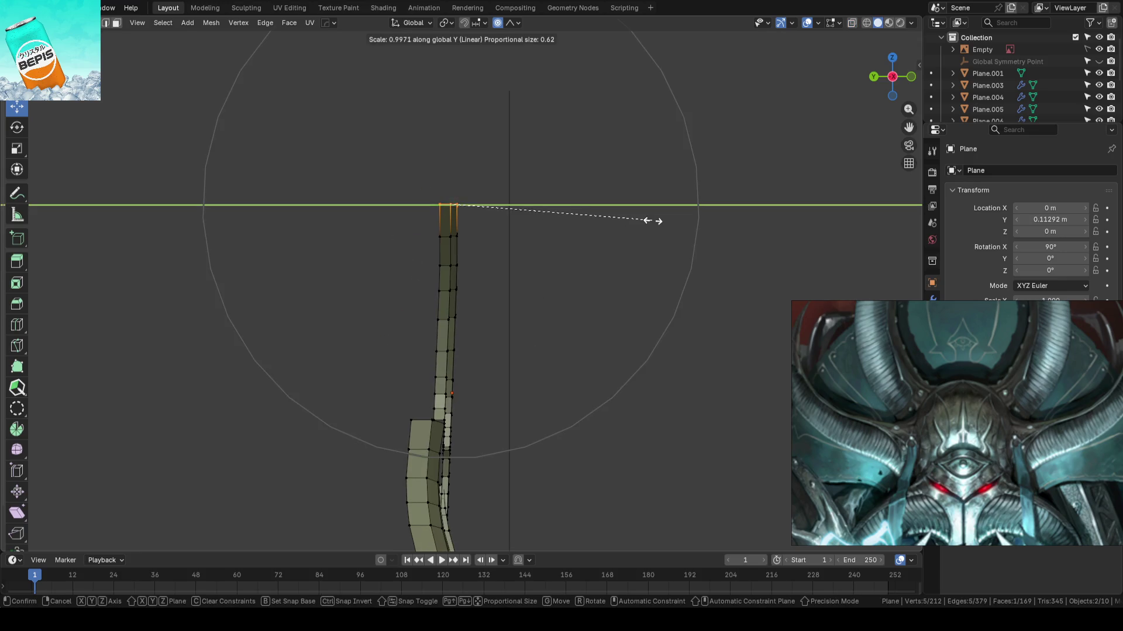
{"action": "left_click", "coordinate": [537, 227]}
- Leave Edit Mode, switch to the front view and resave AhrimanBlockout_01.blend
{"action": "key", "text": "Tab"}
{"action": "key", "text": "KP_1"}
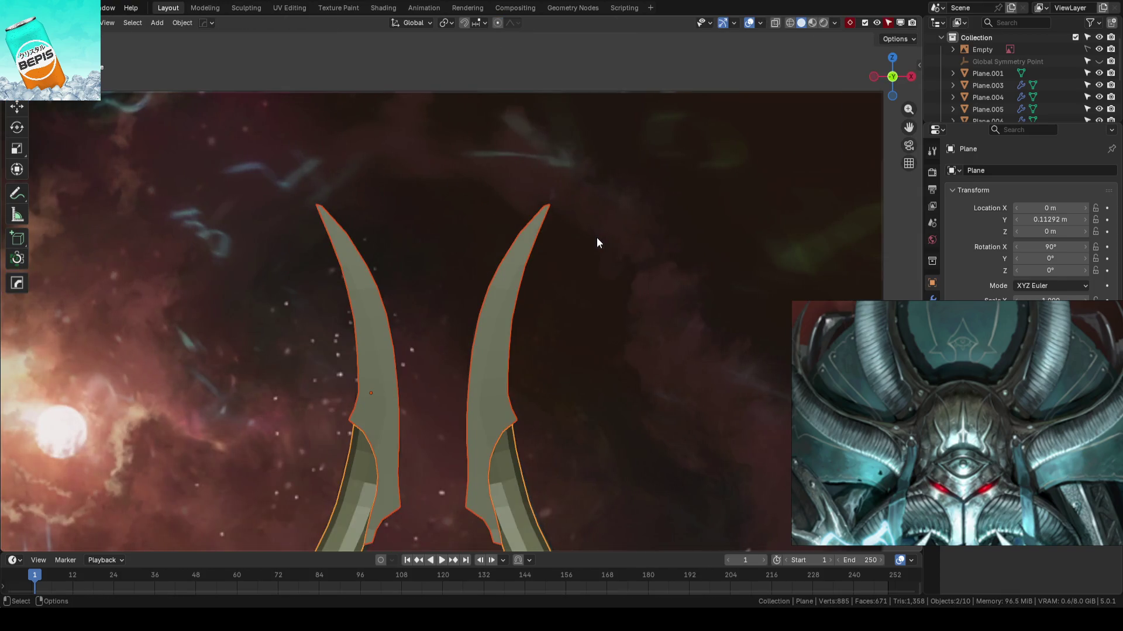
{"action": "key", "text": "ctrl+s"}
{"action": "mouse_move", "coordinate": [473, 216]}
{"action": "middle_mouse_down"}
{"action": "mouse_move", "coordinate": [481, 321]}
{"action": "mouse_move", "coordinate": [556, 253]}
{"action": "mouse_move", "coordinate": [658, 241]}
{"action": "mouse_move", "coordinate": [607, 247]}
{"action": "middle_mouse_up"}
- With proportional editing off, move a vertex column of the tall horn along Y
{"action": "mouse_move", "coordinate": [512, 253]}
{"action": "middle_mouse_down"}
{"action": "mouse_move", "coordinate": [432, 273]}
{"action": "mouse_move", "coordinate": [468, 333]}
{"action": "mouse_move", "coordinate": [504, 254]}
{"action": "middle_mouse_up"}
{"action": "scroll", "coordinate": [504, 253], "scroll_direction": "up", "scroll_amount": 4}
{"action": "scroll", "coordinate": [504, 254], "scroll_direction": "up", "scroll_amount": 2}
{"action": "left_click", "coordinate": [518, 265]}
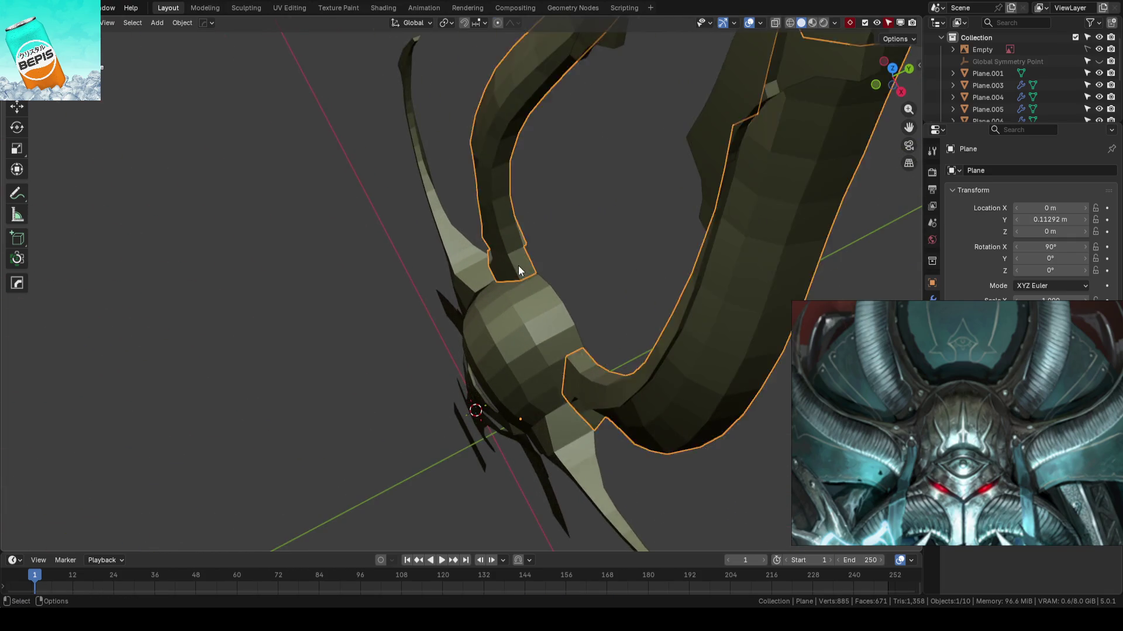
{"action": "key", "text": "Tab"}
{"action": "scroll", "coordinate": [518, 265], "scroll_direction": "up", "scroll_amount": 2}
{"action": "left_click", "coordinate": [550, 272]}
{"action": "left_click", "coordinate": [528, 119], "text": "ctrl"}
{"action": "mouse_move", "coordinate": [532, 129]}
{"action": "middle_mouse_down"}
{"action": "mouse_move", "coordinate": [576, 218]}
{"action": "mouse_move", "coordinate": [544, 228]}
{"action": "middle_mouse_up"}
{"action": "key", "text": "o"}
{"action": "key", "text": "g"}
{"action": "key", "text": "y"}
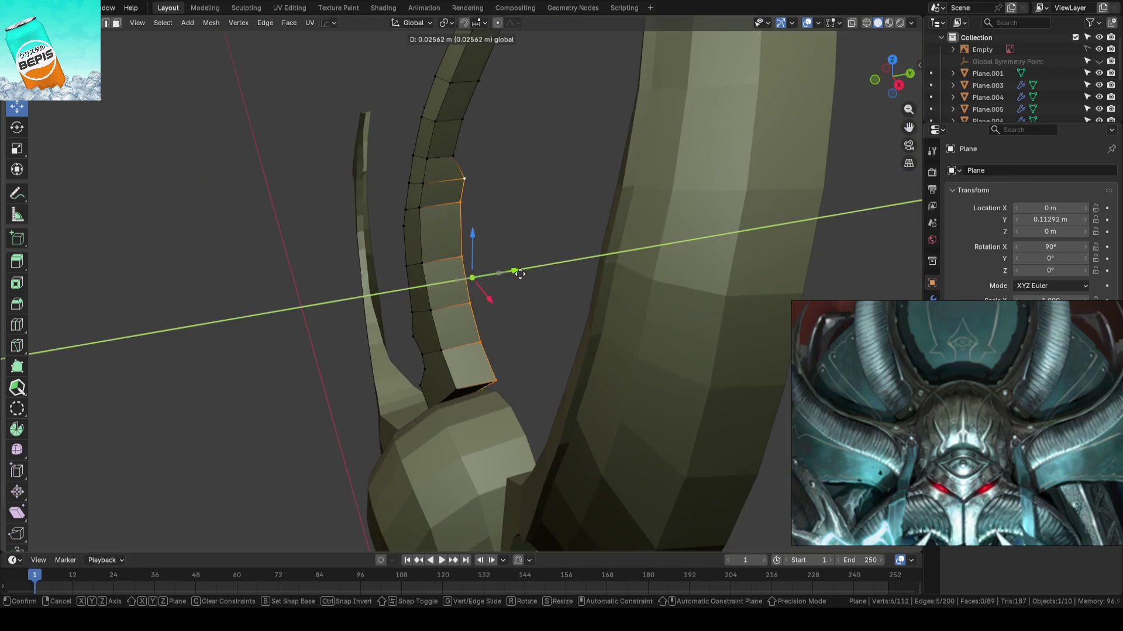
{"action": "left_click", "coordinate": [526, 271]}
- Nudge several individual tall-horn vertices along Y to refine the horn's thickness
{"action": "mouse_move", "coordinate": [527, 271]}
{"action": "middle_mouse_down"}
{"action": "mouse_move", "coordinate": [501, 185]}
{"action": "mouse_move", "coordinate": [491, 281]}
{"action": "middle_mouse_up"}
{"action": "left_click", "coordinate": [473, 176]}
{"action": "key", "text": "g"}
{"action": "key", "text": "y"}
{"action": "left_click", "coordinate": [499, 174]}
{"action": "left_click", "coordinate": [486, 139]}
{"action": "key", "text": "g"}
{"action": "key", "text": "y"}
{"action": "left_click", "coordinate": [497, 140]}
{"action": "left_click", "coordinate": [500, 175]}
{"action": "key", "text": "g"}
{"action": "key", "text": "y"}
{"action": "left_click", "coordinate": [508, 176]}
{"action": "left_click", "coordinate": [512, 197]}
- Leave Edit Mode, deselect the horns and save AhrimanBlockout_01.blend
{"action": "scroll", "coordinate": [513, 197], "scroll_direction": "down", "scroll_amount": 10}
{"action": "mouse_move", "coordinate": [513, 197]}
{"action": "middle_mouse_down"}
{"action": "mouse_move", "coordinate": [376, 227]}
{"action": "mouse_move", "coordinate": [664, 261]}
{"action": "middle_mouse_up"}
{"action": "key", "text": "Tab"}
{"action": "left_click", "coordinate": [665, 256]}
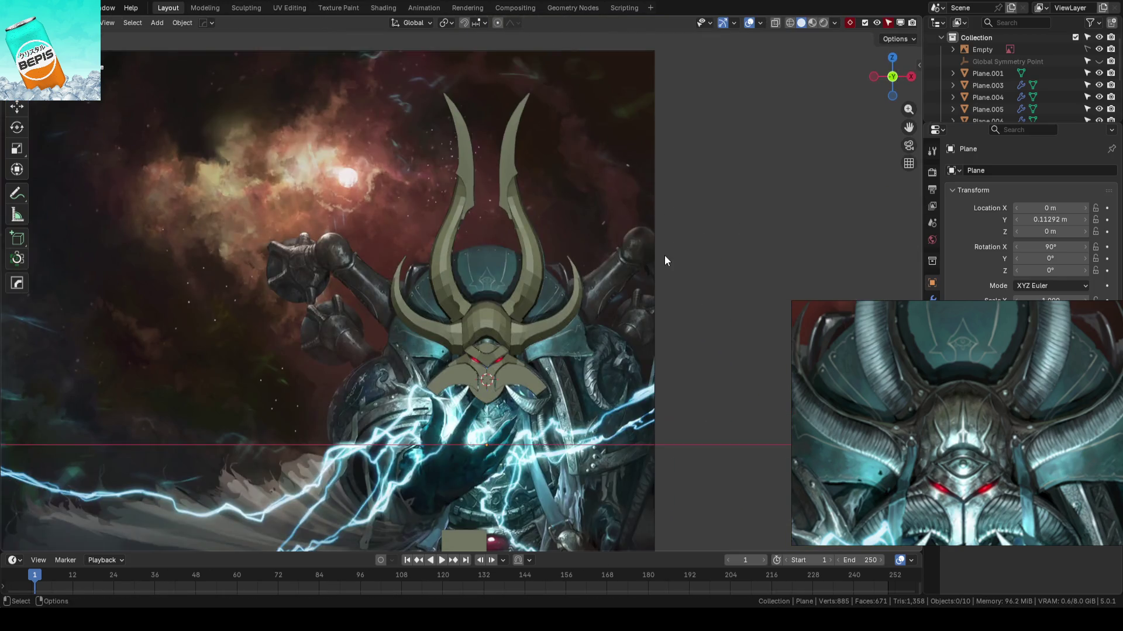
{"action": "key", "text": "ctrl+s"}
{"action": "mouse_move", "coordinate": [554, 249]}
{"action": "middle_mouse_down"}
{"action": "mouse_move", "coordinate": [562, 264]}
{"action": "mouse_move", "coordinate": [630, 261]}
{"action": "mouse_move", "coordinate": [632, 272]}
{"action": "mouse_move", "coordinate": [580, 254]}
{"action": "mouse_move", "coordinate": [637, 201]}
{"action": "mouse_move", "coordinate": [648, 234]}
{"action": "mouse_move", "coordinate": [525, 229]}
{"action": "mouse_move", "coordinate": [408, 247]}
{"action": "mouse_move", "coordinate": [598, 227]}
{"action": "mouse_move", "coordinate": [612, 269]}
{"action": "mouse_move", "coordinate": [546, 261]}
{"action": "mouse_move", "coordinate": [545, 233]}
{"action": "mouse_move", "coordinate": [484, 231]}
{"action": "middle_mouse_up"}
{"action": "scroll", "coordinate": [598, 268], "scroll_direction": "down", "scroll_amount": 4}
{"action": "scroll", "coordinate": [612, 270], "scroll_direction": "up", "scroll_amount": 3}
- Slide an edge path and a vertex along the tall horn's outer boundary to even it out
{"action": "left_click", "coordinate": [490, 242]}
{"action": "key", "text": "Tab"}
{"action": "left_click", "coordinate": [480, 226]}
{"action": "left_click", "coordinate": [462, 301], "text": "ctrl"}
{"action": "scroll", "coordinate": [587, 278], "scroll_direction": "up", "scroll_amount": 2}
{"action": "key", "text": "g"}
{"action": "key", "text": "g"}
{"action": "left_click", "coordinate": [593, 279]}
{"action": "left_click", "coordinate": [473, 354]}
{"action": "key", "text": "g"}
{"action": "key", "text": "g"}
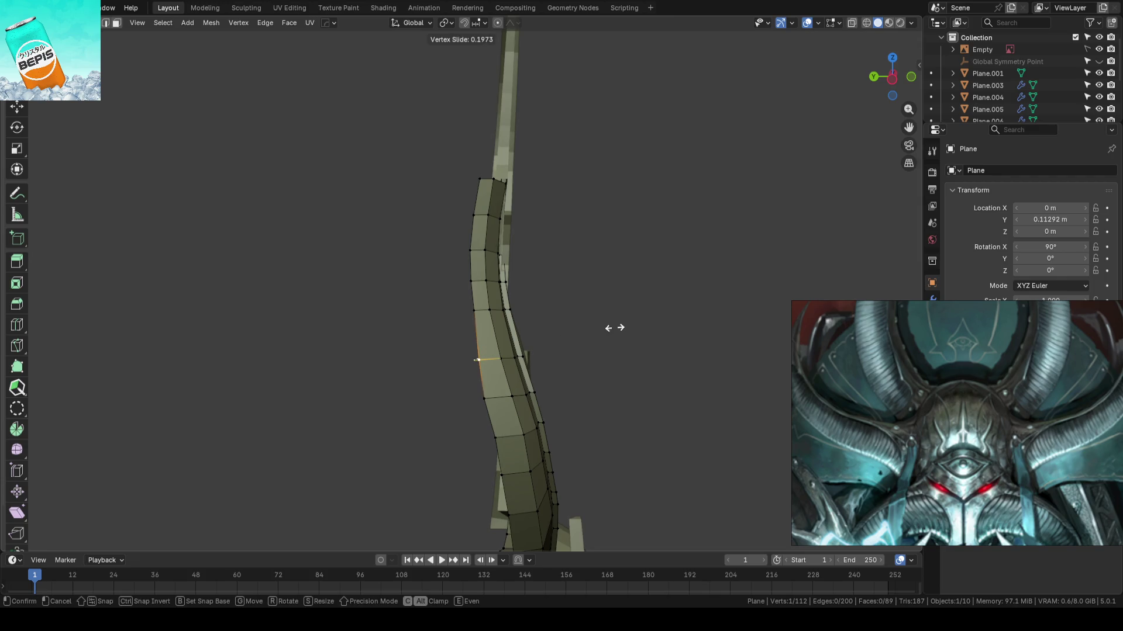
{"action": "left_click", "coordinate": [608, 325]}
- Slide a lower boundary vertex along its edge and save the file
{"action": "middle_click_drag", "start_coordinate": [586, 363], "coordinate": [577, 314]}
{"action": "left_click", "coordinate": [478, 340]}
{"action": "key", "text": "g"}
{"action": "key", "text": "g"}
{"action": "left_click", "coordinate": [643, 266]}
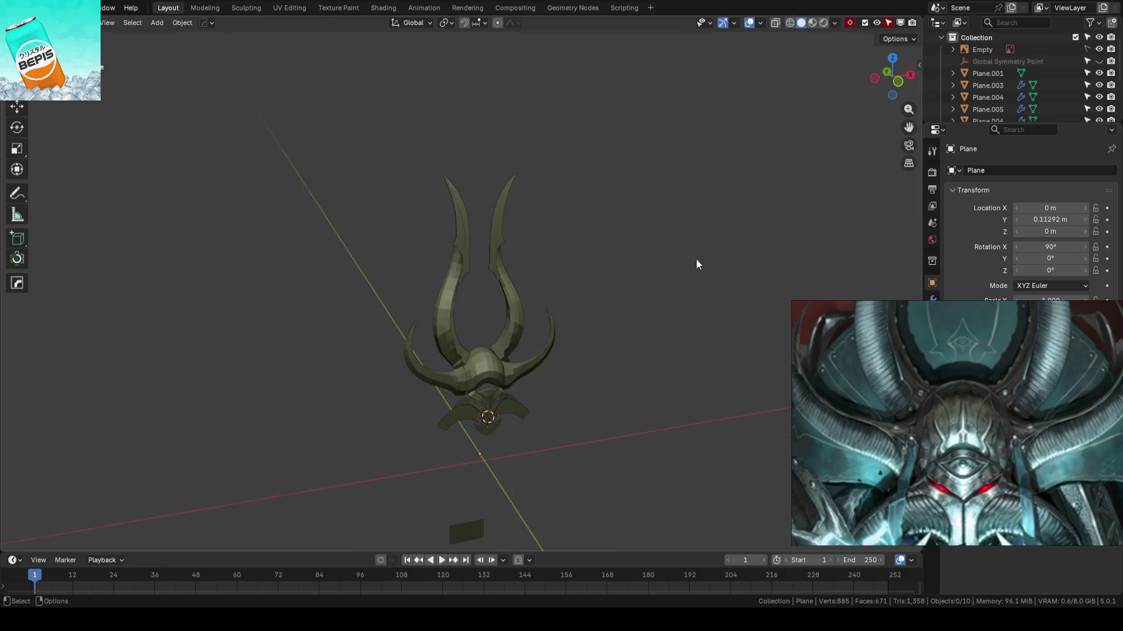
{"action": "key", "text": "ctrl+s"}
{"action": "mouse_move", "coordinate": [570, 282]}
{"action": "middle_mouse_down"}
{"action": "mouse_move", "coordinate": [684, 283]}
{"action": "mouse_move", "coordinate": [651, 278]}
{"action": "mouse_move", "coordinate": [627, 216]}
{"action": "mouse_move", "coordinate": [547, 201]}
{"action": "mouse_move", "coordinate": [521, 219]}
{"action": "mouse_move", "coordinate": [590, 272]}
{"action": "mouse_move", "coordinate": [587, 291]}
{"action": "mouse_move", "coordinate": [566, 284]}
{"action": "mouse_move", "coordinate": [549, 243]}
{"action": "mouse_move", "coordinate": [564, 293]}
{"action": "mouse_move", "coordinate": [549, 351]}
{"action": "middle_mouse_up"}
- Frame the whole helmet in view, deselect everything and save the blockout
{"action": "scroll", "coordinate": [418, 343], "scroll_direction": "up", "scroll_amount": 3}
{"action": "mouse_move", "coordinate": [418, 342]}
{"action": "middle_mouse_down"}
{"action": "mouse_move", "coordinate": [514, 333]}
{"action": "mouse_move", "coordinate": [524, 318]}
{"action": "mouse_move", "coordinate": [647, 269]}
{"action": "mouse_move", "coordinate": [621, 257]}
{"action": "middle_mouse_up"}
{"action": "scroll", "coordinate": [621, 257], "scroll_direction": "down", "scroll_amount": 5}
{"action": "key", "text": "a"}
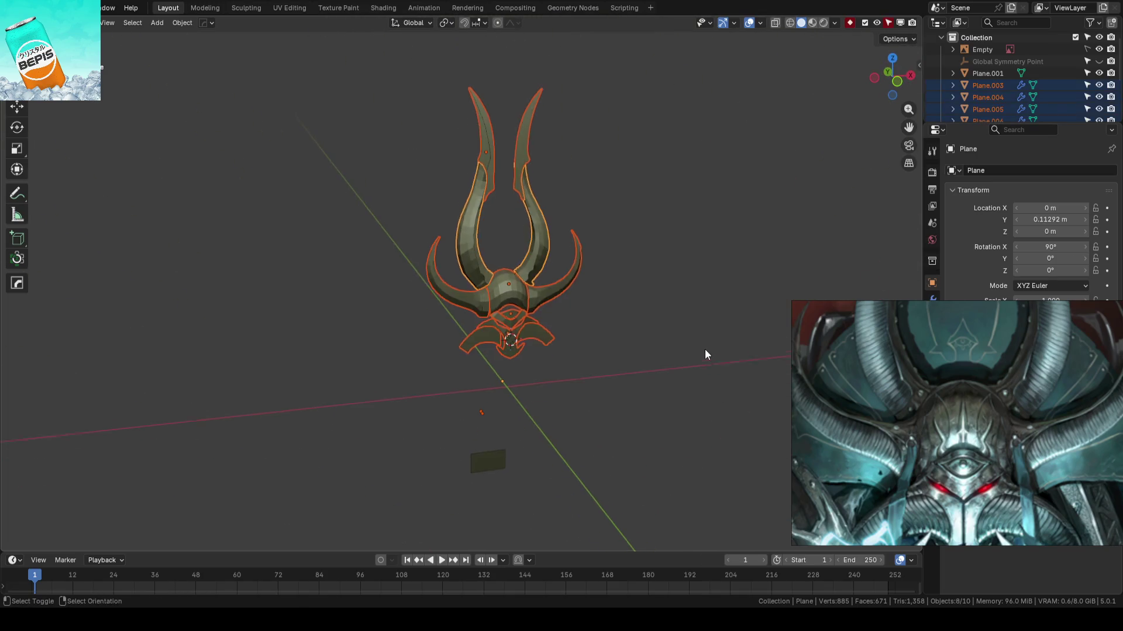
{"action": "key", "text": "KP_Decimal"}
{"action": "key", "text": "alt+a"}
{"action": "key", "text": "ctrl+s"}
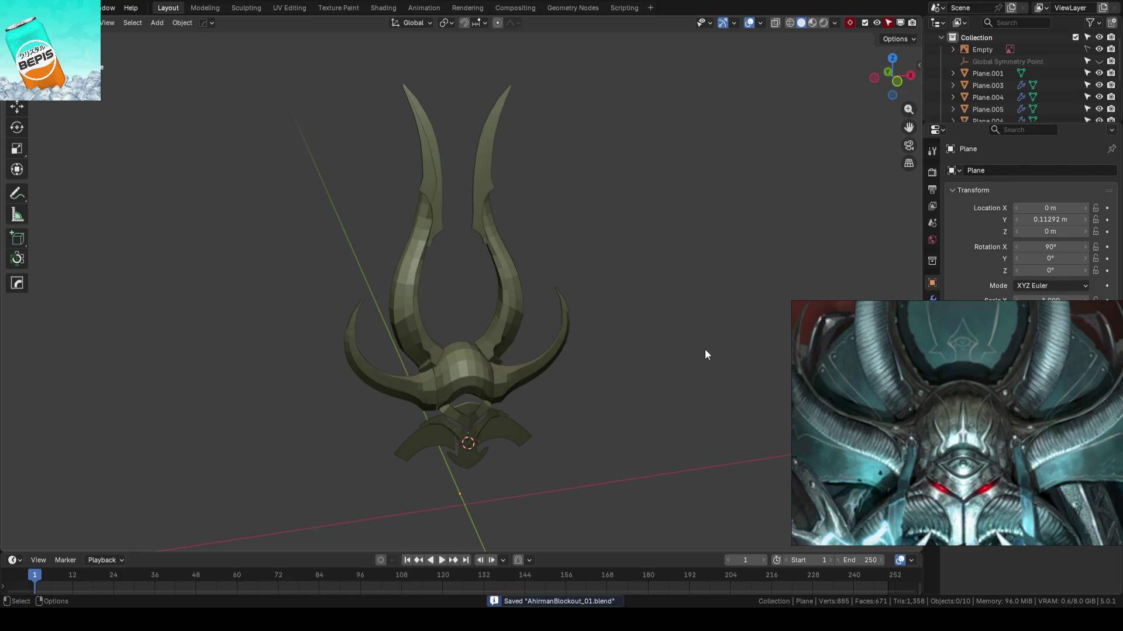
- Select a vertex path on the curved side horn's outer edge and nudge it in depth
{"action": "mouse_move", "coordinate": [704, 350]}
{"action": "middle_mouse_down"}
{"action": "mouse_move", "coordinate": [594, 398]}
{"action": "mouse_move", "coordinate": [622, 375]}
{"action": "mouse_move", "coordinate": [624, 261]}
{"action": "mouse_move", "coordinate": [514, 300]}
{"action": "mouse_move", "coordinate": [531, 266]}
{"action": "mouse_move", "coordinate": [656, 299]}
{"action": "mouse_move", "coordinate": [579, 334]}
{"action": "mouse_move", "coordinate": [524, 328]}
{"action": "mouse_move", "coordinate": [434, 348]}
{"action": "middle_mouse_up"}
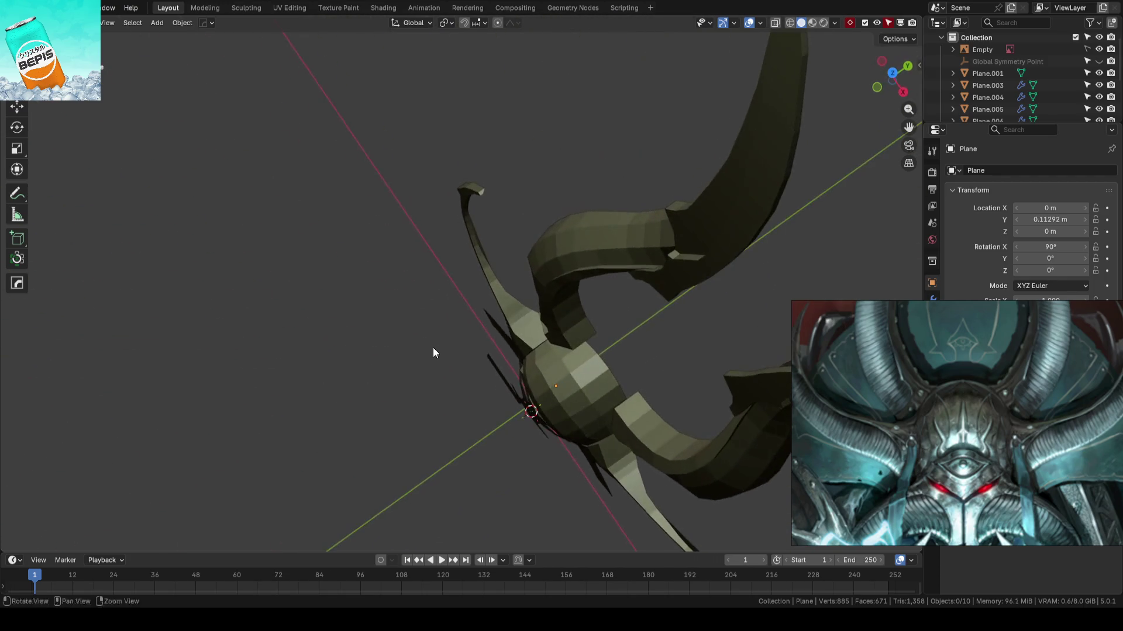
{"action": "left_click", "coordinate": [510, 321]}
{"action": "key", "text": "KP_Decimal"}
{"action": "key", "text": "Tab"}
{"action": "mouse_move", "coordinate": [514, 321]}
{"action": "middle_mouse_down"}
{"action": "mouse_move", "coordinate": [539, 306]}
{"action": "mouse_move", "coordinate": [524, 264]}
{"action": "mouse_move", "coordinate": [531, 171]}
{"action": "middle_mouse_up"}
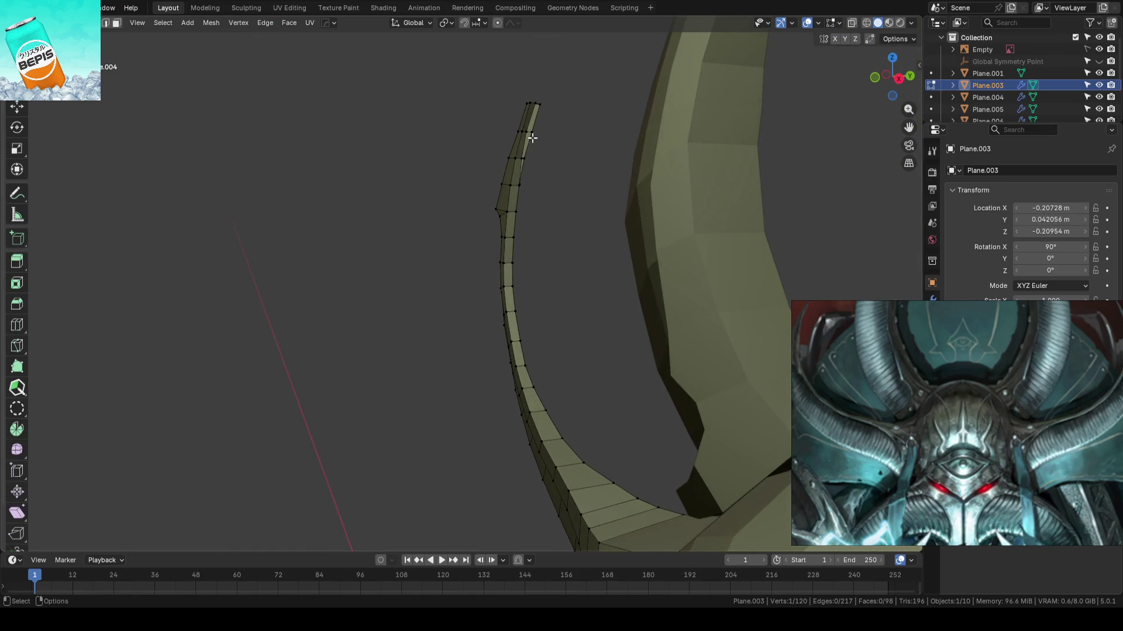
{"action": "middle_click_drag", "start_coordinate": [533, 103], "coordinate": [576, 283]}
{"action": "left_click", "coordinate": [544, 262], "text": "ctrl"}
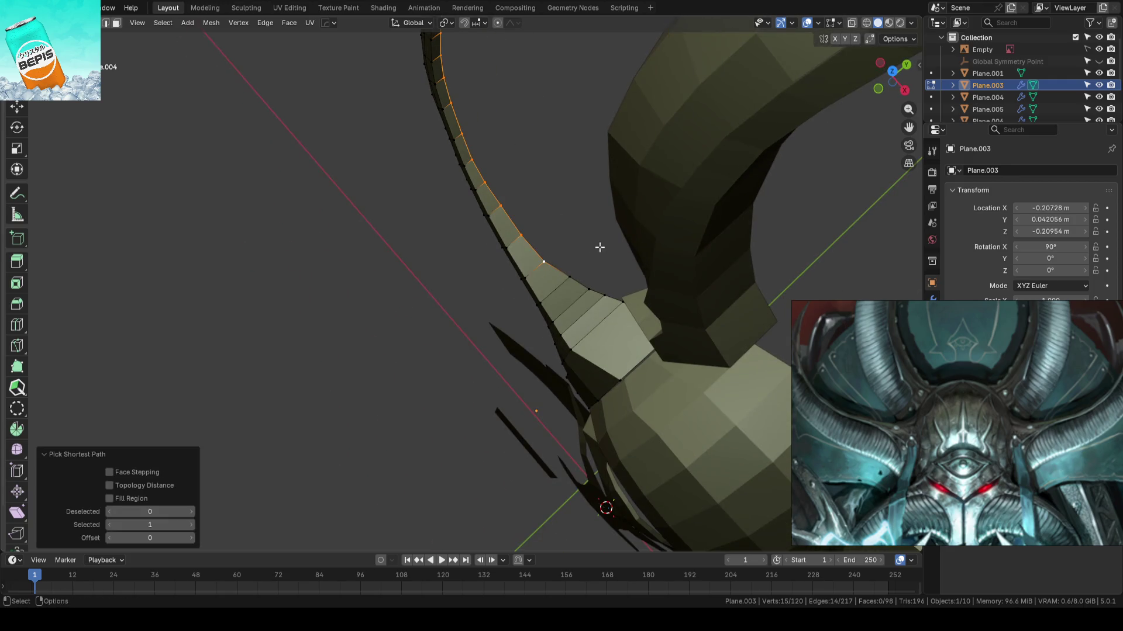
{"action": "left_click_drag", "start_coordinate": [499, 75], "coordinate": [501, 73]}
- Exit Edit Mode, return to the front reference view, deselect and save
{"action": "left_click", "coordinate": [570, 276]}
{"action": "key", "text": "Tab"}
{"action": "scroll", "coordinate": [398, 296], "scroll_direction": "down", "scroll_amount": 3}
{"action": "key", "text": "KP_1"}
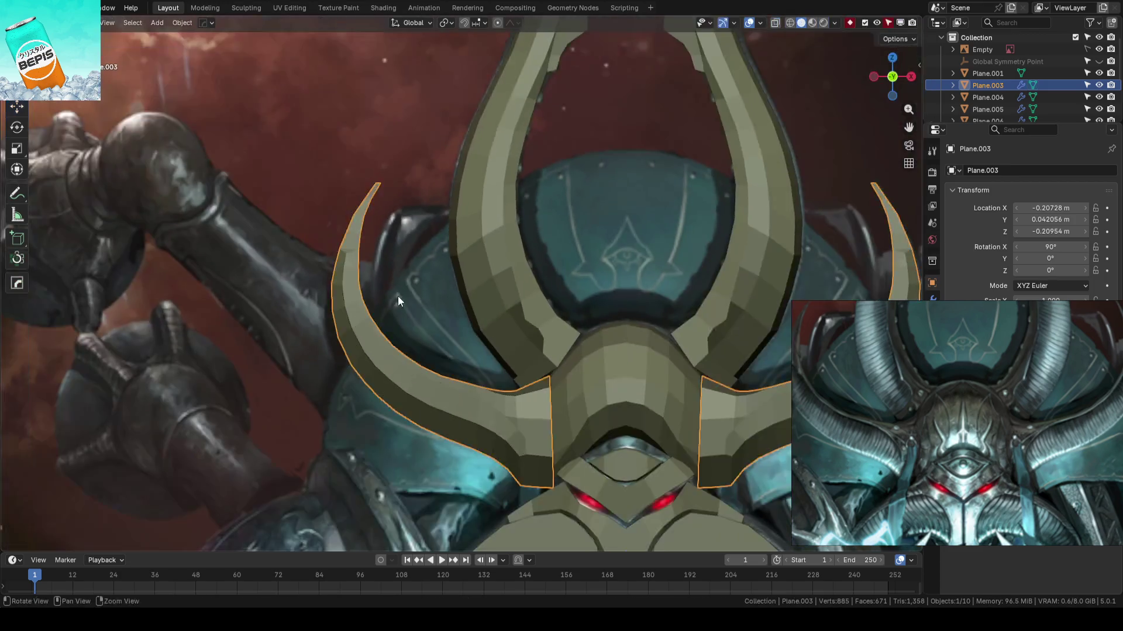
{"action": "scroll", "coordinate": [398, 296], "scroll_direction": "down", "scroll_amount": 2}
{"action": "key", "text": "alt+a"}
{"action": "key", "text": "ctrl+s"}
- Move a side-horn tip vertex in depth, then return to front view and save
{"action": "mouse_move", "coordinate": [418, 192]}
{"action": "middle_mouse_down"}
{"action": "mouse_move", "coordinate": [458, 296]}
{"action": "mouse_move", "coordinate": [419, 313]}
{"action": "mouse_move", "coordinate": [482, 296]}
{"action": "mouse_move", "coordinate": [538, 235]}
{"action": "middle_mouse_up"}
{"action": "left_click", "coordinate": [538, 235]}
{"action": "key", "text": "Tab"}
{"action": "scroll", "coordinate": [550, 234], "scroll_direction": "up", "scroll_amount": 4}
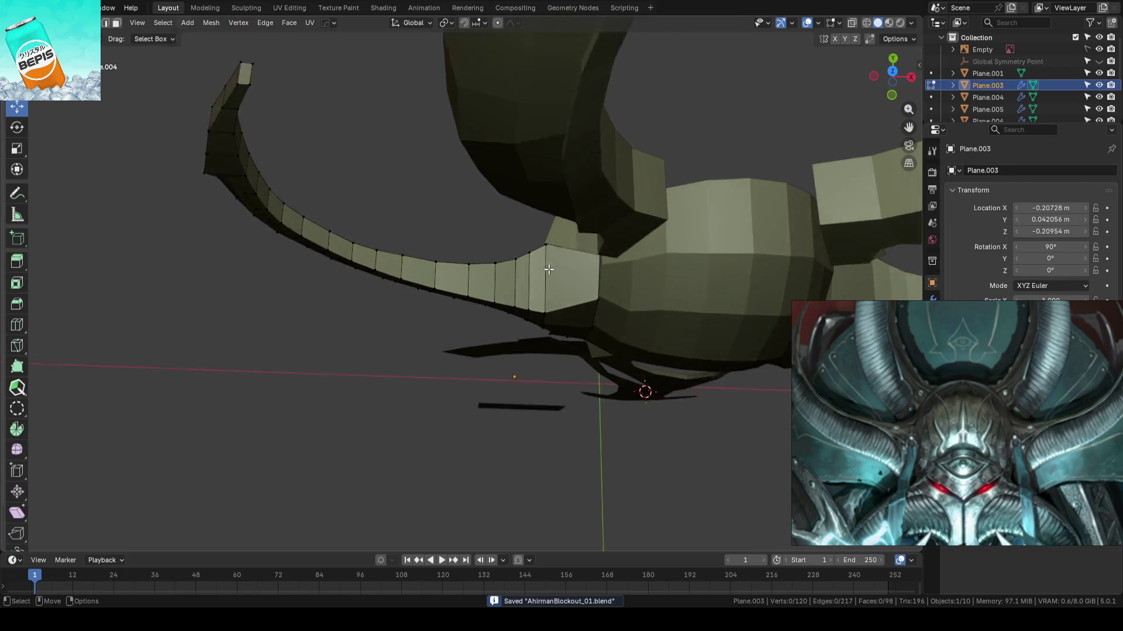
{"action": "mouse_move", "coordinate": [530, 212]}
{"action": "left_mouse_down"}
{"action": "mouse_move", "coordinate": [476, 208]}
{"action": "mouse_move", "coordinate": [508, 208]}
{"action": "left_mouse_up"}
{"action": "left_click", "coordinate": [505, 253]}
{"action": "key", "text": "Tab"}
{"action": "key", "text": "KP_1"}
{"action": "scroll", "coordinate": [514, 213], "scroll_direction": "down", "scroll_amount": 10}
{"action": "key", "text": "ctrl+s"}
{"action": "key", "text": "alt+a"}
{"action": "mouse_move", "coordinate": [539, 217]}
{"action": "middle_mouse_down"}
{"action": "mouse_move", "coordinate": [552, 274]}
{"action": "mouse_move", "coordinate": [595, 298]}
{"action": "middle_mouse_up"}
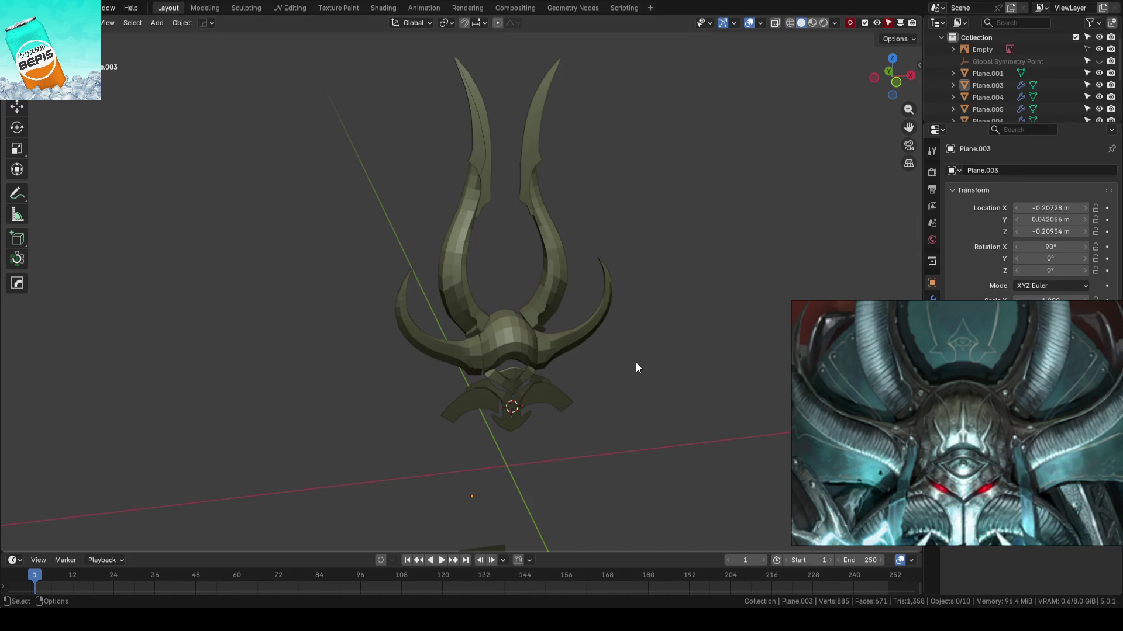
{"action": "scroll", "coordinate": [640, 364], "scroll_direction": "down", "scroll_amount": 2}
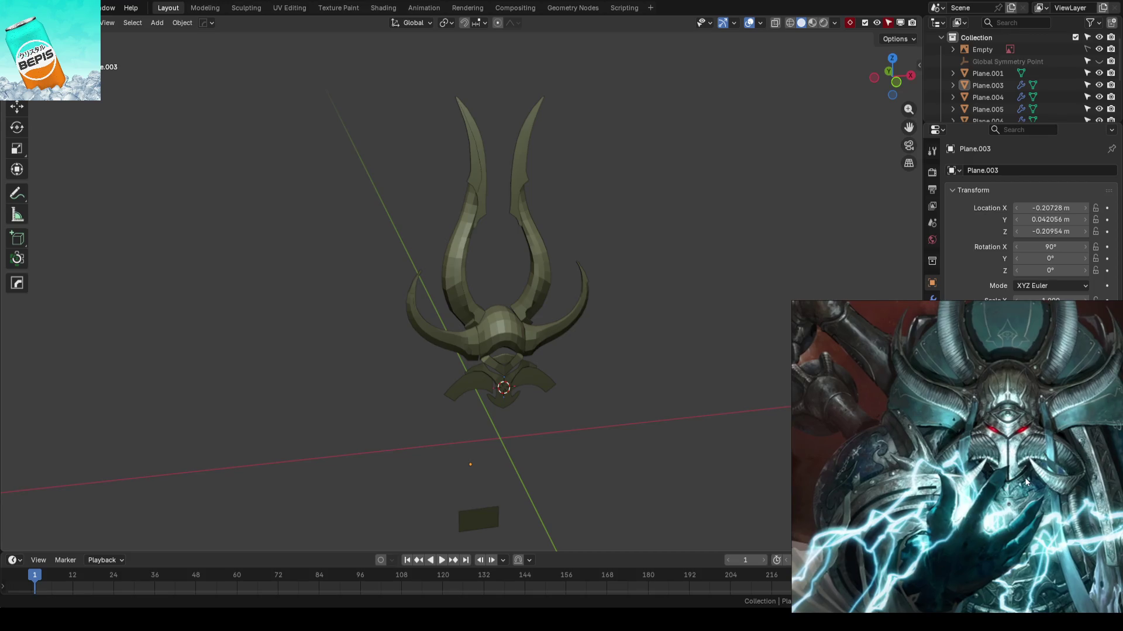
{"action": "mouse_move", "coordinate": [663, 345]}
{"action": "middle_mouse_down"}
{"action": "mouse_move", "coordinate": [643, 325]}
{"action": "mouse_move", "coordinate": [624, 355]}
{"action": "mouse_move", "coordinate": [650, 360]}
{"action": "middle_mouse_up"}
{"action": "scroll", "coordinate": [561, 380], "scroll_direction": "up", "scroll_amount": 5}
{"action": "mouse_move", "coordinate": [578, 331]}
{"action": "middle_mouse_down"}
{"action": "mouse_move", "coordinate": [598, 345]}
{"action": "mouse_move", "coordinate": [591, 363]}
{"action": "mouse_move", "coordinate": [538, 366]}
{"action": "mouse_move", "coordinate": [656, 357]}
{"action": "mouse_move", "coordinate": [632, 359]}
{"action": "middle_mouse_up"}
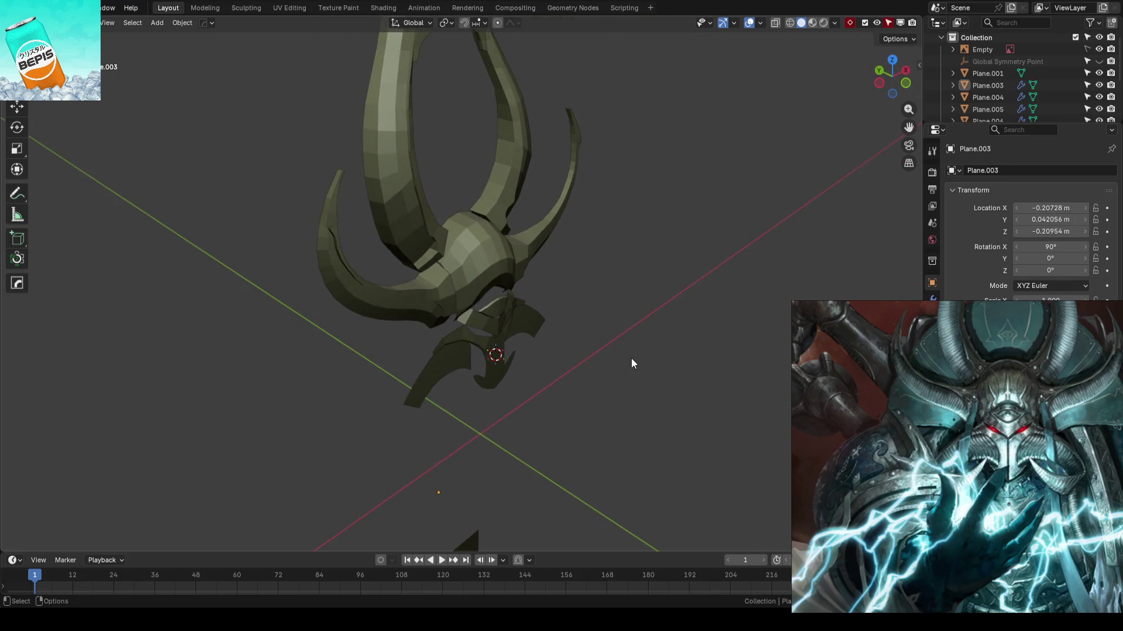
{"action": "left_click", "coordinate": [498, 328]}
{"action": "key", "text": "KP_Decimal"}
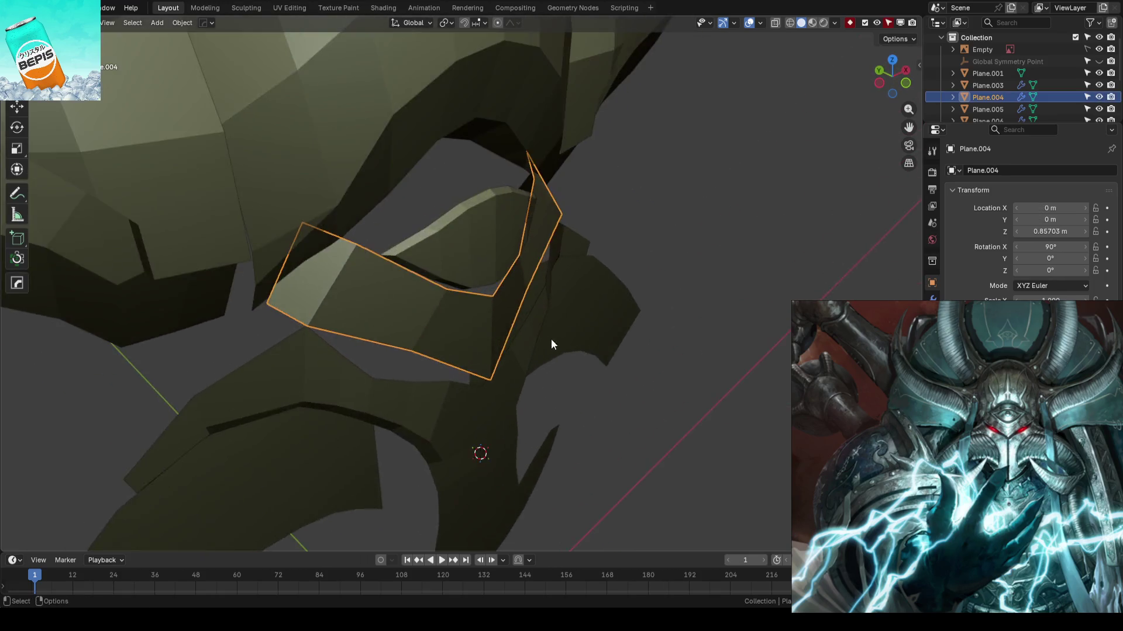
- Nudge a vertex on the faceplate top along the depth axis and save the file
{"action": "key", "text": "Tab"}
{"action": "middle_click_drag", "start_coordinate": [456, 267], "coordinate": [459, 257]}
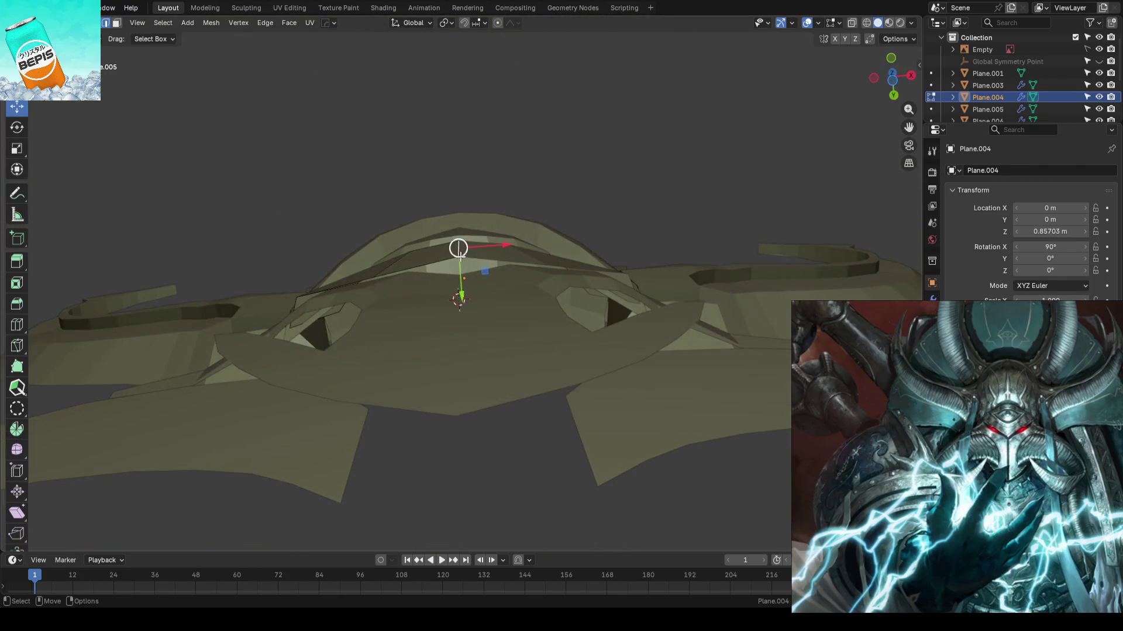
{"action": "left_click_drag", "start_coordinate": [461, 281], "coordinate": [461, 282]}
{"action": "left_click", "coordinate": [392, 259]}
{"action": "left_click_drag", "start_coordinate": [391, 288], "coordinate": [389, 285]}
{"action": "scroll", "coordinate": [589, 173], "scroll_direction": "down", "scroll_amount": 2}
{"action": "mouse_move", "coordinate": [588, 173]}
{"action": "middle_mouse_down"}
{"action": "mouse_move", "coordinate": [527, 235]}
{"action": "mouse_move", "coordinate": [577, 348]}
{"action": "middle_mouse_up"}
{"action": "scroll", "coordinate": [578, 348], "scroll_direction": "down", "scroll_amount": 5}
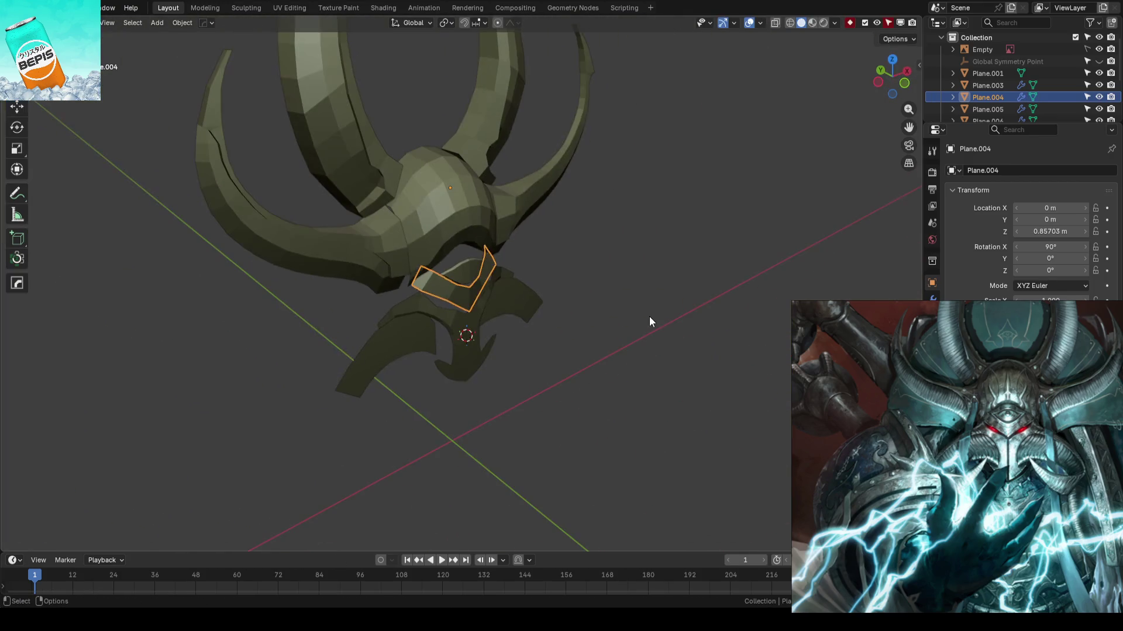
{"action": "key", "text": "Tab"}
{"action": "key", "text": "ctrl+s"}
- Shift the tall horns and the curved side horn along the depth axis
{"action": "mouse_move", "coordinate": [500, 330]}
{"action": "middle_mouse_down"}
{"action": "mouse_move", "coordinate": [537, 302]}
{"action": "mouse_move", "coordinate": [543, 355]}
{"action": "mouse_move", "coordinate": [556, 366]}
{"action": "mouse_move", "coordinate": [576, 355]}
{"action": "mouse_move", "coordinate": [517, 365]}
{"action": "middle_mouse_up"}
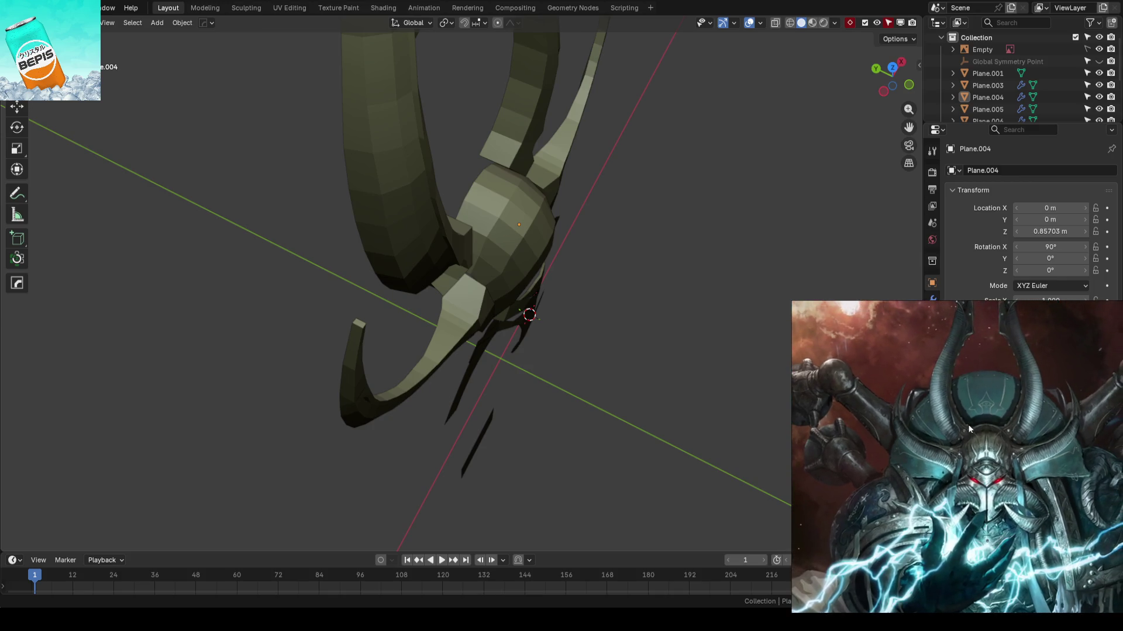
{"action": "mouse_move", "coordinate": [529, 314]}
{"action": "middle_mouse_down"}
{"action": "mouse_move", "coordinate": [678, 132]}
{"action": "mouse_move", "coordinate": [659, 149]}
{"action": "middle_mouse_up"}
{"action": "left_click_drag", "start_coordinate": [366, 109], "coordinate": [433, 132]}
{"action": "mouse_move", "coordinate": [433, 132]}
{"action": "middle_mouse_down"}
{"action": "mouse_move", "coordinate": [494, 158]}
{"action": "mouse_move", "coordinate": [485, 173]}
{"action": "middle_mouse_up"}
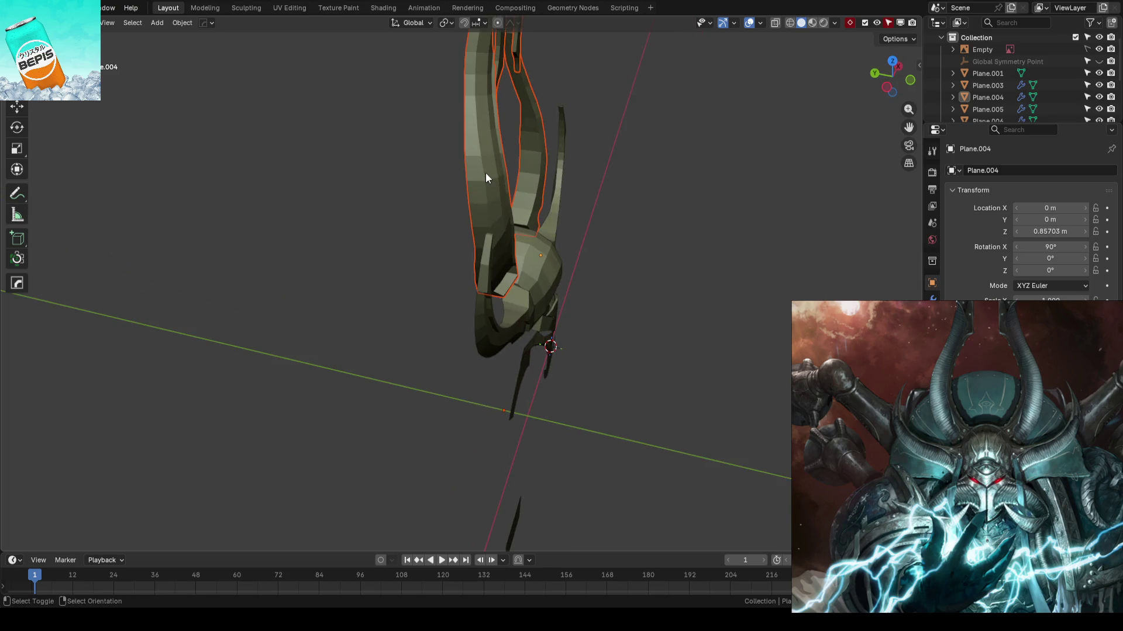
{"action": "left_click", "coordinate": [486, 173]}
{"action": "mouse_move", "coordinate": [459, 235]}
{"action": "left_mouse_down"}
{"action": "mouse_move", "coordinate": [449, 235]}
{"action": "mouse_move", "coordinate": [631, 242]}
{"action": "left_mouse_up"}
{"action": "left_click", "coordinate": [630, 242]}
{"action": "mouse_move", "coordinate": [631, 243]}
{"action": "middle_mouse_down"}
{"action": "mouse_move", "coordinate": [567, 230]}
{"action": "mouse_move", "coordinate": [514, 236]}
{"action": "mouse_move", "coordinate": [634, 259]}
{"action": "mouse_move", "coordinate": [608, 246]}
{"action": "mouse_move", "coordinate": [605, 226]}
{"action": "mouse_move", "coordinate": [499, 242]}
{"action": "middle_mouse_up"}
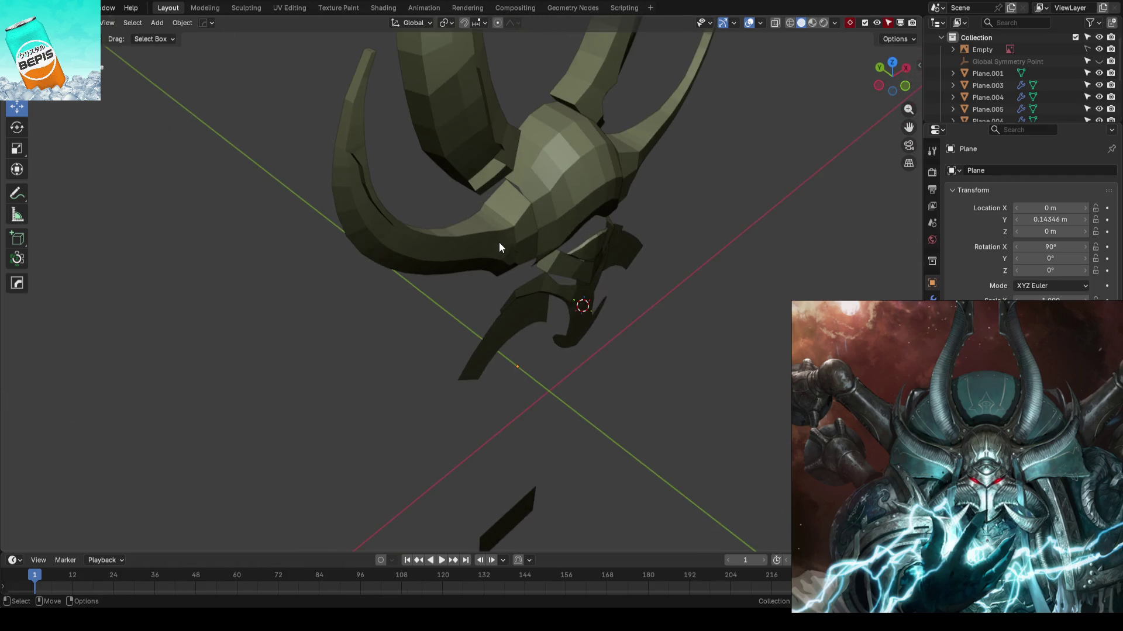
{"action": "left_click", "coordinate": [451, 257]}
{"action": "left_click_drag", "start_coordinate": [462, 426], "coordinate": [443, 409]}
{"action": "mouse_move", "coordinate": [748, 353]}
{"action": "middle_mouse_down"}
{"action": "mouse_move", "coordinate": [608, 306]}
{"action": "mouse_move", "coordinate": [529, 261]}
{"action": "mouse_move", "coordinate": [537, 193]}
{"action": "mouse_move", "coordinate": [580, 187]}
{"action": "mouse_move", "coordinate": [584, 311]}
{"action": "mouse_move", "coordinate": [521, 216]}
{"action": "middle_mouse_up"}
- Push one Plane.005 dome vertex about 0.034 m along Y and save AhrimanBlockout_01.blend
{"action": "left_click", "coordinate": [521, 217]}
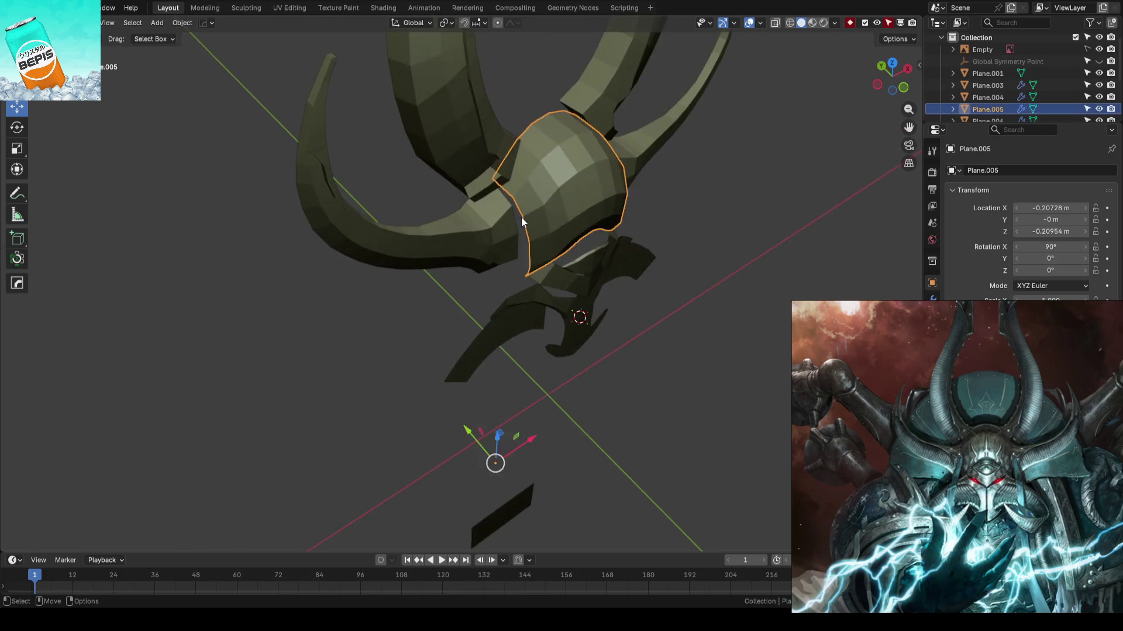
{"action": "key", "text": "Tab"}
{"action": "scroll", "coordinate": [521, 217], "scroll_direction": "up", "scroll_amount": 5}
{"action": "left_click", "coordinate": [573, 160]}
{"action": "middle_click_drag", "start_coordinate": [573, 159], "coordinate": [555, 176]}
{"action": "left_click_drag", "start_coordinate": [547, 176], "coordinate": [554, 170]}
{"action": "mouse_move", "coordinate": [554, 170]}
{"action": "middle_mouse_down"}
{"action": "mouse_move", "coordinate": [584, 215]}
{"action": "mouse_move", "coordinate": [576, 222]}
{"action": "middle_mouse_up"}
{"action": "key", "text": "g"}
{"action": "key", "text": "Escape"}
{"action": "left_click", "coordinate": [736, 193]}
{"action": "key", "text": "Tab"}
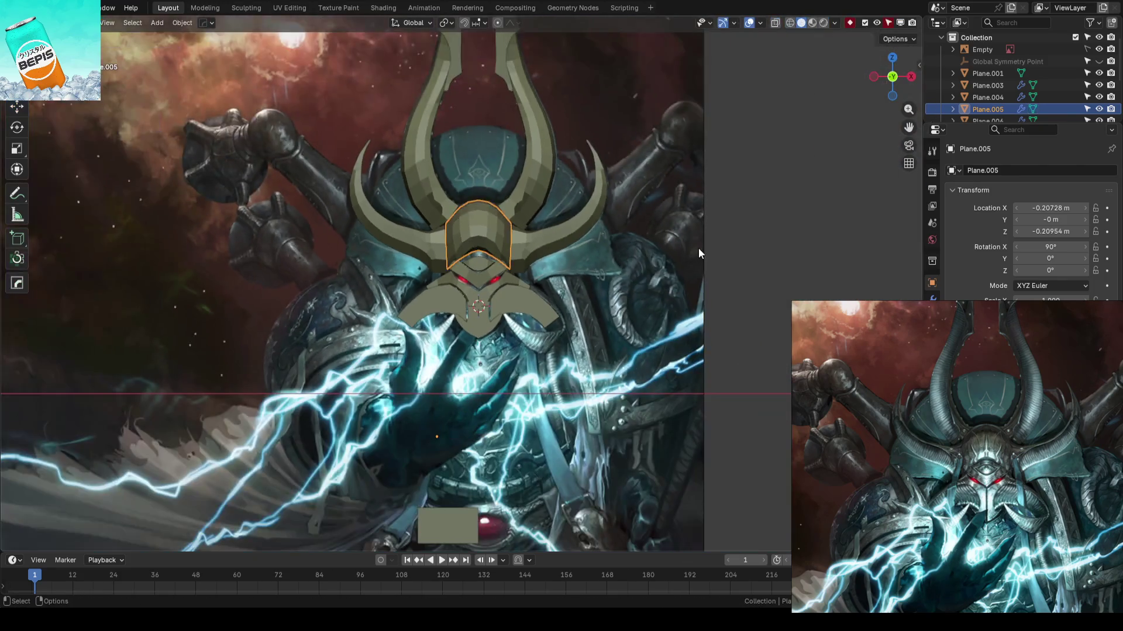
{"action": "scroll", "coordinate": [697, 248], "scroll_direction": "down", "scroll_amount": 5}
{"action": "key", "text": "ctrl+s"}
- Select the lower Y-shaped faceplate and enter Edit Mode on it
{"action": "mouse_move", "coordinate": [615, 260]}
{"action": "middle_mouse_down"}
{"action": "mouse_move", "coordinate": [534, 283]}
{"action": "mouse_move", "coordinate": [611, 290]}
{"action": "mouse_move", "coordinate": [558, 244]}
{"action": "mouse_move", "coordinate": [588, 258]}
{"action": "mouse_move", "coordinate": [556, 271]}
{"action": "mouse_move", "coordinate": [556, 318]}
{"action": "mouse_move", "coordinate": [641, 318]}
{"action": "mouse_move", "coordinate": [604, 321]}
{"action": "mouse_move", "coordinate": [629, 321]}
{"action": "mouse_move", "coordinate": [574, 272]}
{"action": "mouse_move", "coordinate": [526, 263]}
{"action": "mouse_move", "coordinate": [561, 246]}
{"action": "mouse_move", "coordinate": [499, 286]}
{"action": "mouse_move", "coordinate": [611, 201]}
{"action": "mouse_move", "coordinate": [692, 310]}
{"action": "mouse_move", "coordinate": [572, 308]}
{"action": "middle_mouse_up"}
{"action": "scroll", "coordinate": [550, 269], "scroll_direction": "up", "scroll_amount": 5}
{"action": "left_click", "coordinate": [544, 265]}
{"action": "key", "text": "Tab"}
- Move the lower faceplate's blade strips in depth, then save in front view
{"action": "left_click", "coordinate": [536, 336]}
{"action": "middle_click_drag", "start_coordinate": [533, 368], "coordinate": [590, 301]}
{"action": "left_click_drag", "start_coordinate": [577, 305], "coordinate": [514, 371]}
{"action": "left_click_drag", "start_coordinate": [595, 327], "coordinate": [593, 320]}
{"action": "mouse_move", "coordinate": [594, 321]}
{"action": "middle_mouse_down"}
{"action": "mouse_move", "coordinate": [421, 355]}
{"action": "mouse_move", "coordinate": [458, 308]}
{"action": "mouse_move", "coordinate": [556, 306]}
{"action": "mouse_move", "coordinate": [509, 245]}
{"action": "mouse_move", "coordinate": [535, 282]}
{"action": "middle_mouse_up"}
{"action": "left_click_drag", "start_coordinate": [535, 281], "coordinate": [539, 283]}
{"action": "mouse_move", "coordinate": [539, 283]}
{"action": "middle_mouse_down"}
{"action": "mouse_move", "coordinate": [526, 301]}
{"action": "mouse_move", "coordinate": [371, 338]}
{"action": "middle_mouse_up"}
{"action": "key", "text": "Tab"}
{"action": "key", "text": "KP_1"}
{"action": "key", "text": "ctrl+s"}
- Select an edge on side horn Plane.003 in Edge select mode
{"action": "mouse_move", "coordinate": [548, 264]}
{"action": "middle_mouse_down"}
{"action": "mouse_move", "coordinate": [509, 288]}
{"action": "mouse_move", "coordinate": [562, 319]}
{"action": "mouse_move", "coordinate": [578, 305]}
{"action": "middle_mouse_up"}
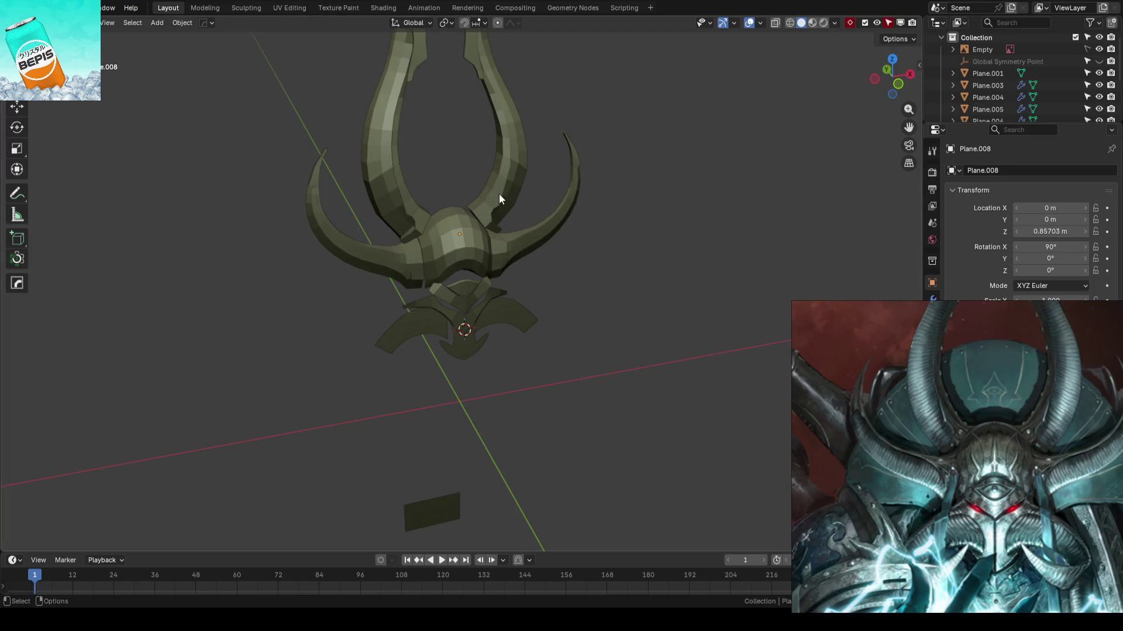
{"action": "scroll", "coordinate": [667, 327], "scroll_direction": "up", "scroll_amount": 2}
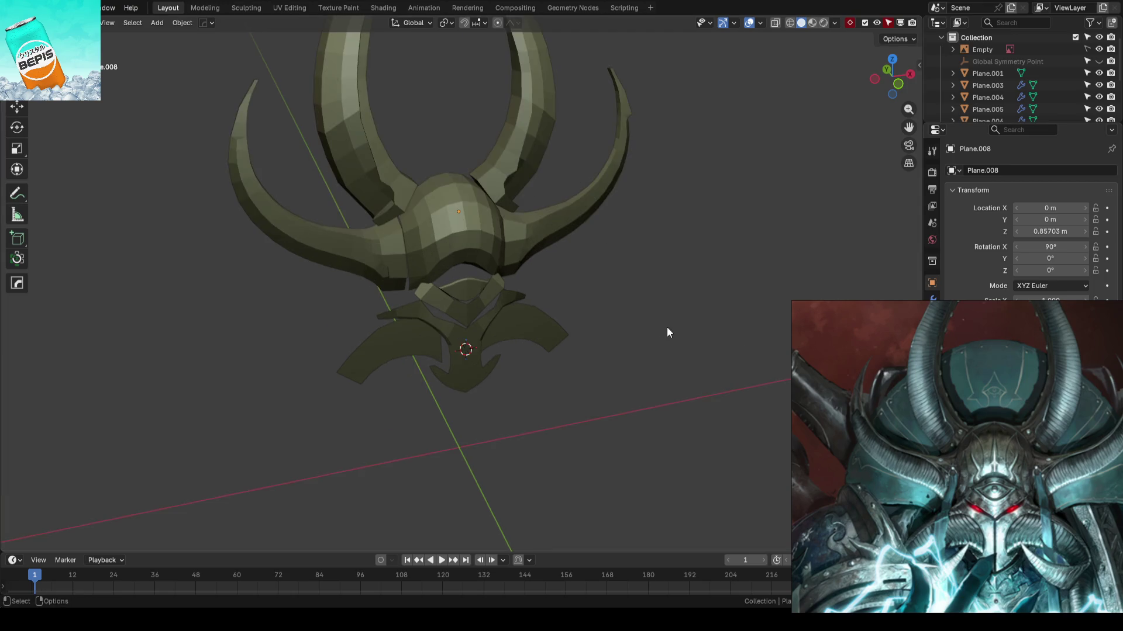
{"action": "scroll", "coordinate": [573, 333], "scroll_direction": "up", "scroll_amount": 5}
{"action": "left_click", "coordinate": [539, 300]}
{"action": "mouse_move", "coordinate": [539, 300]}
{"action": "middle_mouse_down"}
{"action": "mouse_move", "coordinate": [526, 245]}
{"action": "mouse_move", "coordinate": [503, 265]}
{"action": "mouse_move", "coordinate": [522, 259]}
{"action": "mouse_move", "coordinate": [526, 238]}
{"action": "mouse_move", "coordinate": [484, 269]}
{"action": "mouse_move", "coordinate": [486, 298]}
{"action": "mouse_move", "coordinate": [516, 289]}
{"action": "mouse_move", "coordinate": [531, 231]}
{"action": "mouse_move", "coordinate": [519, 193]}
{"action": "middle_mouse_up"}
{"action": "key", "text": "Tab"}
{"action": "scroll", "coordinate": [483, 275], "scroll_direction": "up", "scroll_amount": 4}
{"action": "key", "text": "2"}
{"action": "left_click", "coordinate": [532, 278]}
- Knife-cut new edges across the side horn near the dome and save
{"action": "key", "text": "k"}
{"action": "left_click", "coordinate": [500, 186]}
{"action": "left_click", "coordinate": [571, 242]}
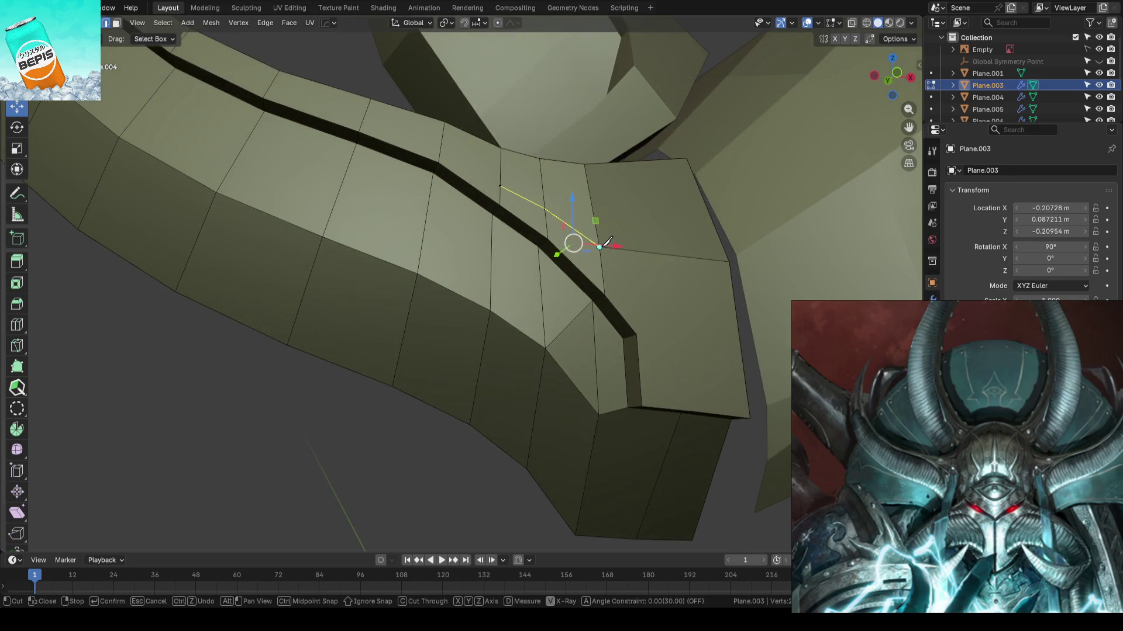
{"action": "key", "text": "Return"}
{"action": "scroll", "coordinate": [384, 296], "scroll_direction": "down", "scroll_amount": 3}
{"action": "mouse_move", "coordinate": [318, 380]}
{"action": "middle_mouse_down"}
{"action": "mouse_move", "coordinate": [315, 354]}
{"action": "mouse_move", "coordinate": [321, 377]}
{"action": "mouse_move", "coordinate": [425, 314]}
{"action": "mouse_move", "coordinate": [362, 310]}
{"action": "mouse_move", "coordinate": [386, 311]}
{"action": "mouse_move", "coordinate": [394, 325]}
{"action": "middle_mouse_up"}
{"action": "key", "text": "Tab"}
{"action": "left_click", "coordinate": [321, 377]}
{"action": "key", "text": "ctrl+s"}
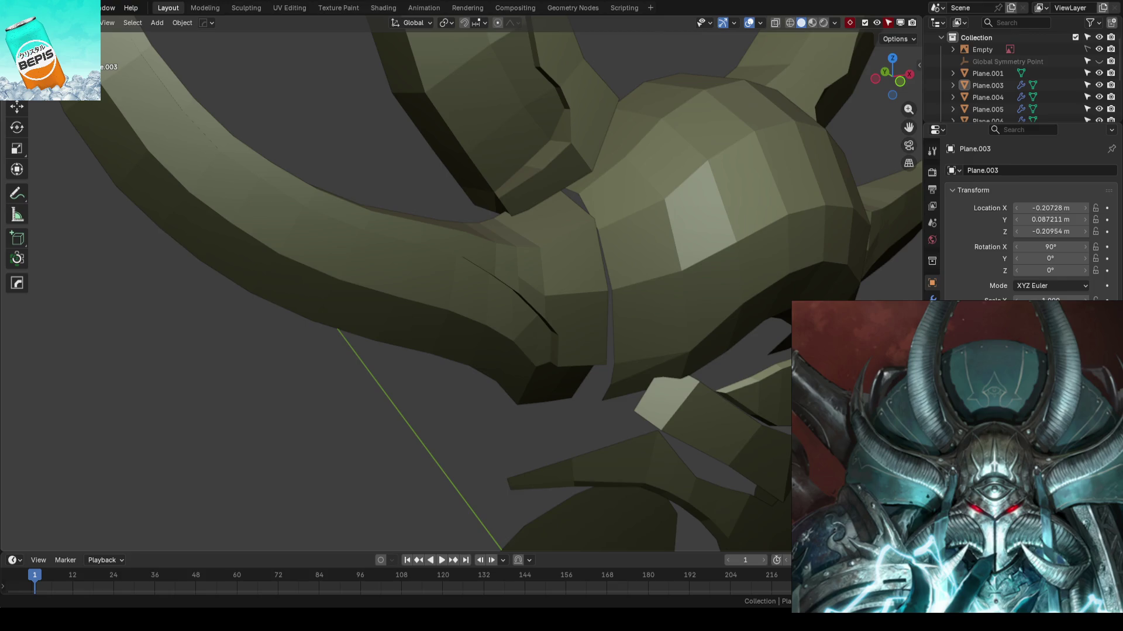
- Hide the green Y axis line in Viewport Overlays and save the file
{"action": "scroll", "coordinate": [571, 276], "scroll_direction": "down", "scroll_amount": 10}
{"action": "mouse_move", "coordinate": [570, 276]}
{"action": "middle_mouse_down"}
{"action": "mouse_move", "coordinate": [551, 301]}
{"action": "mouse_move", "coordinate": [477, 308]}
{"action": "mouse_move", "coordinate": [534, 340]}
{"action": "mouse_move", "coordinate": [548, 332]}
{"action": "mouse_move", "coordinate": [553, 355]}
{"action": "mouse_move", "coordinate": [525, 247]}
{"action": "mouse_move", "coordinate": [510, 324]}
{"action": "mouse_move", "coordinate": [423, 384]}
{"action": "mouse_move", "coordinate": [486, 407]}
{"action": "mouse_move", "coordinate": [619, 272]}
{"action": "middle_mouse_up"}
{"action": "left_click", "coordinate": [760, 23]}
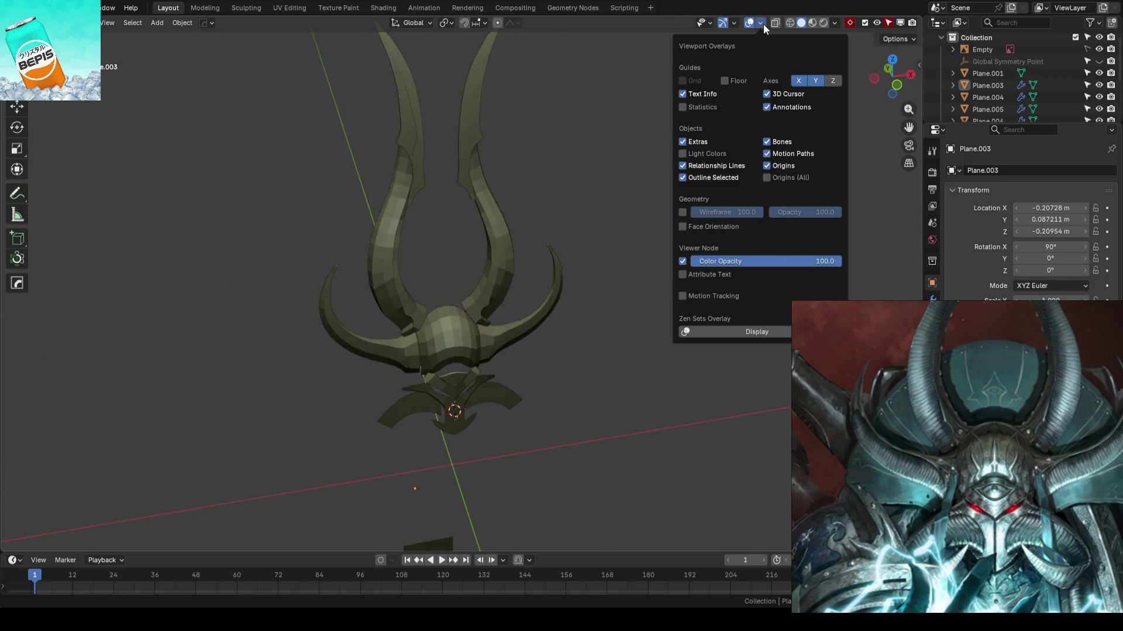
{"action": "left_click", "coordinate": [815, 80]}
{"action": "key", "text": "ctrl+s"}
- Frame the lower Y-shaped faceplate, then return to the front view over the reference
{"action": "mouse_move", "coordinate": [520, 352]}
{"action": "middle_mouse_down", "text": "shift"}
{"action": "mouse_move", "coordinate": [571, 300]}
{"action": "mouse_move", "coordinate": [564, 288]}
{"action": "mouse_move", "coordinate": [556, 324]}
{"action": "middle_mouse_up", "text": "shift"}
{"action": "left_click", "coordinate": [494, 313]}
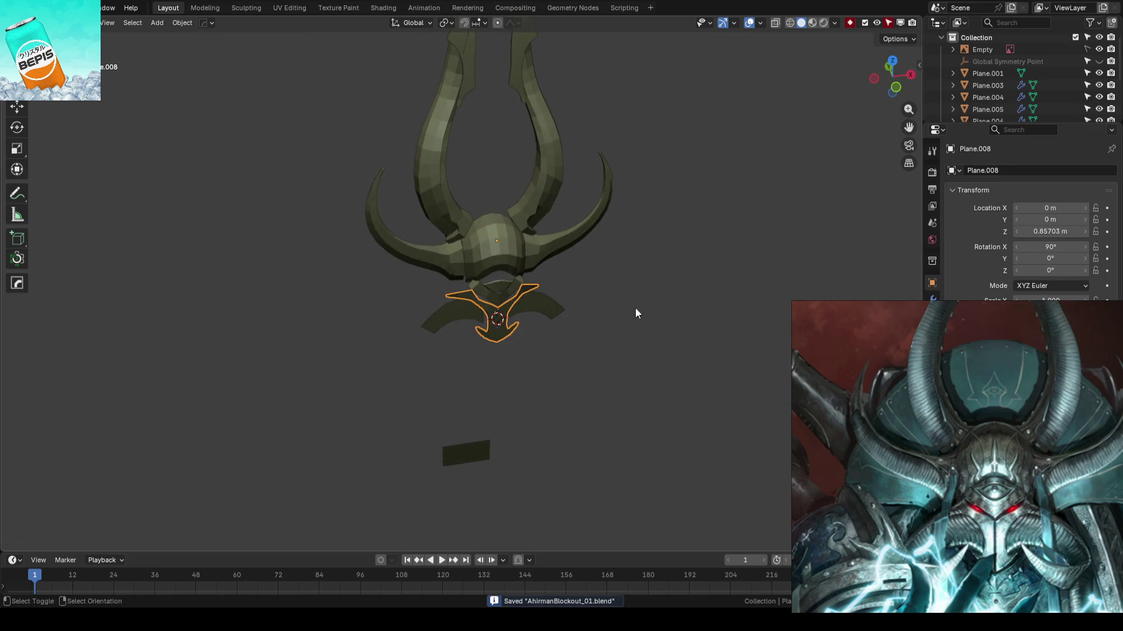
{"action": "key", "text": "KP_Decimal"}
{"action": "left_click", "coordinate": [709, 313]}
{"action": "scroll", "coordinate": [708, 313], "scroll_direction": "down", "scroll_amount": 3}
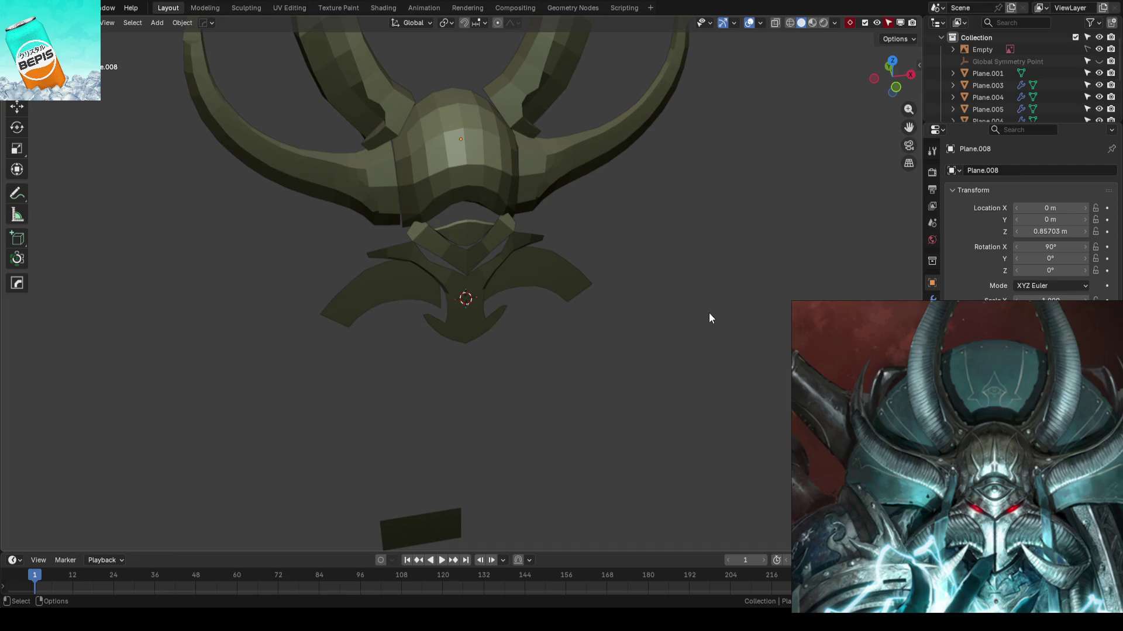
{"action": "key", "text": "KP_1"}
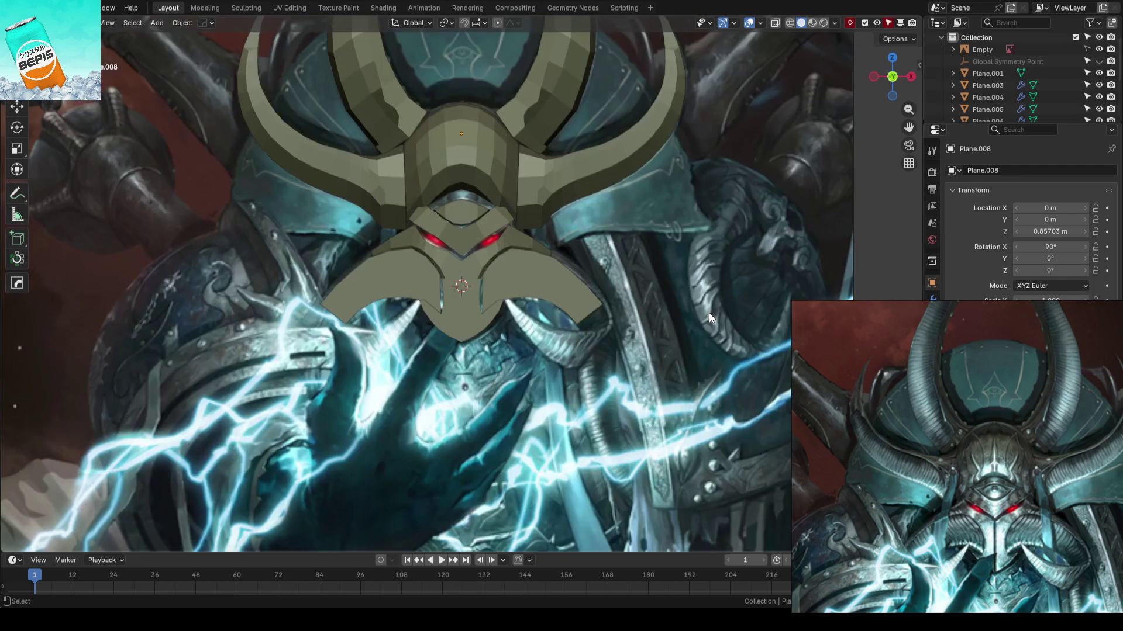
- Select mask piece Plane.006 and enter Edit Mode with the tweak tool active
{"action": "scroll", "coordinate": [633, 282], "scroll_direction": "up", "scroll_amount": 2}
{"action": "left_click", "coordinate": [634, 283]}
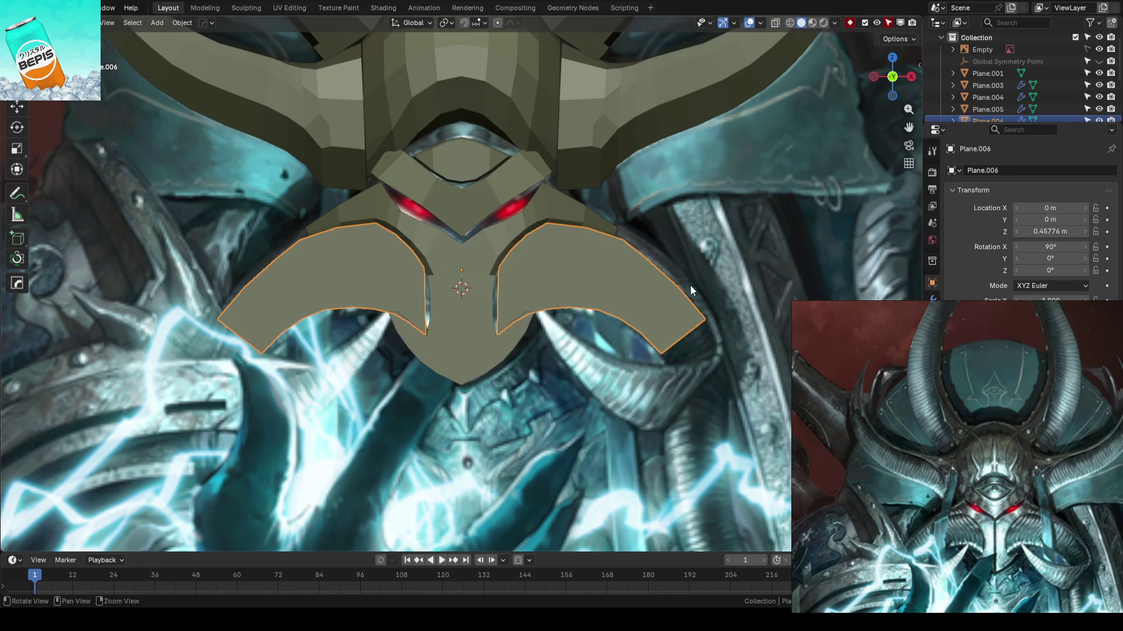
{"action": "scroll", "coordinate": [689, 285], "scroll_direction": "up", "scroll_amount": 5}
{"action": "key", "text": "Tab"}
{"action": "key", "text": "t"}
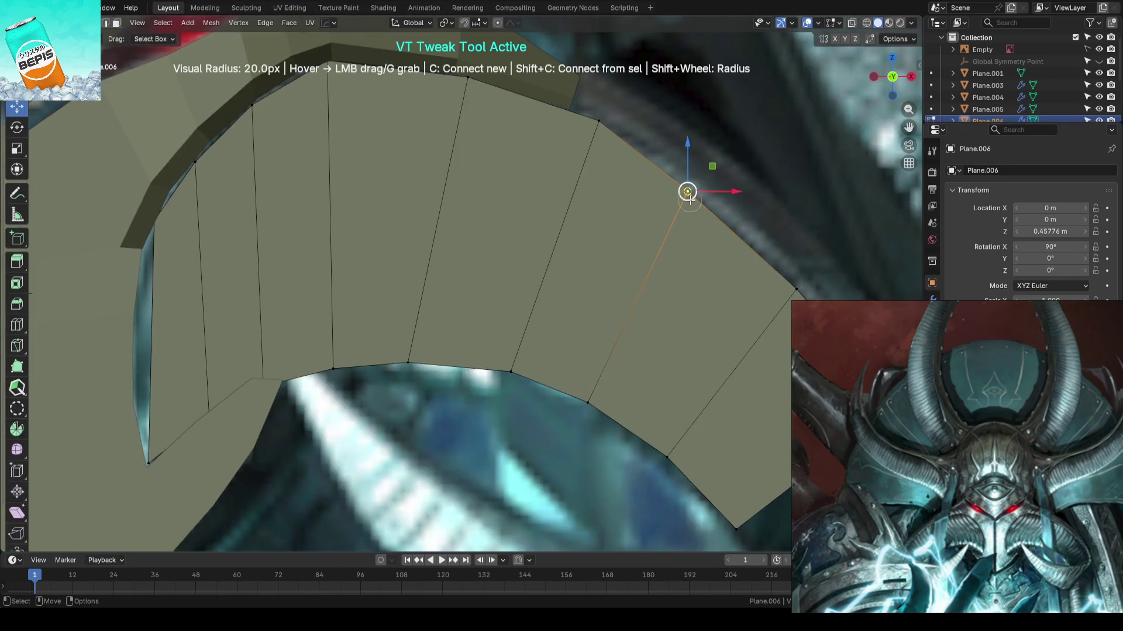
- Drag the wing's outer, top and bottom edge vertices onto the reference, then save
{"action": "mouse_move", "coordinate": [689, 189]}
{"action": "left_mouse_down"}
{"action": "mouse_move", "coordinate": [725, 197]}
{"action": "mouse_move", "coordinate": [710, 195]}
{"action": "left_mouse_up"}
{"action": "middle_click_drag", "start_coordinate": [711, 196], "coordinate": [579, 354]}
{"action": "mouse_move", "coordinate": [579, 354]}
{"action": "left_mouse_down"}
{"action": "mouse_move", "coordinate": [514, 328]}
{"action": "mouse_move", "coordinate": [581, 381]}
{"action": "mouse_move", "coordinate": [608, 332]}
{"action": "left_mouse_up"}
{"action": "key", "text": "Escape"}
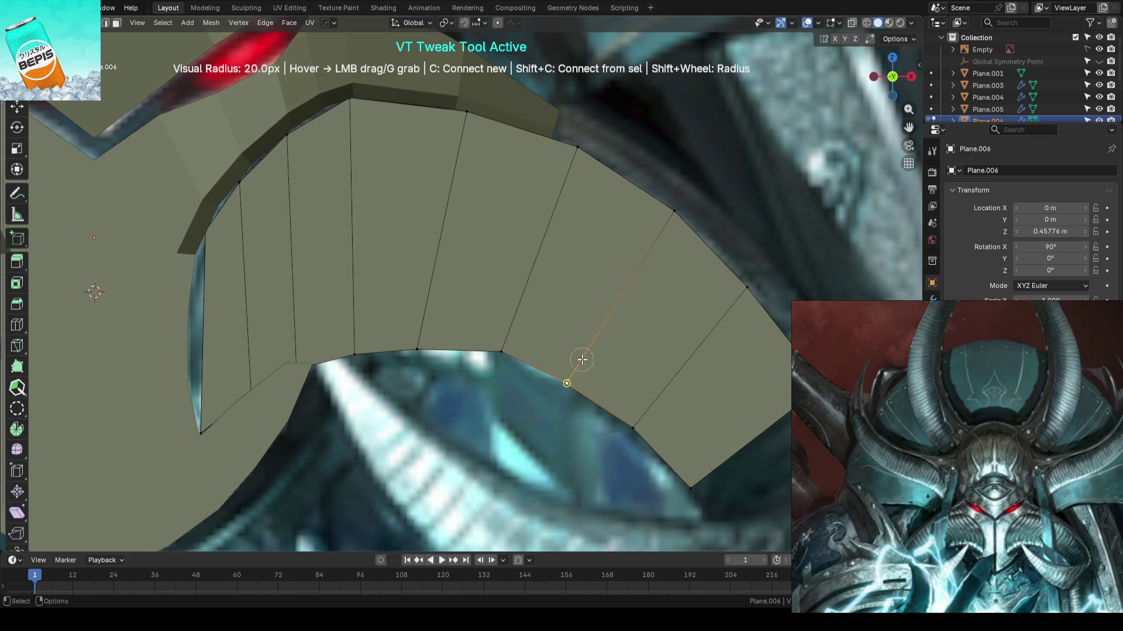
{"action": "left_click_drag", "start_coordinate": [634, 431], "coordinate": [633, 434]}
{"action": "left_click_drag", "start_coordinate": [434, 358], "coordinate": [383, 350]}
{"action": "scroll", "coordinate": [613, 265], "scroll_direction": "down", "scroll_amount": 5}
{"action": "scroll", "coordinate": [613, 265], "scroll_direction": "down", "scroll_amount": 3}
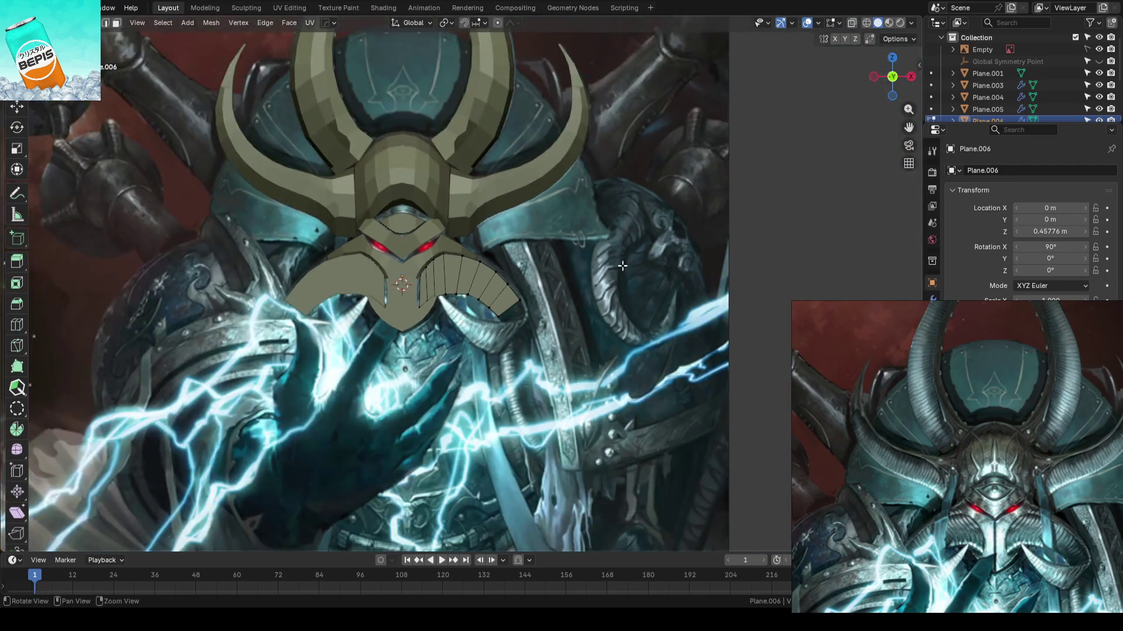
{"action": "key", "text": "Tab"}
{"action": "key", "text": "ctrl+s"}
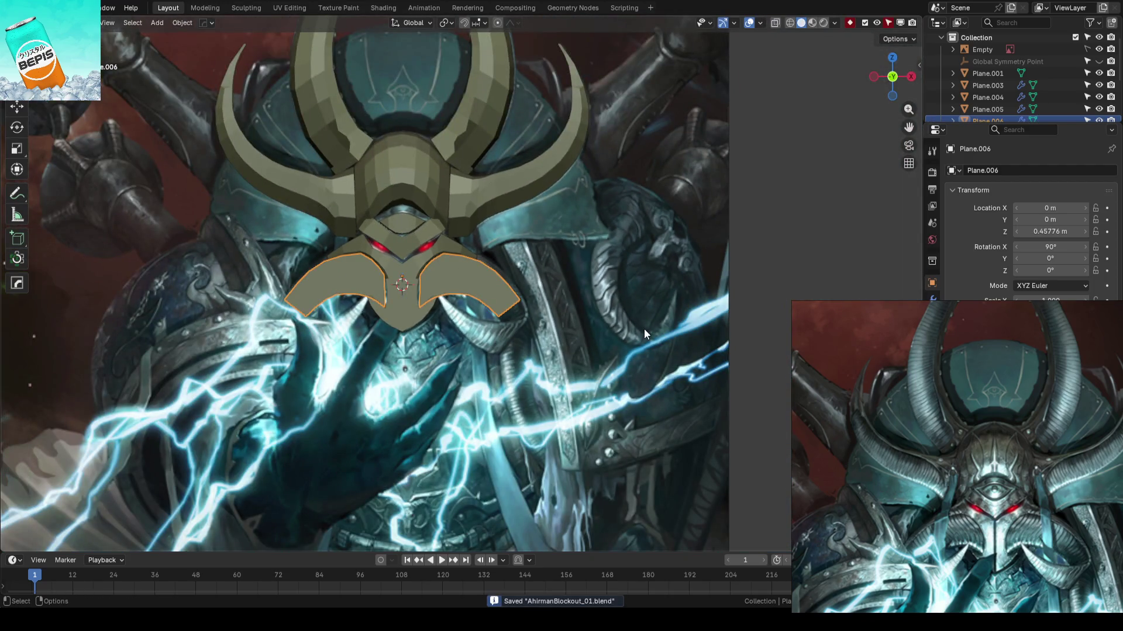
- Select the lower Y-shaped faceplate Plane.008
{"action": "scroll", "coordinate": [644, 328], "scroll_direction": "up", "scroll_amount": 7}
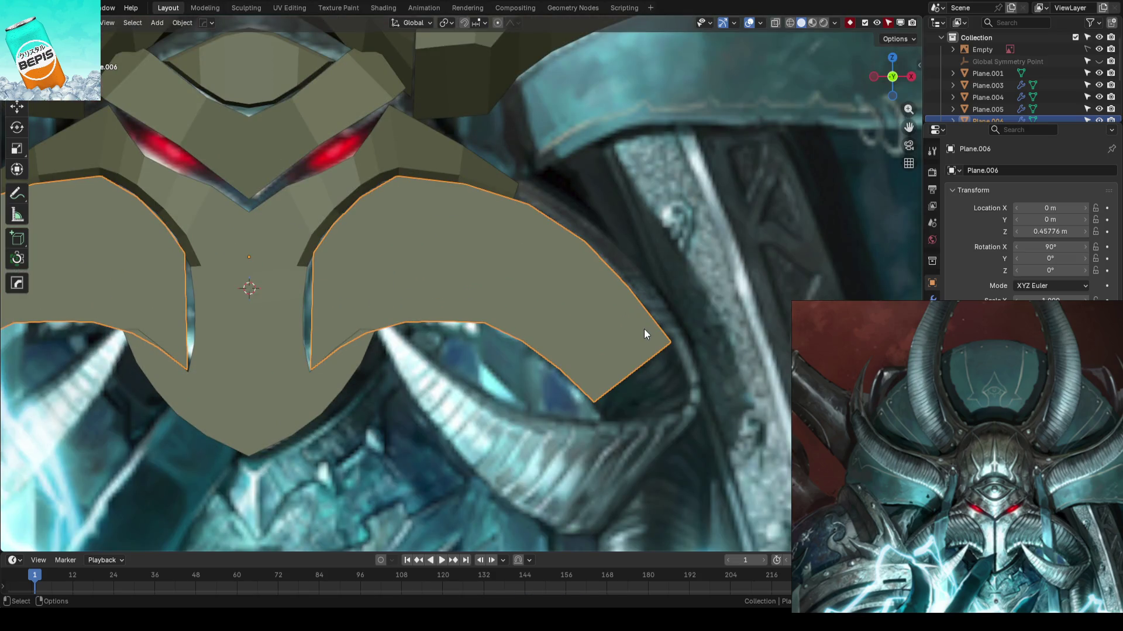
{"action": "scroll", "coordinate": [484, 310], "scroll_direction": "down", "scroll_amount": 2}
{"action": "scroll", "coordinate": [589, 310], "scroll_direction": "up", "scroll_amount": 2}
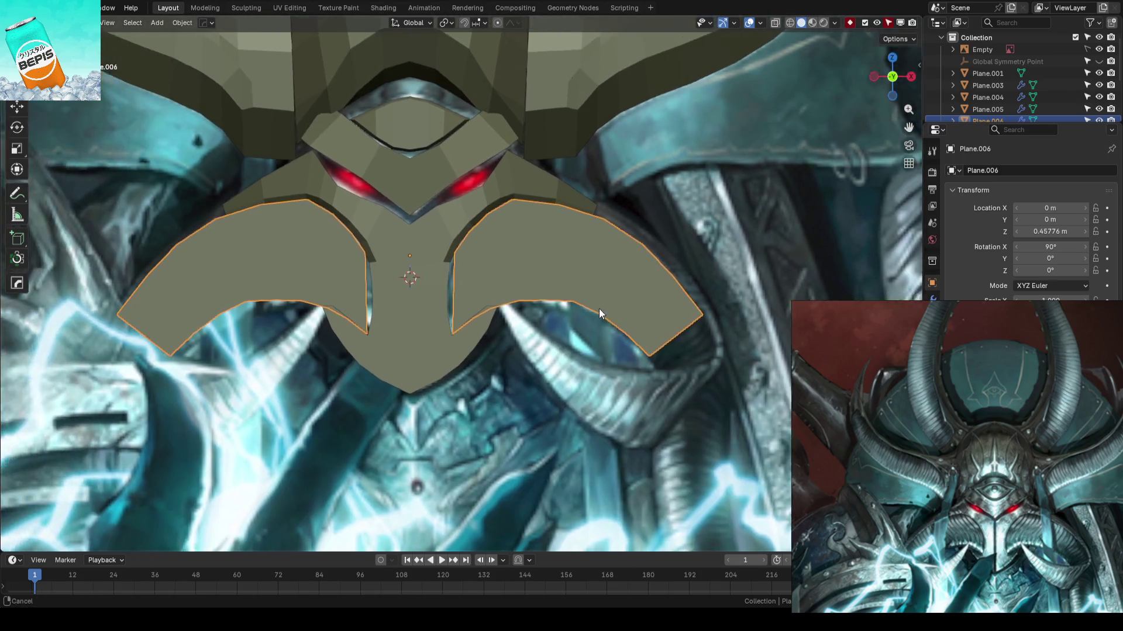
{"action": "left_click", "coordinate": [510, 312]}
{"action": "mouse_move", "coordinate": [509, 313]}
{"action": "middle_mouse_down"}
{"action": "mouse_move", "coordinate": [447, 300]}
{"action": "mouse_move", "coordinate": [411, 353]}
{"action": "mouse_move", "coordinate": [536, 324]}
{"action": "mouse_move", "coordinate": [483, 349]}
{"action": "middle_mouse_up"}
{"action": "key", "text": "Tab"}
{"action": "key", "text": "KP_1"}
{"action": "scroll", "coordinate": [574, 383], "scroll_direction": "up", "scroll_amount": 4}
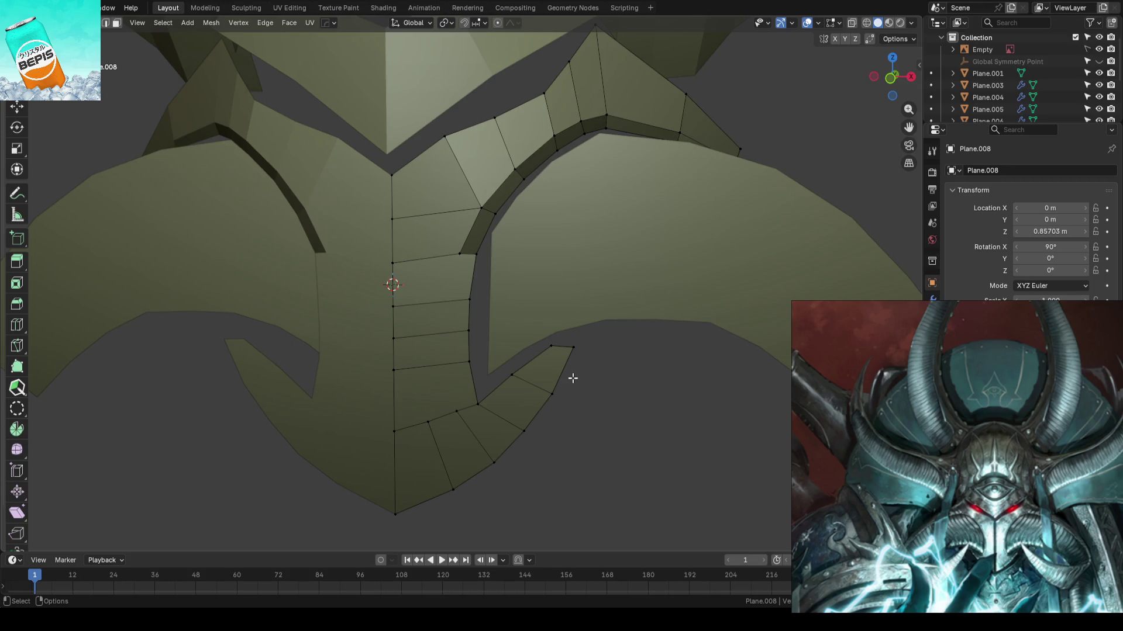
{"action": "scroll", "coordinate": [573, 379], "scroll_direction": "down", "scroll_amount": 4}
{"action": "key", "text": "Tab"}
{"action": "key", "text": "ctrl+s"}
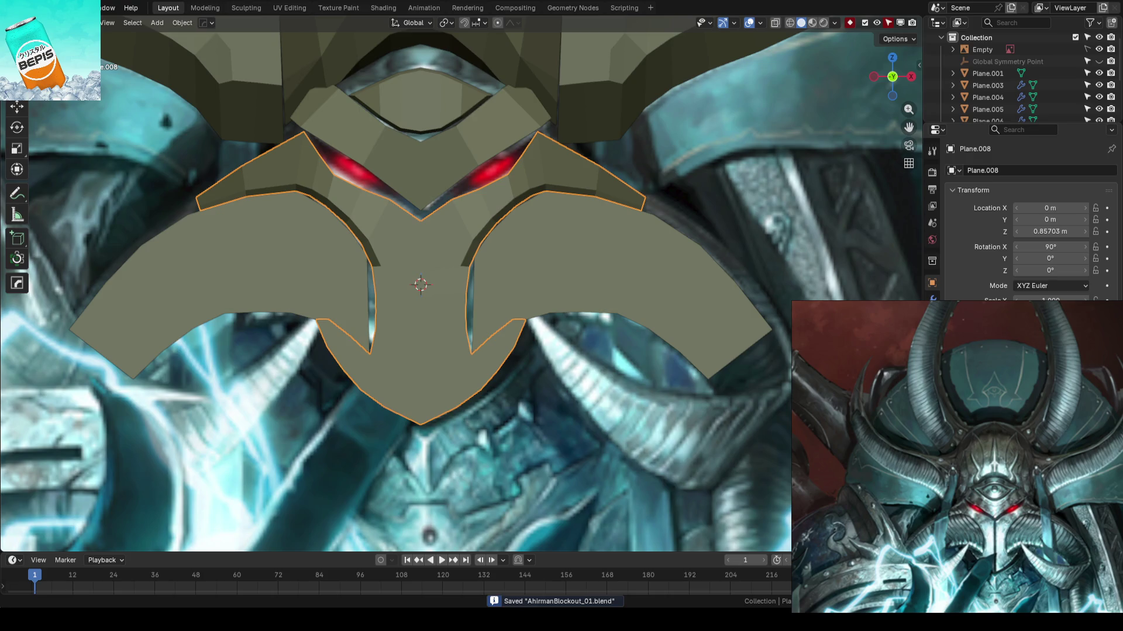
{"action": "scroll", "coordinate": [596, 402], "scroll_direction": "down", "scroll_amount": 2}
{"action": "scroll", "coordinate": [546, 349], "scroll_direction": "up", "scroll_amount": 2}
{"action": "scroll", "coordinate": [534, 355], "scroll_direction": "down", "scroll_amount": 5}
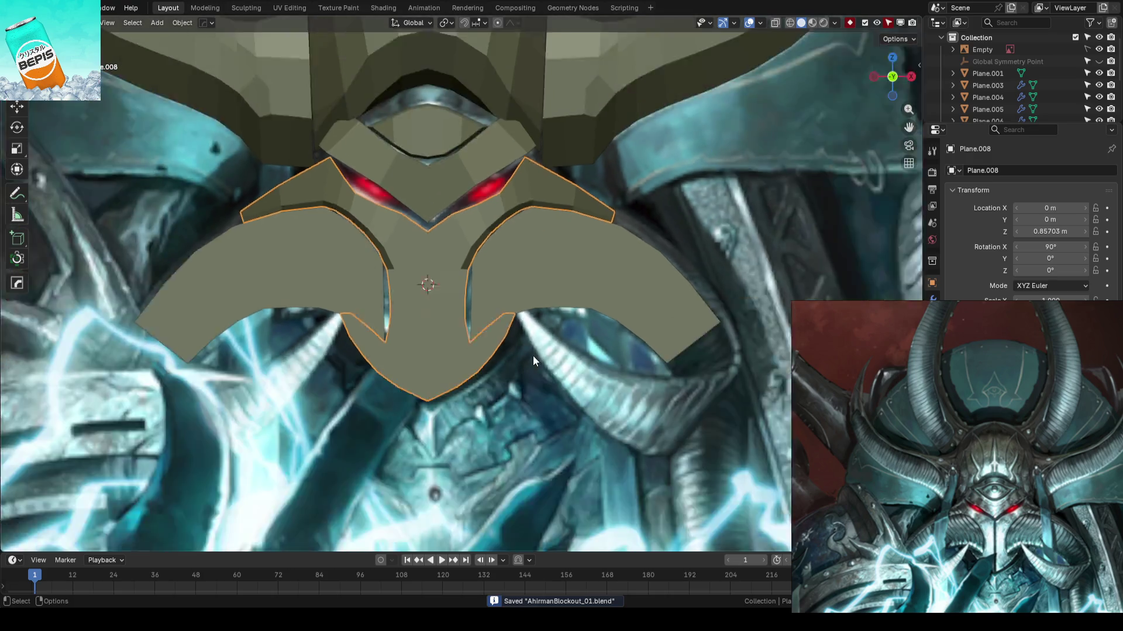
{"action": "scroll", "coordinate": [532, 360], "scroll_direction": "up", "scroll_amount": 4}
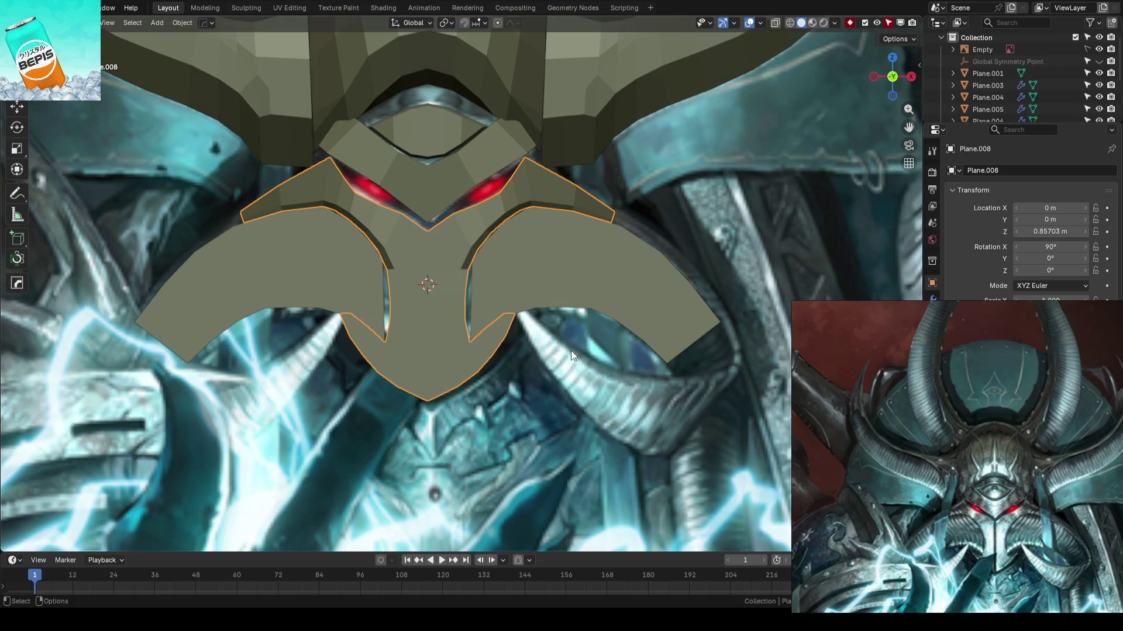
{"action": "scroll", "coordinate": [570, 351], "scroll_direction": "down", "scroll_amount": 8}
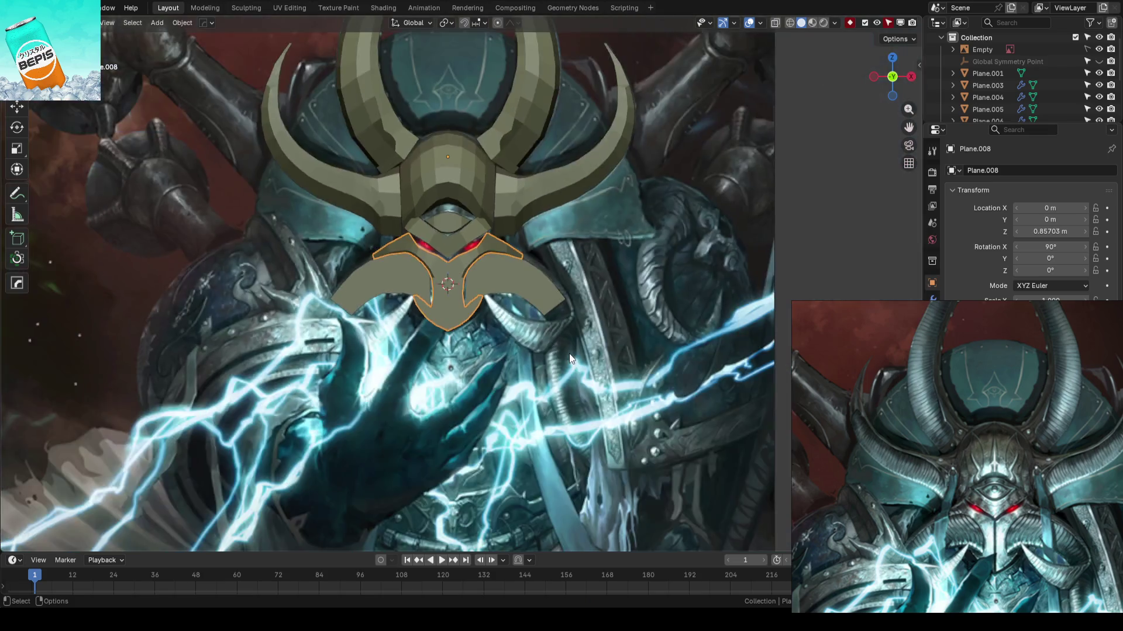
{"action": "scroll", "coordinate": [568, 352], "scroll_direction": "up", "scroll_amount": 6}
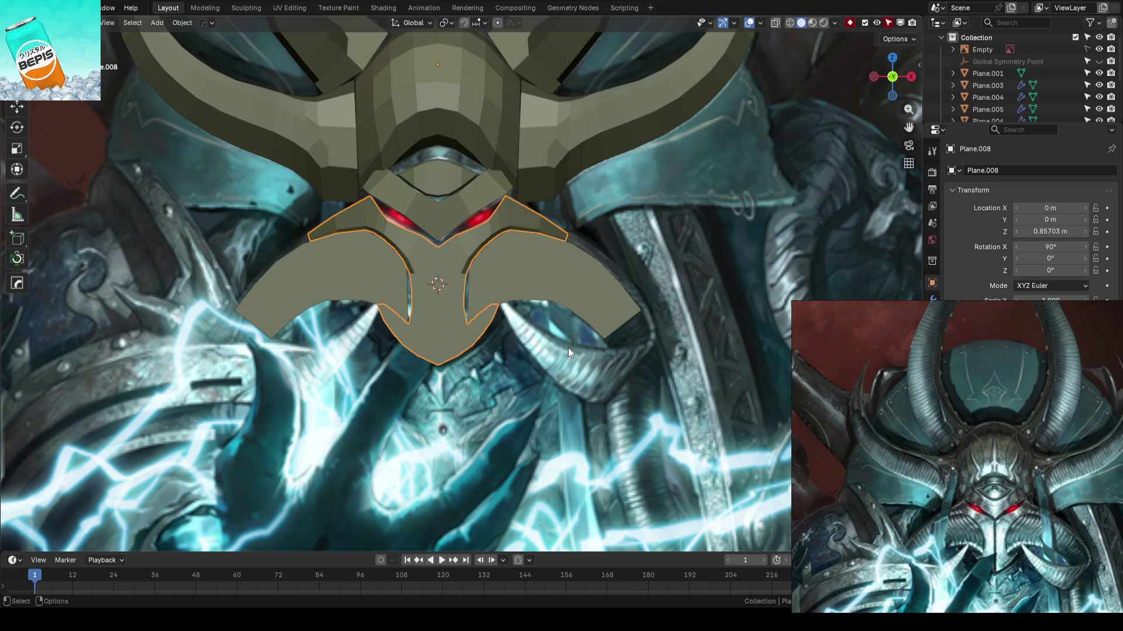
{"action": "right_click", "coordinate": [568, 346]}
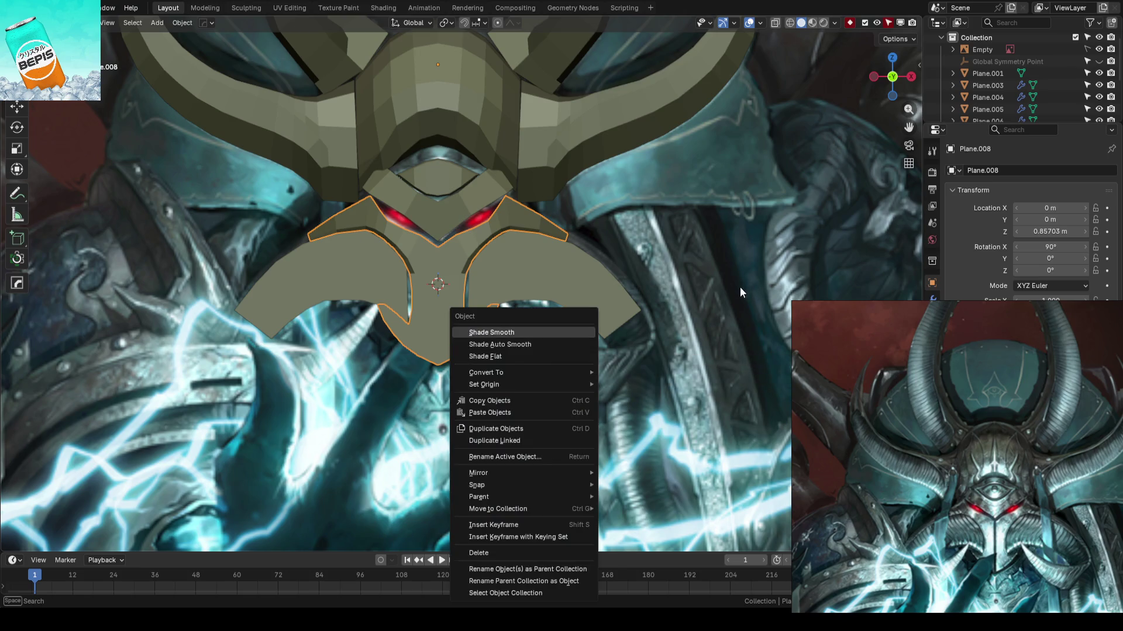
{"action": "key", "text": "Escape"}
{"action": "key", "text": "ctrl+s"}
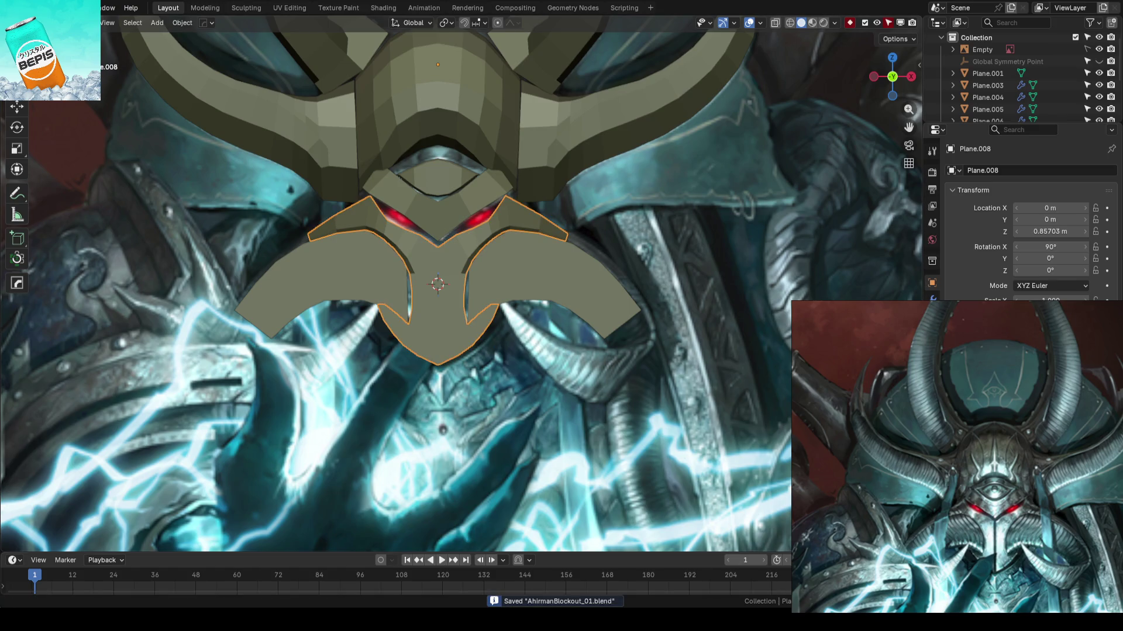
{"action": "scroll", "coordinate": [938, 432], "scroll_direction": "up", "scroll_amount": 2}
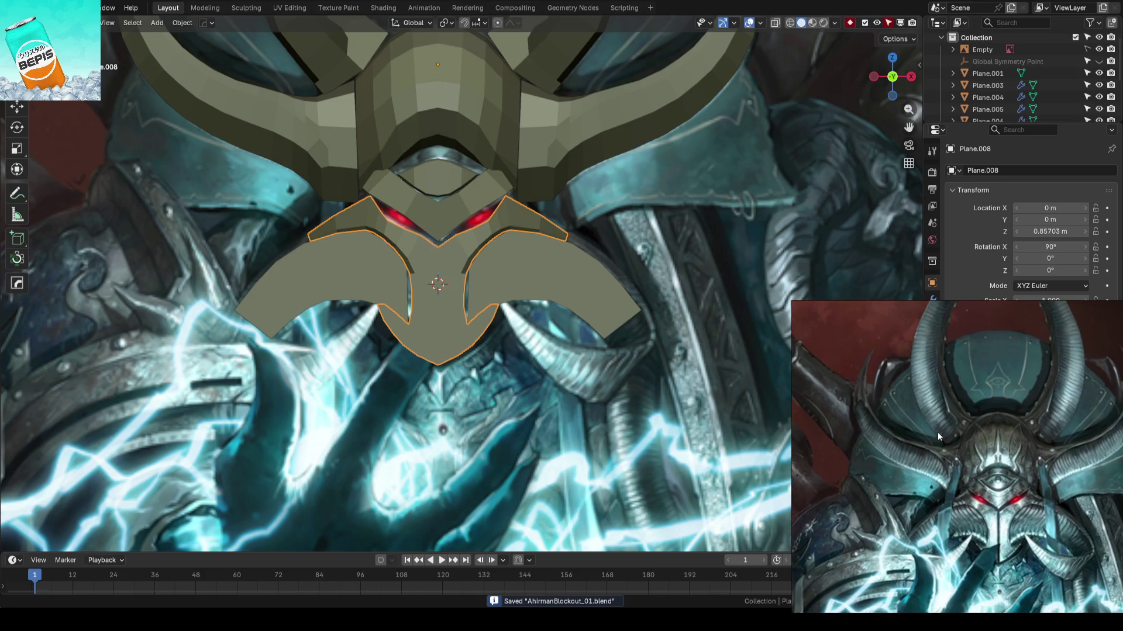